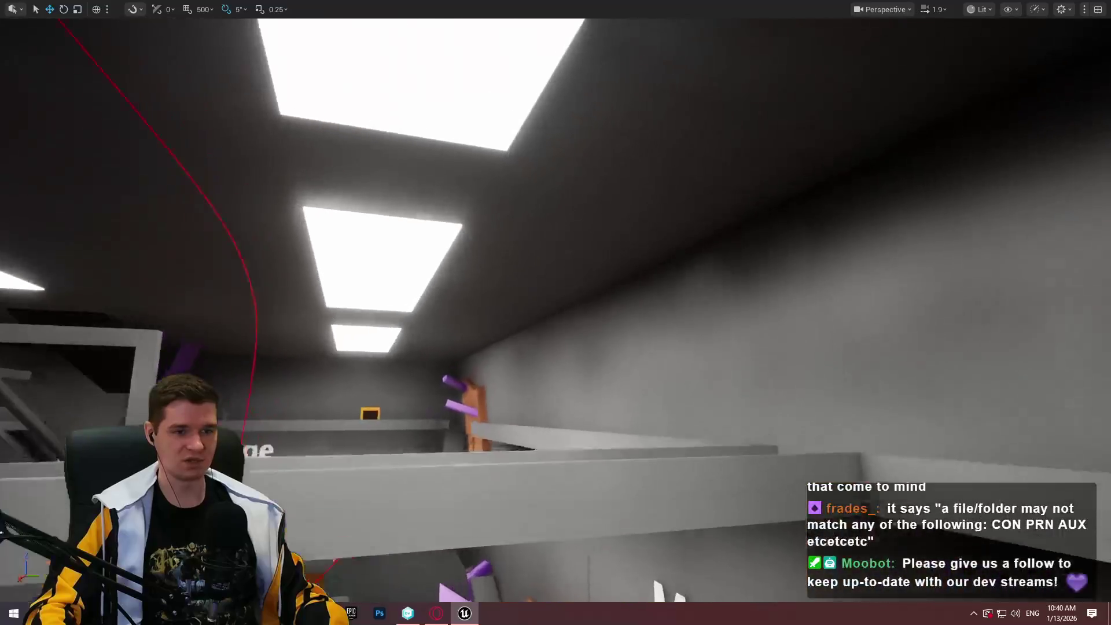
Fly the view from the Water Storage room along the grey wall to the ledge by the Oxygen tank
{"action": "mouse_move", "coordinate": [750, 256]}
{"action": "left_mouse_down"}
{"action": "mouse_move", "coordinate": [705, 257]}
{"action": "mouse_move", "coordinate": [750, 257]}
{"action": "left_mouse_up"}
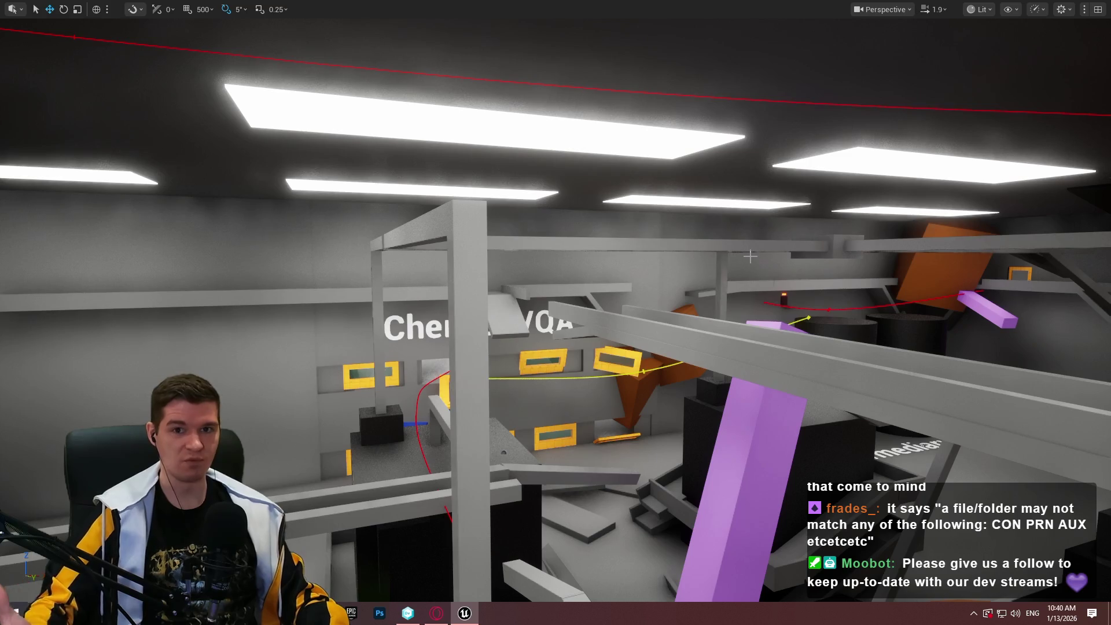
{"action": "mouse_move", "coordinate": [789, 304]}
{"action": "left_mouse_down"}
{"action": "mouse_move", "coordinate": [746, 286]}
{"action": "mouse_move", "coordinate": [740, 300]}
{"action": "left_mouse_up"}
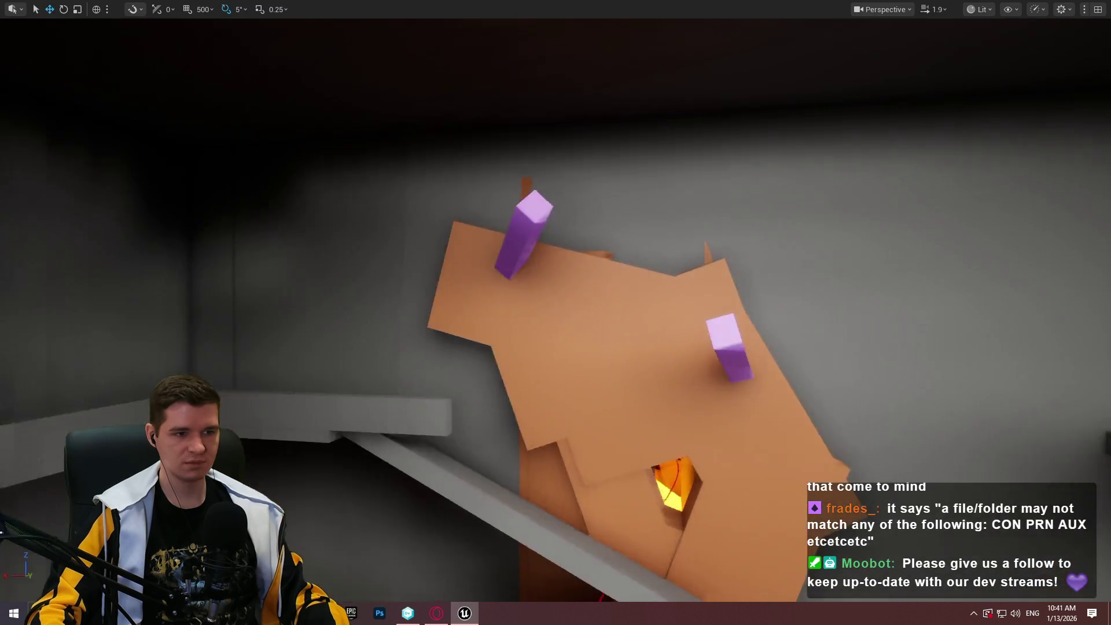
{"action": "left_click_drag", "start_coordinate": [740, 300], "coordinate": [810, 290]}
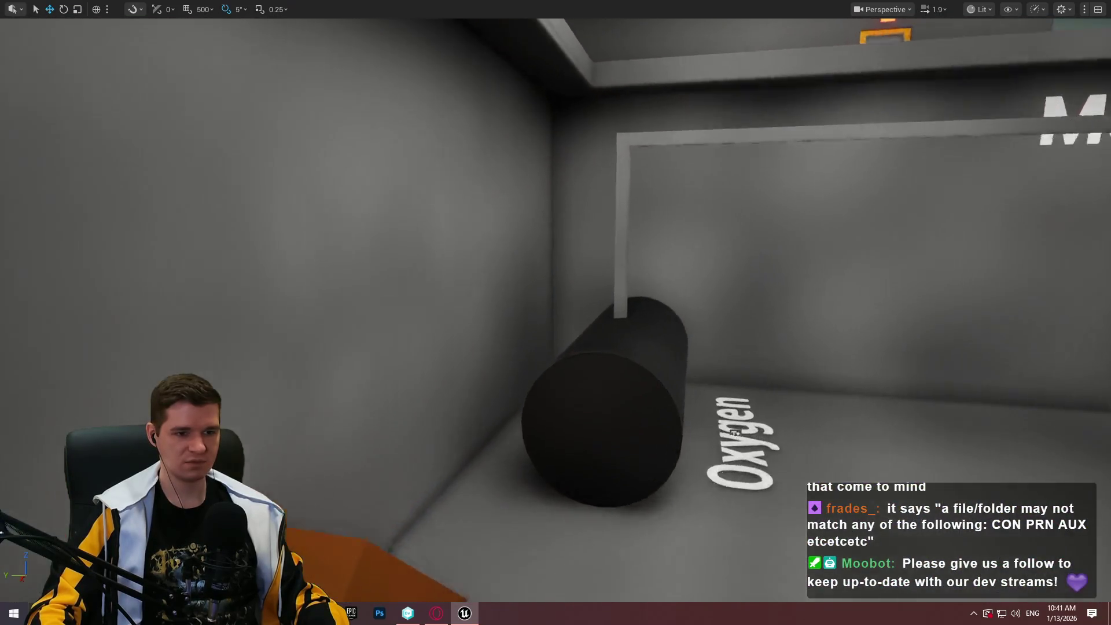
{"action": "mouse_move", "coordinate": [734, 432]}
{"action": "left_mouse_down"}
{"action": "mouse_move", "coordinate": [735, 347]}
{"action": "mouse_move", "coordinate": [723, 417]}
{"action": "mouse_move", "coordinate": [712, 376]}
{"action": "mouse_move", "coordinate": [729, 428]}
{"action": "mouse_move", "coordinate": [723, 393]}
{"action": "left_mouse_up"}
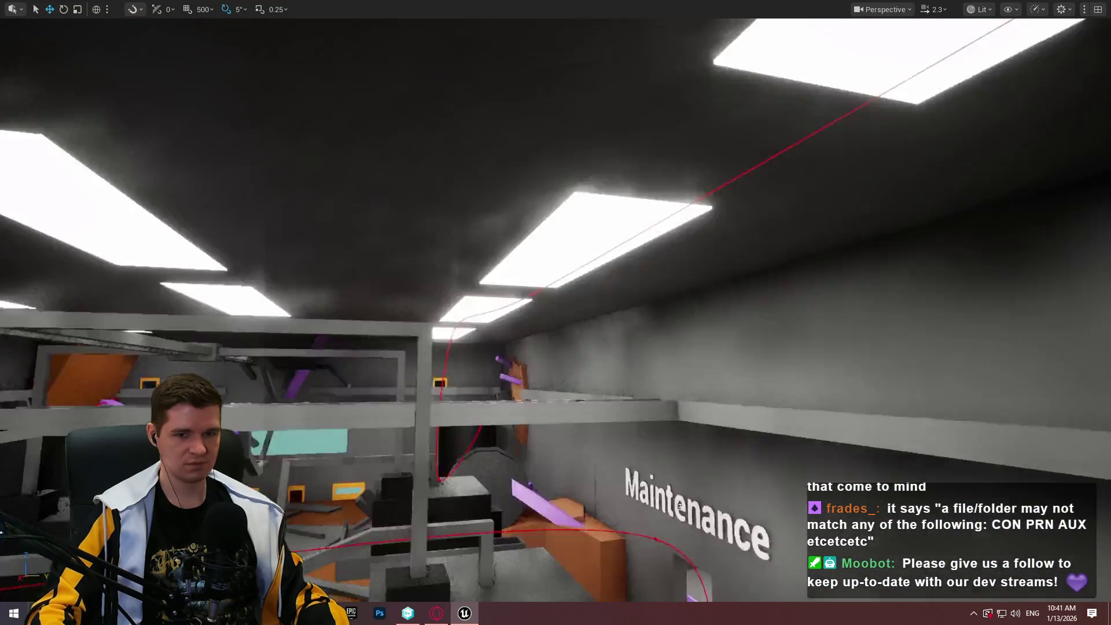
{"action": "key", "text": "w"}
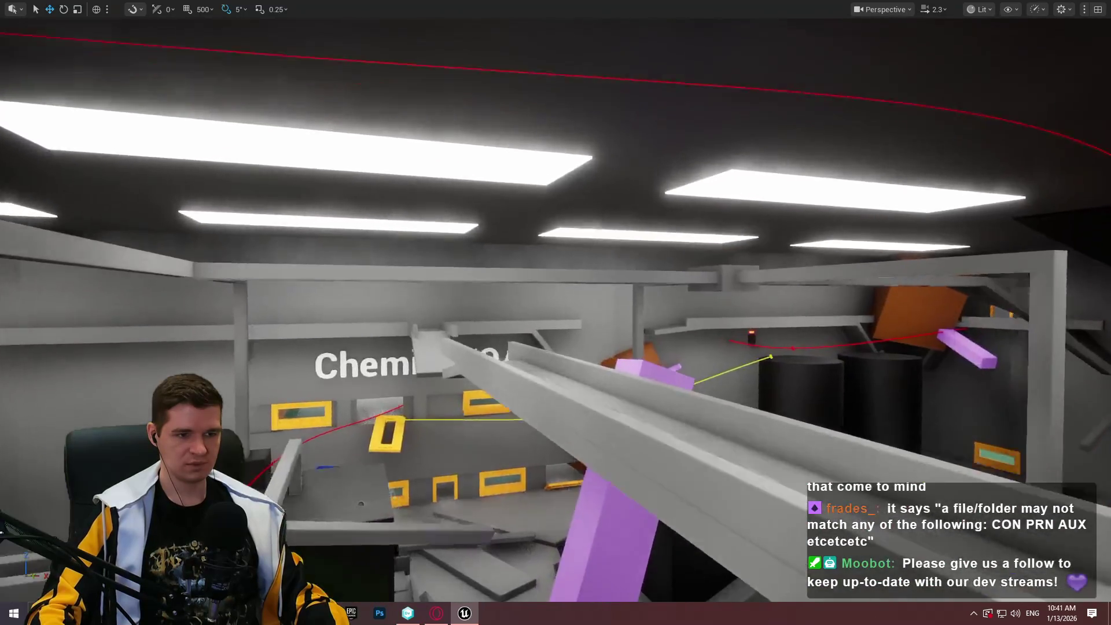
{"action": "key", "text": "w"}
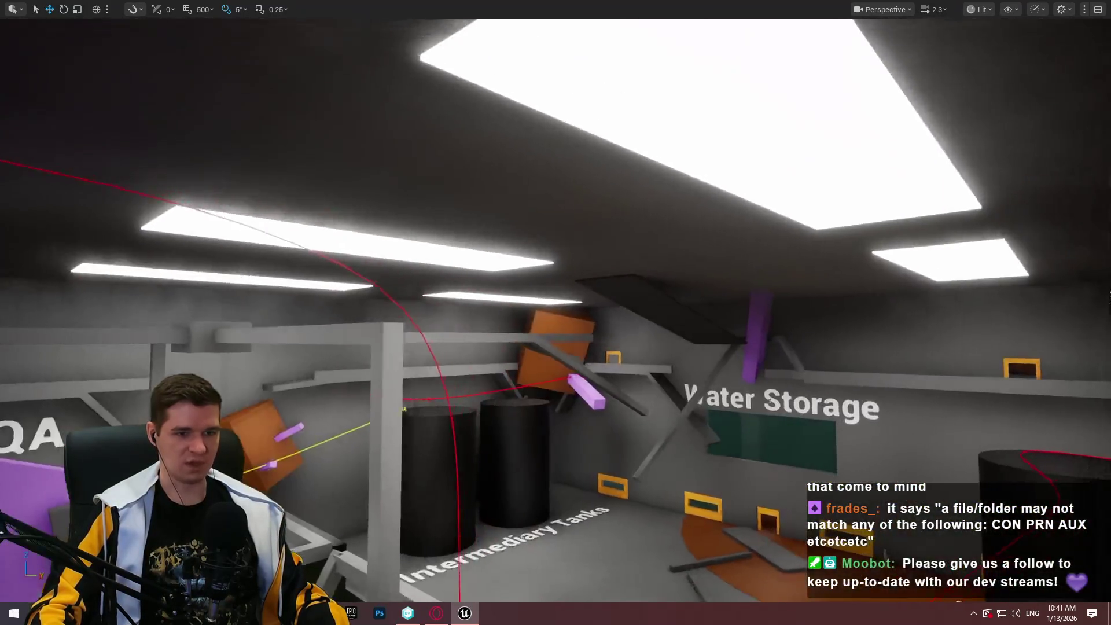
{"action": "key", "text": "w"}
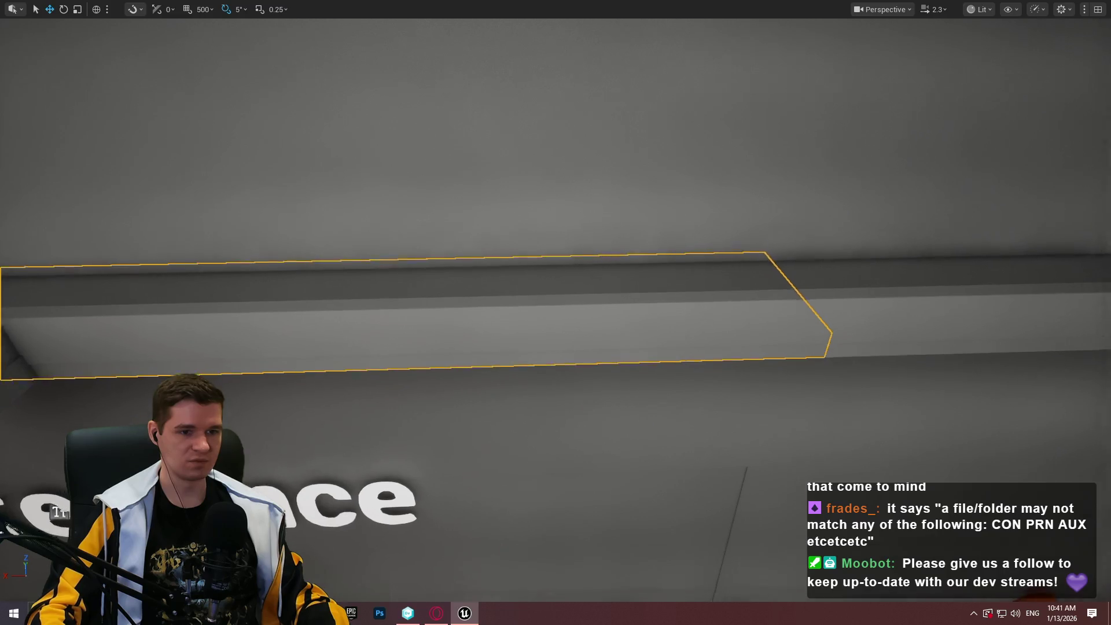
{"action": "key", "text": "w"}
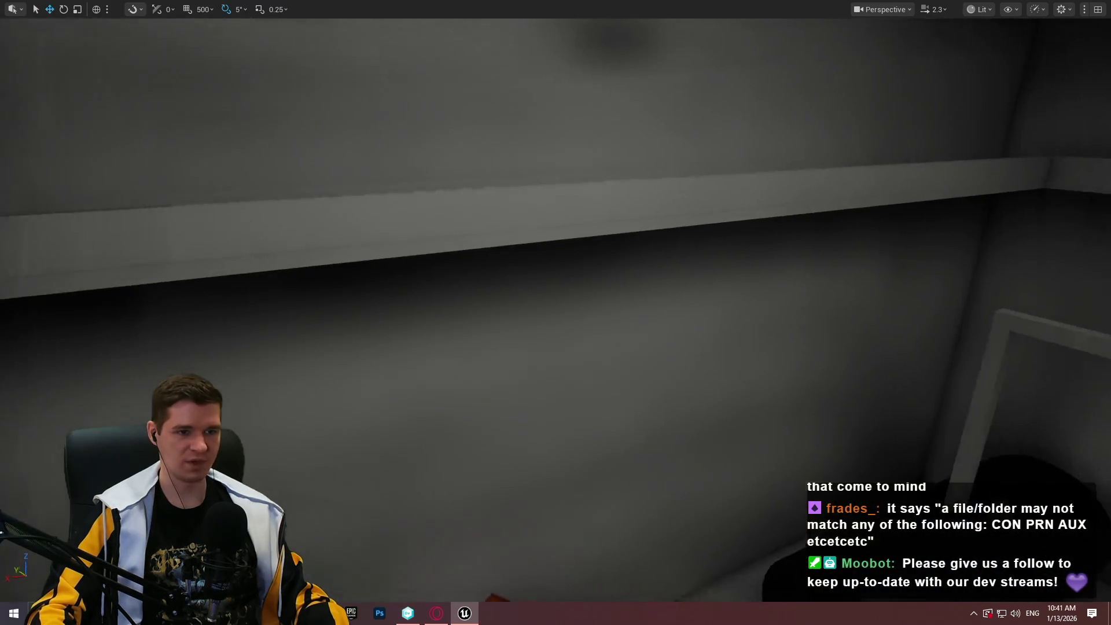
{"action": "key", "text": "w"}
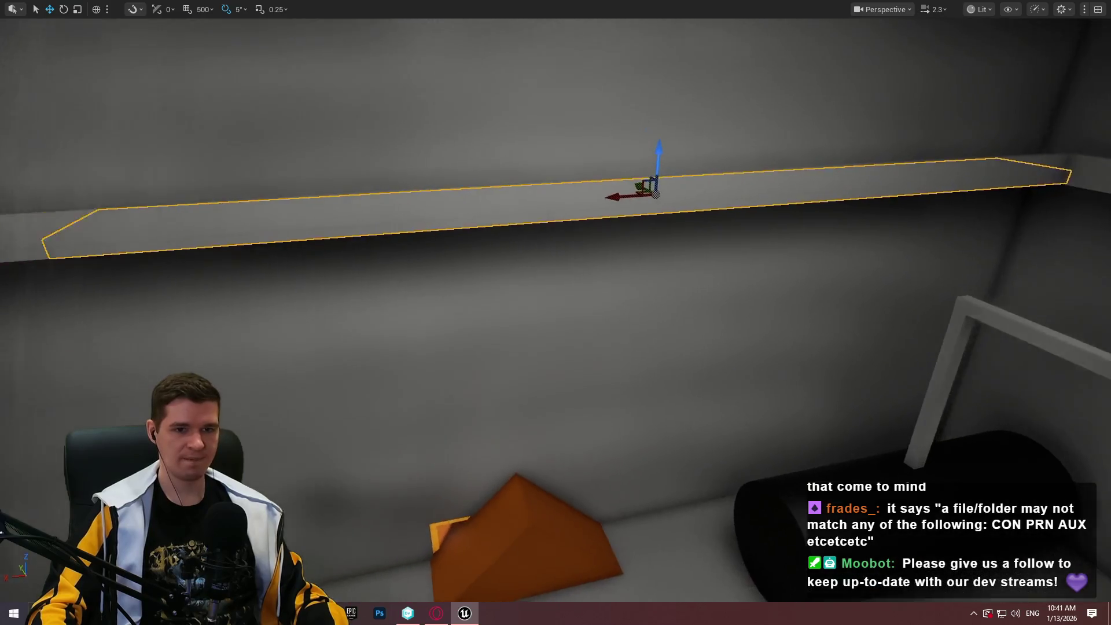
{"action": "key", "text": "w"}
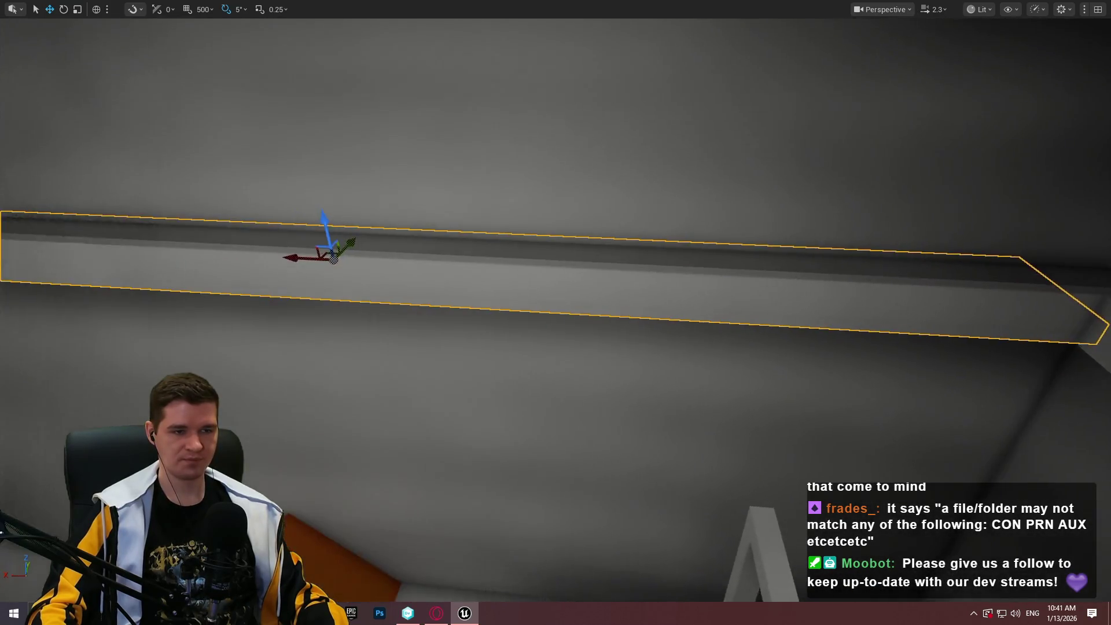
{"action": "key", "text": "s"}
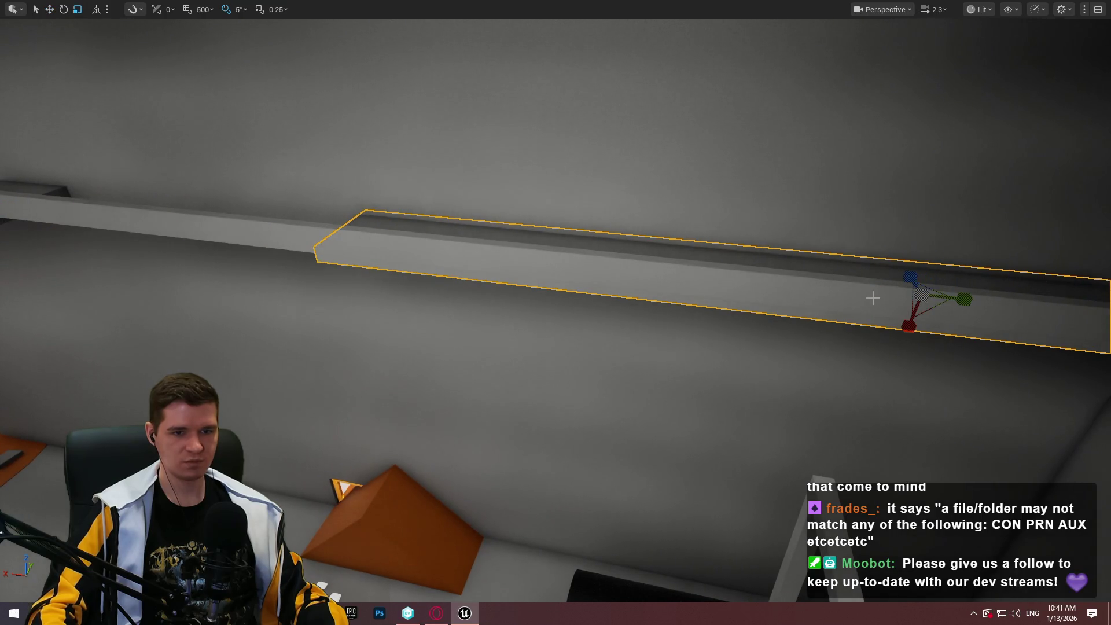
Nudge the wall ledge slightly sideways along its length, checking it from above and below
{"action": "left_click_drag", "start_coordinate": [1009, 263], "coordinate": [1009, 263]}
{"action": "left_click_drag", "start_coordinate": [851, 275], "coordinate": [850, 275]}
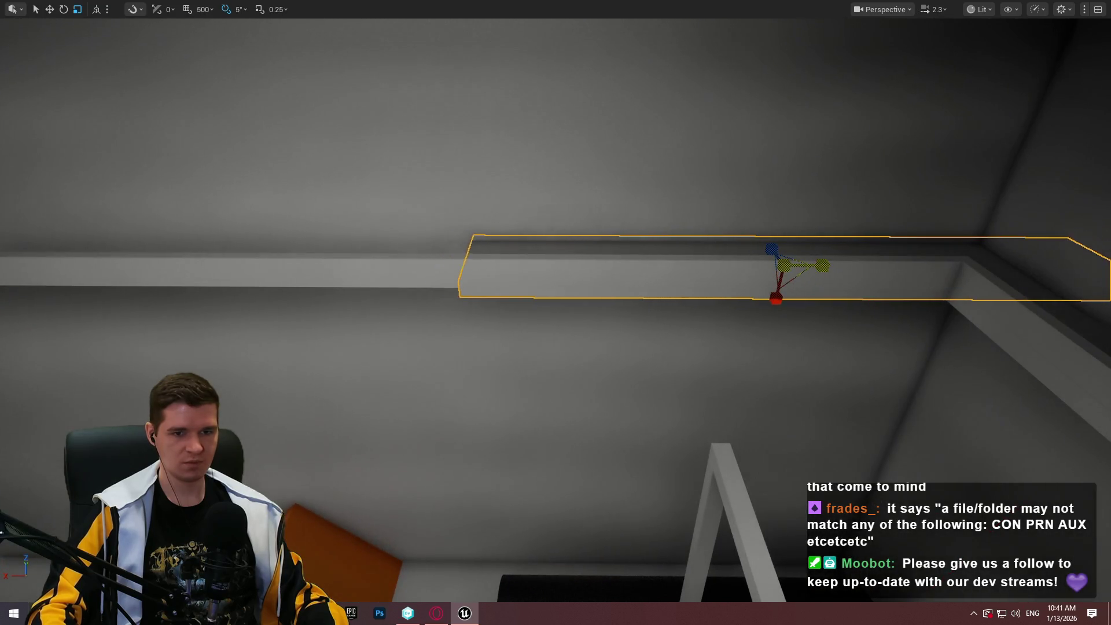
{"action": "mouse_move", "coordinate": [603, 266]}
{"action": "left_mouse_down"}
{"action": "mouse_move", "coordinate": [400, 258]}
{"action": "mouse_move", "coordinate": [605, 261]}
{"action": "mouse_move", "coordinate": [613, 243]}
{"action": "mouse_move", "coordinate": [601, 257]}
{"action": "left_mouse_up"}
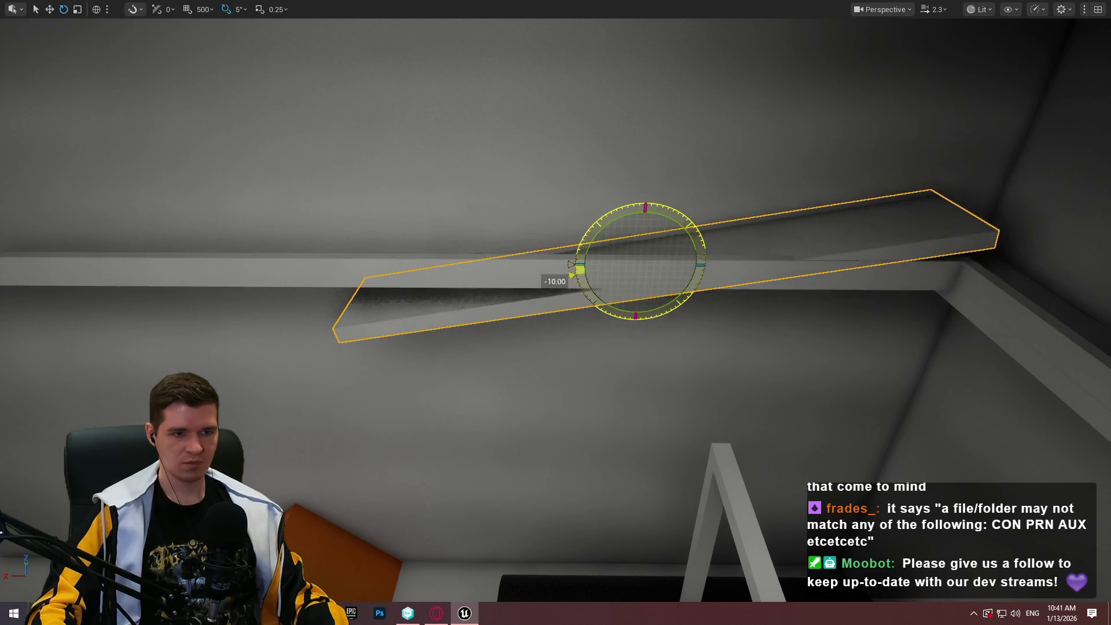
{"action": "mouse_move", "coordinate": [639, 216]}
{"action": "left_mouse_down"}
{"action": "mouse_move", "coordinate": [620, 329]}
{"action": "mouse_move", "coordinate": [515, 372]}
{"action": "left_mouse_up"}
{"action": "mouse_move", "coordinate": [358, 335]}
{"action": "left_mouse_down"}
{"action": "mouse_move", "coordinate": [370, 359]}
{"action": "mouse_move", "coordinate": [365, 312]}
{"action": "mouse_move", "coordinate": [358, 335]}
{"action": "left_mouse_up"}
{"action": "mouse_move", "coordinate": [206, 370]}
{"action": "left_mouse_down"}
{"action": "mouse_move", "coordinate": [32, 367]}
{"action": "mouse_move", "coordinate": [263, 347]}
{"action": "mouse_move", "coordinate": [202, 376]}
{"action": "left_mouse_up"}
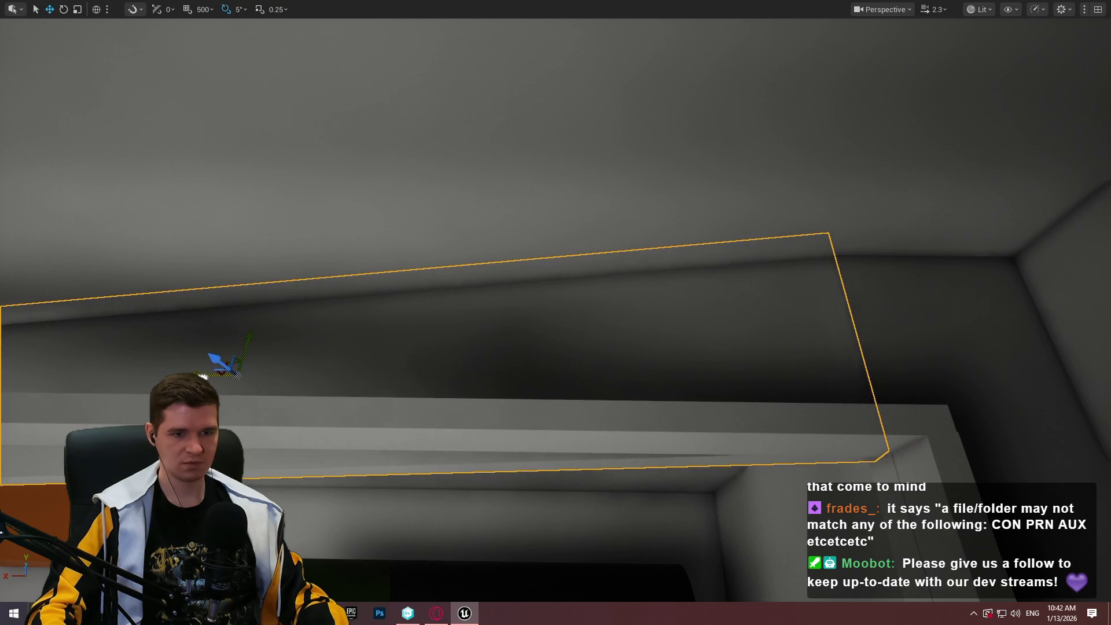
Tilt the ledge about -10° and lower it along the corner
{"action": "key", "text": "f"}
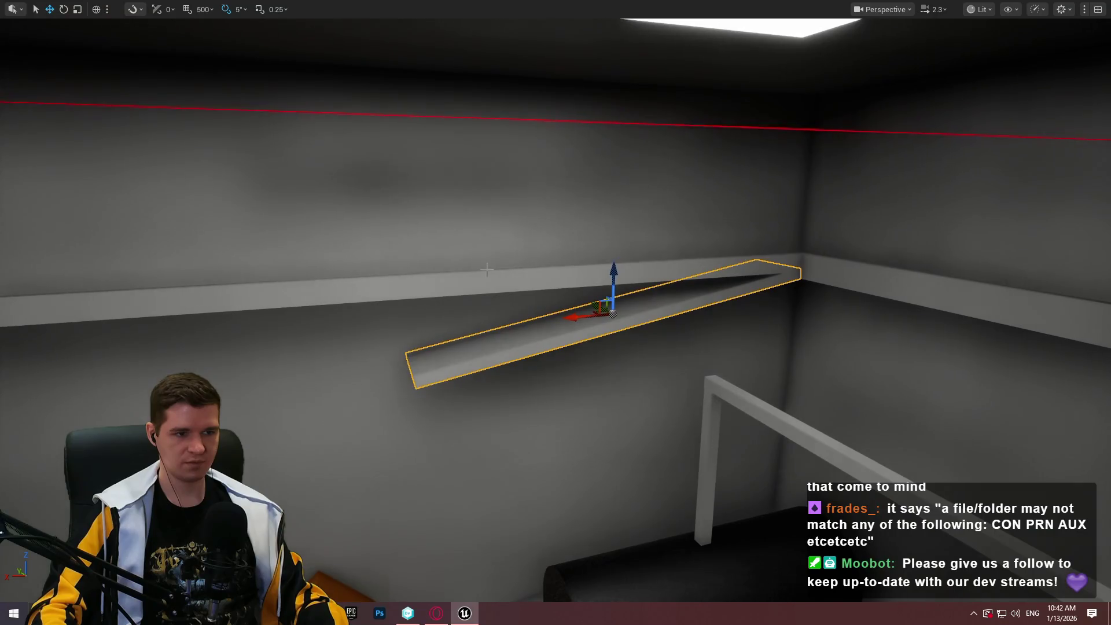
{"action": "mouse_move", "coordinate": [515, 287]}
{"action": "left_mouse_down"}
{"action": "mouse_move", "coordinate": [712, 269]}
{"action": "mouse_move", "coordinate": [604, 280]}
{"action": "mouse_move", "coordinate": [624, 277]}
{"action": "left_mouse_up"}
{"action": "key", "text": "r"}
{"action": "key", "text": "e"}
{"action": "key", "text": "w"}
{"action": "mouse_move", "coordinate": [683, 212]}
{"action": "left_mouse_down"}
{"action": "mouse_move", "coordinate": [684, 259]}
{"action": "mouse_move", "coordinate": [712, 202]}
{"action": "left_mouse_up"}
{"action": "key", "text": "Escape"}
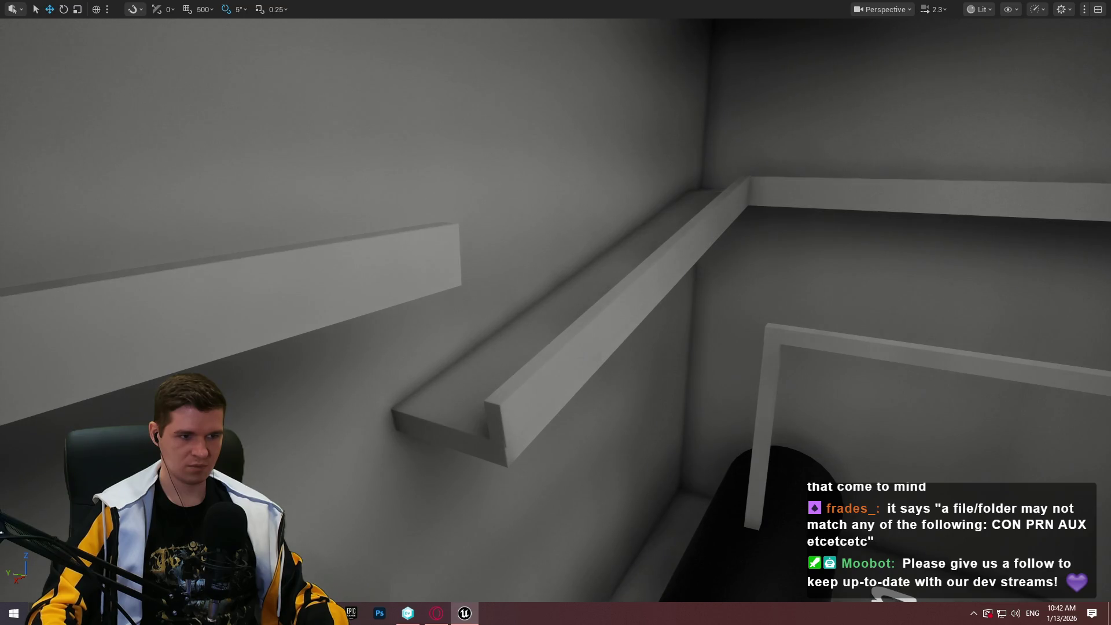
Select the Maintenance wall ledge and shorten it along its length
{"action": "left_click", "coordinate": [675, 259]}
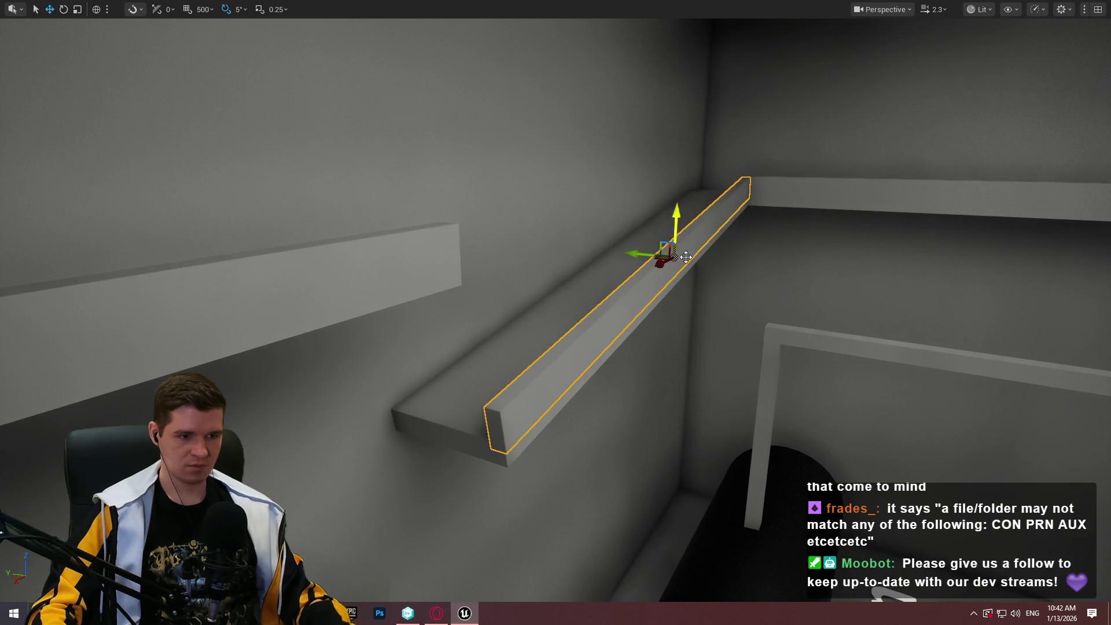
{"action": "key", "text": "Escape"}
{"action": "left_click_drag", "start_coordinate": [675, 260], "coordinate": [608, 266]}
{"action": "left_click", "coordinate": [405, 358]}
{"action": "key", "text": "f"}
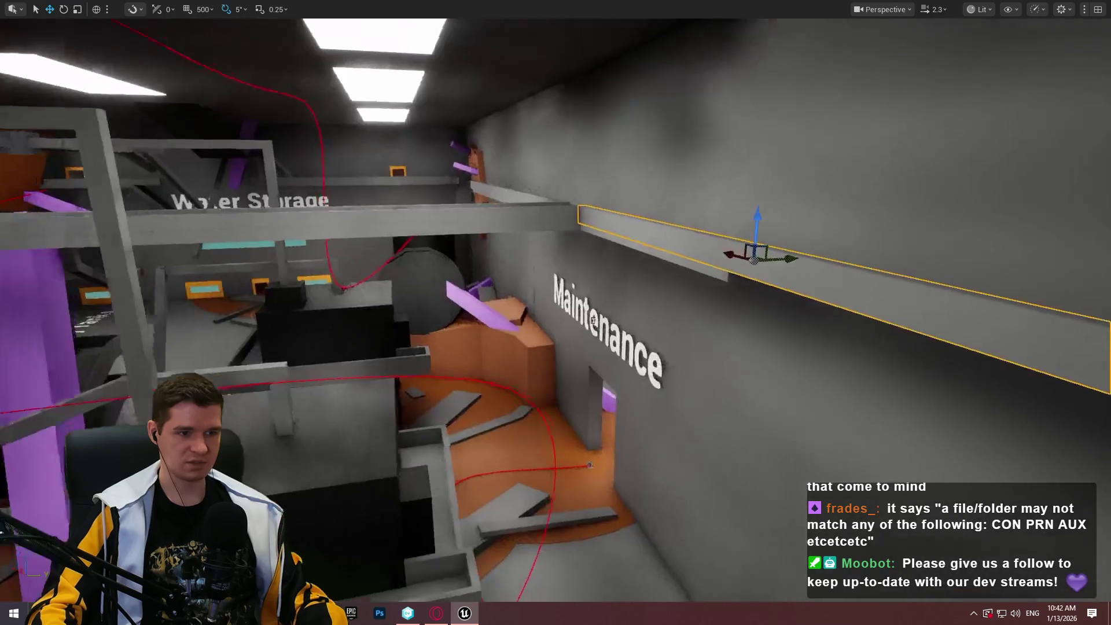
{"action": "key", "text": "e"}
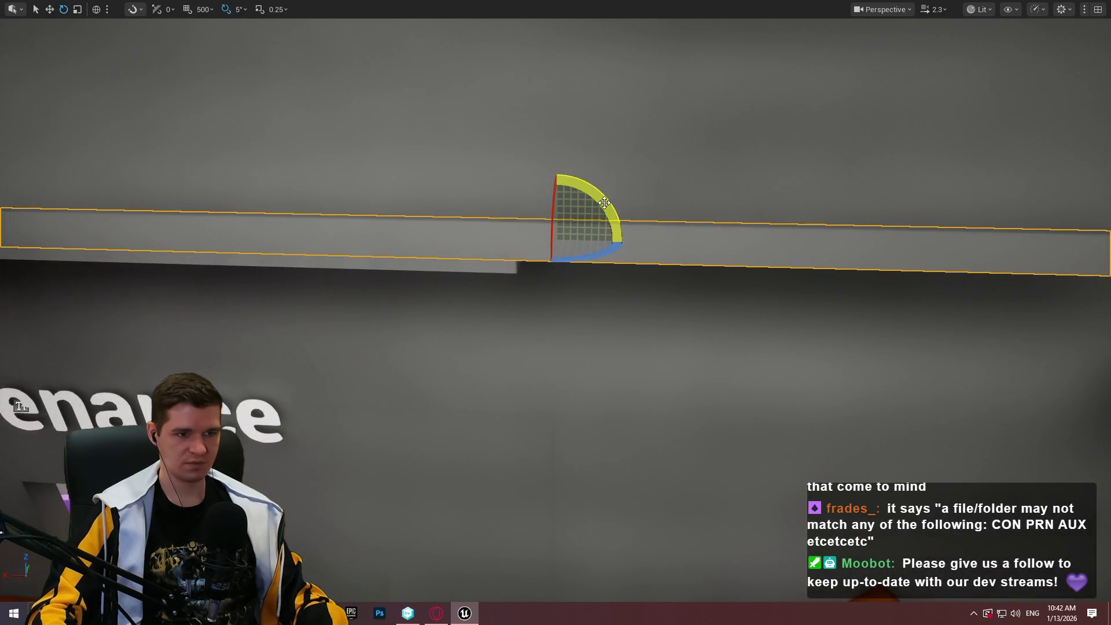
{"action": "key", "text": "r"}
{"action": "mouse_move", "coordinate": [521, 236]}
{"action": "left_mouse_down"}
{"action": "mouse_move", "coordinate": [194, 226]}
{"action": "mouse_move", "coordinate": [741, 250]}
{"action": "mouse_move", "coordinate": [729, 250]}
{"action": "left_mouse_up"}
{"action": "key", "text": "w"}
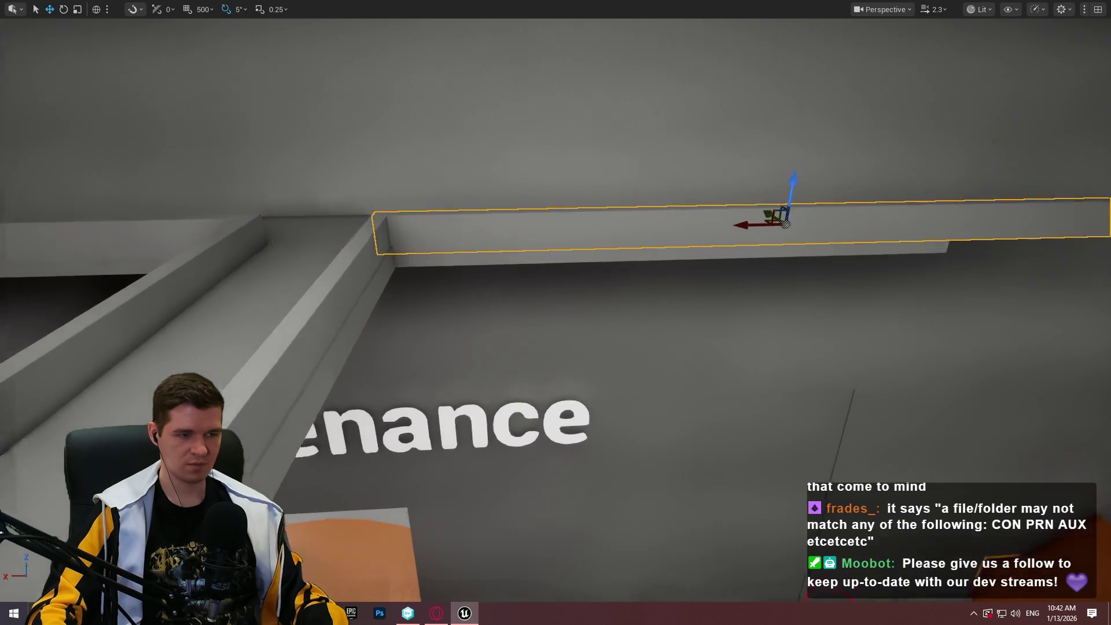
Shift the ledge right and tilt it about -15° off the existing ledge's end
{"action": "left_click_drag", "start_coordinate": [785, 223], "coordinate": [636, 277]}
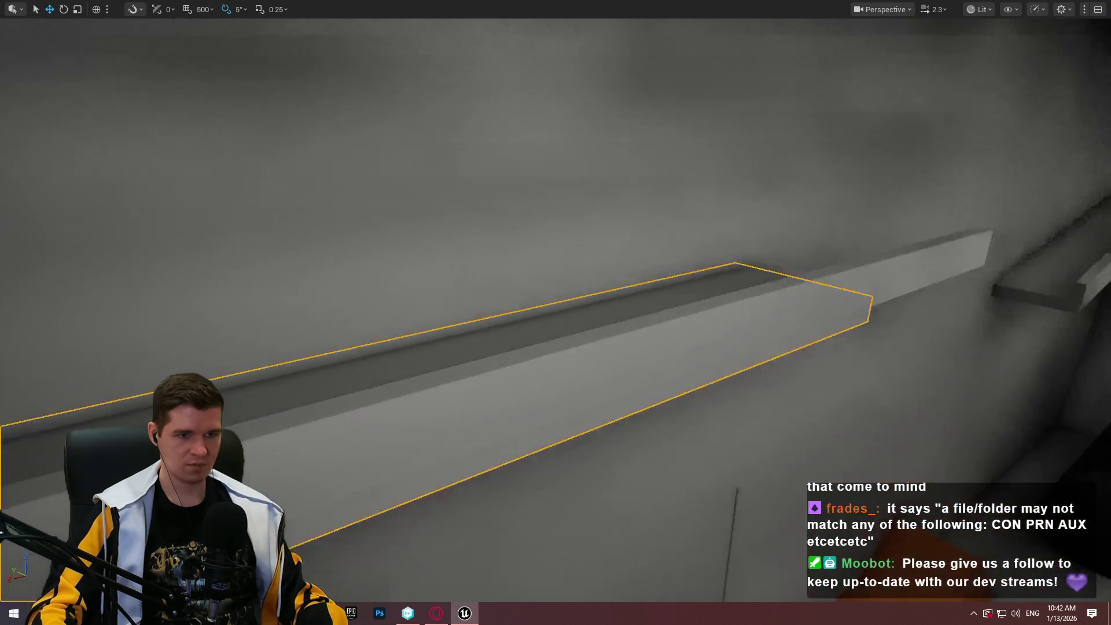
{"action": "mouse_move", "coordinate": [276, 134]}
{"action": "left_mouse_down"}
{"action": "mouse_move", "coordinate": [266, 208]}
{"action": "mouse_move", "coordinate": [276, 133]}
{"action": "mouse_move", "coordinate": [575, 169]}
{"action": "left_mouse_up"}
{"action": "key", "text": "f"}
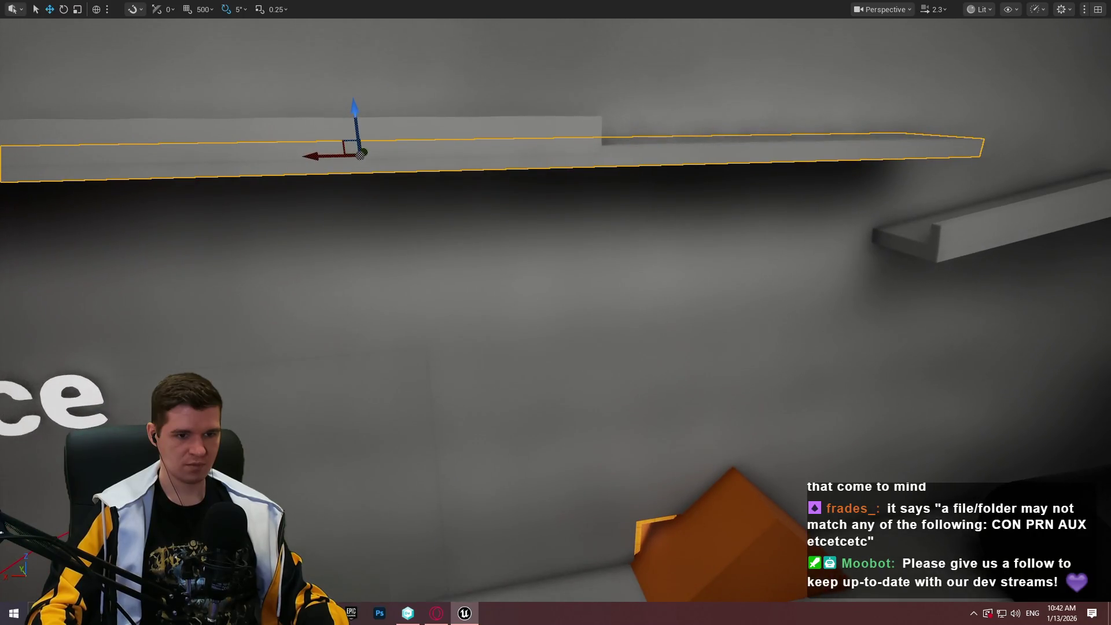
{"action": "left_click_drag", "start_coordinate": [555, 312], "coordinate": [627, 368]}
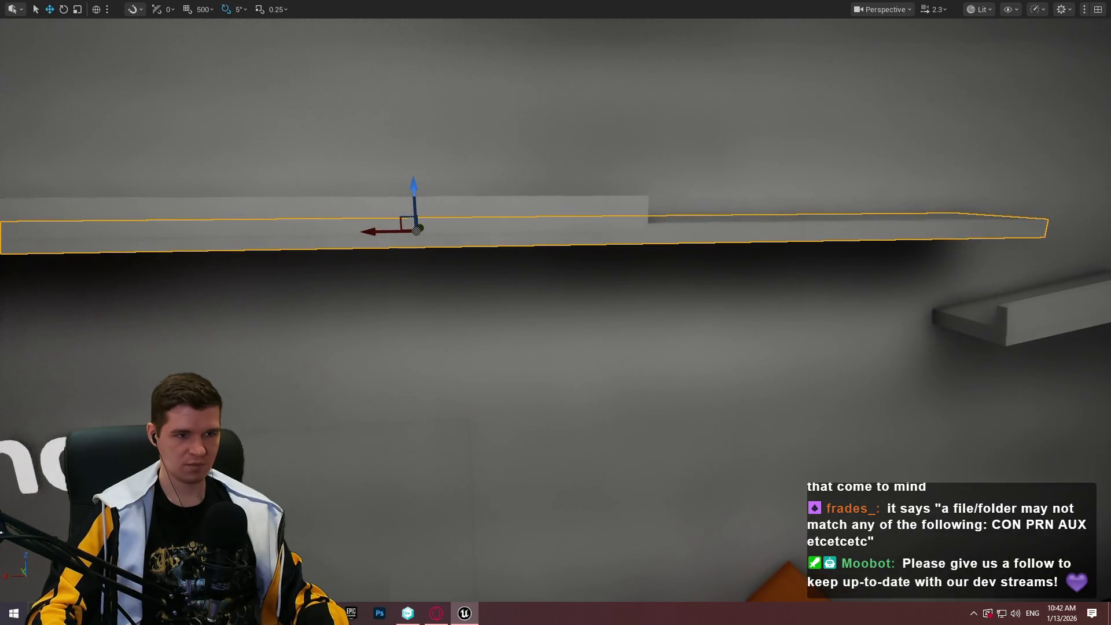
{"action": "key", "text": "e"}
{"action": "left_click_drag", "start_coordinate": [451, 185], "coordinate": [436, 200]}
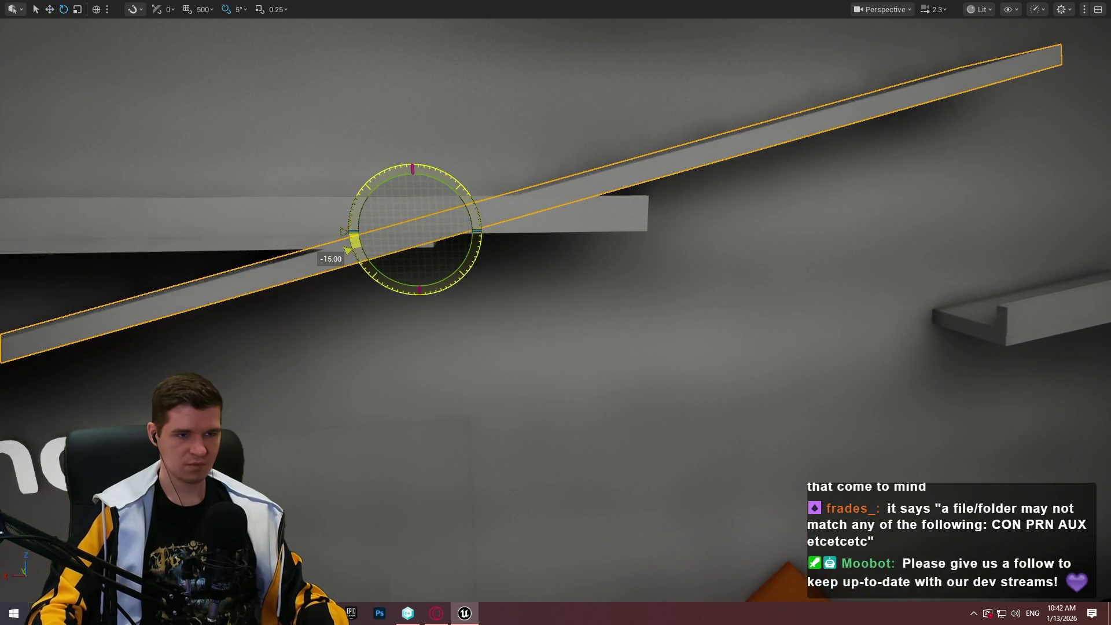
{"action": "left_click_drag", "start_coordinate": [346, 231], "coordinate": [349, 220]}
Shorten the ledge further, slide it right along the wall and raise it slightly
{"action": "key", "text": "r"}
{"action": "mouse_move", "coordinate": [454, 224]}
{"action": "left_mouse_down"}
{"action": "mouse_move", "coordinate": [428, 231]}
{"action": "mouse_move", "coordinate": [458, 224]}
{"action": "left_mouse_up"}
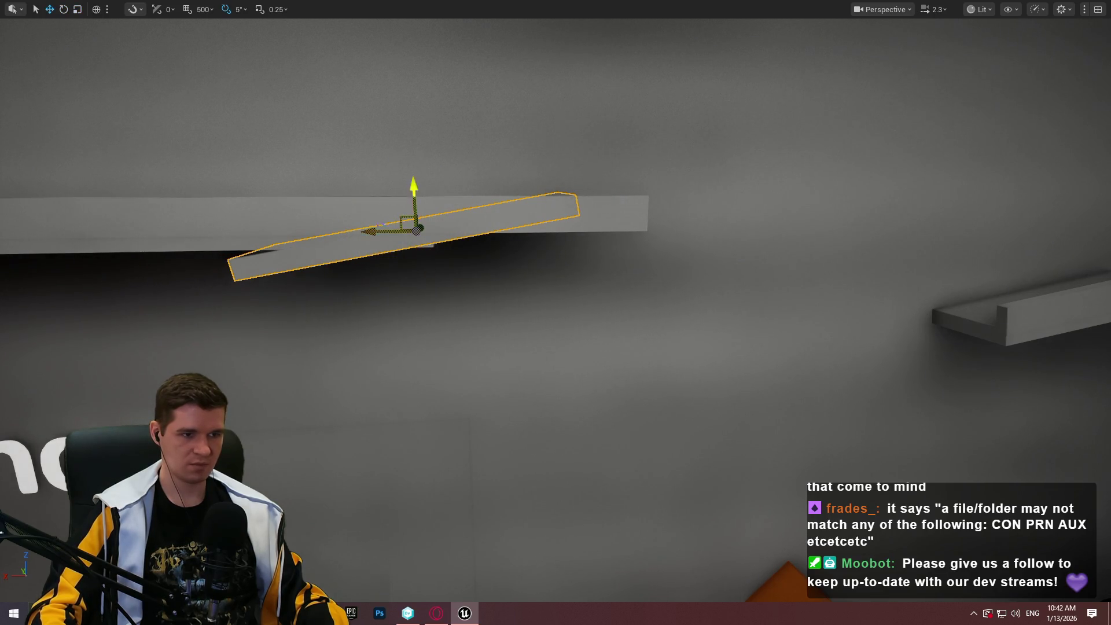
{"action": "mouse_move", "coordinate": [377, 227]}
{"action": "left_mouse_down"}
{"action": "mouse_move", "coordinate": [620, 245]}
{"action": "mouse_move", "coordinate": [509, 233]}
{"action": "mouse_move", "coordinate": [528, 228]}
{"action": "left_mouse_up"}
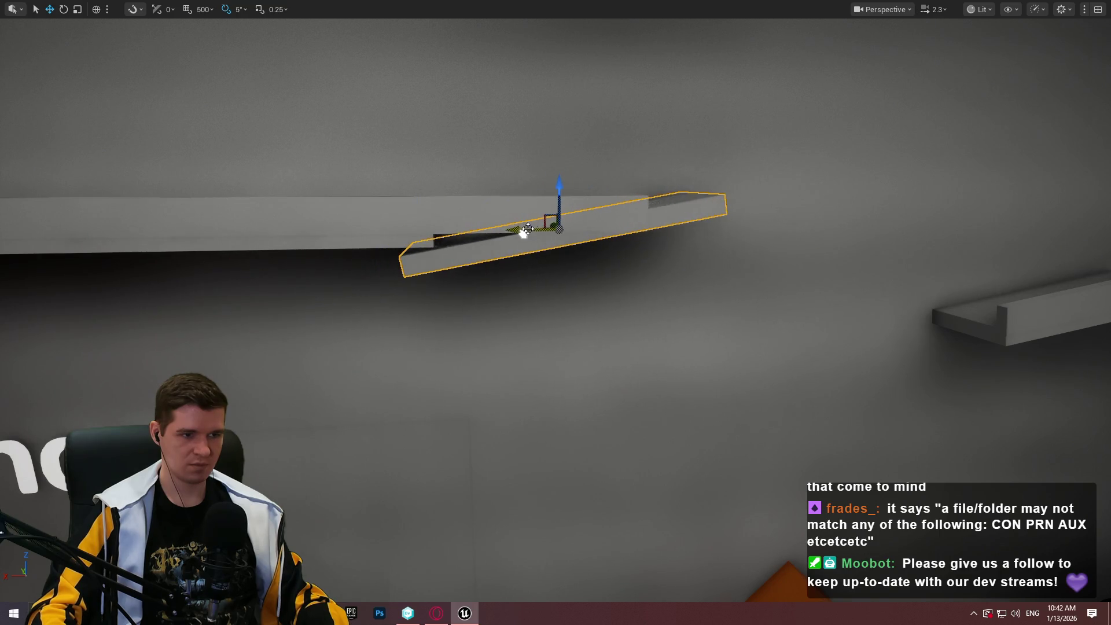
{"action": "left_click_drag", "start_coordinate": [558, 186], "coordinate": [546, 169]}
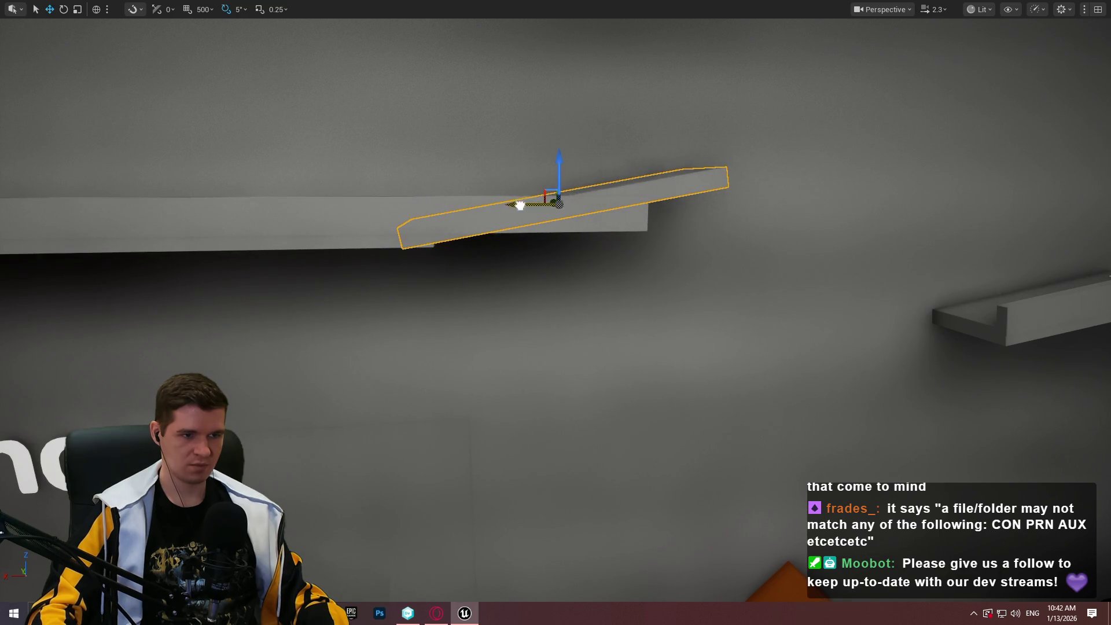
{"action": "mouse_move", "coordinate": [520, 206]}
{"action": "left_mouse_down"}
{"action": "mouse_move", "coordinate": [546, 208]}
{"action": "mouse_move", "coordinate": [545, 174]}
{"action": "mouse_move", "coordinate": [545, 219]}
{"action": "mouse_move", "coordinate": [601, 220]}
{"action": "mouse_move", "coordinate": [544, 220]}
{"action": "mouse_move", "coordinate": [561, 223]}
{"action": "mouse_move", "coordinate": [555, 243]}
{"action": "mouse_move", "coordinate": [550, 214]}
{"action": "mouse_move", "coordinate": [693, 215]}
{"action": "left_mouse_up"}
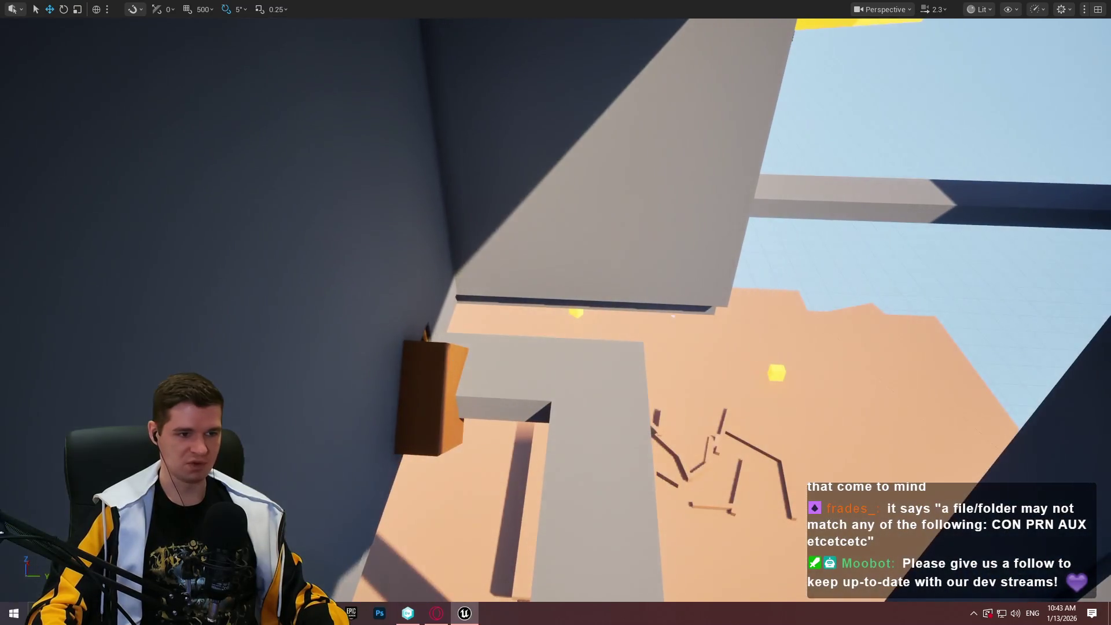
Duplicate the brown wall box upward, enlarge it greatly and move it down and back
{"action": "left_click", "coordinate": [425, 379]}
{"action": "mouse_move", "coordinate": [422, 387]}
{"action": "left_mouse_down", "text": "alt"}
{"action": "mouse_move", "coordinate": [458, 288]}
{"action": "mouse_move", "coordinate": [405, 301]}
{"action": "mouse_move", "coordinate": [440, 324]}
{"action": "mouse_move", "coordinate": [347, 315]}
{"action": "mouse_move", "coordinate": [421, 342]}
{"action": "left_mouse_up", "text": "alt"}
{"action": "scroll", "coordinate": [438, 314], "scroll_direction": "up", "scroll_amount": 2}
{"action": "key", "text": "r"}
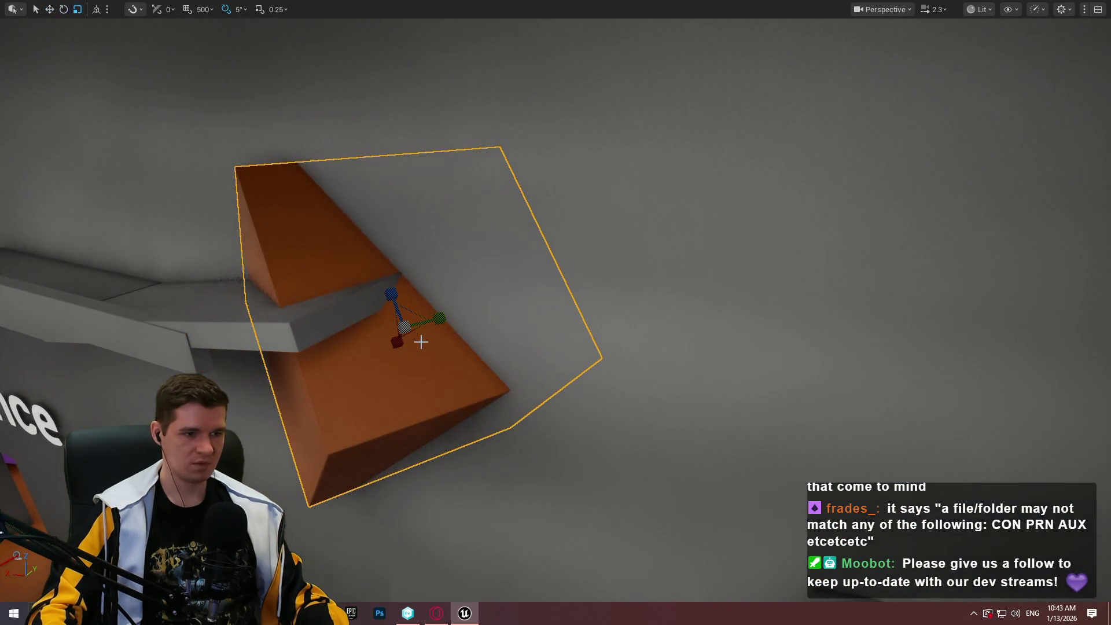
{"action": "mouse_move", "coordinate": [386, 306]}
{"action": "left_mouse_down"}
{"action": "mouse_move", "coordinate": [442, 355]}
{"action": "mouse_move", "coordinate": [449, 336]}
{"action": "left_mouse_up"}
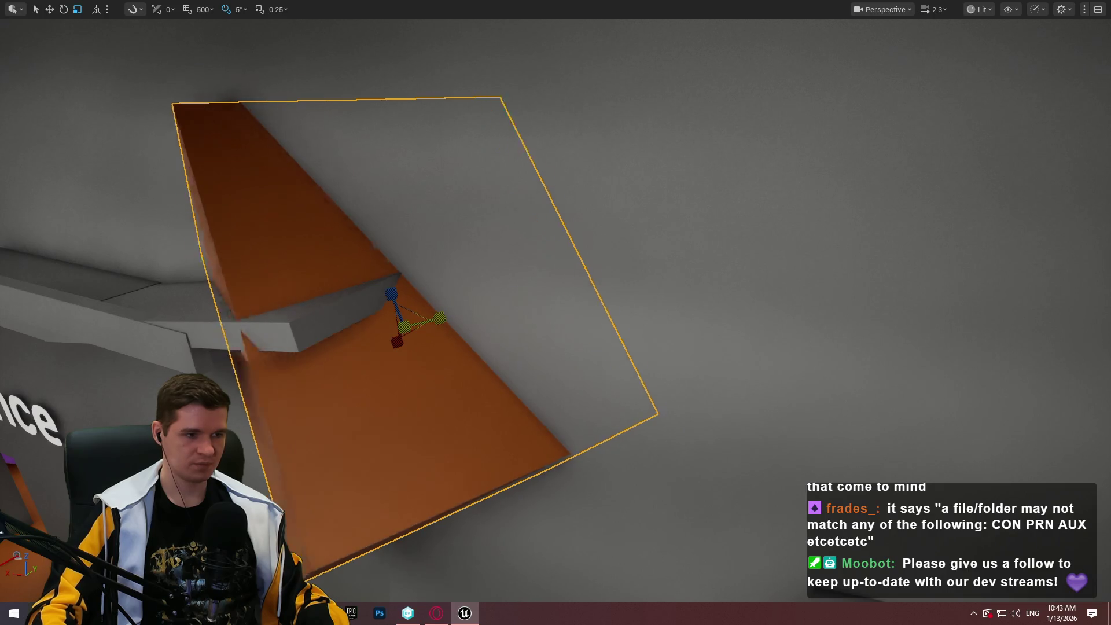
{"action": "key", "text": "w"}
{"action": "mouse_move", "coordinate": [375, 322]}
{"action": "left_mouse_down"}
{"action": "mouse_move", "coordinate": [496, 335]}
{"action": "mouse_move", "coordinate": [486, 342]}
{"action": "mouse_move", "coordinate": [378, 280]}
{"action": "mouse_move", "coordinate": [509, 285]}
{"action": "left_mouse_up"}
{"action": "mouse_move", "coordinate": [538, 250]}
{"action": "left_mouse_down"}
{"action": "mouse_move", "coordinate": [547, 404]}
{"action": "mouse_move", "coordinate": [498, 370]}
{"action": "mouse_move", "coordinate": [538, 399]}
{"action": "mouse_move", "coordinate": [423, 428]}
{"action": "left_mouse_up"}
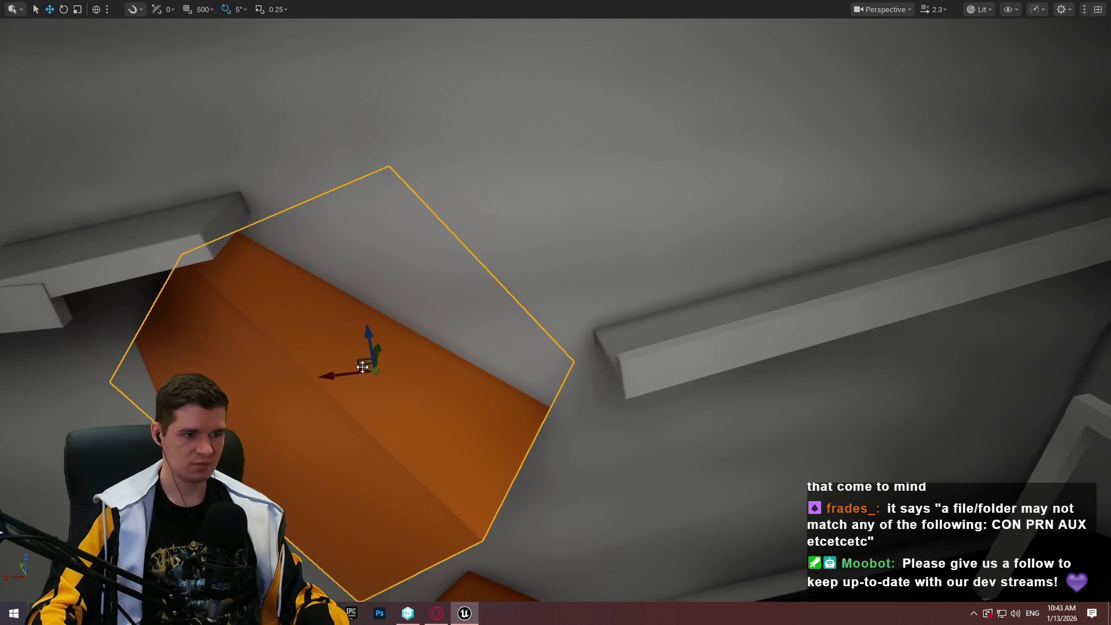
Move the orange block up-left and rotate it to -65° below the grey ledge
{"action": "left_click_drag", "start_coordinate": [360, 369], "coordinate": [363, 123]}
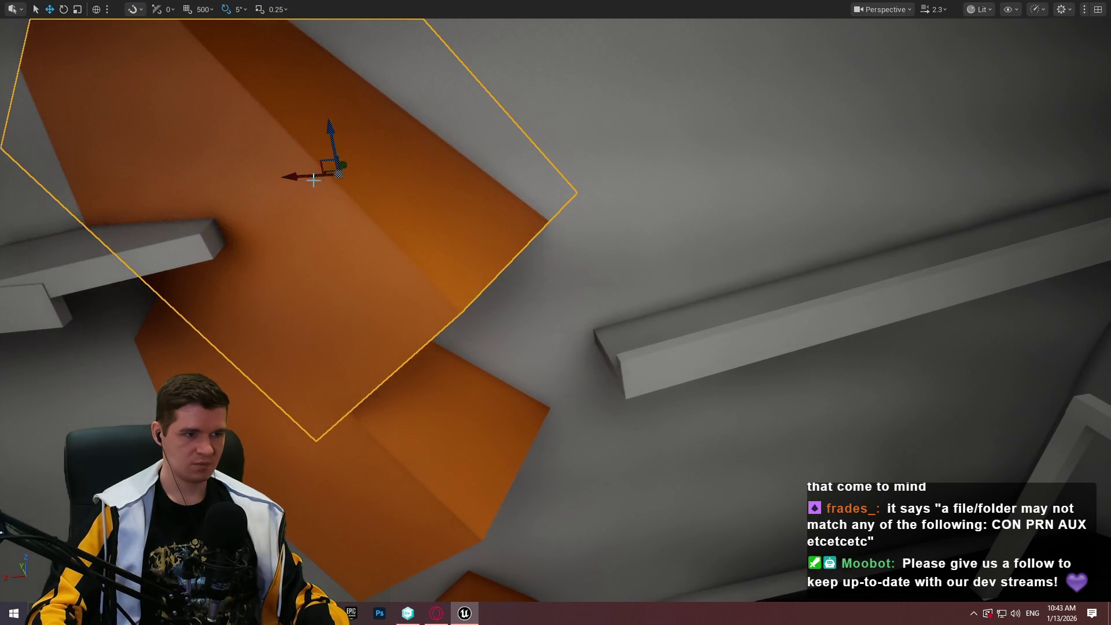
{"action": "key", "text": "e"}
{"action": "mouse_move", "coordinate": [350, 181]}
{"action": "left_mouse_down"}
{"action": "mouse_move", "coordinate": [283, 197]}
{"action": "mouse_move", "coordinate": [397, 185]}
{"action": "mouse_move", "coordinate": [372, 178]}
{"action": "left_mouse_up"}
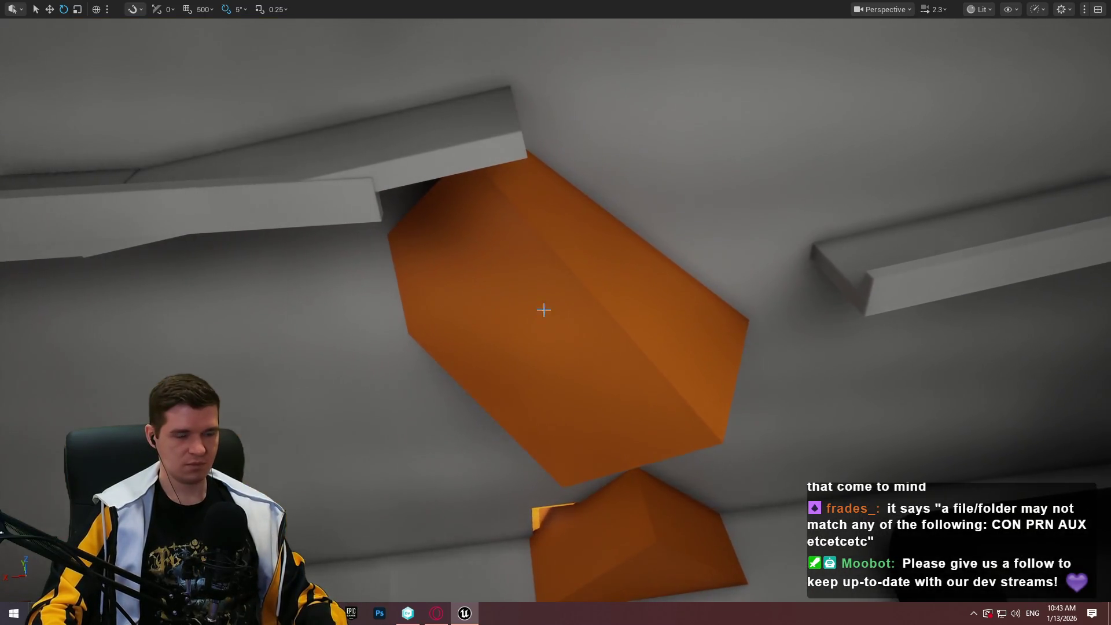
{"action": "left_click", "coordinate": [540, 310]}
{"action": "key", "text": "f"}
{"action": "key", "text": "w"}
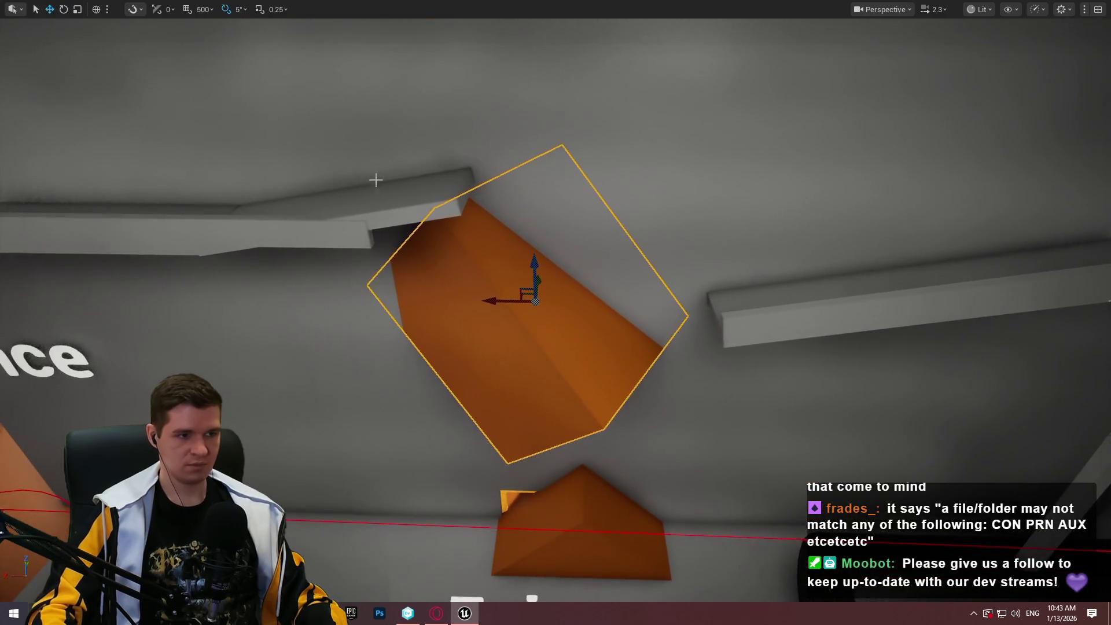
Shorten the grey beam to about a third, reposition it and turn it about 30°
{"action": "left_click", "coordinate": [372, 178]}
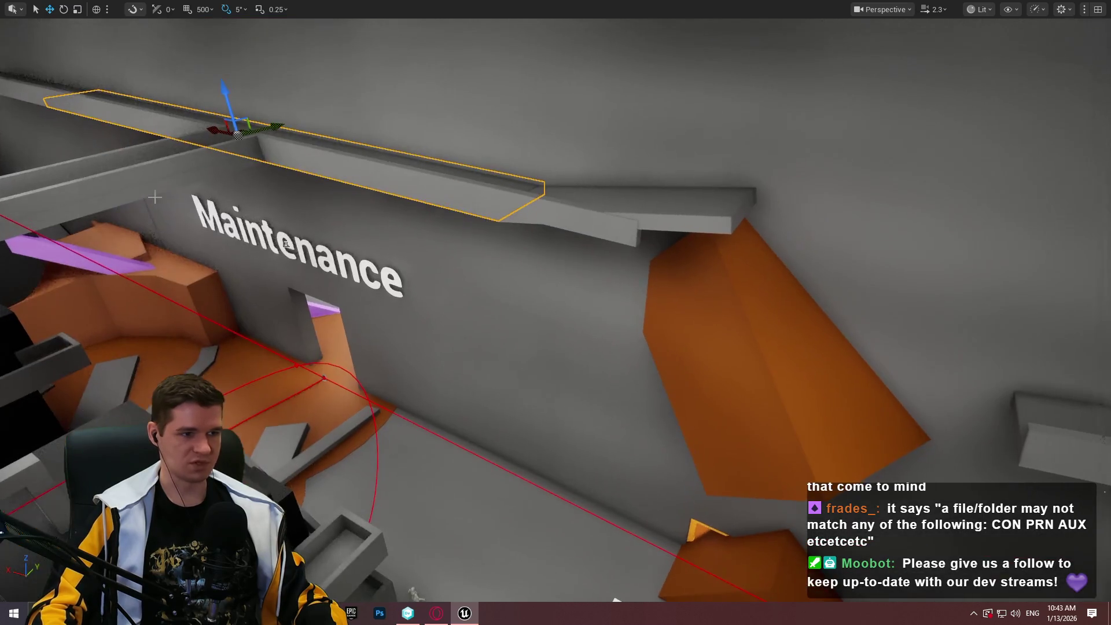
{"action": "key", "text": "f"}
{"action": "key", "text": "r"}
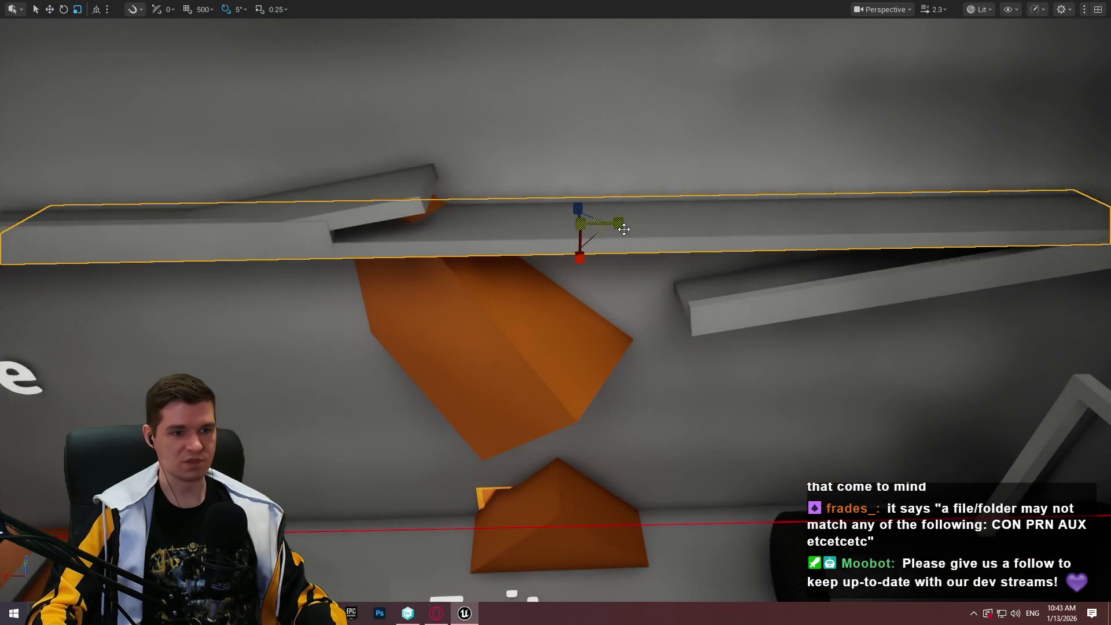
{"action": "left_click_drag", "start_coordinate": [617, 223], "coordinate": [614, 232]}
{"action": "key", "text": "w"}
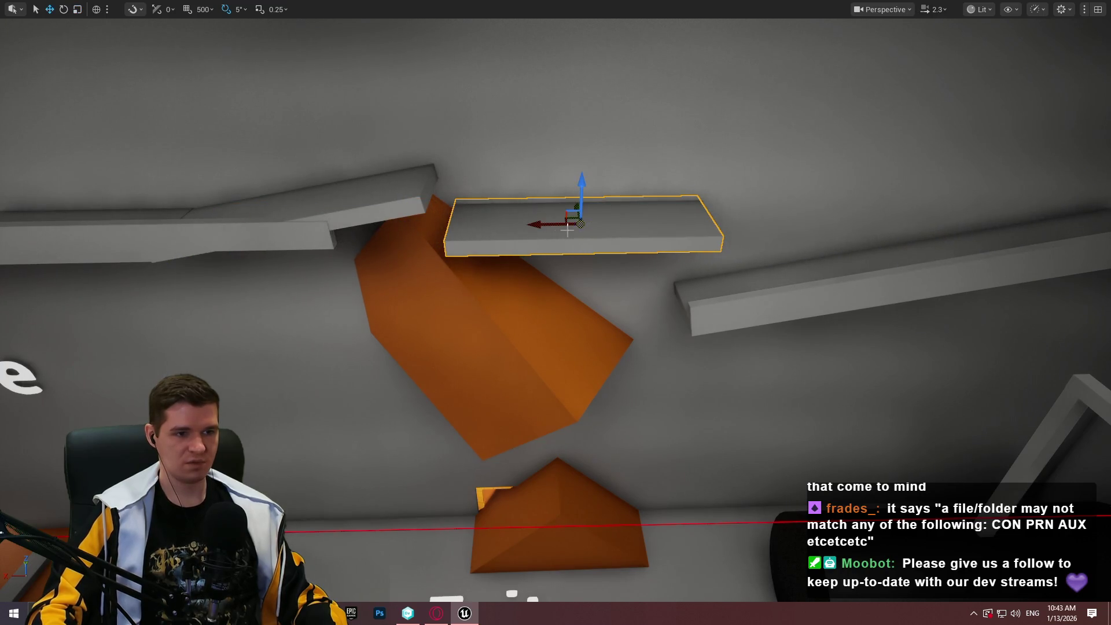
{"action": "left_click_drag", "start_coordinate": [544, 224], "coordinate": [555, 451]}
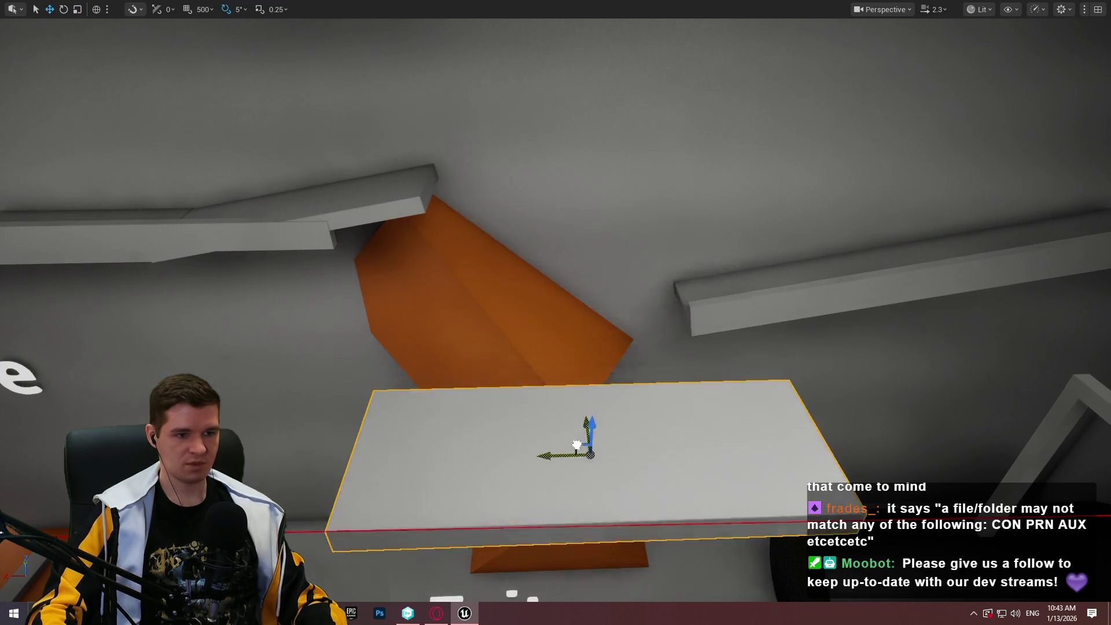
{"action": "key", "text": "e"}
{"action": "left_click_drag", "start_coordinate": [581, 324], "coordinate": [584, 405]}
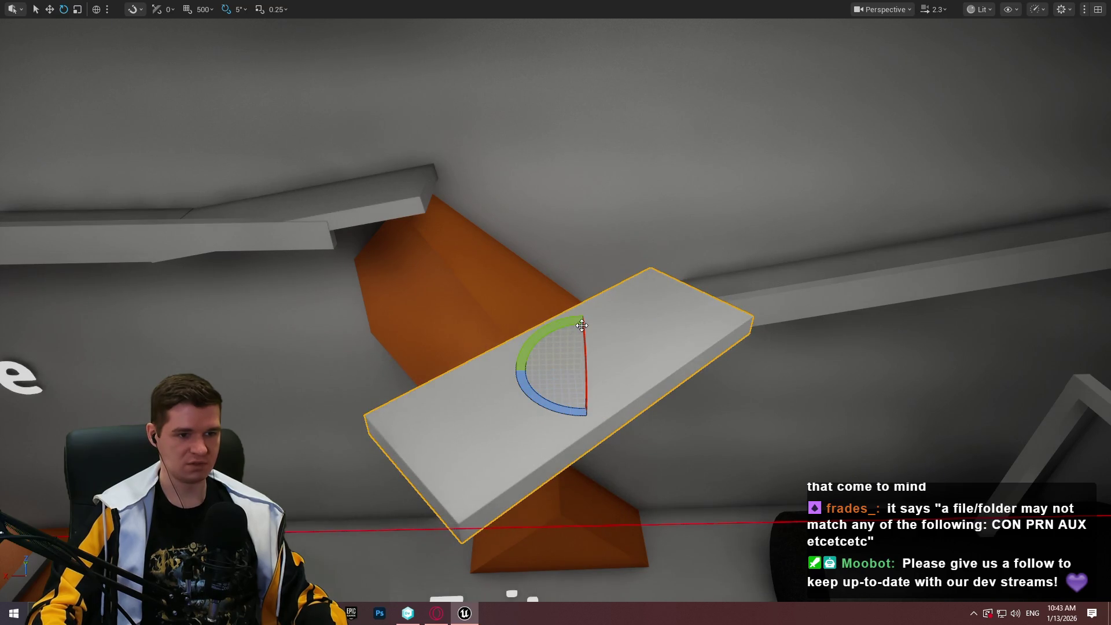
Slide the slab down and left so it leans beside the orange wedge
{"action": "key", "text": "w"}
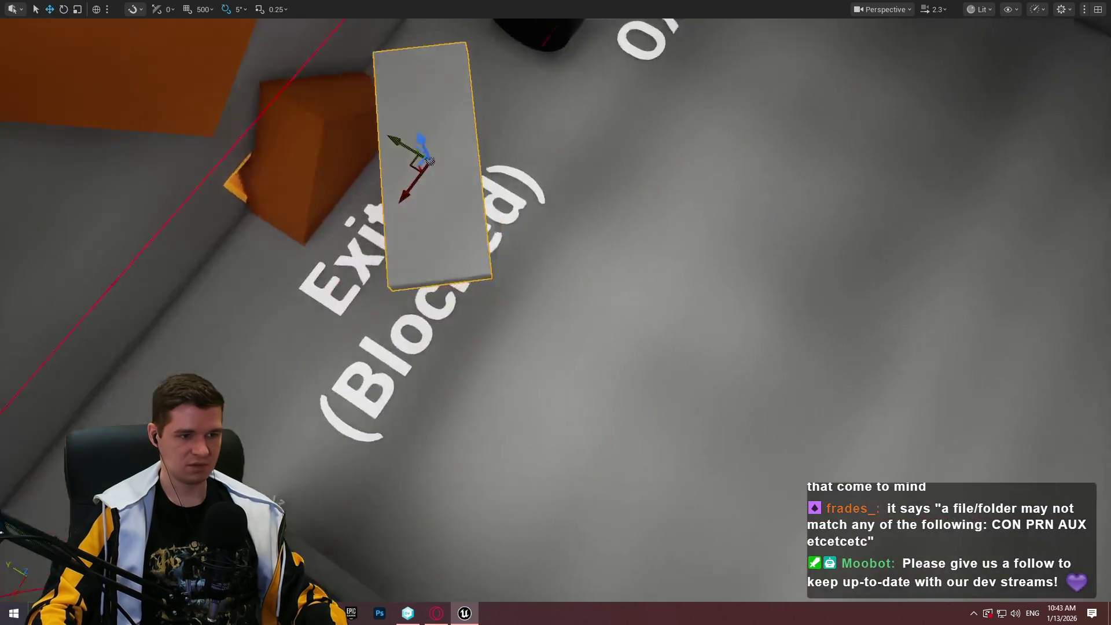
{"action": "mouse_move", "coordinate": [429, 160]}
{"action": "left_mouse_down"}
{"action": "mouse_move", "coordinate": [636, 321]}
{"action": "mouse_move", "coordinate": [664, 254]}
{"action": "mouse_move", "coordinate": [665, 515]}
{"action": "mouse_move", "coordinate": [700, 399]}
{"action": "mouse_move", "coordinate": [694, 443]}
{"action": "mouse_move", "coordinate": [690, 367]}
{"action": "mouse_move", "coordinate": [666, 393]}
{"action": "mouse_move", "coordinate": [644, 386]}
{"action": "left_mouse_up"}
{"action": "key", "text": "e"}
{"action": "key", "text": "w"}
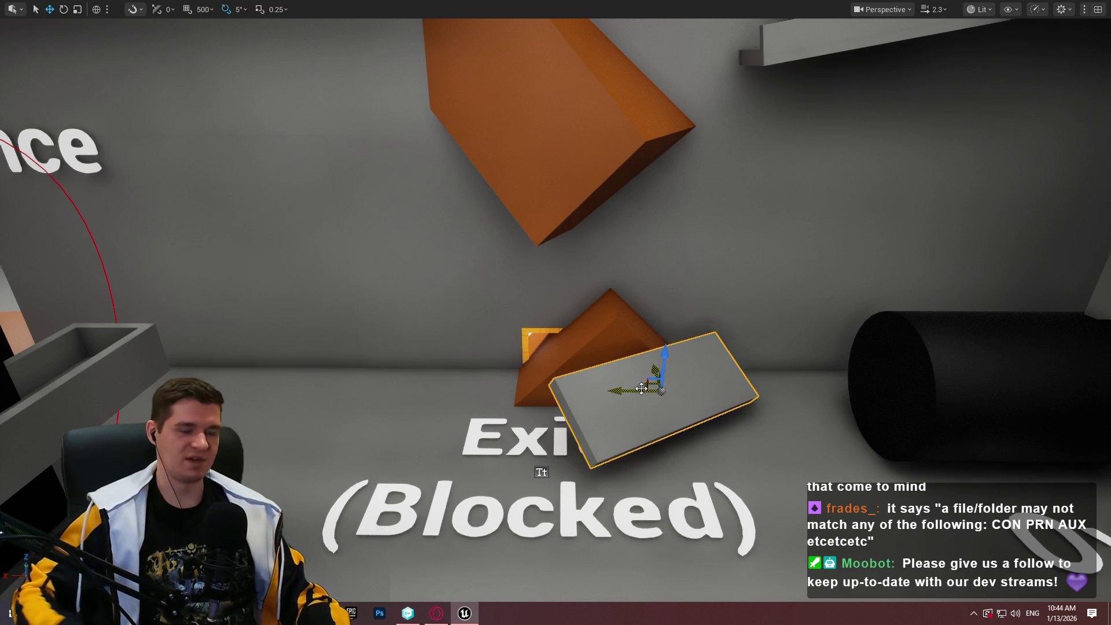
{"action": "left_click_drag", "start_coordinate": [567, 233], "coordinate": [587, 263]}
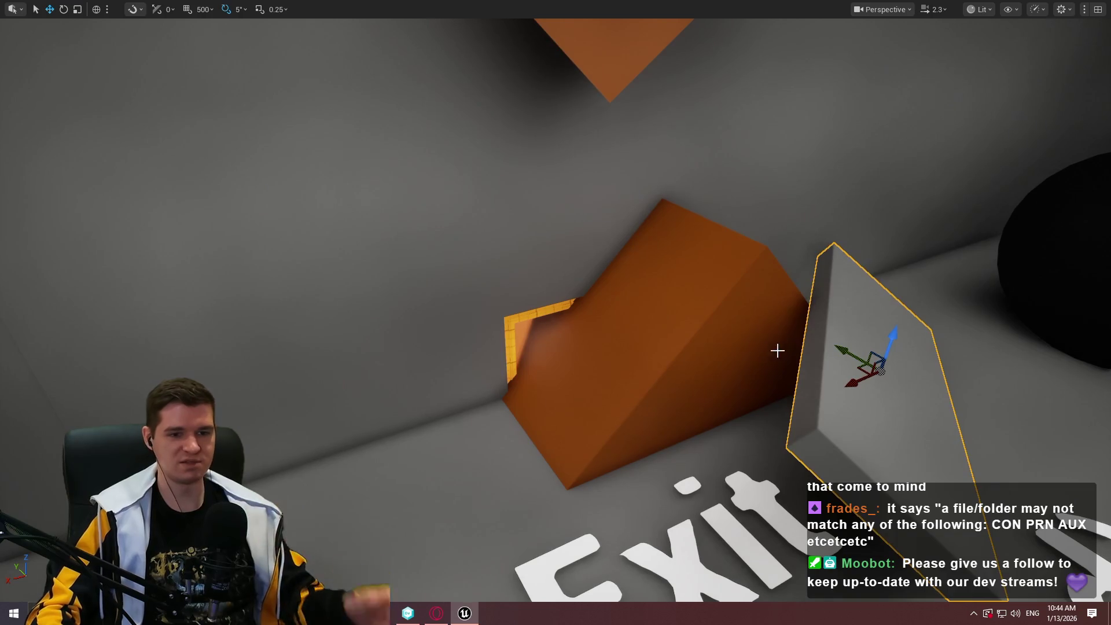
{"action": "left_click_drag", "start_coordinate": [777, 350], "coordinate": [642, 286]}
{"action": "key", "text": "e"}
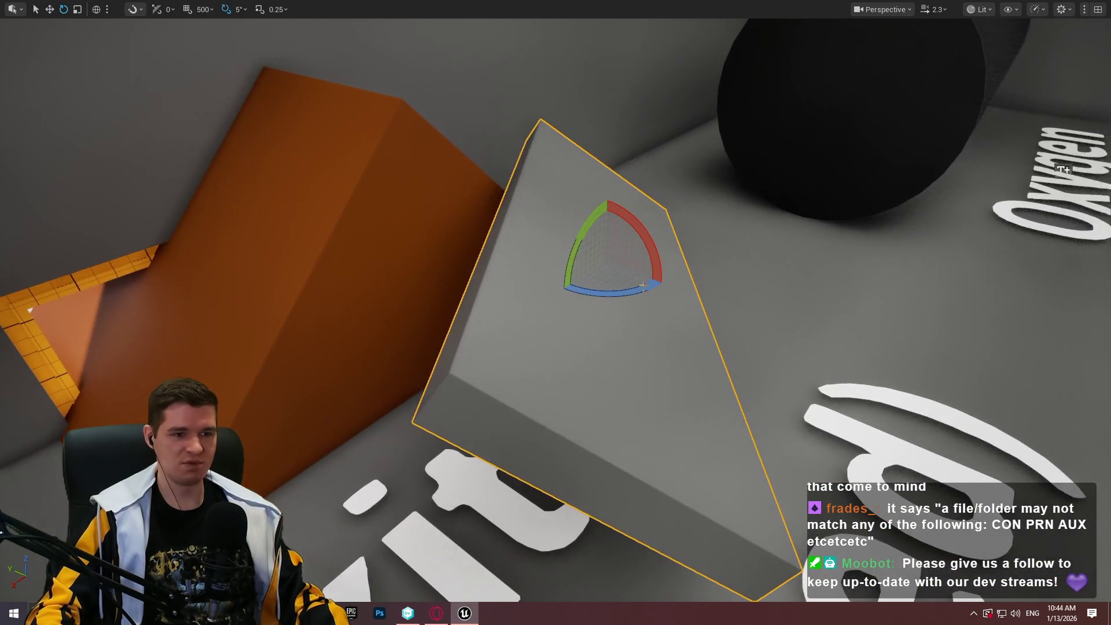
{"action": "mouse_move", "coordinate": [803, 267]}
{"action": "left_mouse_down"}
{"action": "mouse_move", "coordinate": [775, 261]}
{"action": "mouse_move", "coordinate": [804, 267]}
{"action": "mouse_move", "coordinate": [841, 229]}
{"action": "mouse_move", "coordinate": [822, 250]}
{"action": "left_mouse_up"}
{"action": "key", "text": "w"}
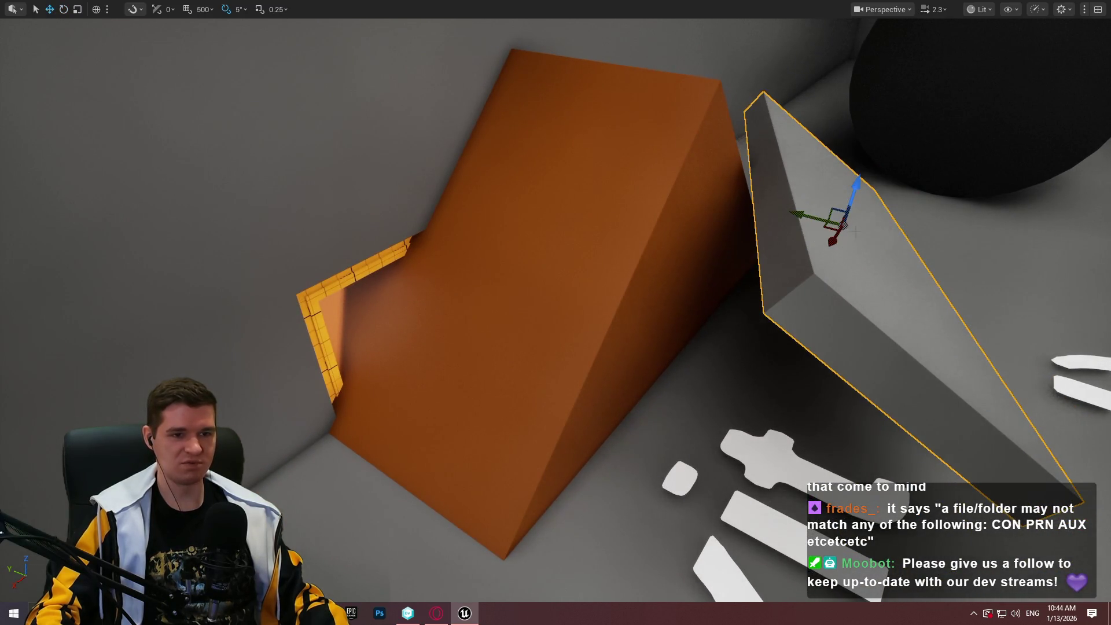
{"action": "mouse_move", "coordinate": [851, 216]}
{"action": "left_mouse_down"}
{"action": "mouse_move", "coordinate": [843, 285]}
{"action": "mouse_move", "coordinate": [858, 278]}
{"action": "mouse_move", "coordinate": [825, 245]}
{"action": "left_mouse_up"}
Raise the slab slightly, shift it right, then select the other grey wall beam near Exit (Blocked)
{"action": "key", "text": "e"}
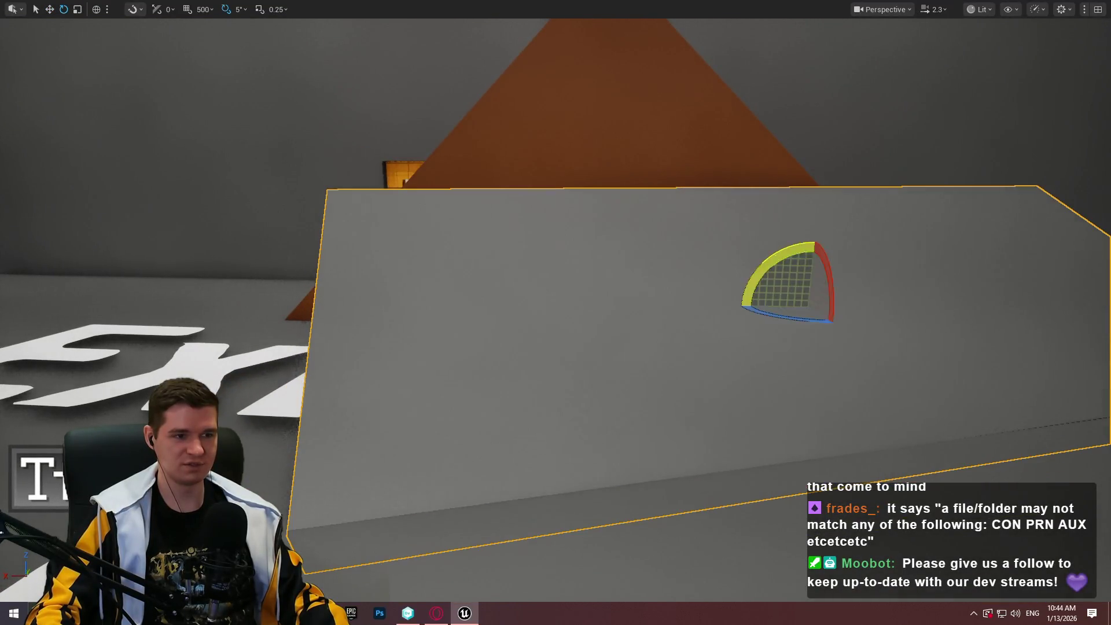
{"action": "key", "text": "w"}
{"action": "left_click_drag", "start_coordinate": [808, 202], "coordinate": [808, 202]}
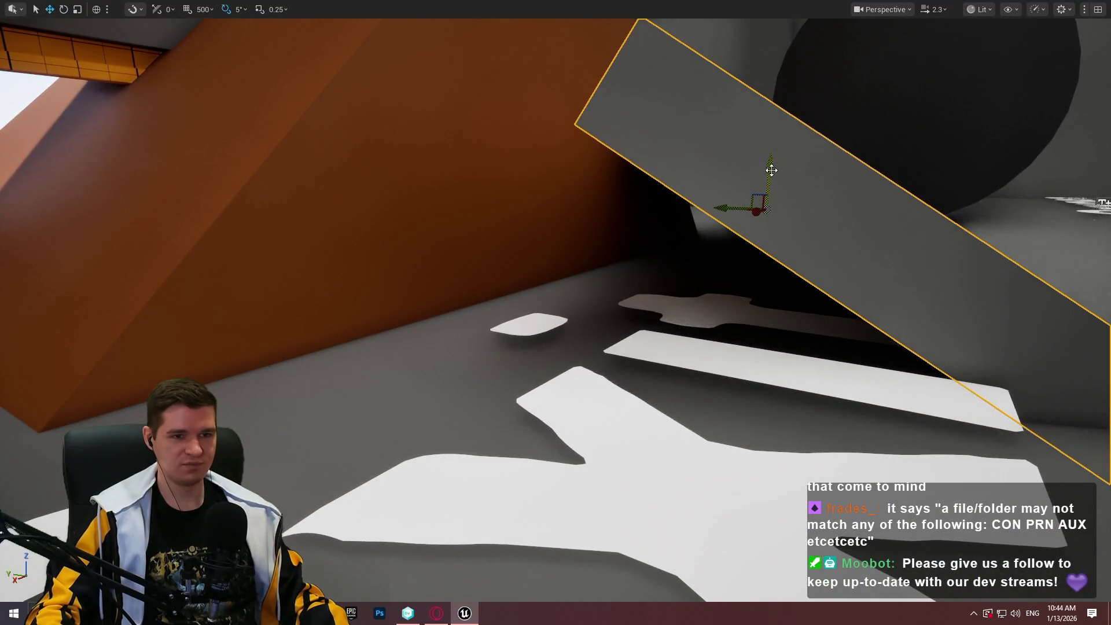
{"action": "mouse_move", "coordinate": [771, 171]}
{"action": "left_mouse_down"}
{"action": "mouse_move", "coordinate": [833, 70]}
{"action": "mouse_move", "coordinate": [806, 122]}
{"action": "mouse_move", "coordinate": [784, 88]}
{"action": "mouse_move", "coordinate": [783, 107]}
{"action": "left_mouse_up"}
{"action": "left_click_drag", "start_coordinate": [745, 153], "coordinate": [799, 164]}
{"action": "scroll", "coordinate": [755, 153], "scroll_direction": "down", "scroll_amount": 3}
{"action": "left_click_drag", "start_coordinate": [522, 165], "coordinate": [521, 165]}
{"action": "scroll", "coordinate": [844, 186], "scroll_direction": "down", "scroll_amount": 2}
{"action": "left_click", "coordinate": [896, 184]}
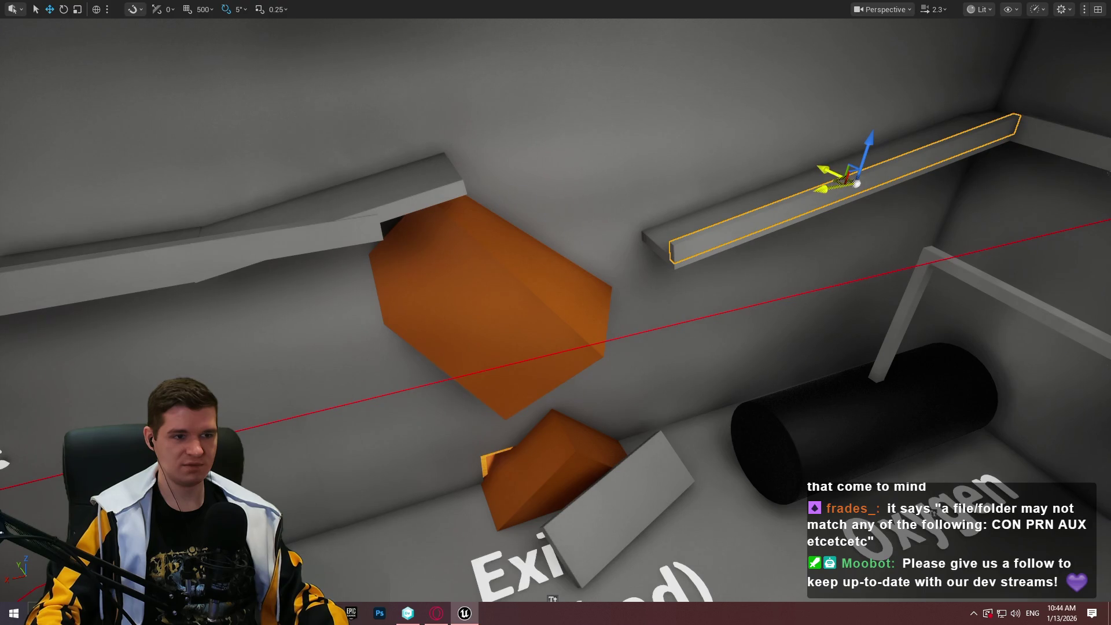
Bring the grey beam down to the floor by the Exit (Blocked) label, just off the slab
{"action": "mouse_move", "coordinate": [856, 184]}
{"action": "left_mouse_down"}
{"action": "mouse_move", "coordinate": [702, 382]}
{"action": "mouse_move", "coordinate": [703, 439]}
{"action": "mouse_move", "coordinate": [671, 466]}
{"action": "left_mouse_up"}
{"action": "key", "text": "r"}
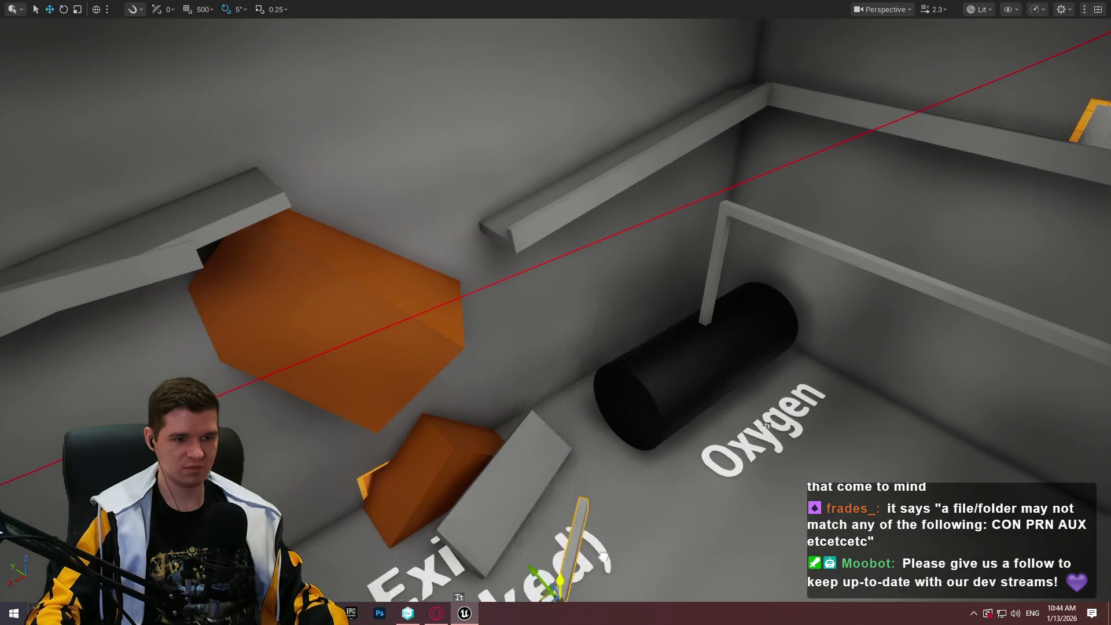
{"action": "left_click_drag", "start_coordinate": [591, 538], "coordinate": [497, 371]}
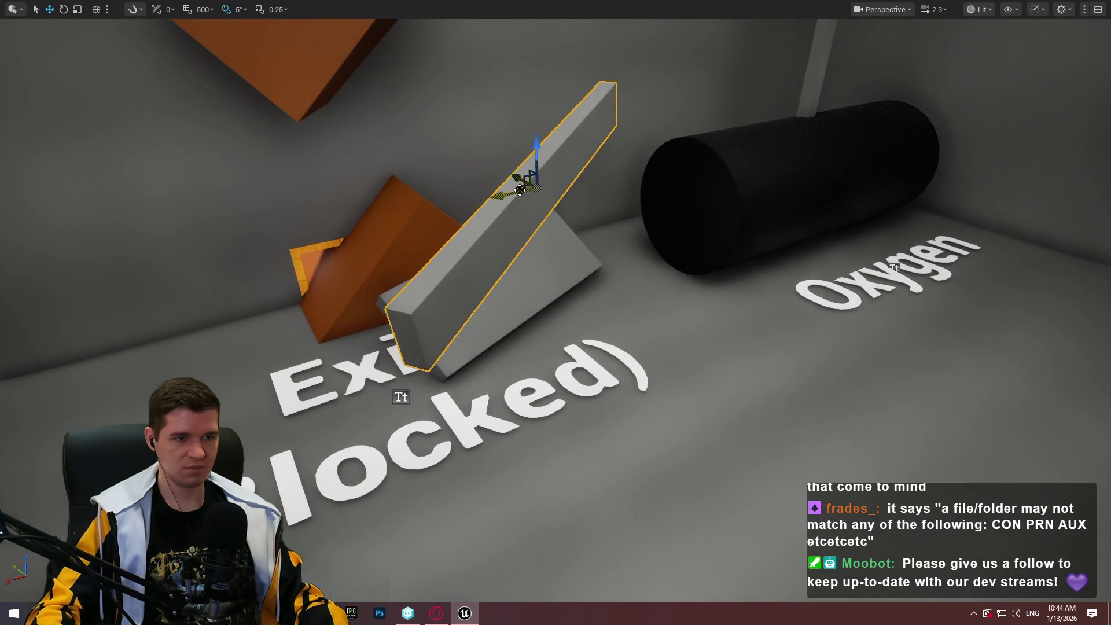
{"action": "mouse_move", "coordinate": [537, 148]}
{"action": "left_mouse_down"}
{"action": "mouse_move", "coordinate": [583, 84]}
{"action": "mouse_move", "coordinate": [598, 387]}
{"action": "left_mouse_up"}
{"action": "scroll", "coordinate": [552, 343], "scroll_direction": "up", "scroll_amount": 5}
Rotate the beam -10°, slide it up-right alongside the slab, then fly toward the Maintenance wall
{"action": "key", "text": "e"}
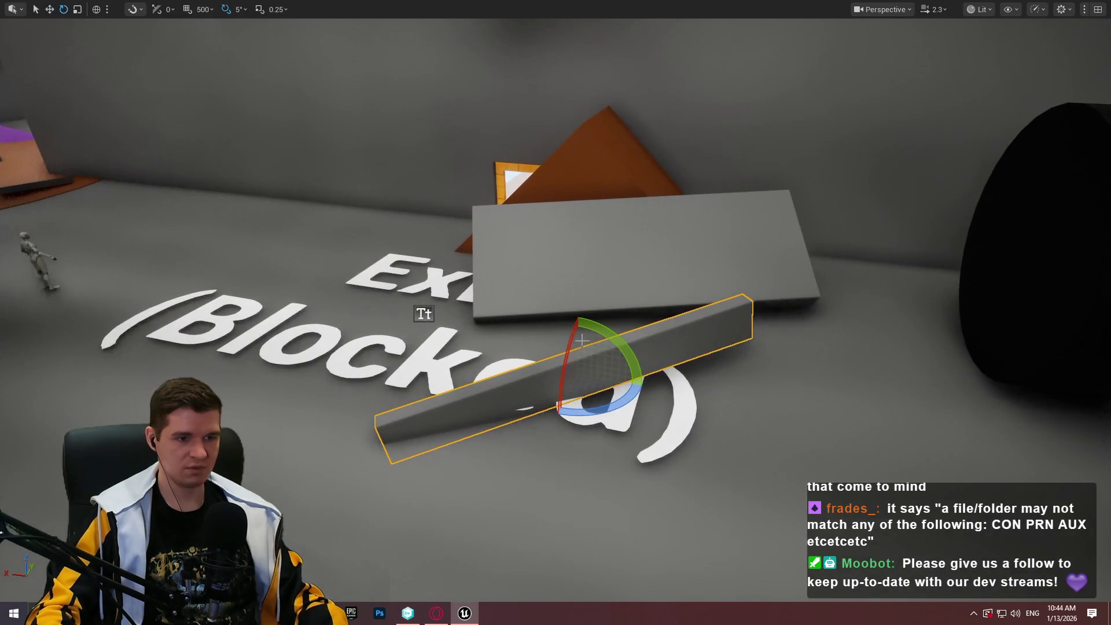
{"action": "mouse_move", "coordinate": [544, 339]}
{"action": "left_mouse_down"}
{"action": "mouse_move", "coordinate": [523, 342]}
{"action": "mouse_move", "coordinate": [580, 360]}
{"action": "mouse_move", "coordinate": [559, 335]}
{"action": "left_mouse_up"}
{"action": "key", "text": "e"}
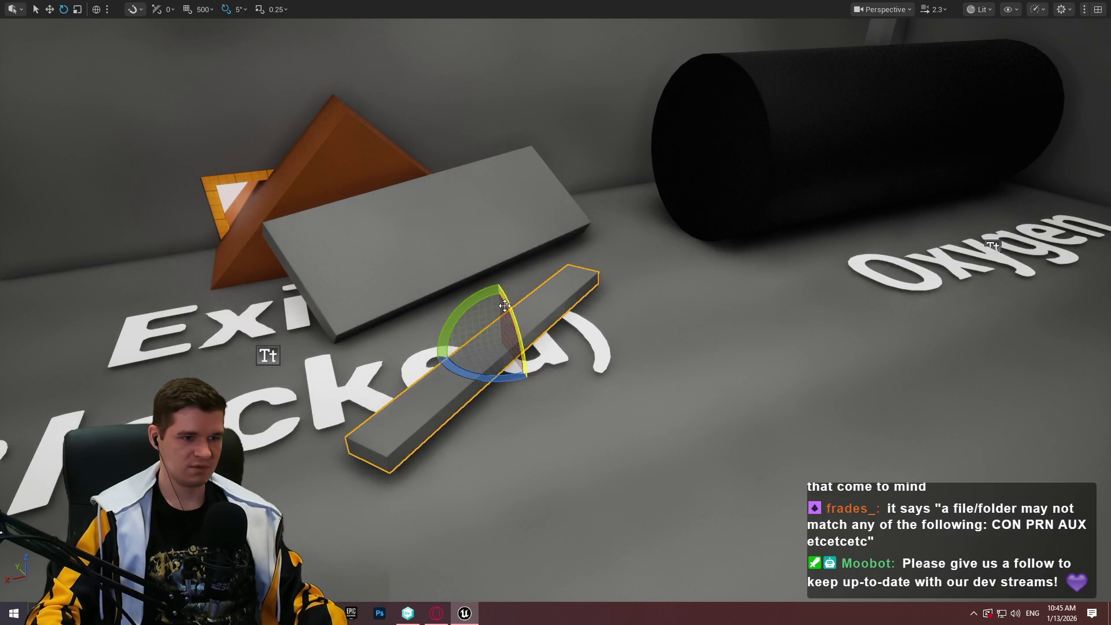
{"action": "left_click_drag", "start_coordinate": [481, 338], "coordinate": [547, 273]}
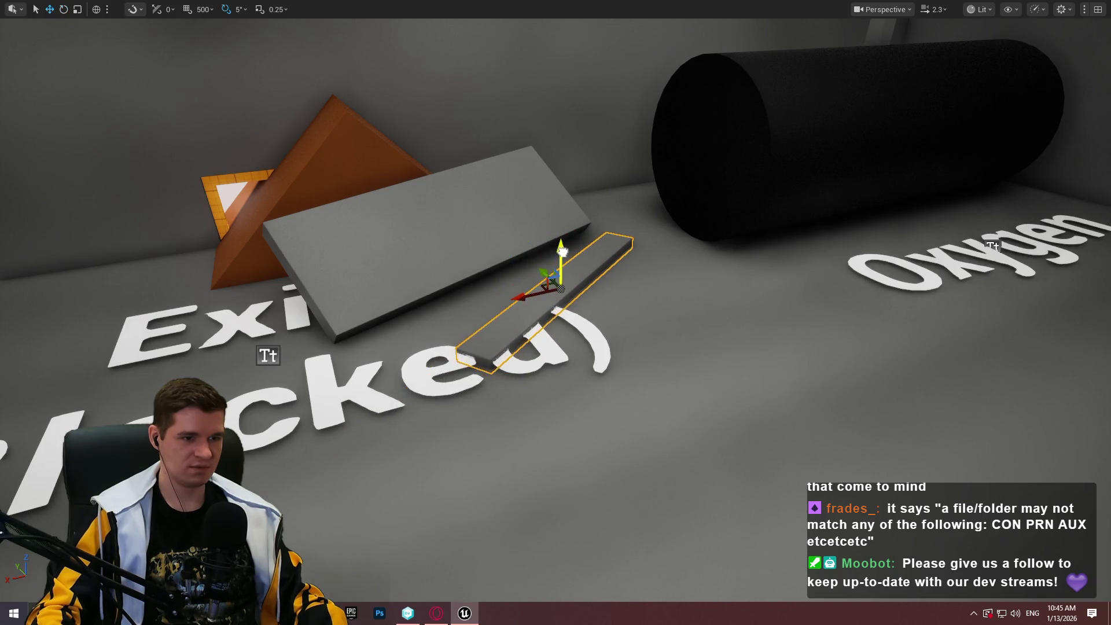
{"action": "scroll", "coordinate": [561, 251], "scroll_direction": "up", "scroll_amount": 5}
{"action": "key", "text": "Escape"}
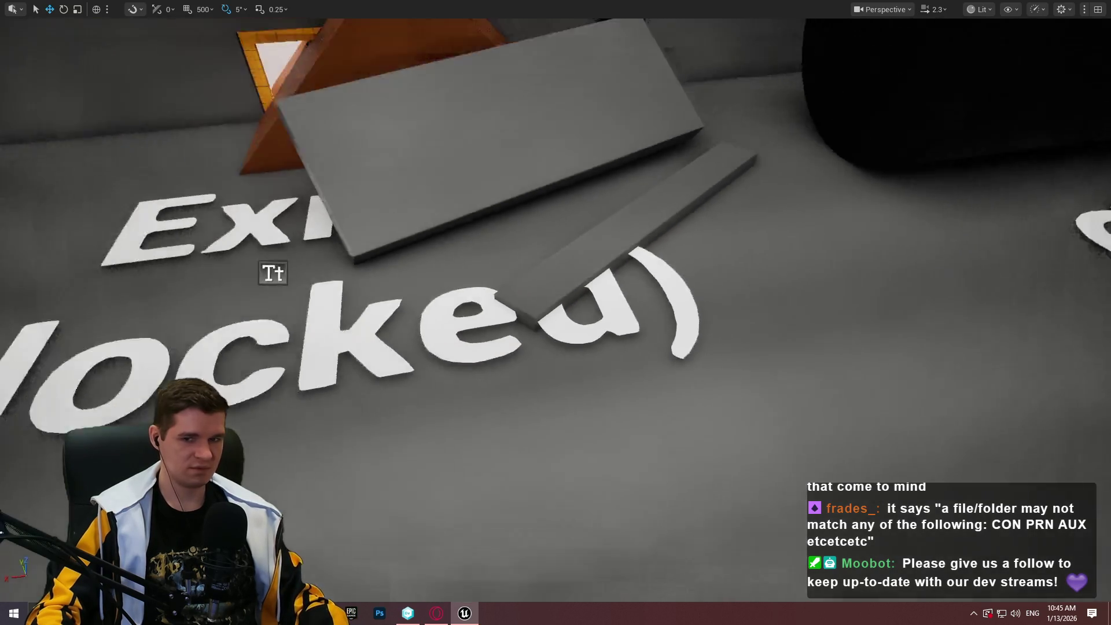
{"action": "scroll", "coordinate": [591, 286], "scroll_direction": "down", "scroll_amount": 5}
{"action": "scroll", "coordinate": [591, 286], "scroll_direction": "up", "scroll_amount": 3}
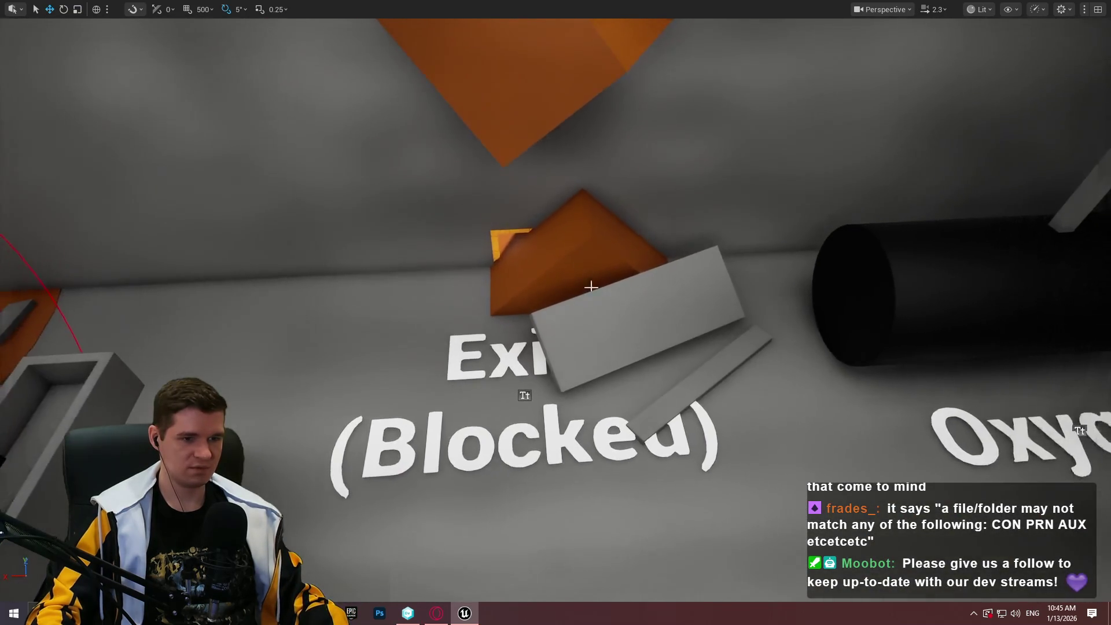
{"action": "mouse_move", "coordinate": [545, 329]}
{"action": "left_mouse_down"}
{"action": "mouse_move", "coordinate": [282, 311]}
{"action": "mouse_move", "coordinate": [171, 327]}
{"action": "mouse_move", "coordinate": [231, 289]}
{"action": "left_mouse_up"}
Slide the Maintenance wall beam far right over the orange blocks and rotate it about 20°
{"action": "left_click", "coordinate": [240, 191]}
{"action": "left_click_drag", "start_coordinate": [240, 191], "coordinate": [347, 208]}
{"action": "key", "text": "a"}
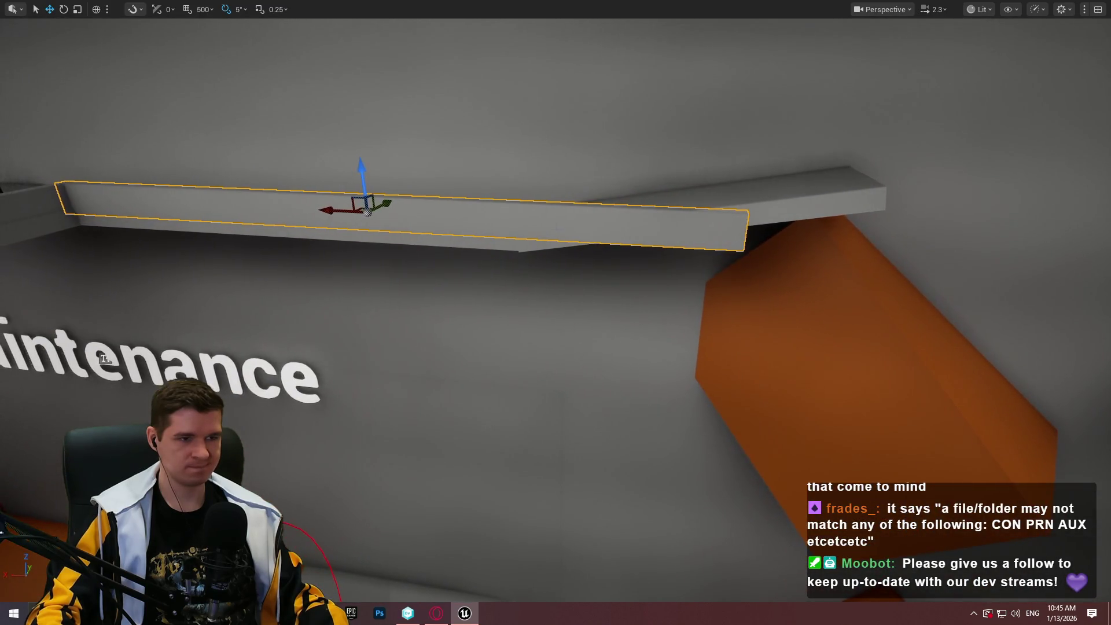
{"action": "key", "text": "r"}
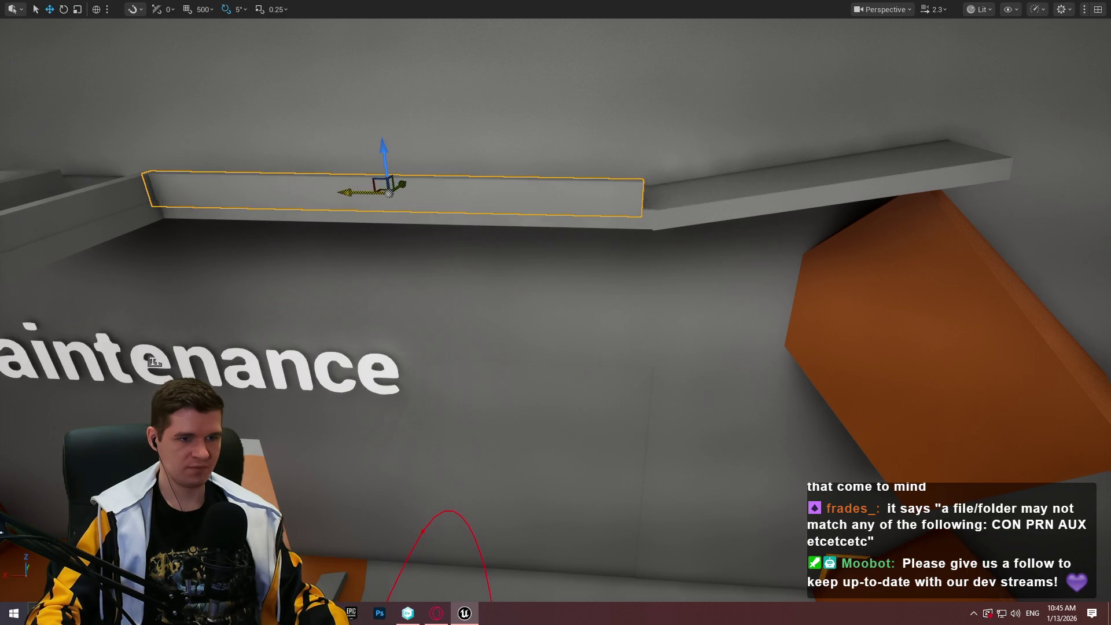
{"action": "left_click_drag", "start_coordinate": [359, 193], "coordinate": [747, 211]}
{"action": "mouse_move", "coordinate": [876, 220]}
{"action": "left_mouse_down"}
{"action": "mouse_move", "coordinate": [845, 222]}
{"action": "mouse_move", "coordinate": [879, 219]}
{"action": "left_mouse_up"}
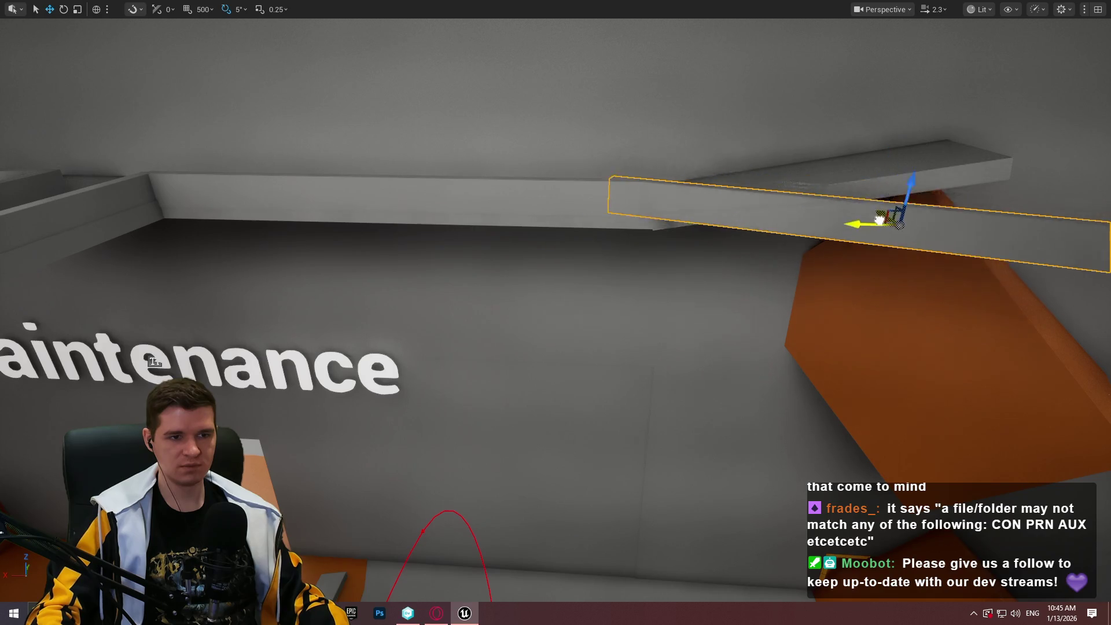
Shorten the beam to about two-thirds length and slide it left into its walkway position
{"action": "left_click_drag", "start_coordinate": [733, 171], "coordinate": [732, 171]}
{"action": "key", "text": "r"}
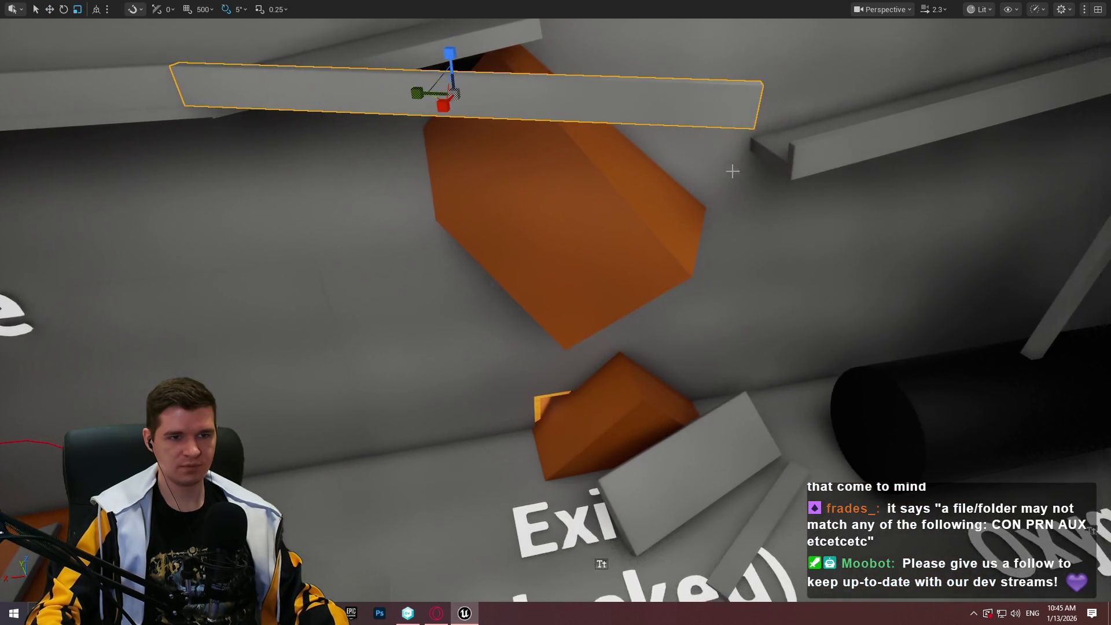
{"action": "left_click_drag", "start_coordinate": [417, 92], "coordinate": [405, 92]}
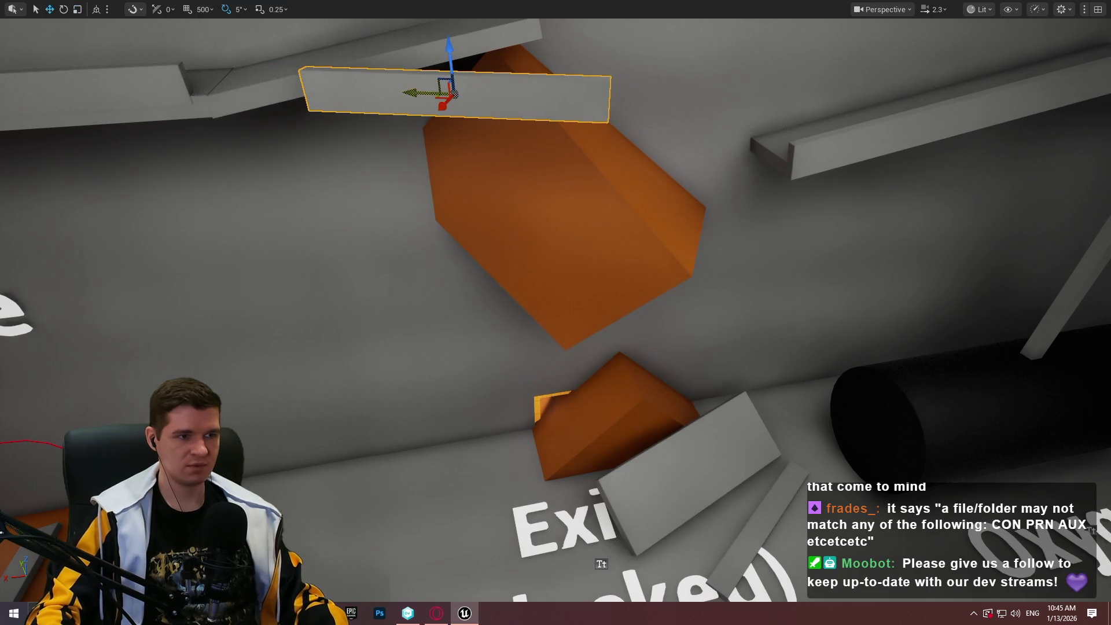
{"action": "left_click_drag", "start_coordinate": [423, 93], "coordinate": [287, 89]}
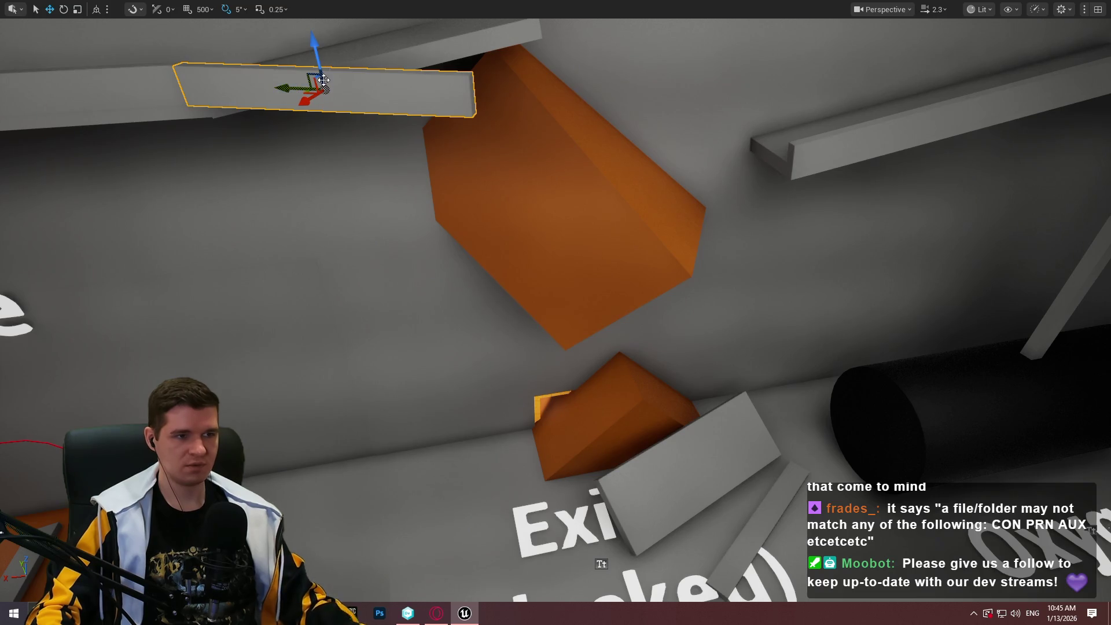
{"action": "left_click_drag", "start_coordinate": [362, 137], "coordinate": [362, 137]}
{"action": "left_click_drag", "start_coordinate": [602, 271], "coordinate": [603, 271]}
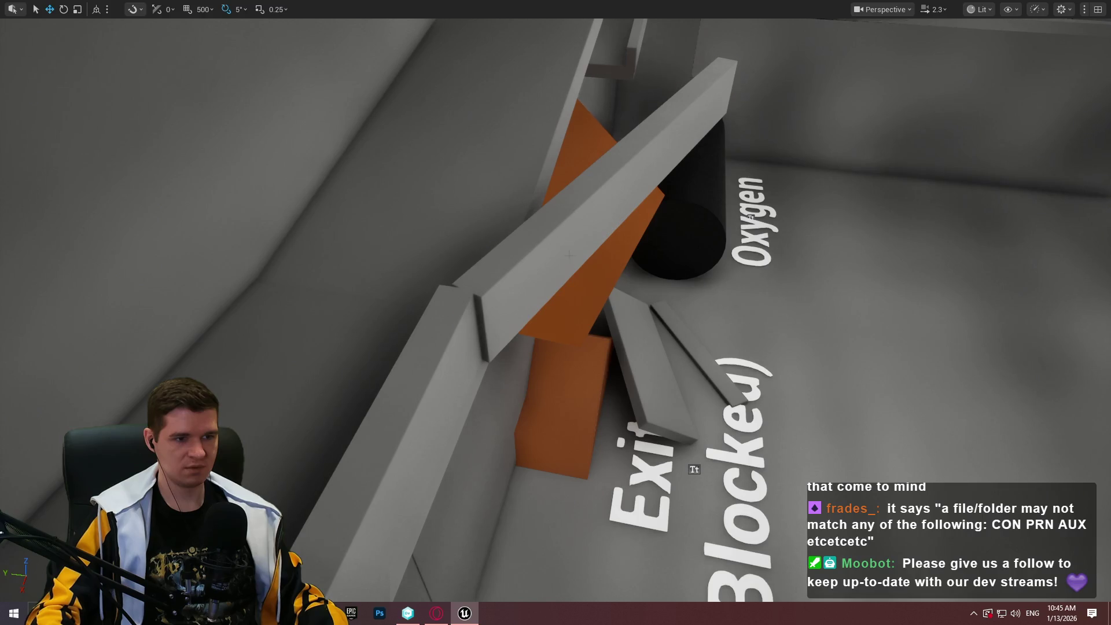
{"action": "left_click_drag", "start_coordinate": [664, 178], "coordinate": [656, 175]}
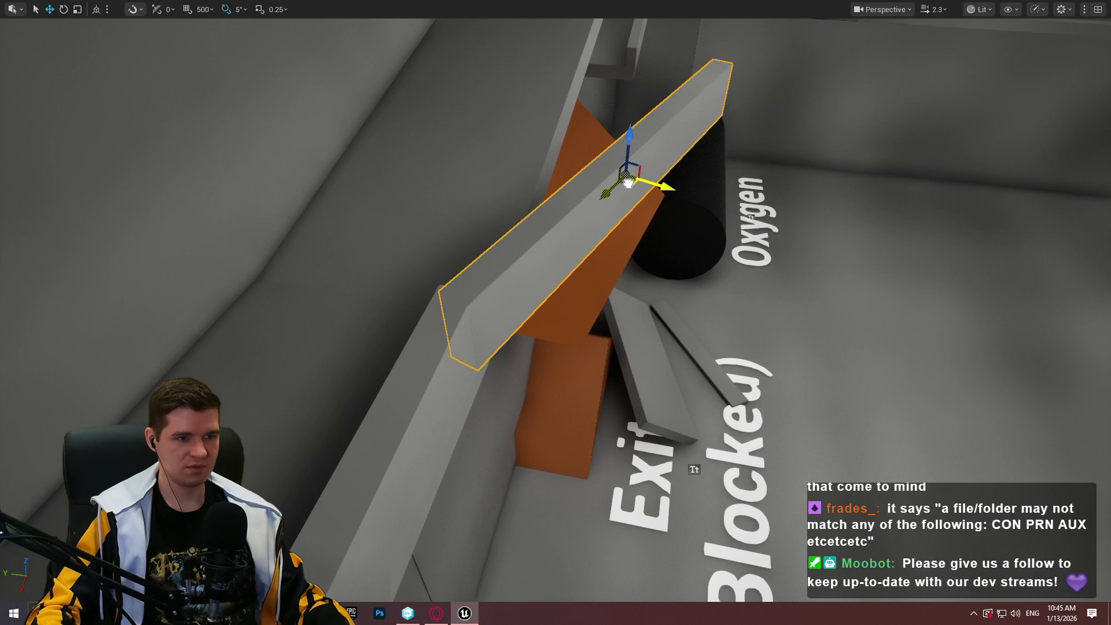
{"action": "left_click_drag", "start_coordinate": [555, 312], "coordinate": [556, 312]}
Playtest from the walkway beam with Play From Here and run the character up the ramp
{"action": "right_click", "coordinate": [560, 313]}
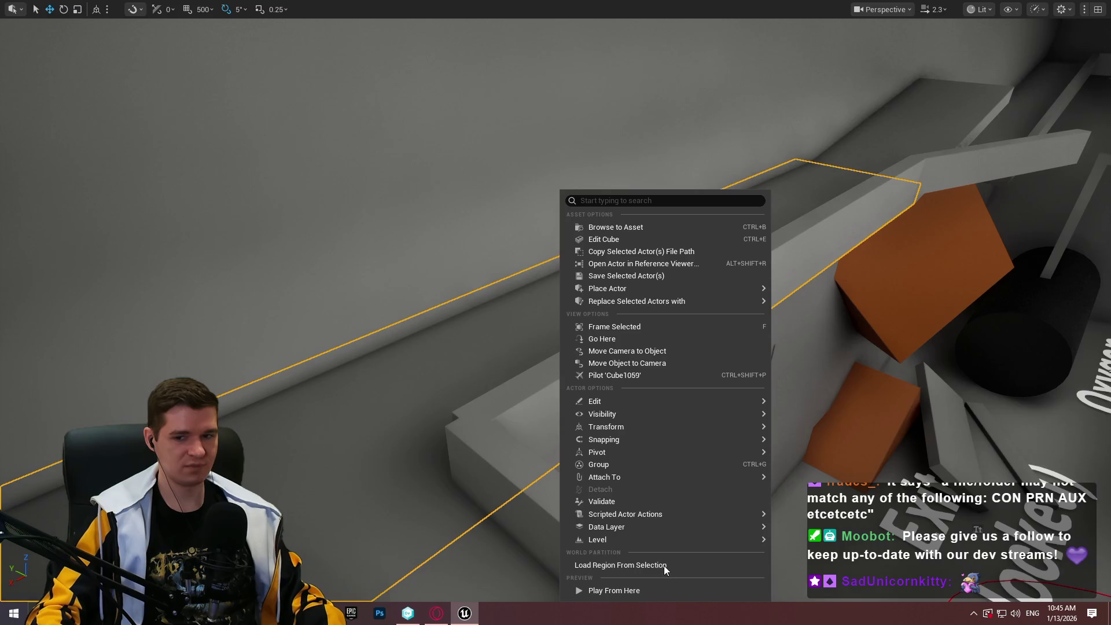
{"action": "left_click", "coordinate": [669, 593]}
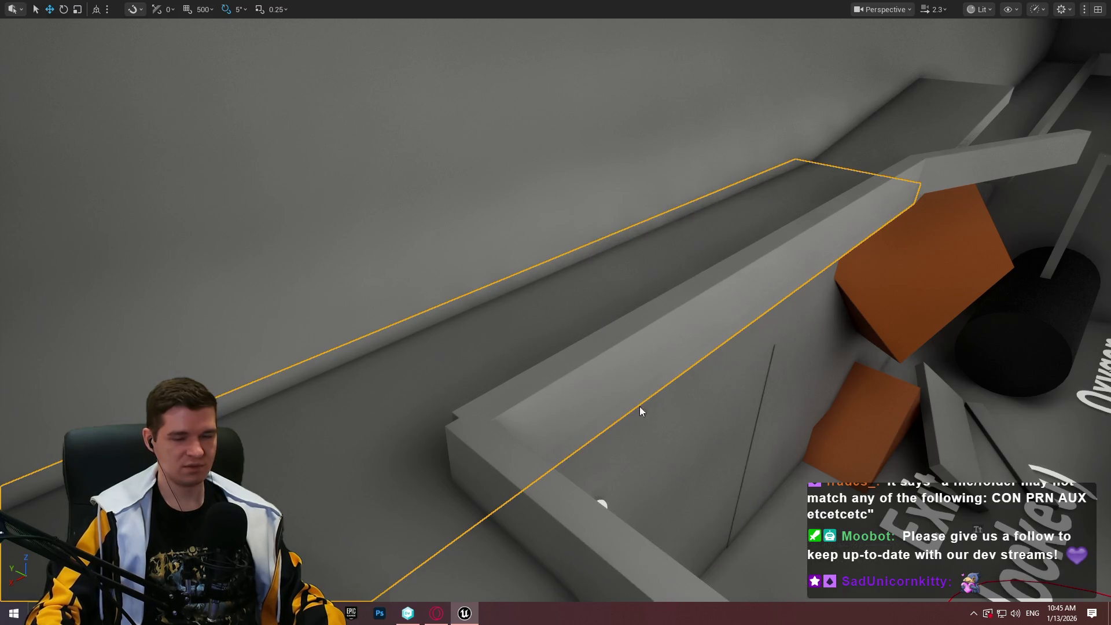
{"action": "key", "text": "w"}
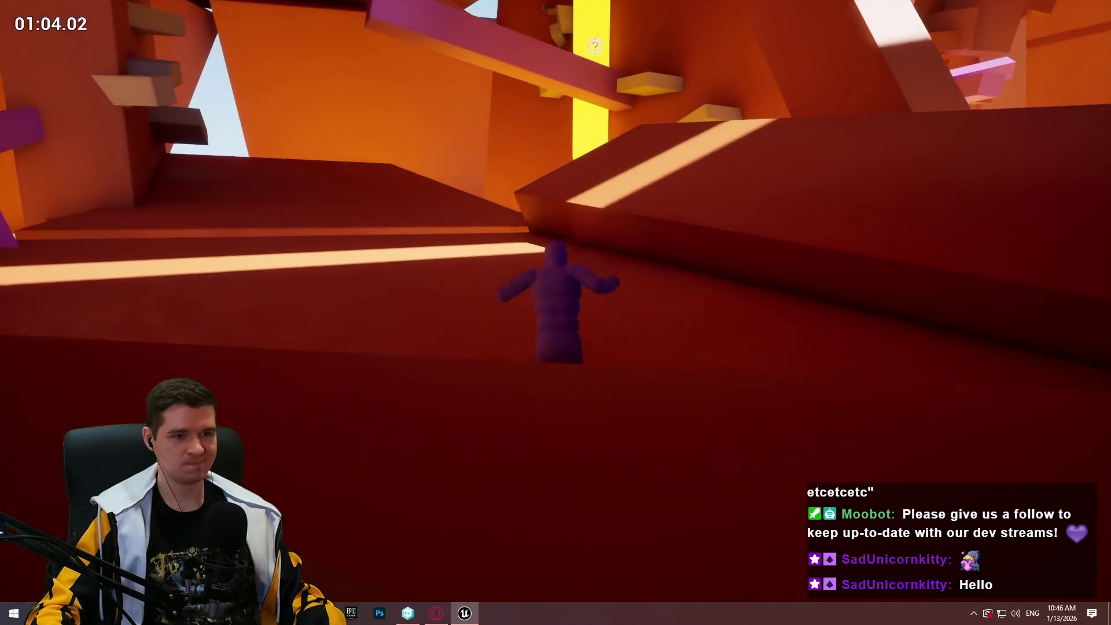
Stop the playtest and fly the editor camera through the yellow sign structure to the Monitoring area
{"action": "key", "text": "Escape"}
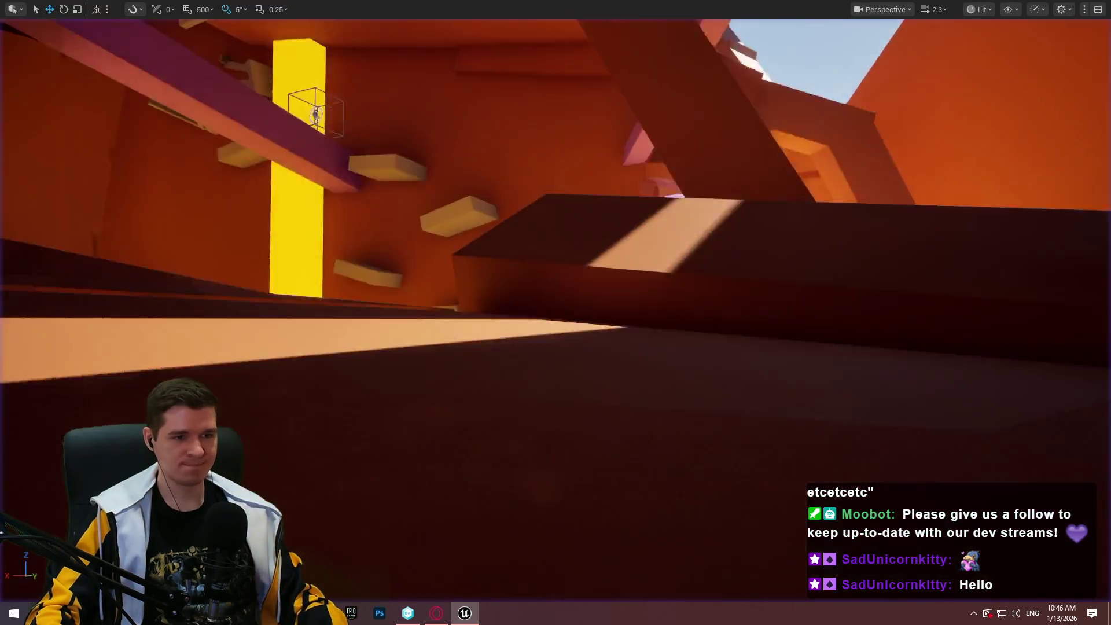
{"action": "scroll", "coordinate": [555, 313], "scroll_direction": "up", "scroll_amount": 5}
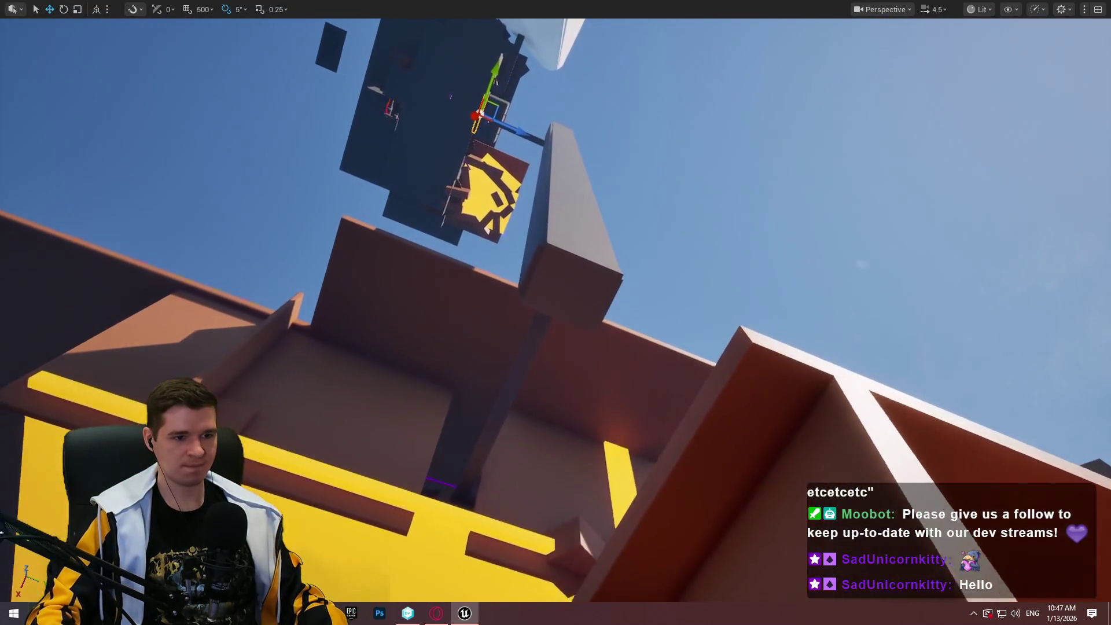
{"action": "key", "text": "s"}
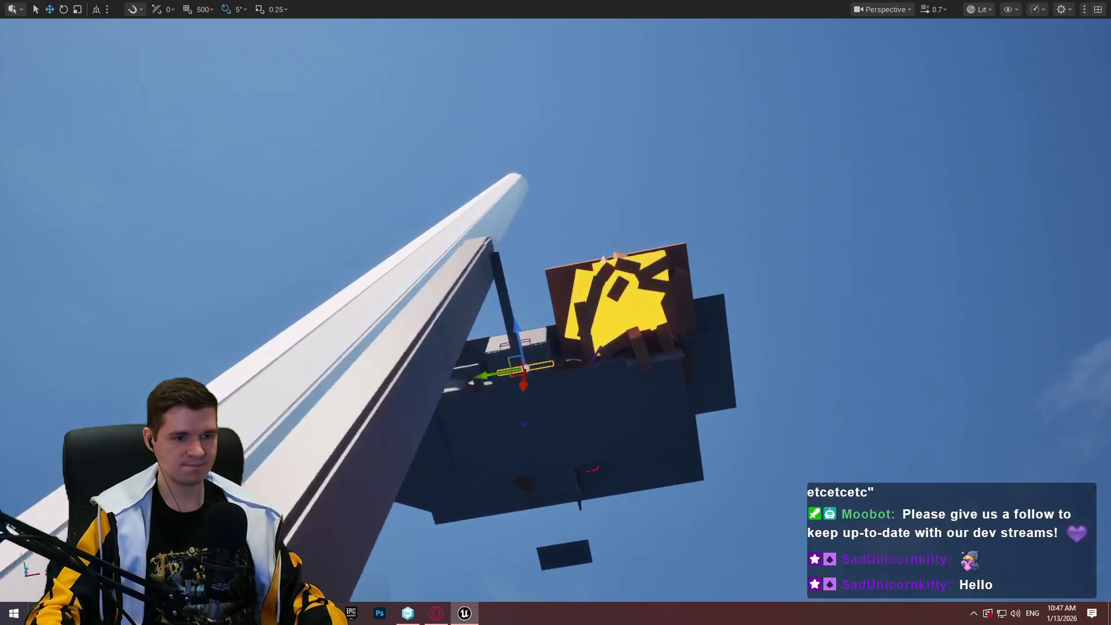
{"action": "key", "text": "w"}
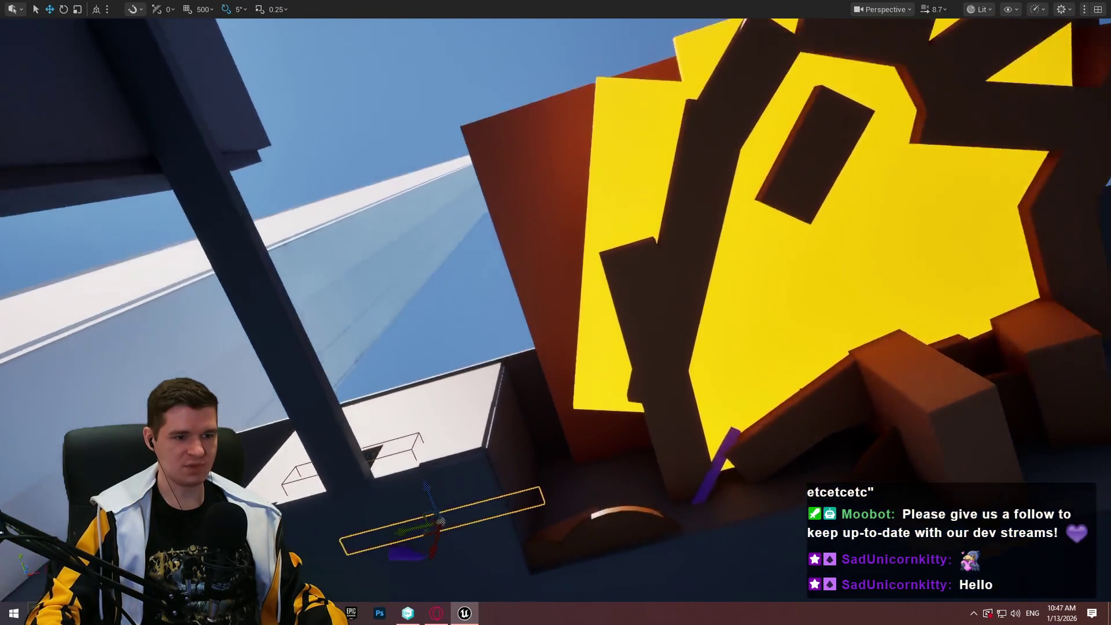
{"action": "scroll", "coordinate": [897, 290], "scroll_direction": "down", "scroll_amount": 2}
{"action": "key", "text": "w"}
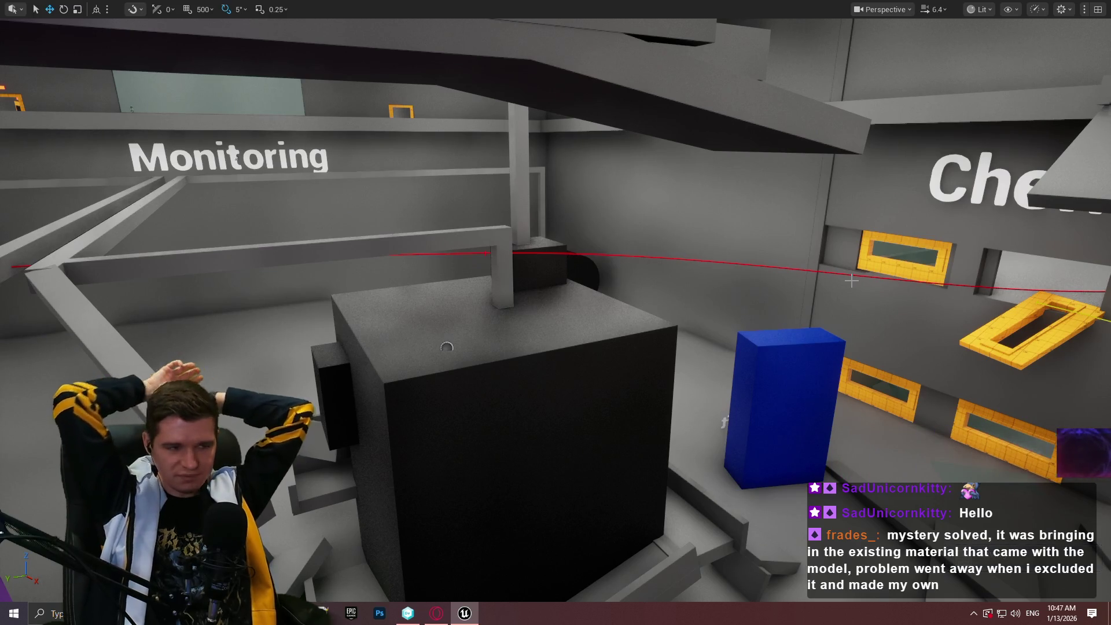
Leave fullscreen, Save All, and check out the changed cubes, spline and character assets
{"action": "left_click_drag", "start_coordinate": [803, 294], "coordinate": [248, 362]}
{"action": "scroll", "coordinate": [248, 363], "scroll_direction": "down", "scroll_amount": 1}
{"action": "left_click_drag", "start_coordinate": [644, 200], "coordinate": [644, 199]}
{"action": "key", "text": "F11"}
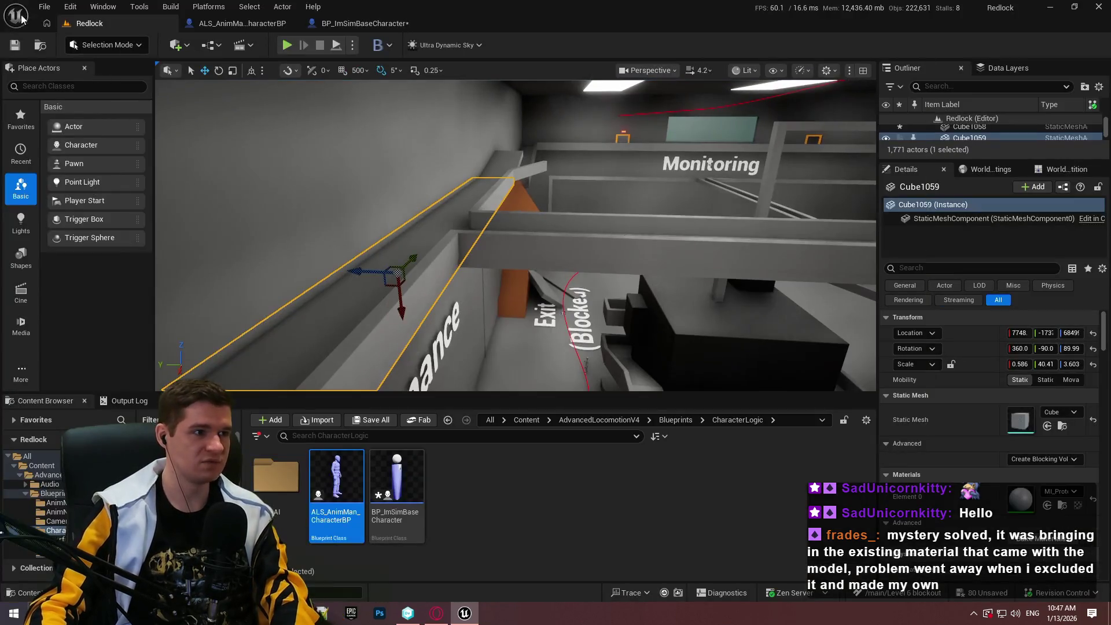
{"action": "left_click", "coordinate": [70, 176]}
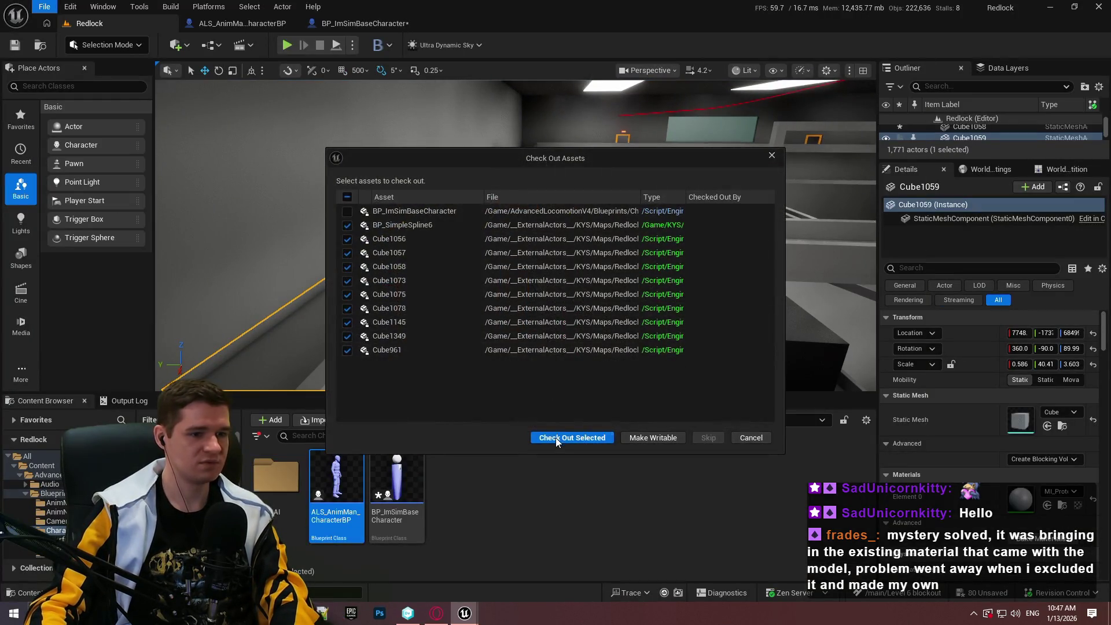
{"action": "left_click", "coordinate": [555, 437]}
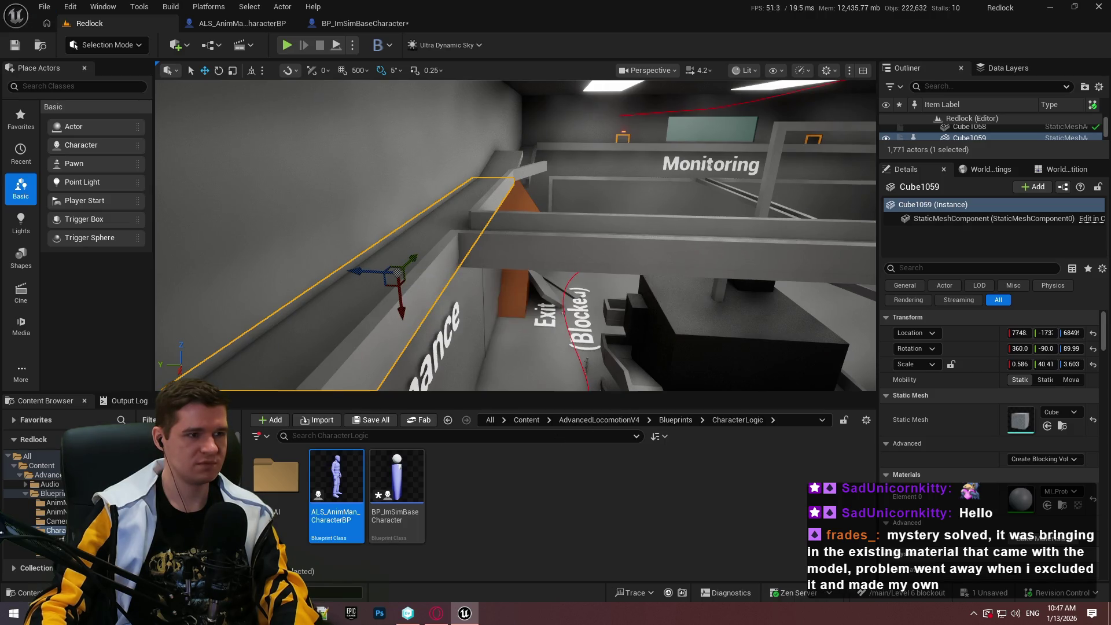
Return the viewport to fullscreen and fly toward the Maintenance wall
{"action": "key", "text": "F11"}
{"action": "scroll", "coordinate": [556, 312], "scroll_direction": "down", "scroll_amount": 2}
{"action": "key", "text": "w"}
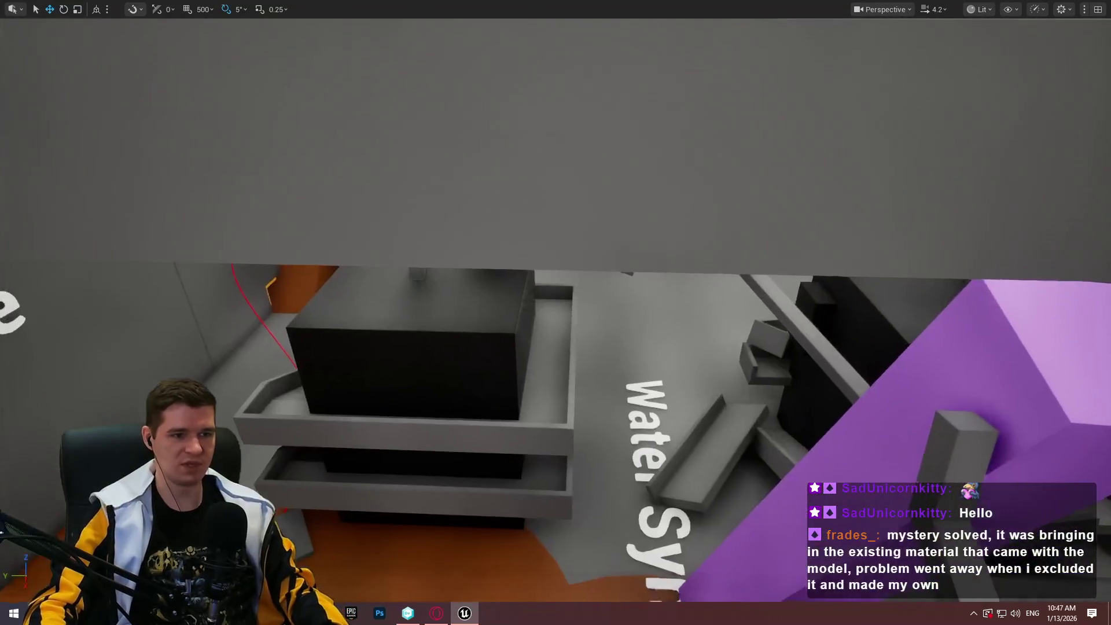
{"action": "scroll", "coordinate": [556, 313], "scroll_direction": "up", "scroll_amount": 3}
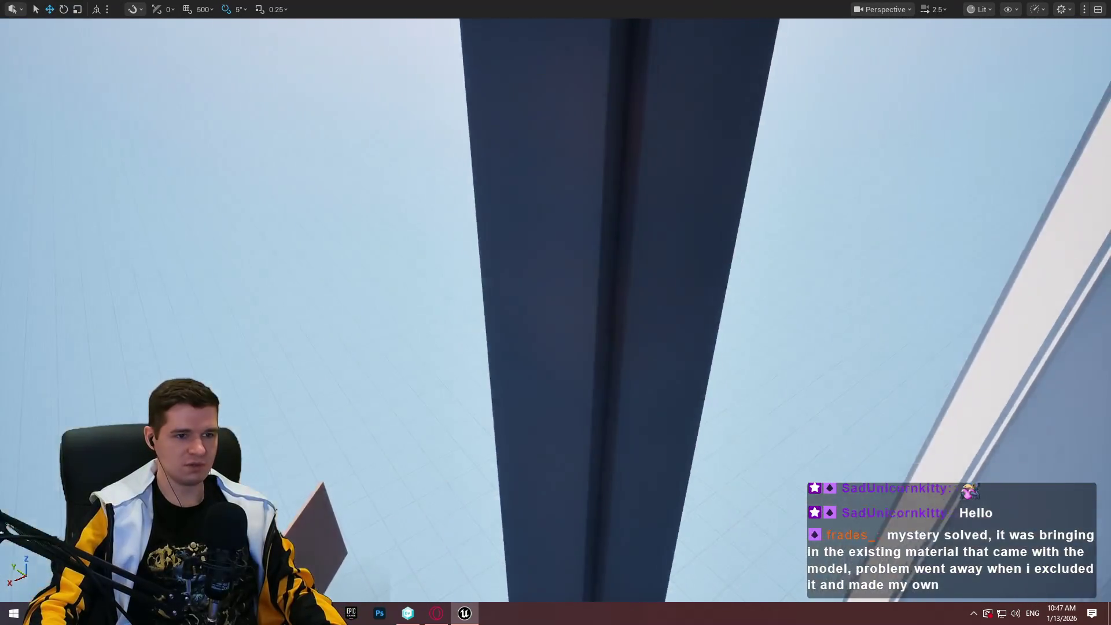
{"action": "scroll", "coordinate": [555, 313], "scroll_direction": "up", "scroll_amount": 2}
{"action": "key", "text": "w"}
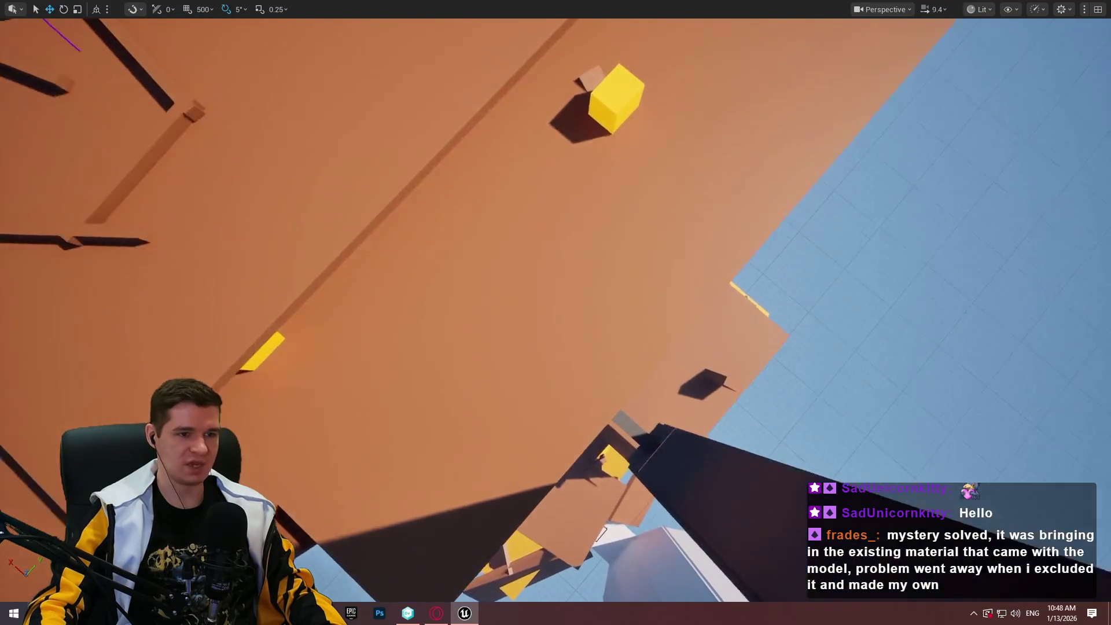
{"action": "key", "text": "w"}
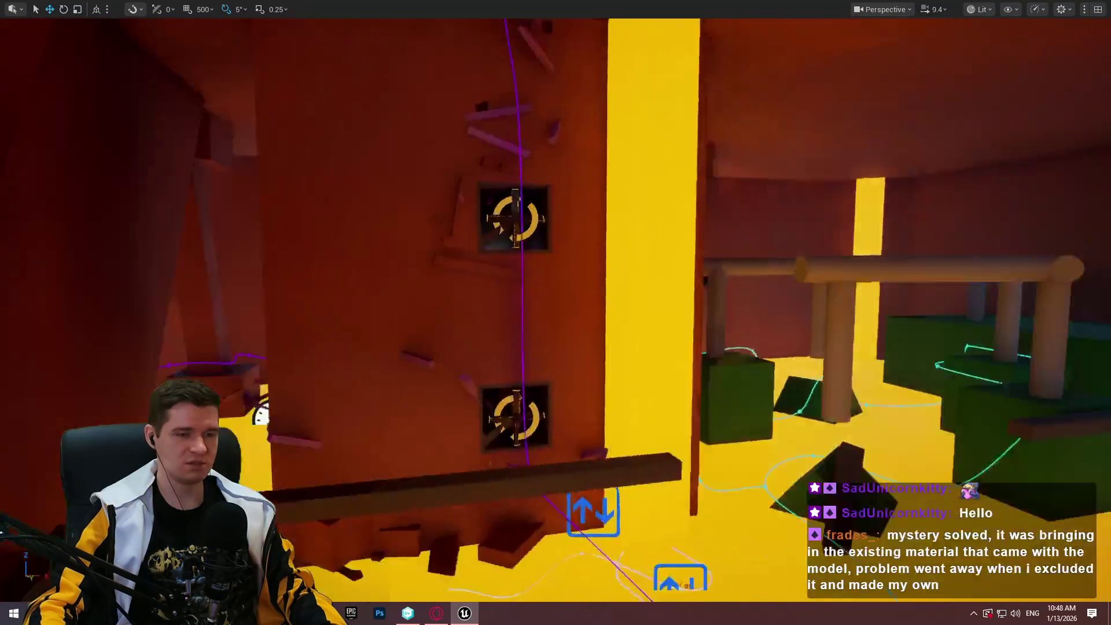
{"action": "key", "text": "s"}
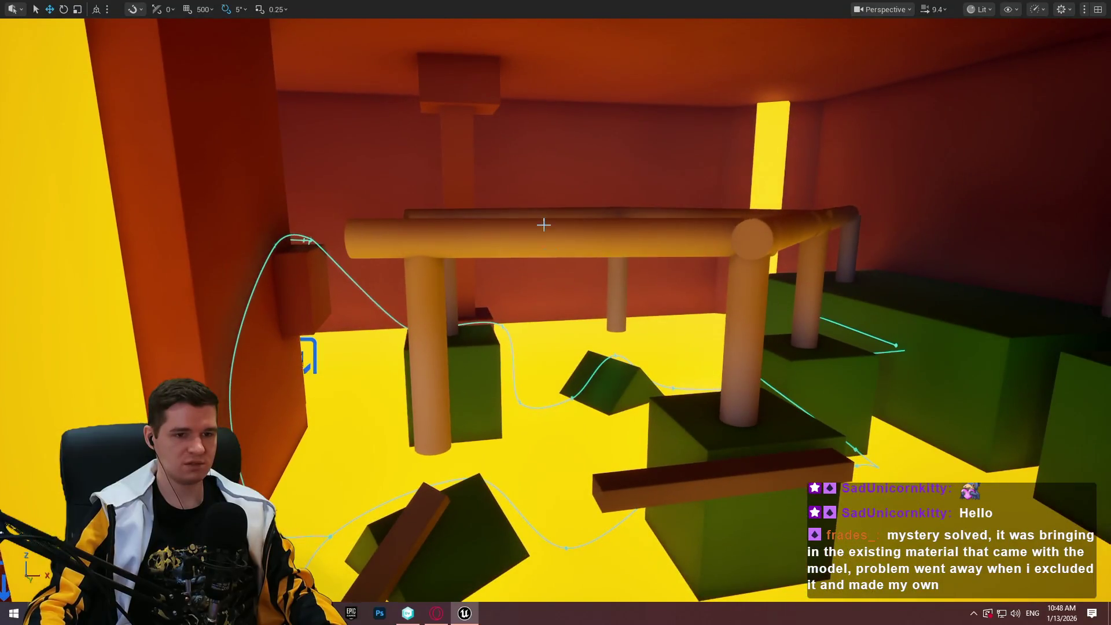
{"action": "mouse_move", "coordinate": [812, 332]}
{"action": "left_mouse_down"}
{"action": "mouse_move", "coordinate": [903, 318]}
{"action": "mouse_move", "coordinate": [812, 333]}
{"action": "left_mouse_up"}
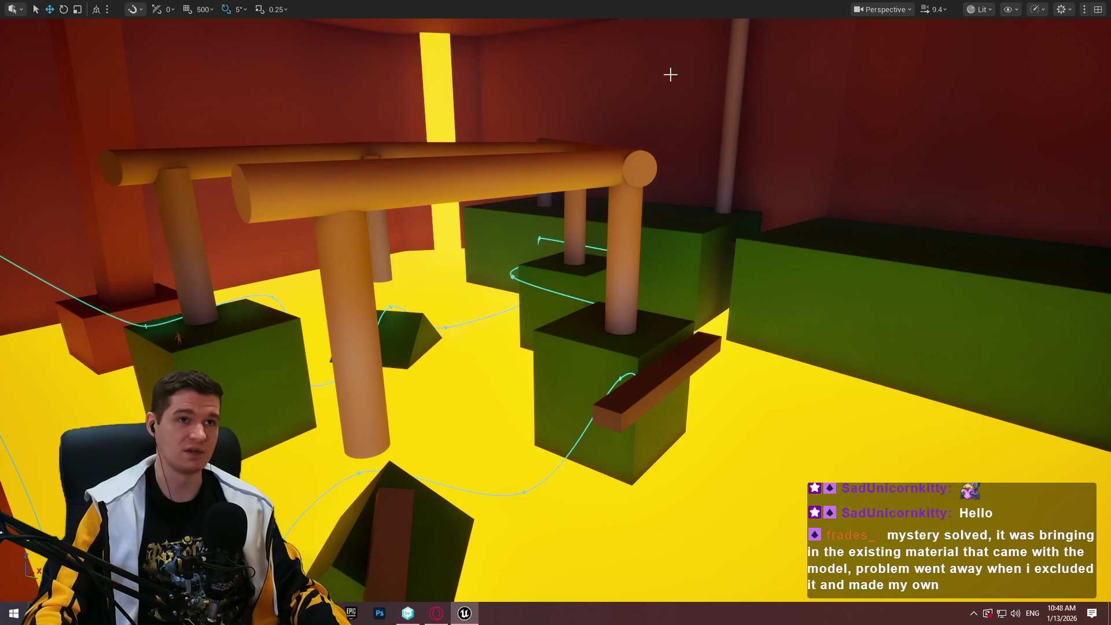
{"action": "scroll", "coordinate": [668, 71], "scroll_direction": "up", "scroll_amount": 5}
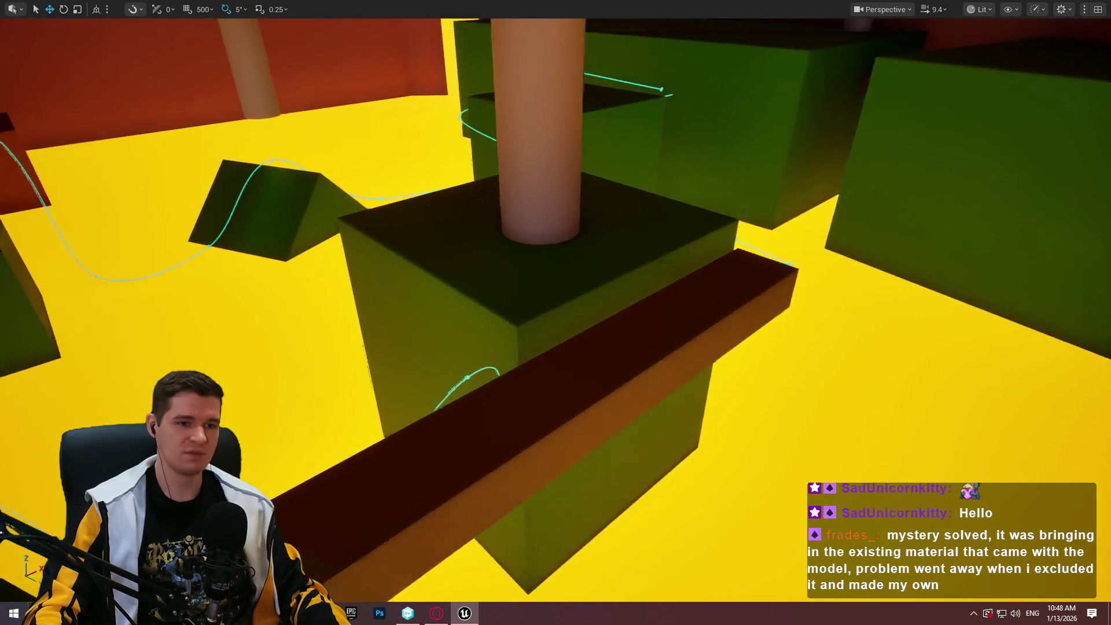
{"action": "scroll", "coordinate": [752, 185], "scroll_direction": "up", "scroll_amount": 5}
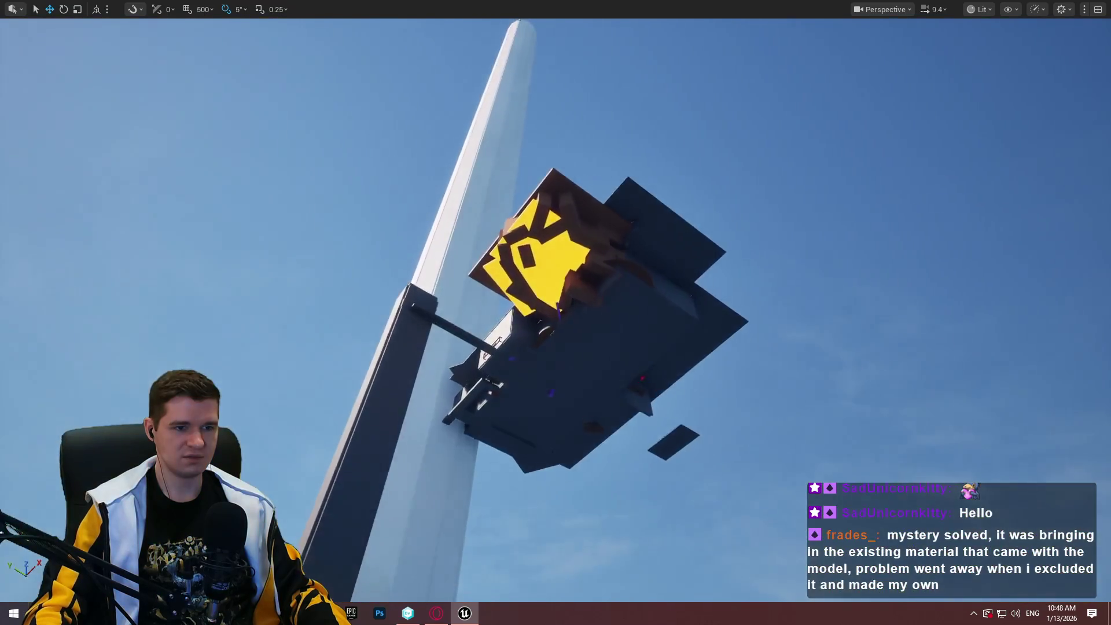
{"action": "key", "text": "F11"}
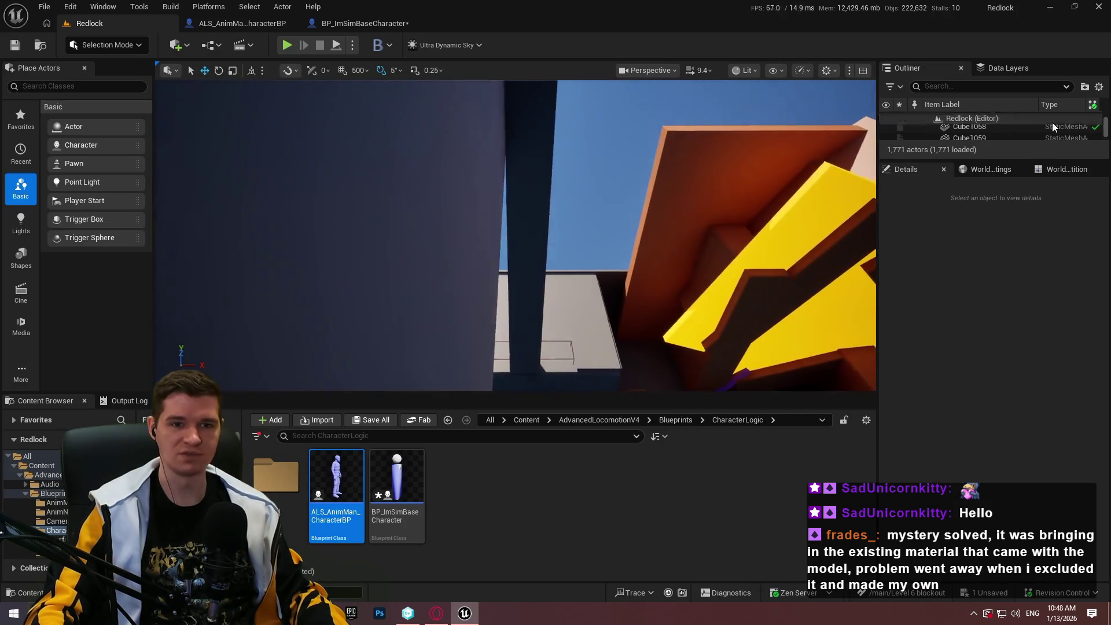
Expand the Data Layers list and toggle DL_Level_6_Blockout_Section_3 visibility while inspecting the geometry
{"action": "left_click_drag", "start_coordinate": [976, 162], "coordinate": [965, 331]}
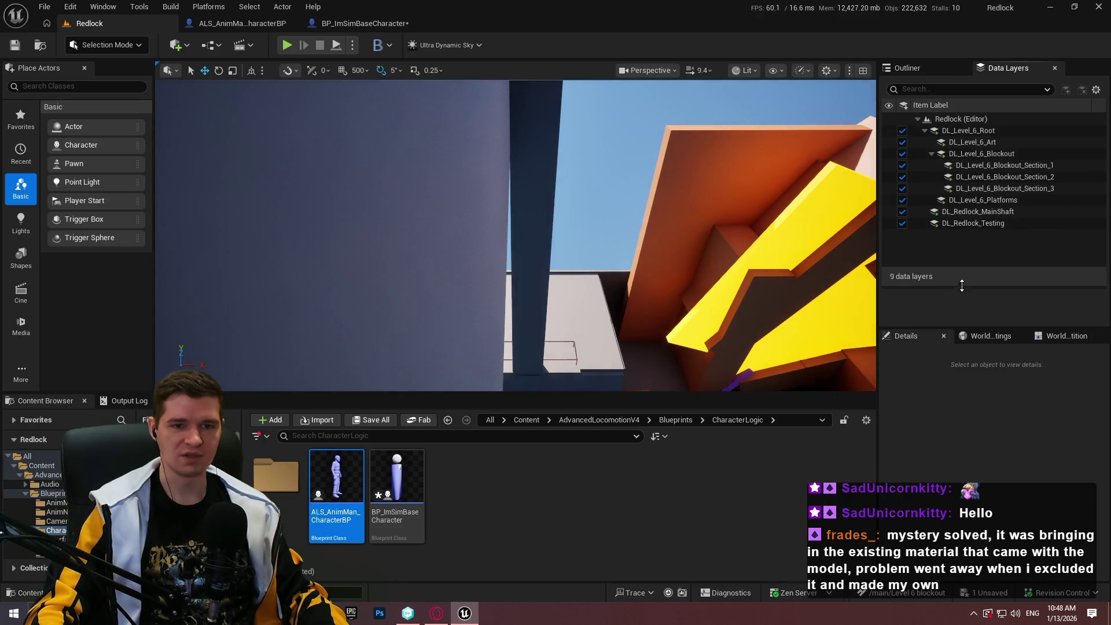
{"action": "left_click", "coordinate": [903, 189]}
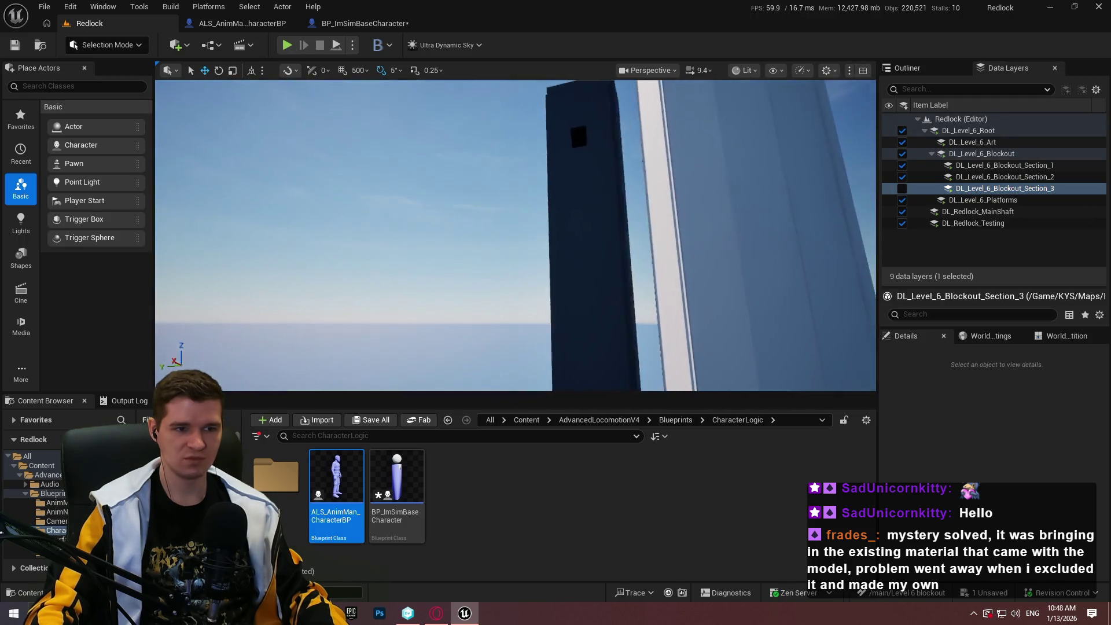
{"action": "mouse_move", "coordinate": [515, 235]}
{"action": "left_mouse_down"}
{"action": "mouse_move", "coordinate": [393, 236]}
{"action": "mouse_move", "coordinate": [831, 187]}
{"action": "left_mouse_up"}
{"action": "scroll", "coordinate": [405, 236], "scroll_direction": "up", "scroll_amount": 2}
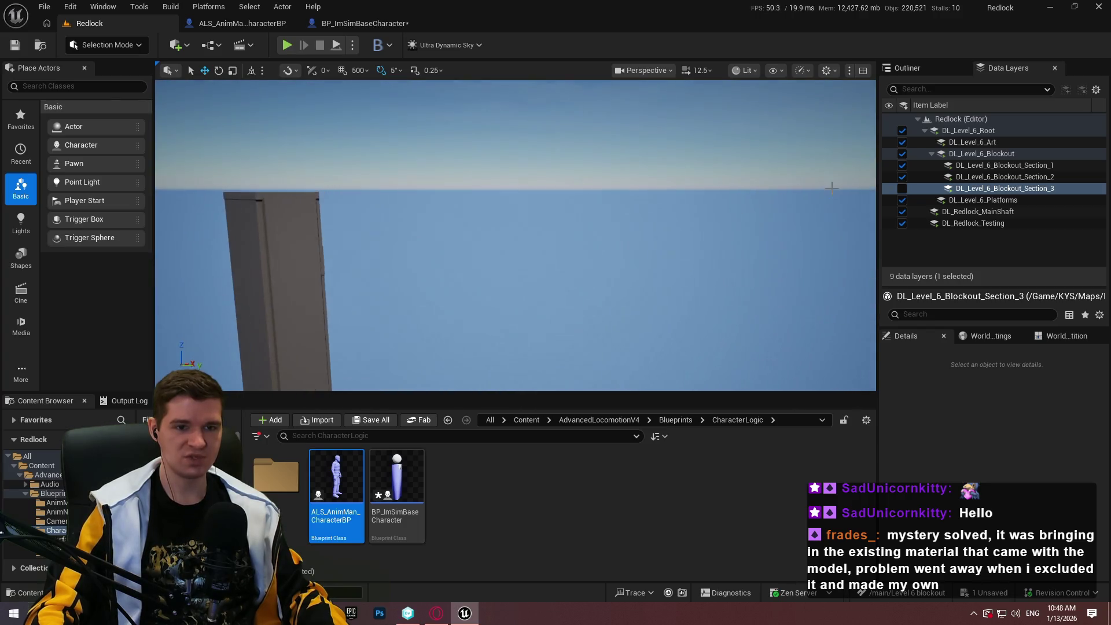
{"action": "left_click_drag", "start_coordinate": [554, 175], "coordinate": [509, 177]}
{"action": "left_click", "coordinate": [902, 189]}
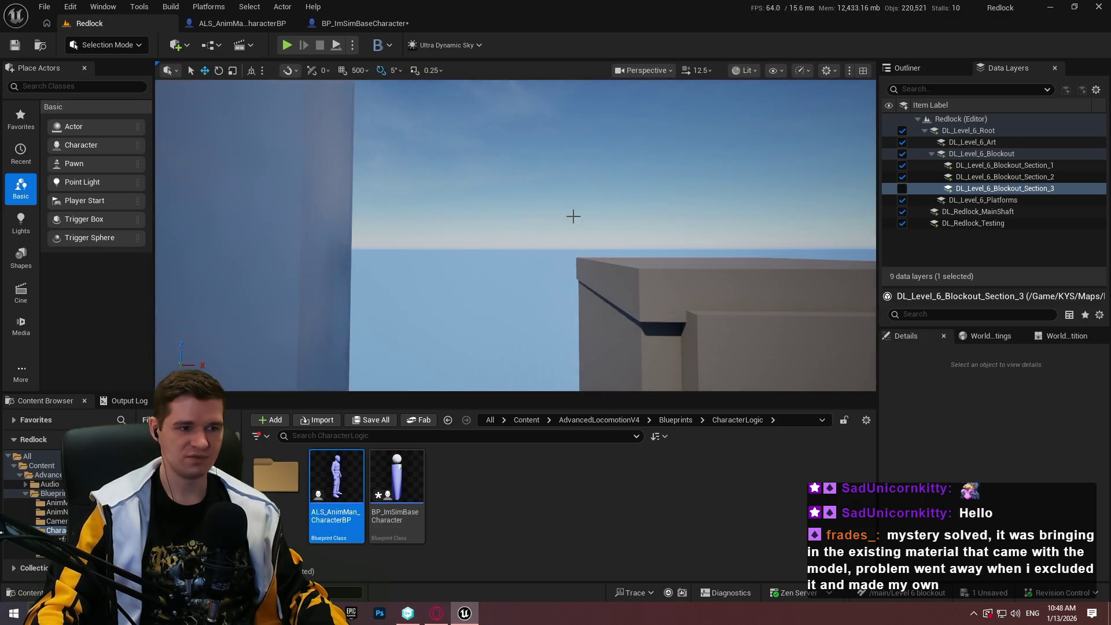
{"action": "left_click_drag", "start_coordinate": [572, 215], "coordinate": [720, 202]}
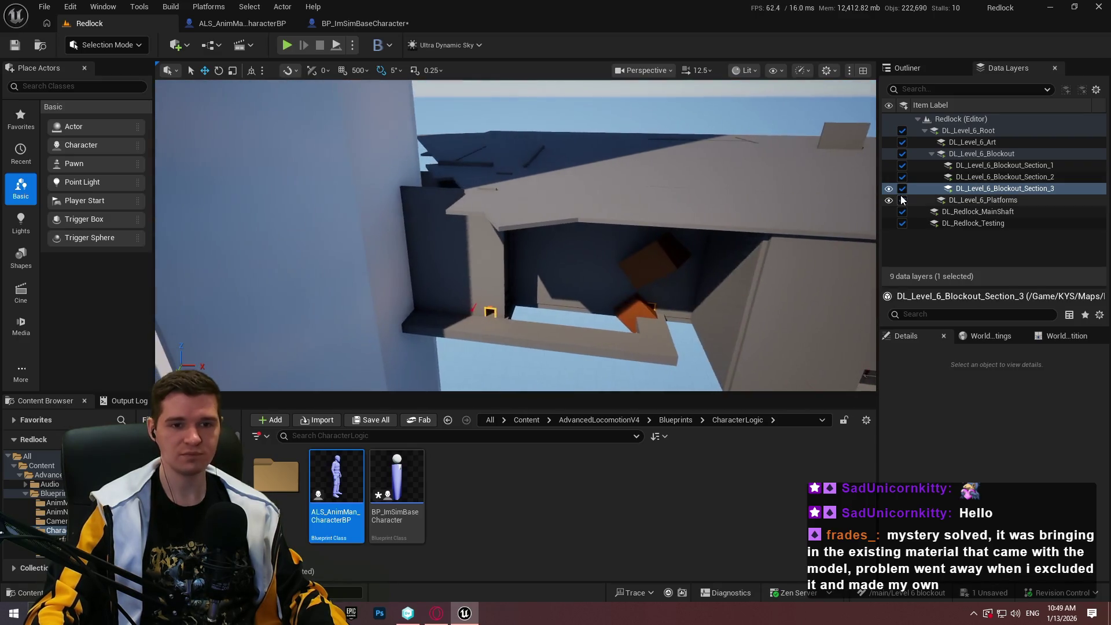
Make DL_Level_6_Blockout_Section_2 the current data layer and expand the viewport fullscreen with F11
{"action": "right_click", "coordinate": [982, 177]}
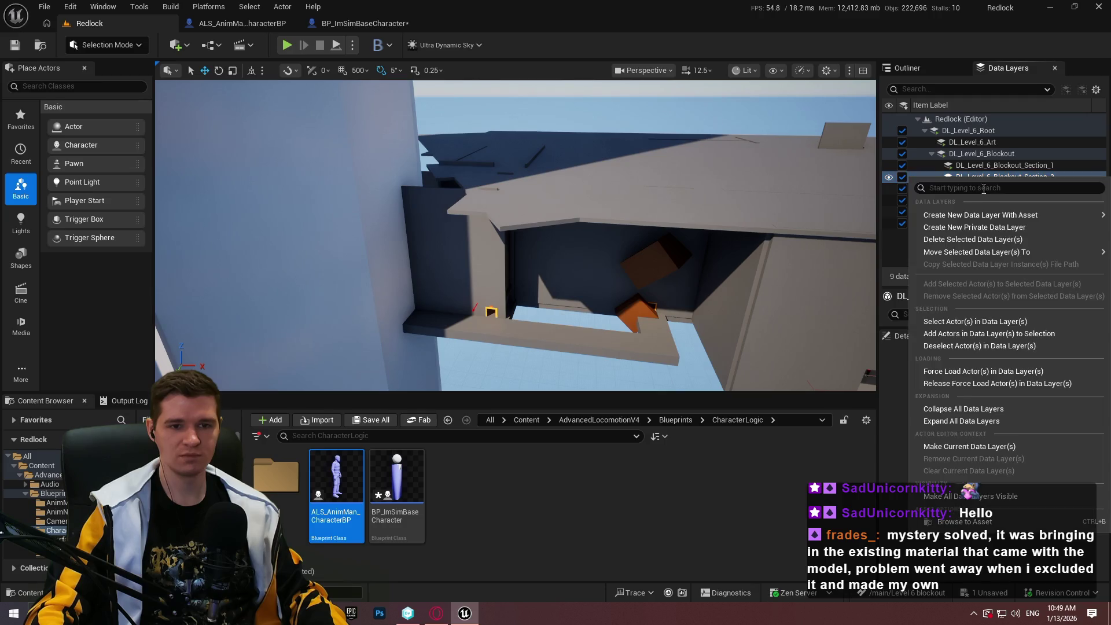
{"action": "left_click", "coordinate": [965, 447]}
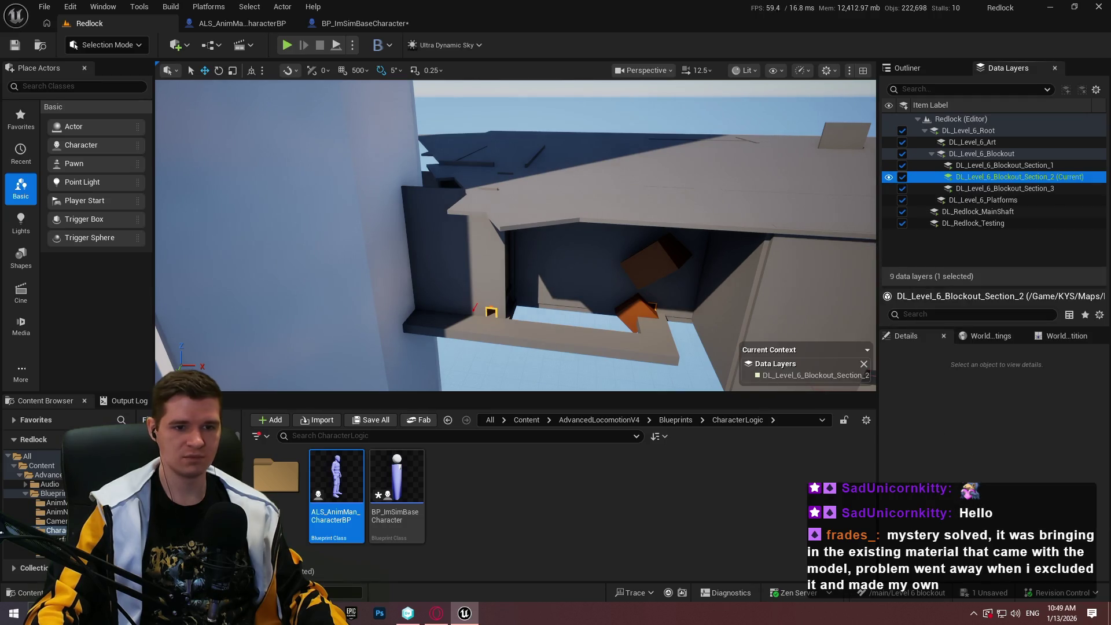
{"action": "scroll", "coordinate": [515, 236], "scroll_direction": "up", "scroll_amount": 3}
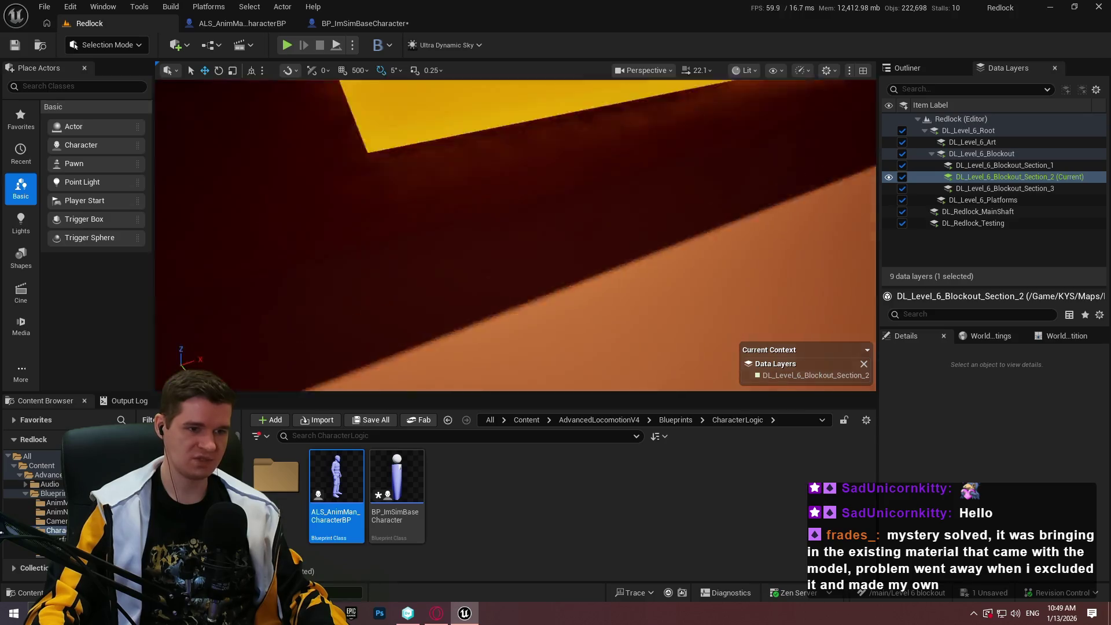
{"action": "scroll", "coordinate": [514, 235], "scroll_direction": "down", "scroll_amount": 5}
{"action": "key", "text": "F11"}
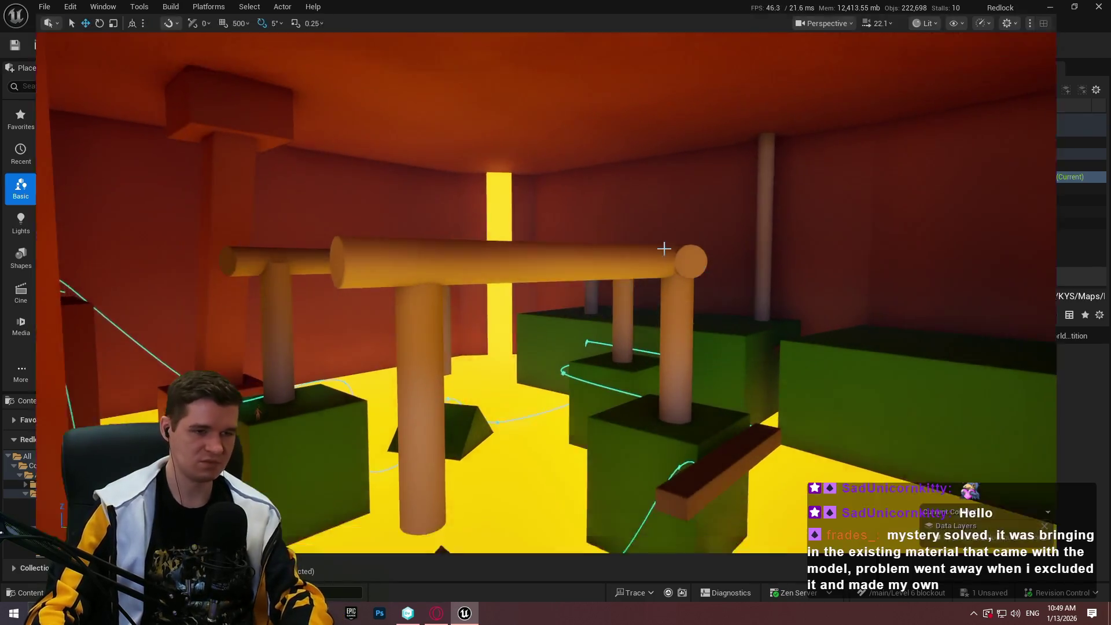
{"action": "mouse_move", "coordinate": [663, 248]}
{"action": "left_mouse_down"}
{"action": "mouse_move", "coordinate": [695, 116]}
{"action": "mouse_move", "coordinate": [697, 197]}
{"action": "mouse_move", "coordinate": [682, 191]}
{"action": "mouse_move", "coordinate": [706, 191]}
{"action": "mouse_move", "coordinate": [695, 191]}
{"action": "mouse_move", "coordinate": [695, 162]}
{"action": "mouse_move", "coordinate": [691, 209]}
{"action": "mouse_move", "coordinate": [700, 202]}
{"action": "mouse_move", "coordinate": [691, 208]}
{"action": "mouse_move", "coordinate": [709, 217]}
{"action": "mouse_move", "coordinate": [703, 191]}
{"action": "mouse_move", "coordinate": [698, 211]}
{"action": "mouse_move", "coordinate": [703, 194]}
{"action": "left_mouse_up"}
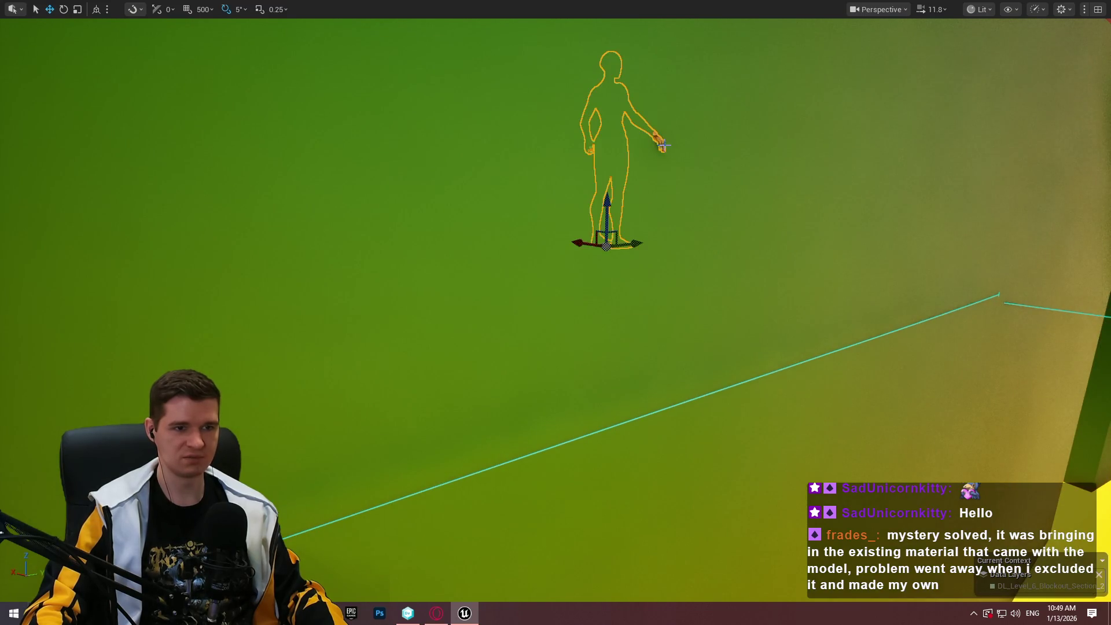
{"action": "left_click_drag", "start_coordinate": [664, 145], "coordinate": [671, 151]}
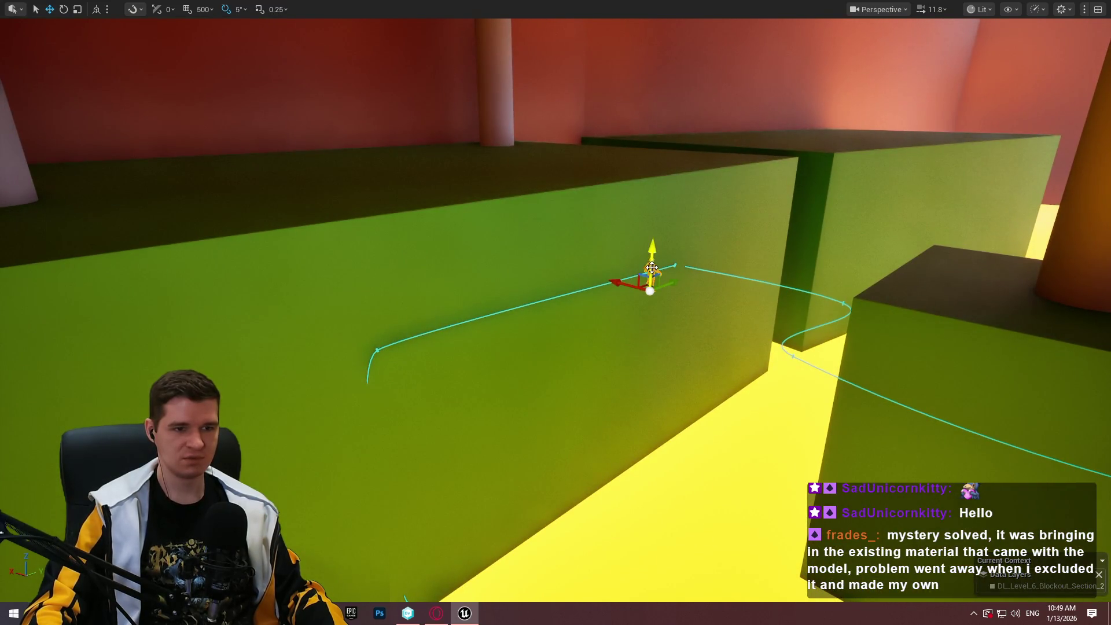
{"action": "mouse_move", "coordinate": [722, 245]}
{"action": "left_mouse_down"}
{"action": "mouse_move", "coordinate": [717, 220]}
{"action": "mouse_move", "coordinate": [711, 231]}
{"action": "mouse_move", "coordinate": [721, 202]}
{"action": "mouse_move", "coordinate": [687, 251]}
{"action": "mouse_move", "coordinate": [352, 231]}
{"action": "mouse_move", "coordinate": [624, 169]}
{"action": "mouse_move", "coordinate": [501, 188]}
{"action": "mouse_move", "coordinate": [515, 234]}
{"action": "mouse_move", "coordinate": [607, 200]}
{"action": "mouse_move", "coordinate": [567, 199]}
{"action": "left_mouse_up"}
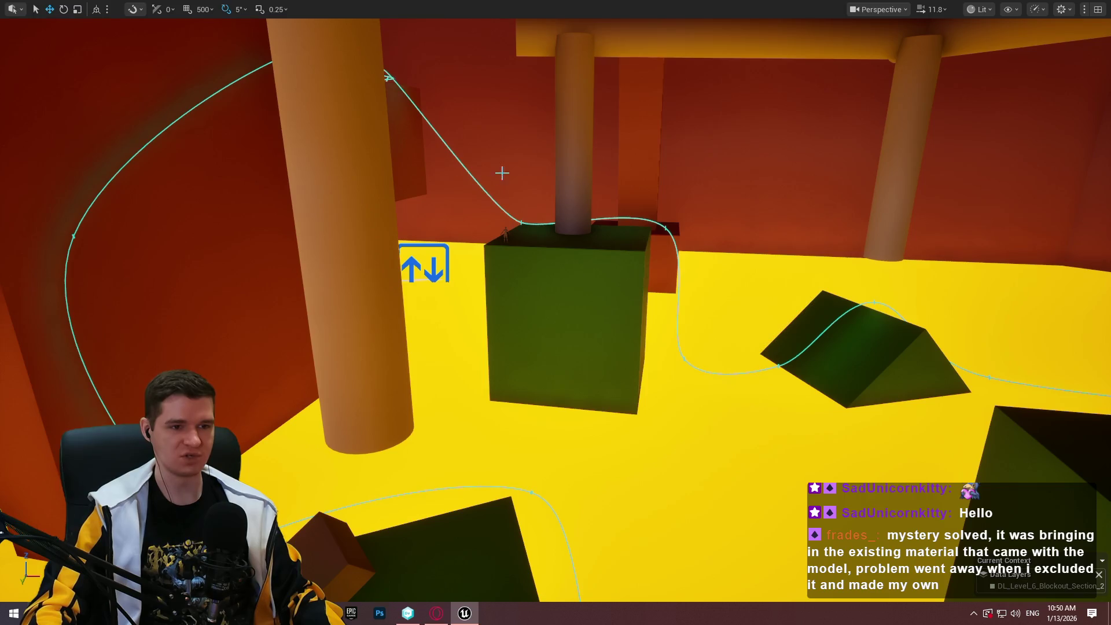
{"action": "mouse_move", "coordinate": [567, 198]}
{"action": "left_mouse_down"}
{"action": "mouse_move", "coordinate": [619, 335]}
{"action": "mouse_move", "coordinate": [619, 255]}
{"action": "left_mouse_up"}
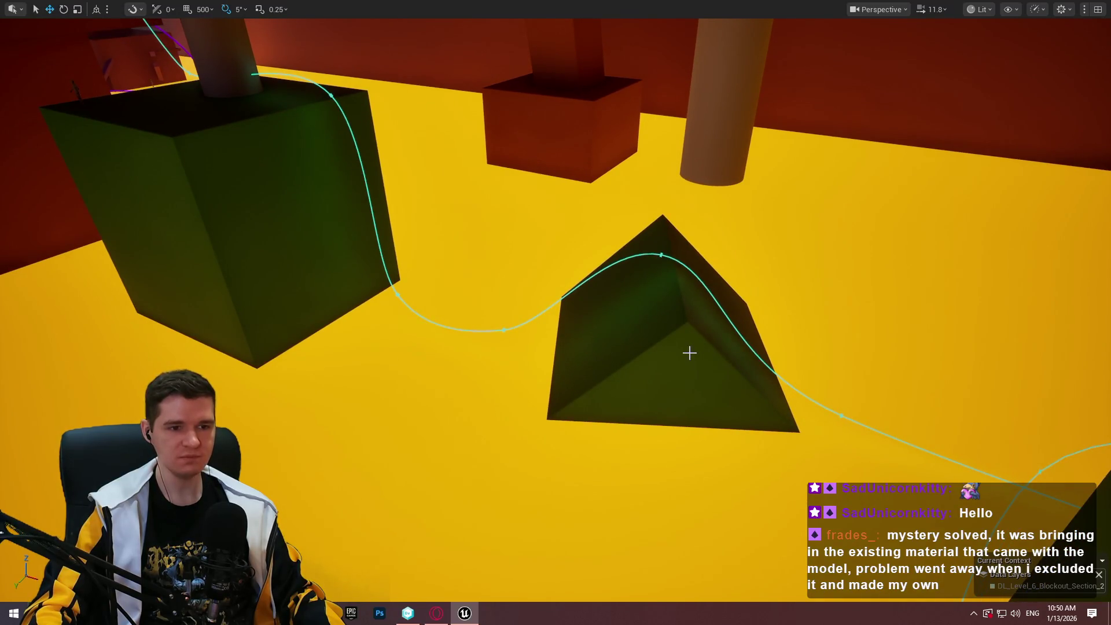
{"action": "scroll", "coordinate": [698, 323], "scroll_direction": "up", "scroll_amount": 3}
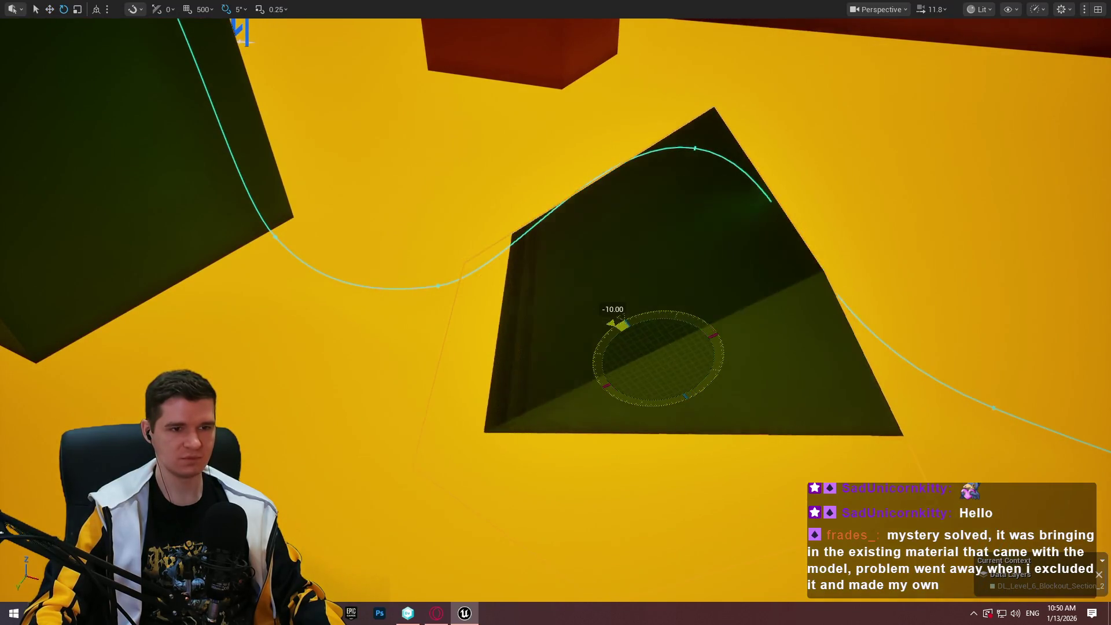
{"action": "left_click_drag", "start_coordinate": [626, 316], "coordinate": [696, 302]}
{"action": "right_click", "coordinate": [695, 302]}
{"action": "left_click", "coordinate": [774, 591]}
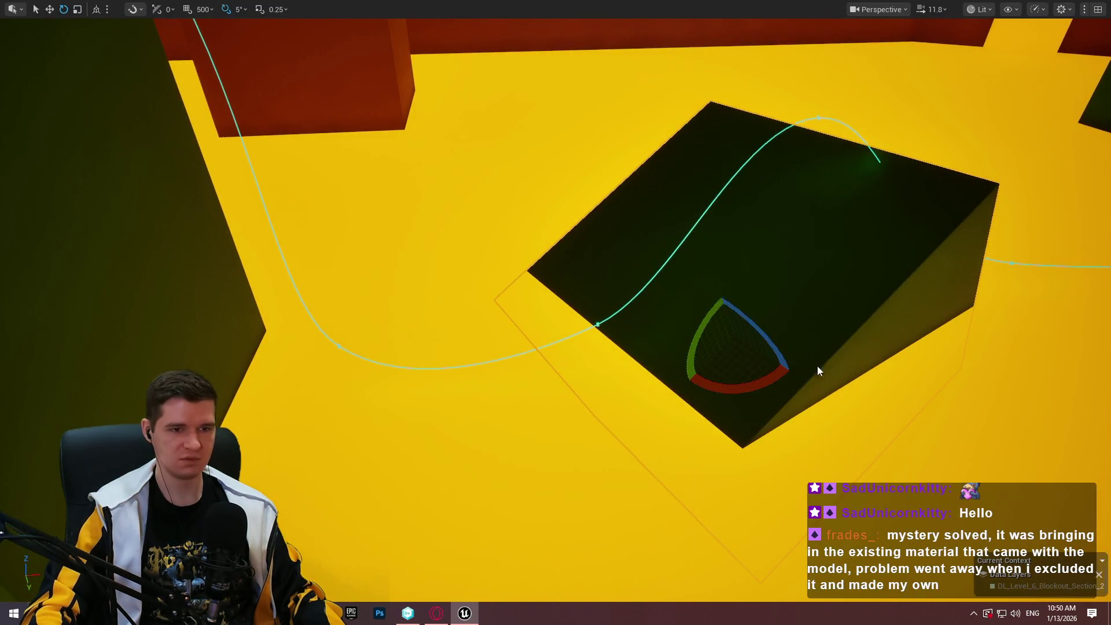
{"action": "key", "text": "w"}
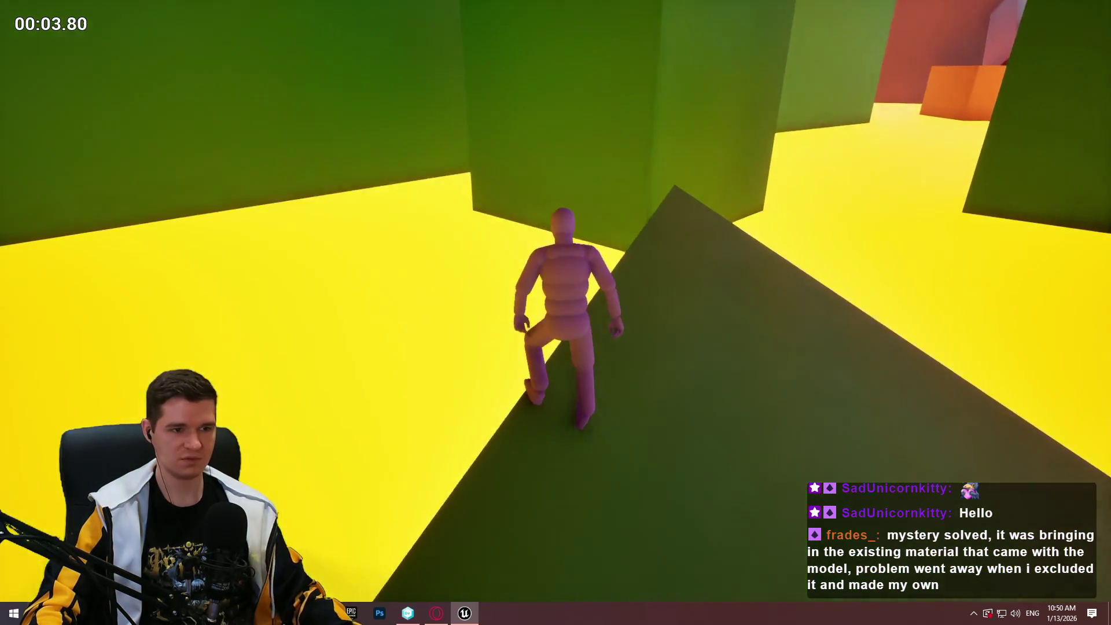
{"action": "key", "text": "Escape"}
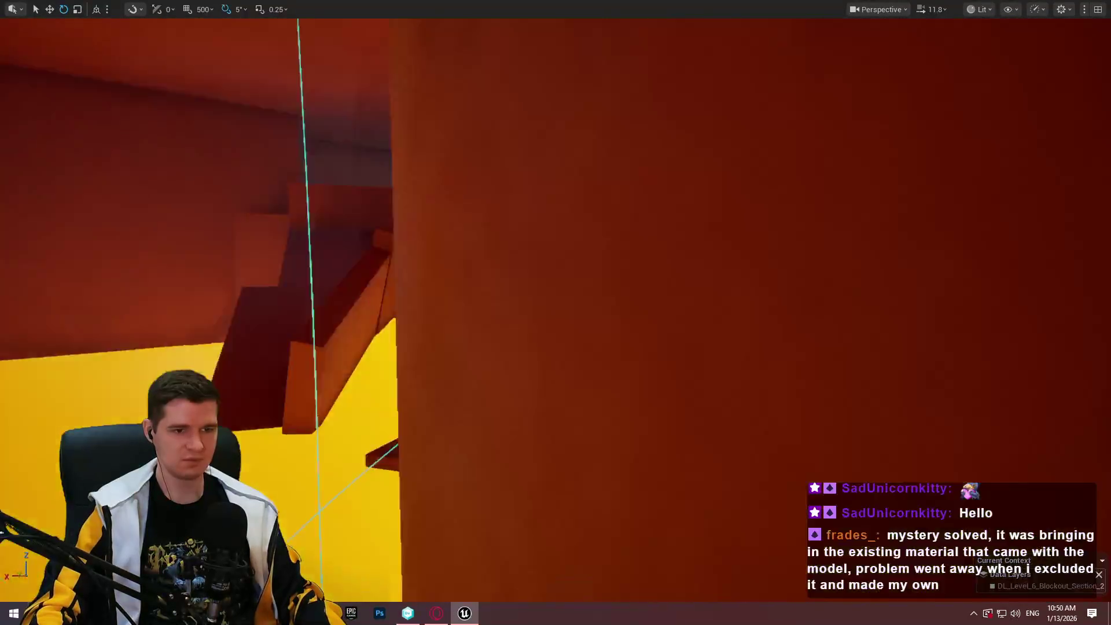
{"action": "key", "text": "w"}
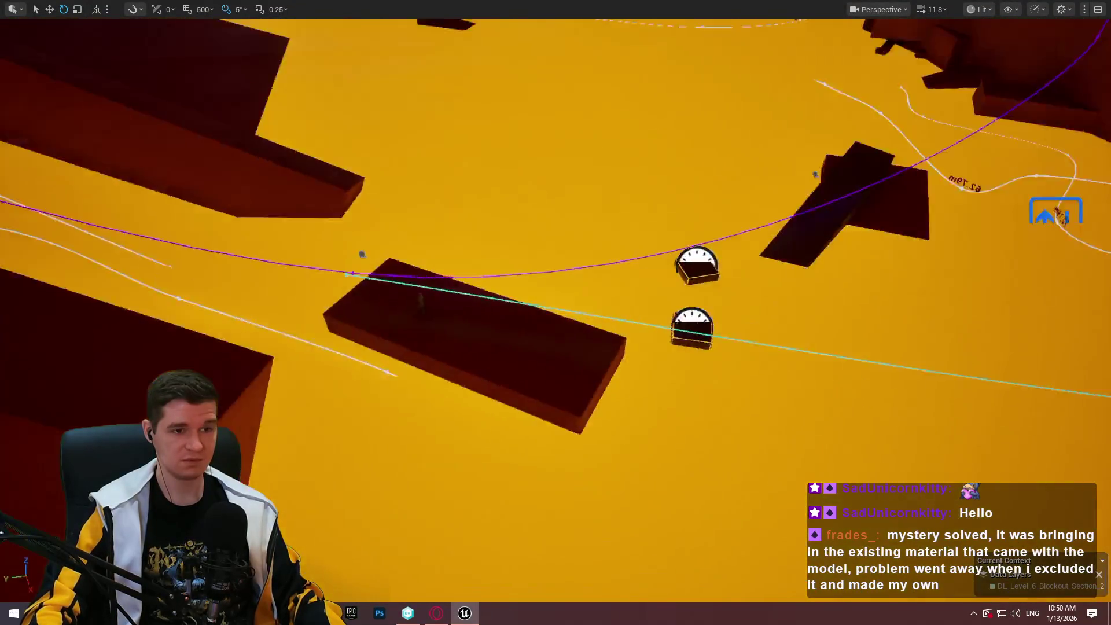
{"action": "key", "text": "w"}
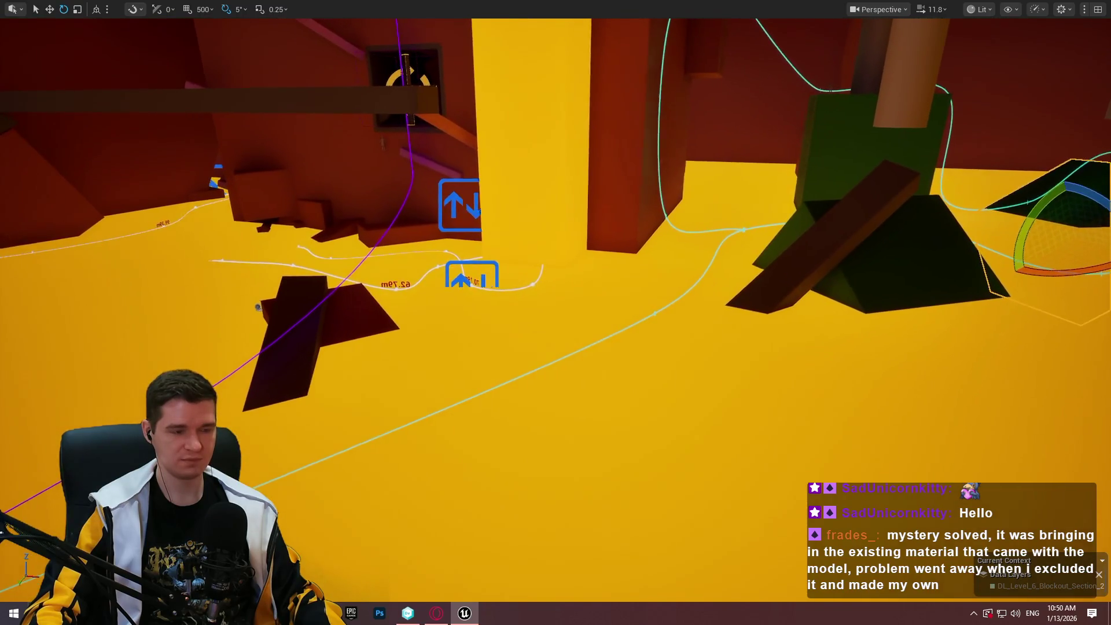
{"action": "key", "text": "w"}
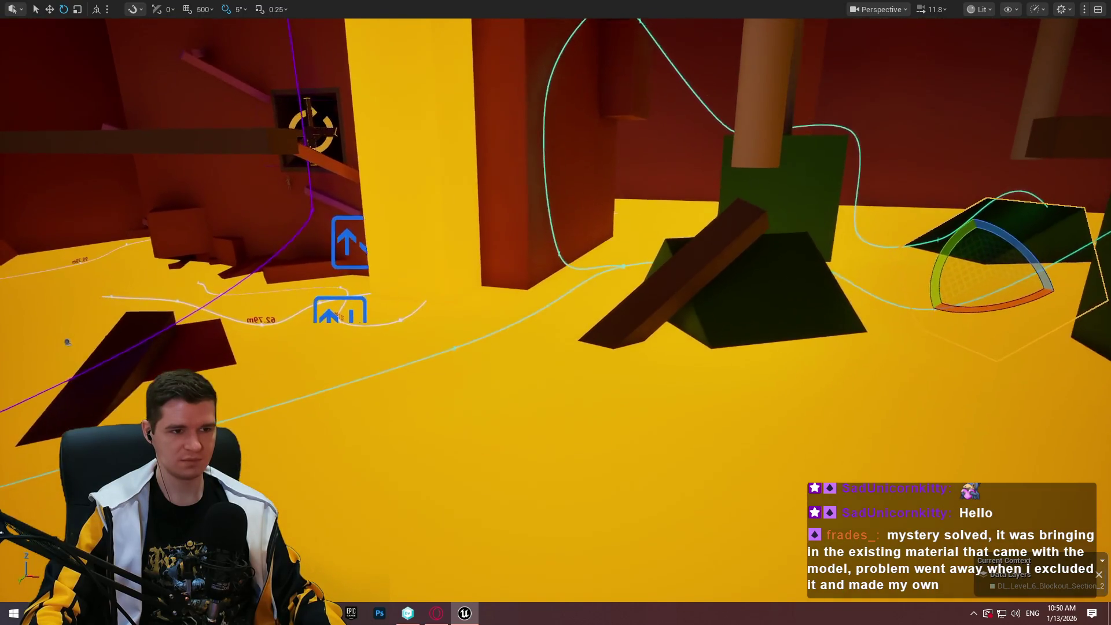
{"action": "key", "text": "w"}
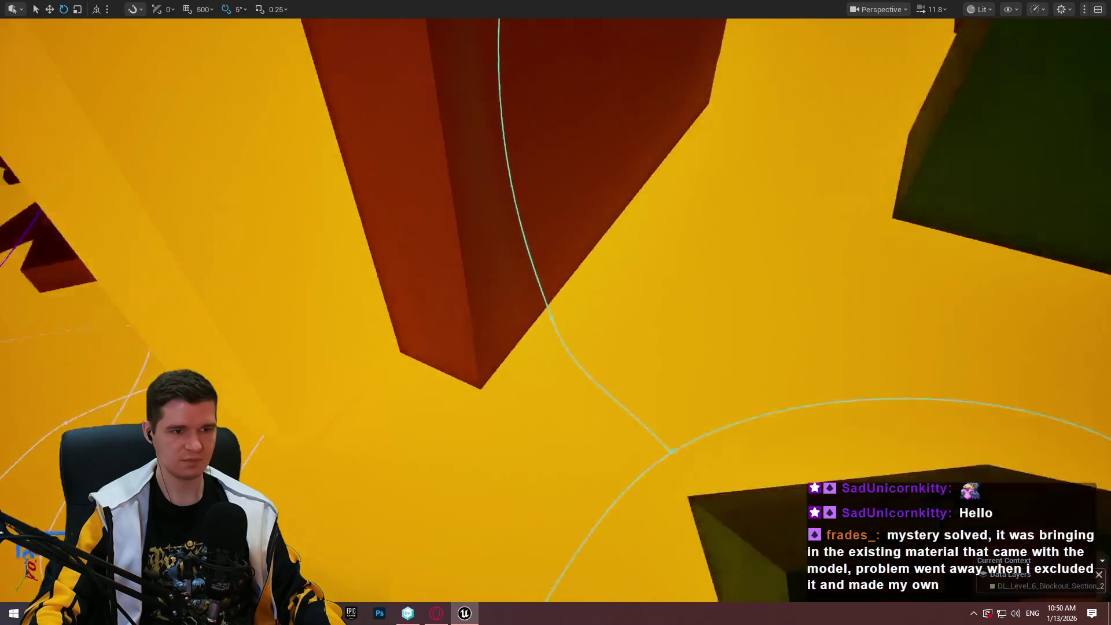
{"action": "key", "text": "d"}
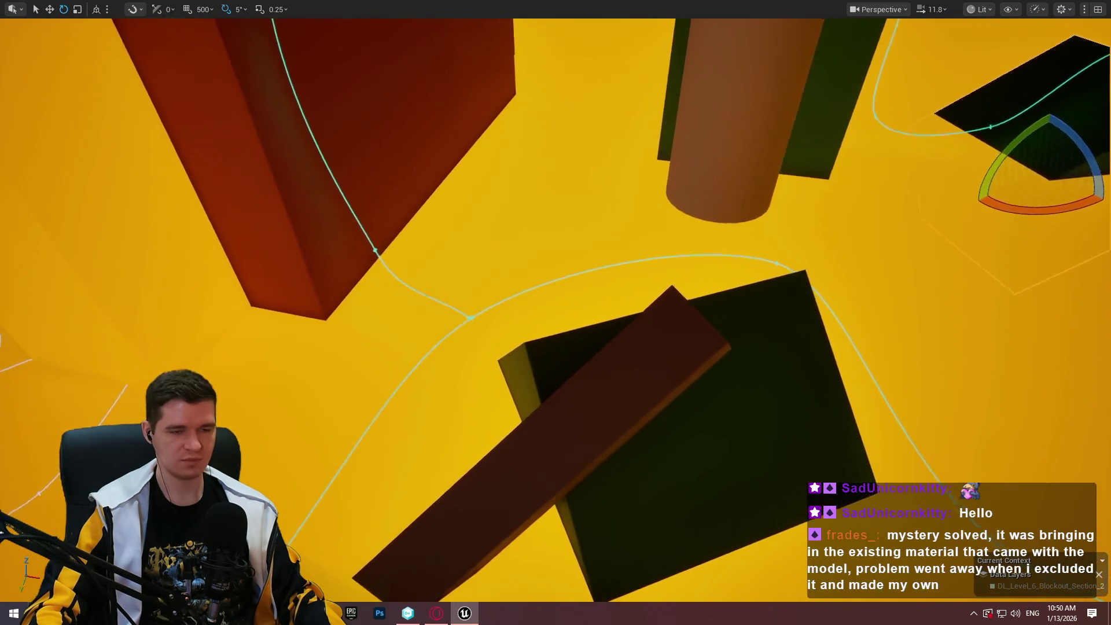
{"action": "key", "text": "w"}
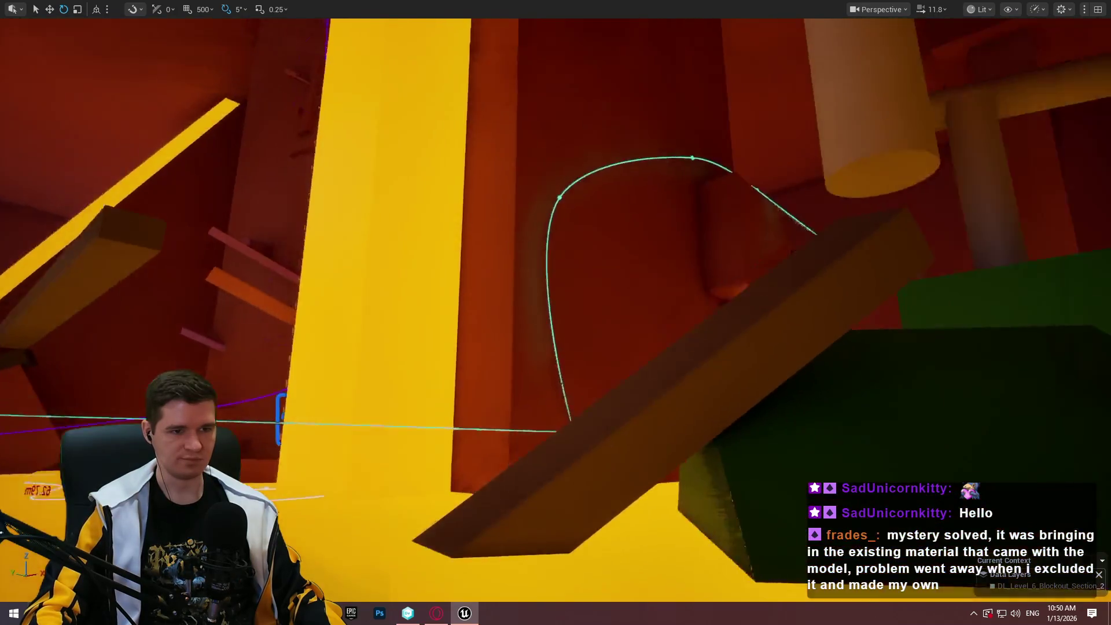
{"action": "key", "text": "w"}
{"action": "right_click", "coordinate": [472, 193]}
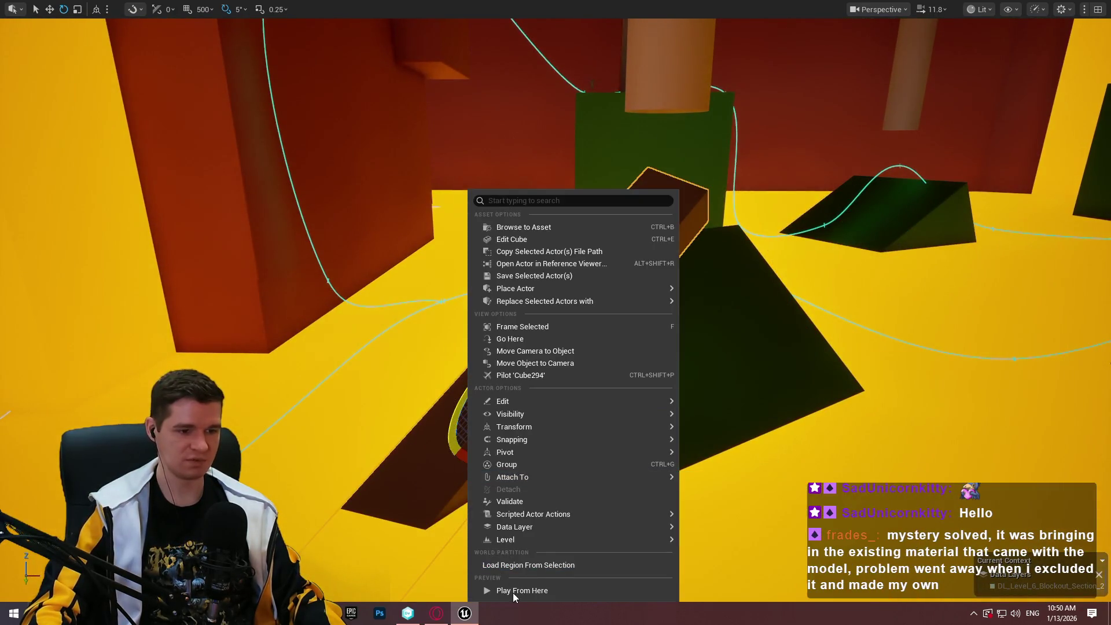
{"action": "left_click", "coordinate": [512, 592]}
{"action": "key", "text": "w"}
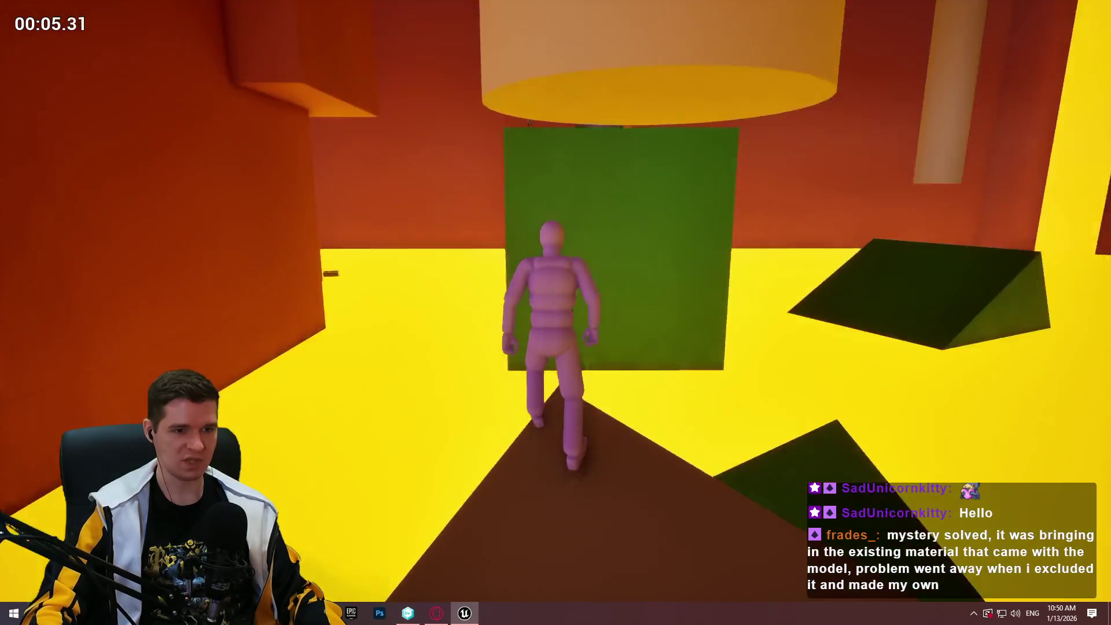
{"action": "key", "text": "Escape"}
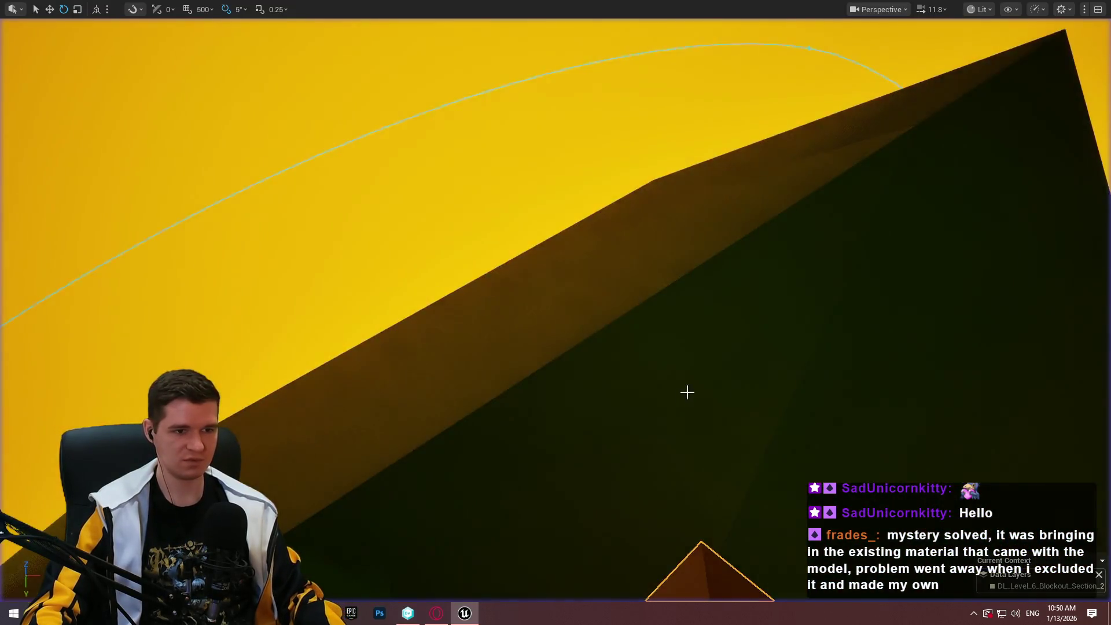
{"action": "key", "text": "w"}
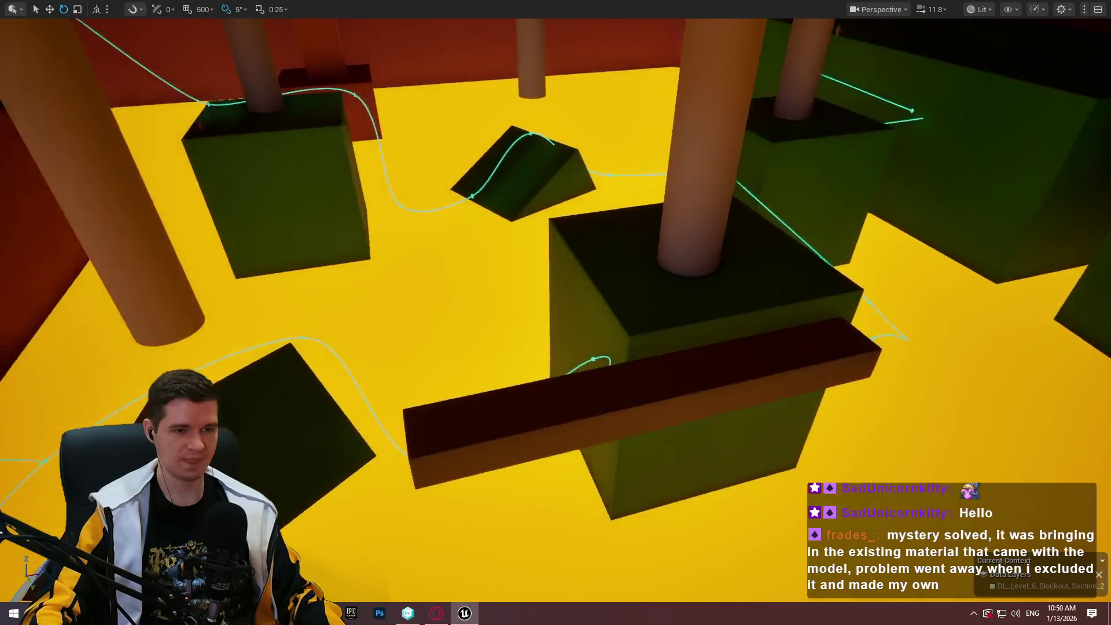
{"action": "key", "text": "a"}
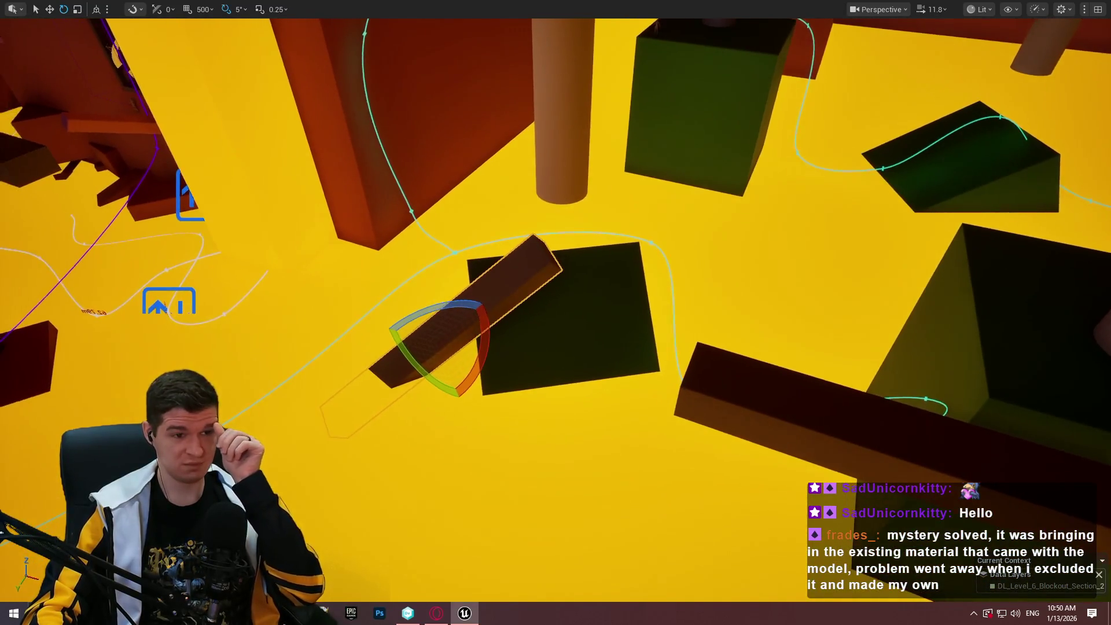
{"action": "key", "text": "a"}
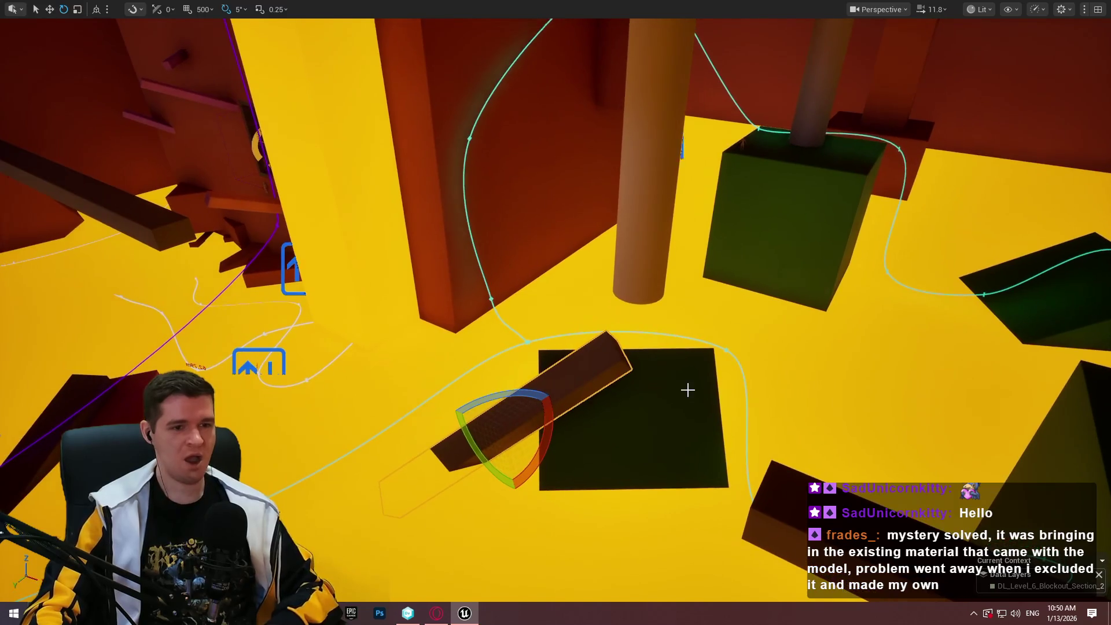
{"action": "key", "text": "q"}
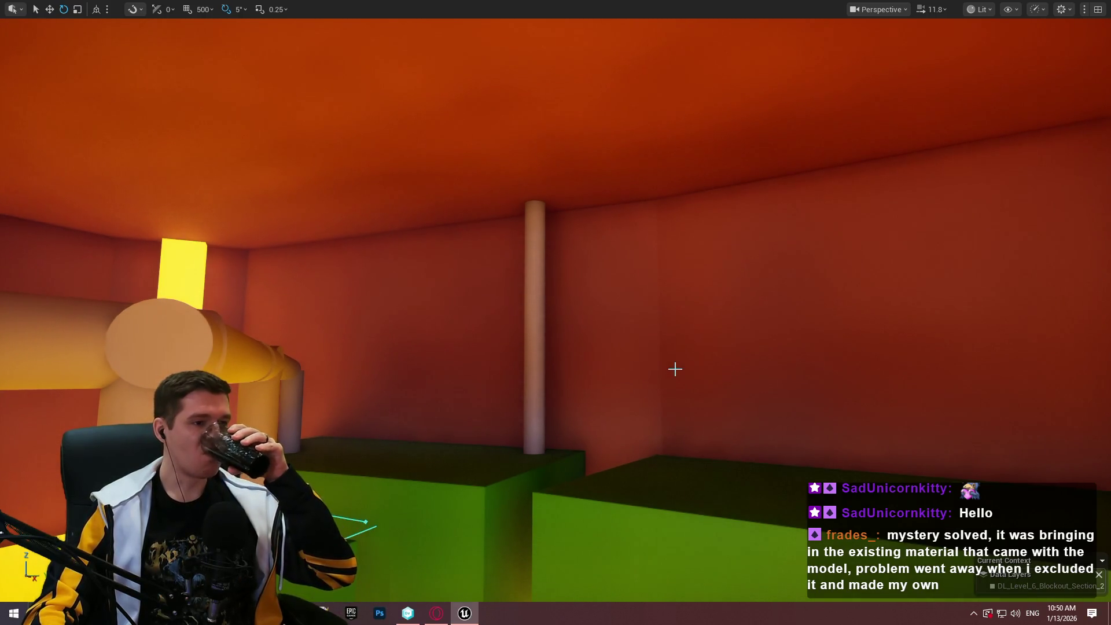
{"action": "key", "text": "w"}
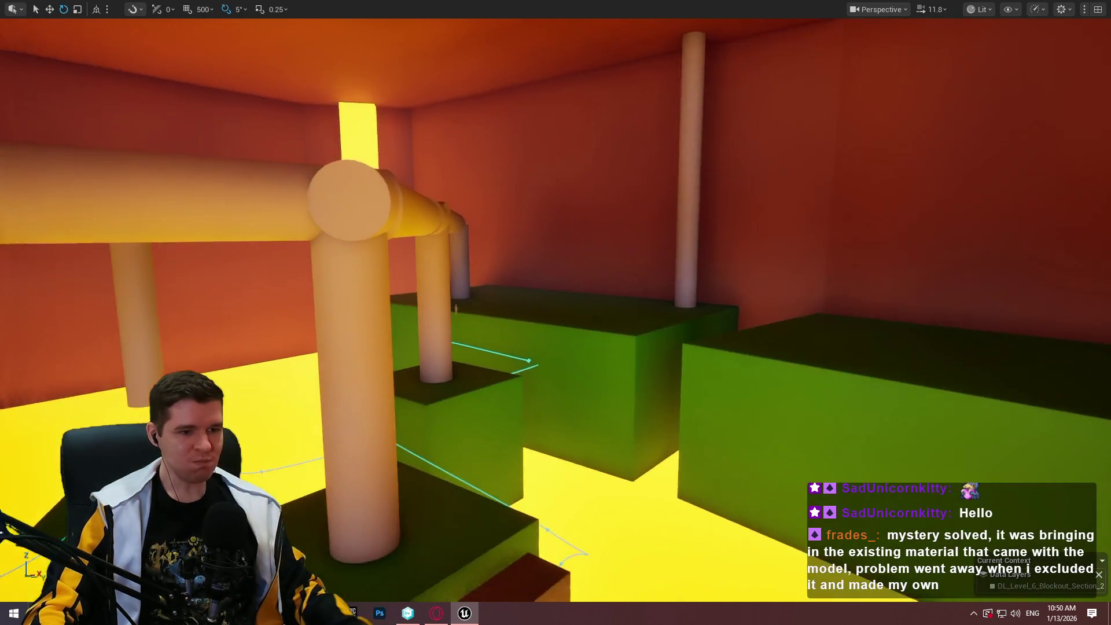
{"action": "key", "text": "s"}
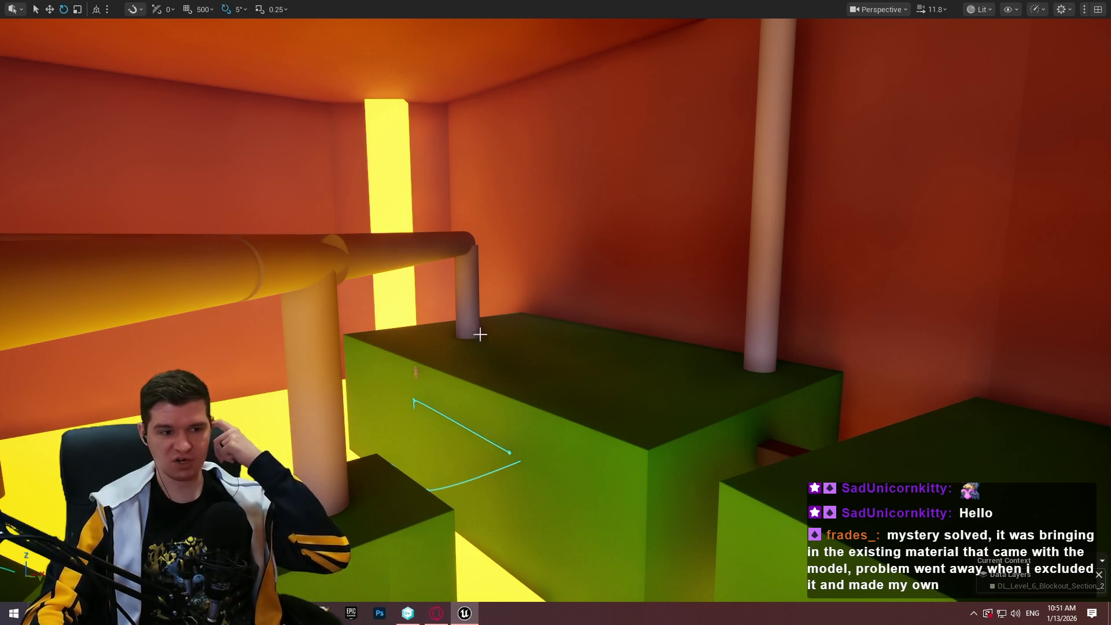
{"action": "left_click_drag", "start_coordinate": [480, 334], "coordinate": [735, 252]}
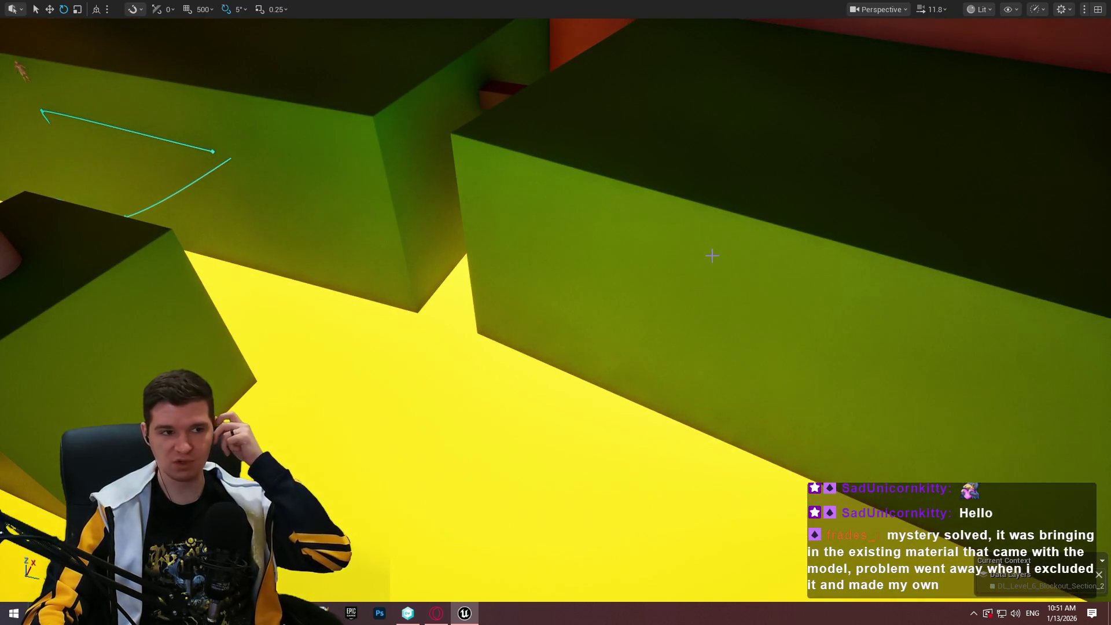
{"action": "key", "text": "d"}
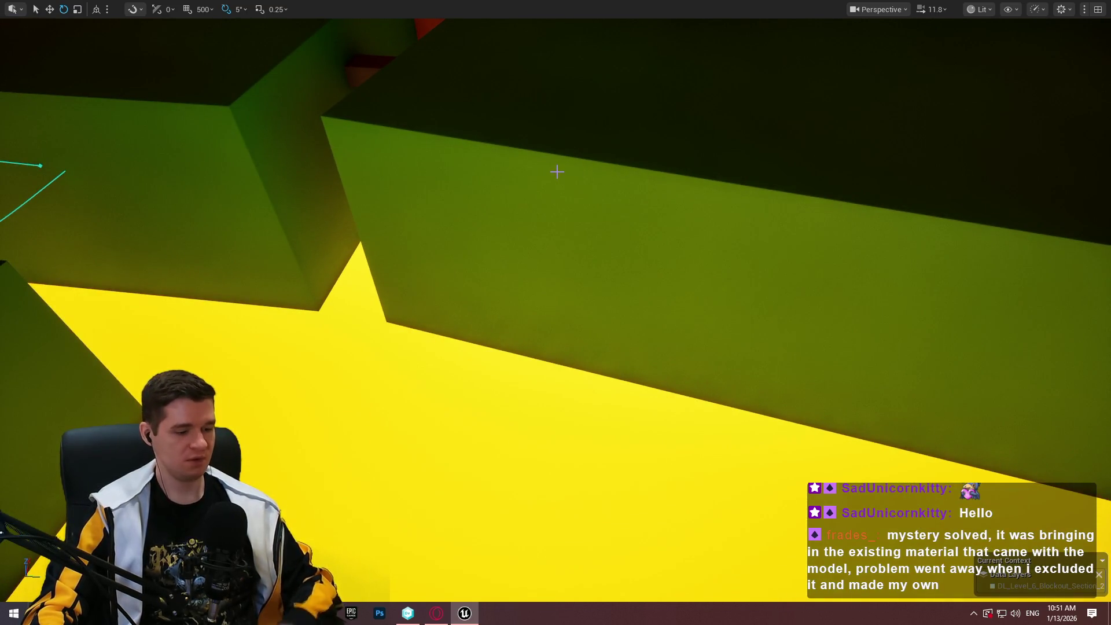
{"action": "mouse_move", "coordinate": [489, 166]}
{"action": "left_mouse_down"}
{"action": "mouse_move", "coordinate": [474, 173]}
{"action": "mouse_move", "coordinate": [451, 151]}
{"action": "mouse_move", "coordinate": [485, 185]}
{"action": "mouse_move", "coordinate": [440, 162]}
{"action": "left_mouse_up"}
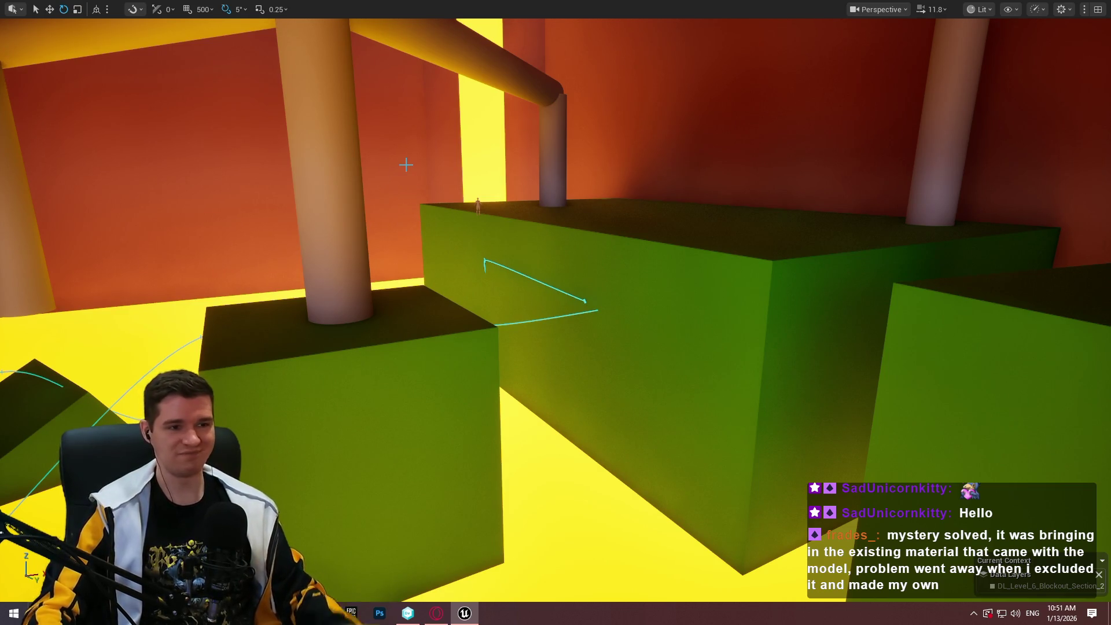
{"action": "mouse_move", "coordinate": [505, 182]}
{"action": "left_mouse_down"}
{"action": "mouse_move", "coordinate": [501, 306]}
{"action": "mouse_move", "coordinate": [491, 324]}
{"action": "mouse_move", "coordinate": [454, 339]}
{"action": "left_mouse_up"}
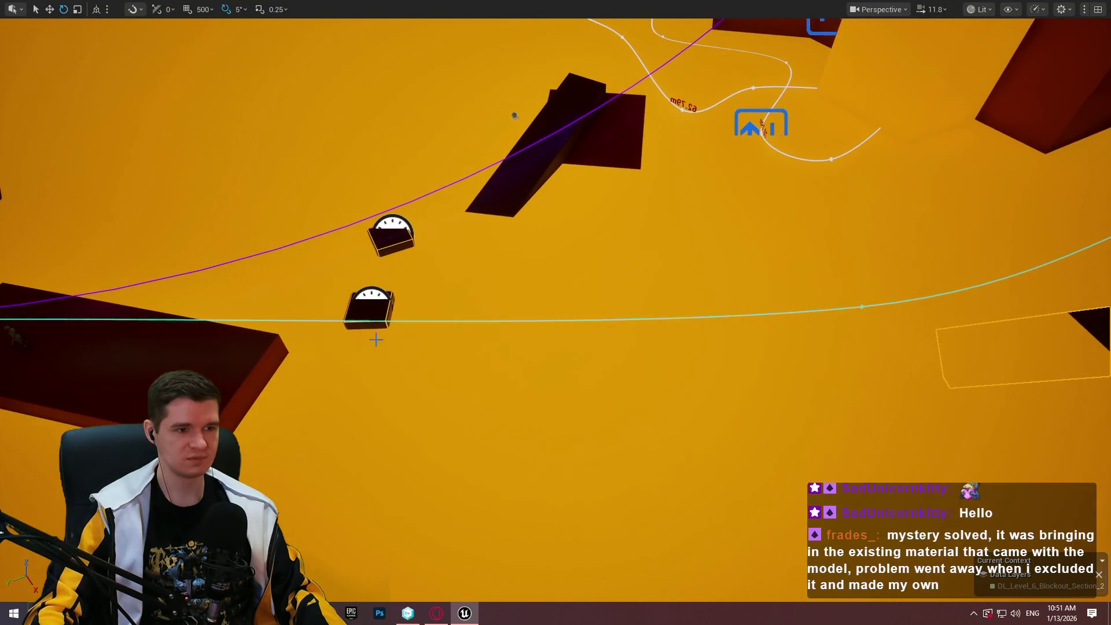
Move the lower clock platform down and right, then rotate it
{"action": "left_click", "coordinate": [370, 305]}
{"action": "mouse_move", "coordinate": [436, 291]}
{"action": "left_mouse_down"}
{"action": "mouse_move", "coordinate": [420, 333]}
{"action": "mouse_move", "coordinate": [449, 360]}
{"action": "mouse_move", "coordinate": [467, 276]}
{"action": "mouse_move", "coordinate": [338, 324]}
{"action": "left_mouse_up"}
{"action": "key", "text": "w"}
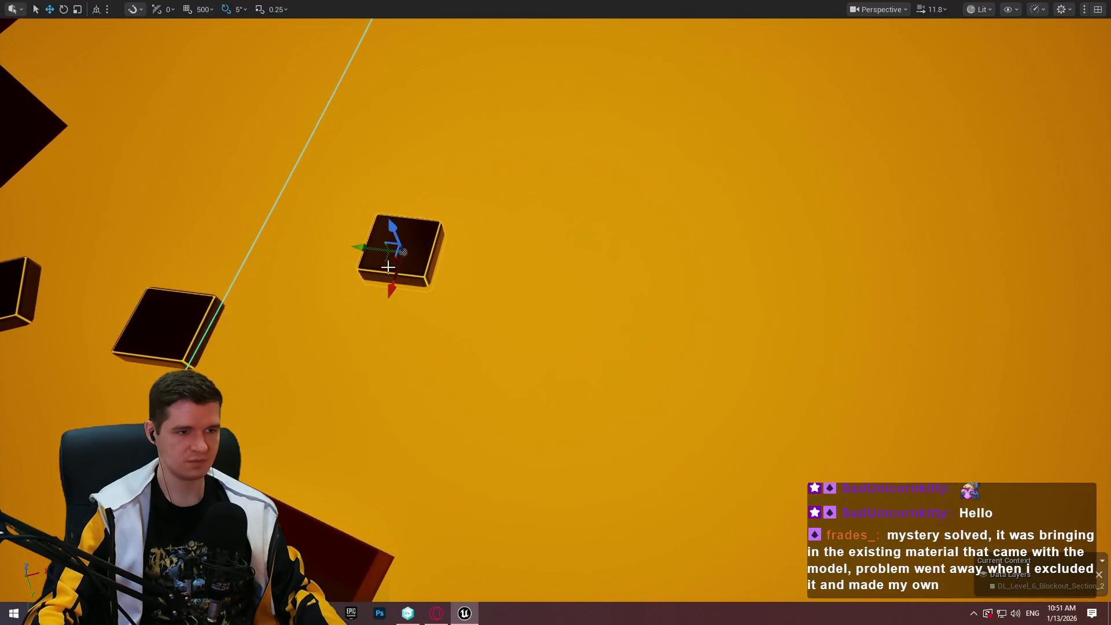
{"action": "mouse_move", "coordinate": [390, 265]}
{"action": "left_mouse_down"}
{"action": "mouse_move", "coordinate": [436, 364]}
{"action": "mouse_move", "coordinate": [449, 364]}
{"action": "mouse_move", "coordinate": [418, 407]}
{"action": "left_mouse_up"}
{"action": "left_click_drag", "start_coordinate": [449, 445], "coordinate": [379, 469]}
{"action": "left_click_drag", "start_coordinate": [404, 405], "coordinate": [318, 358]}
{"action": "mouse_move", "coordinate": [338, 306]}
{"action": "left_mouse_down"}
{"action": "mouse_move", "coordinate": [324, 301]}
{"action": "mouse_move", "coordinate": [338, 306]}
{"action": "left_mouse_up"}
Place a copy of the dark wedge further along the level
{"action": "left_click", "coordinate": [338, 305]}
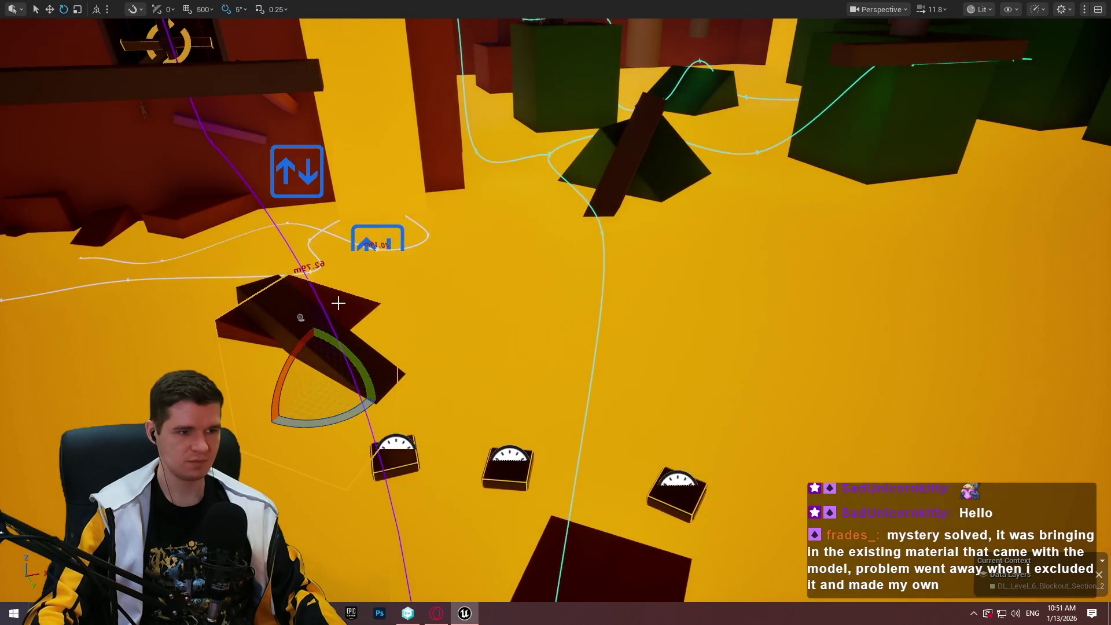
{"action": "key", "text": "w"}
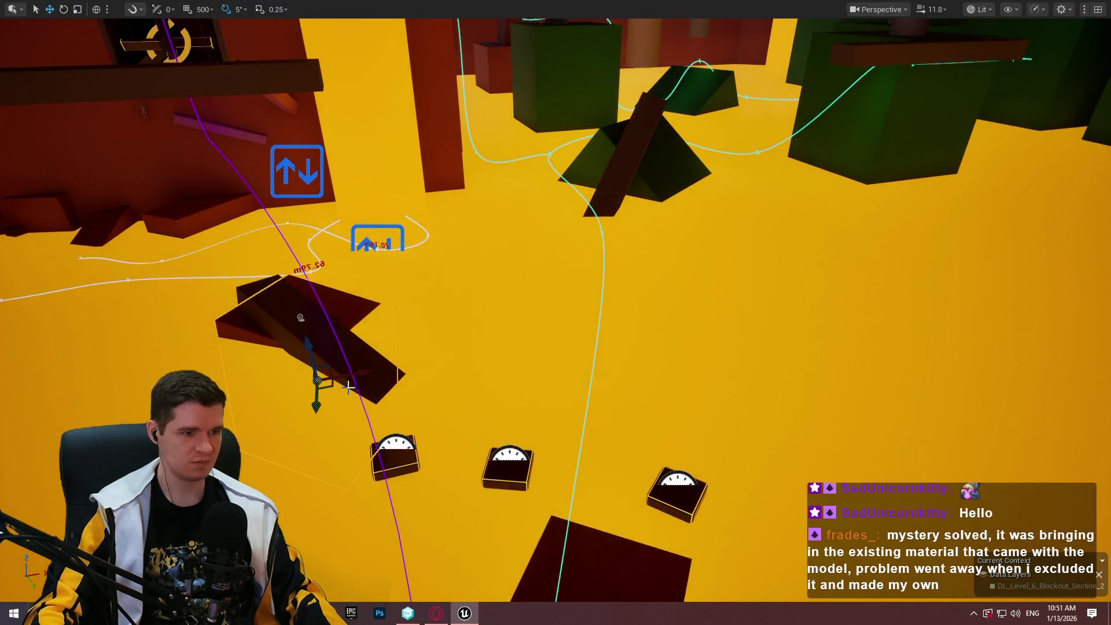
{"action": "mouse_move", "coordinate": [331, 387]}
{"action": "left_mouse_down"}
{"action": "mouse_move", "coordinate": [745, 460]}
{"action": "mouse_move", "coordinate": [806, 453]}
{"action": "mouse_move", "coordinate": [751, 523]}
{"action": "mouse_move", "coordinate": [649, 487]}
{"action": "mouse_move", "coordinate": [768, 471]}
{"action": "mouse_move", "coordinate": [746, 464]}
{"action": "mouse_move", "coordinate": [752, 440]}
{"action": "left_mouse_up"}
{"action": "key", "text": "e"}
{"action": "key", "text": "w"}
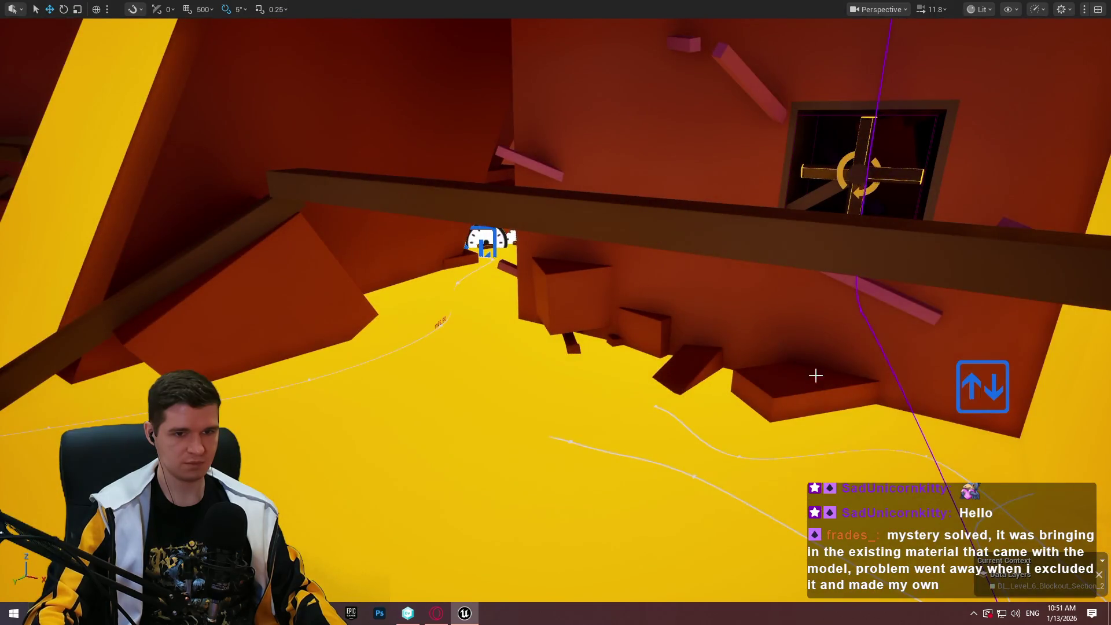
Move the long top-left block over the right slab, stand it upright and raise it
{"action": "left_click_drag", "start_coordinate": [748, 249], "coordinate": [748, 249]}
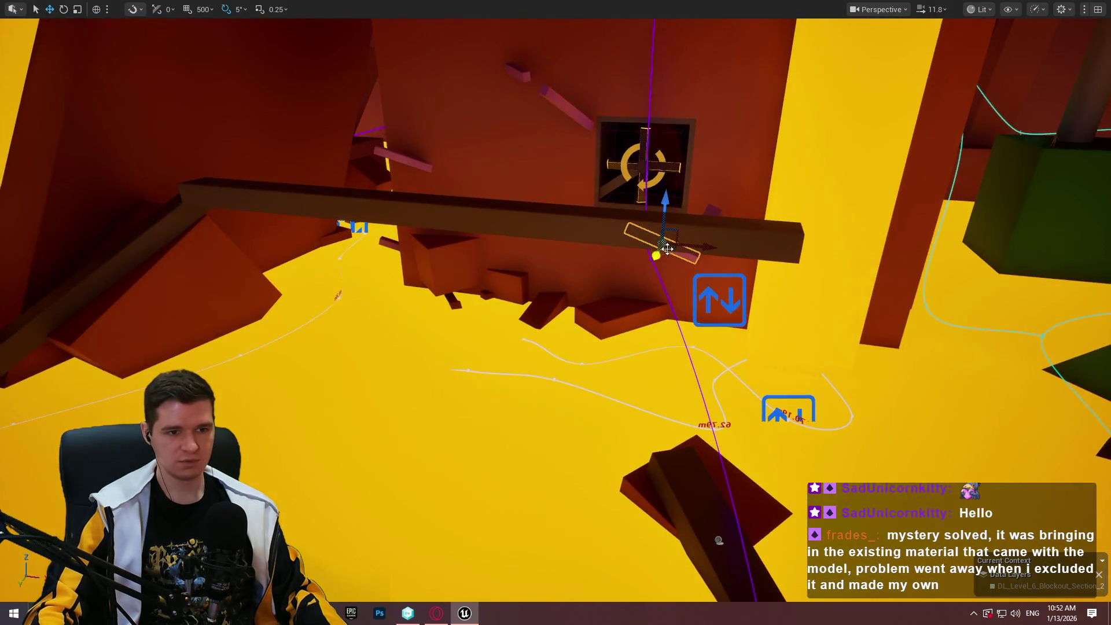
{"action": "left_click_drag", "start_coordinate": [668, 248], "coordinate": [428, 334]}
{"action": "left_click", "coordinate": [57, 188]}
{"action": "left_click_drag", "start_coordinate": [57, 189], "coordinate": [51, 146]}
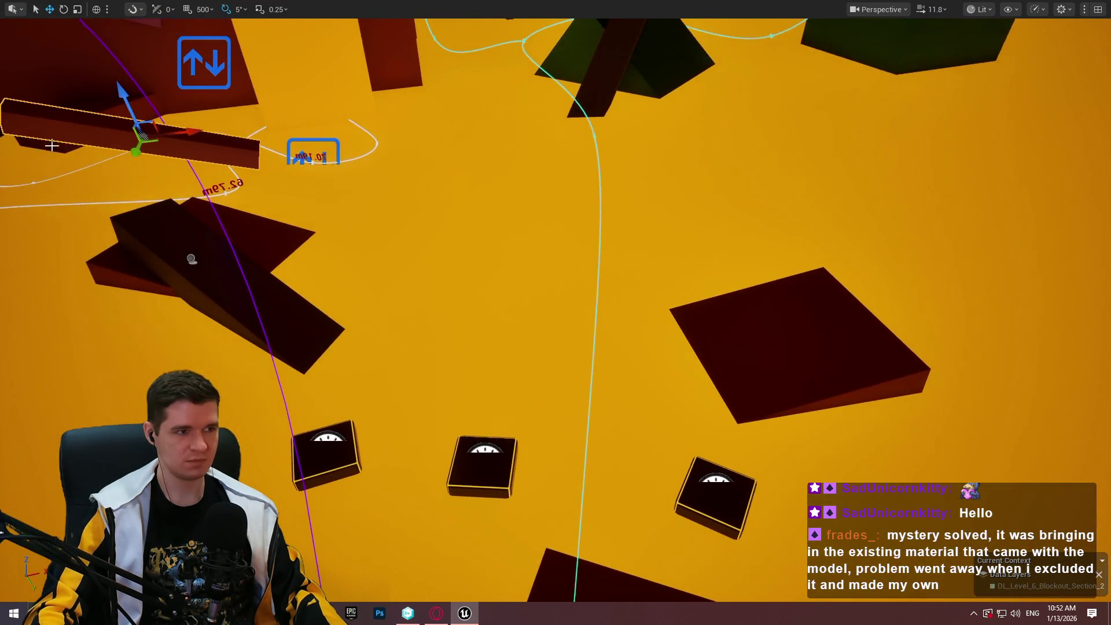
{"action": "mouse_move", "coordinate": [159, 143]}
{"action": "left_mouse_down"}
{"action": "mouse_move", "coordinate": [793, 280]}
{"action": "mouse_move", "coordinate": [776, 296]}
{"action": "mouse_move", "coordinate": [772, 169]}
{"action": "mouse_move", "coordinate": [741, 249]}
{"action": "mouse_move", "coordinate": [750, 334]}
{"action": "mouse_move", "coordinate": [751, 291]}
{"action": "mouse_move", "coordinate": [748, 304]}
{"action": "left_mouse_up"}
{"action": "key", "text": "e"}
{"action": "key", "text": "w"}
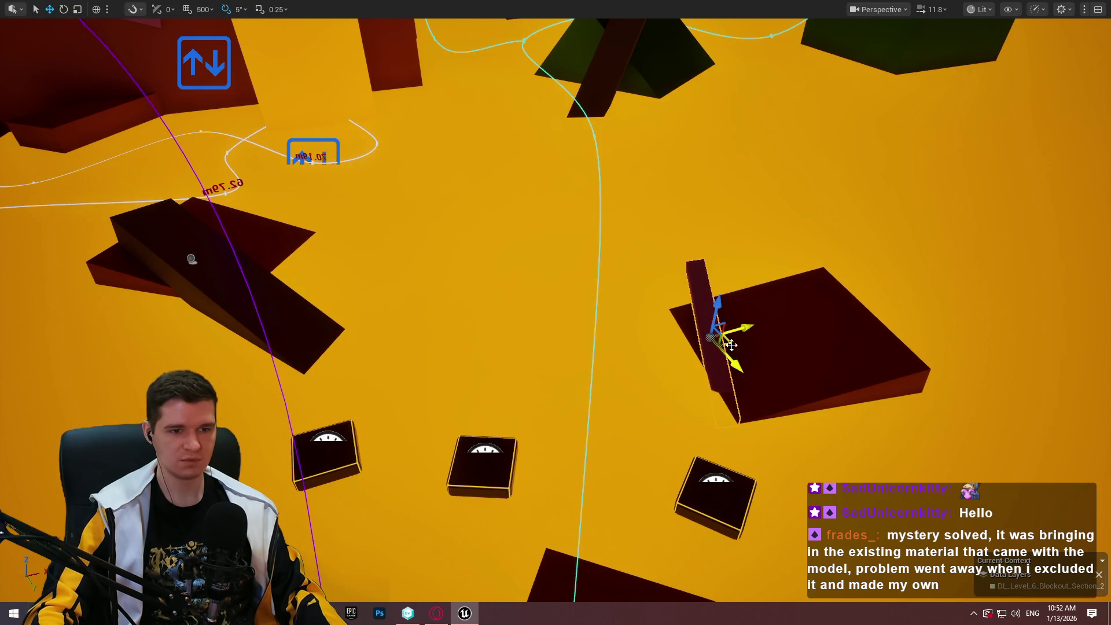
{"action": "mouse_move", "coordinate": [731, 345]}
{"action": "left_mouse_down"}
{"action": "mouse_move", "coordinate": [746, 277]}
{"action": "mouse_move", "coordinate": [657, 357]}
{"action": "left_mouse_up"}
Tilt the beam steeper, scale it shorter, raise it, and re-tilt it to lean right
{"action": "key", "text": "e"}
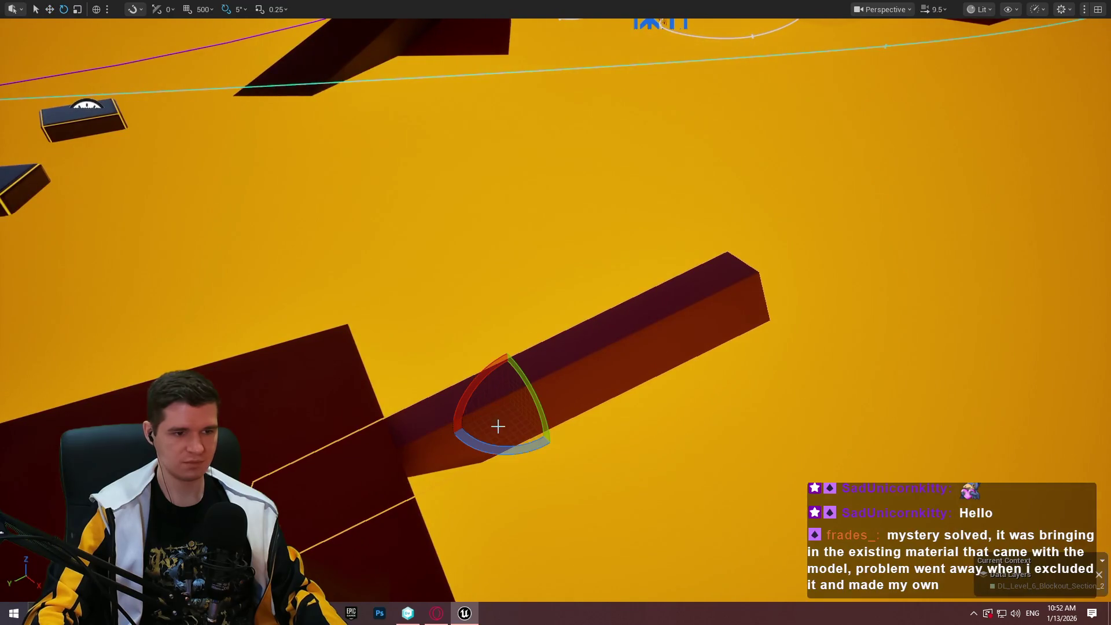
{"action": "left_click_drag", "start_coordinate": [502, 455], "coordinate": [565, 439]}
{"action": "key", "text": "r"}
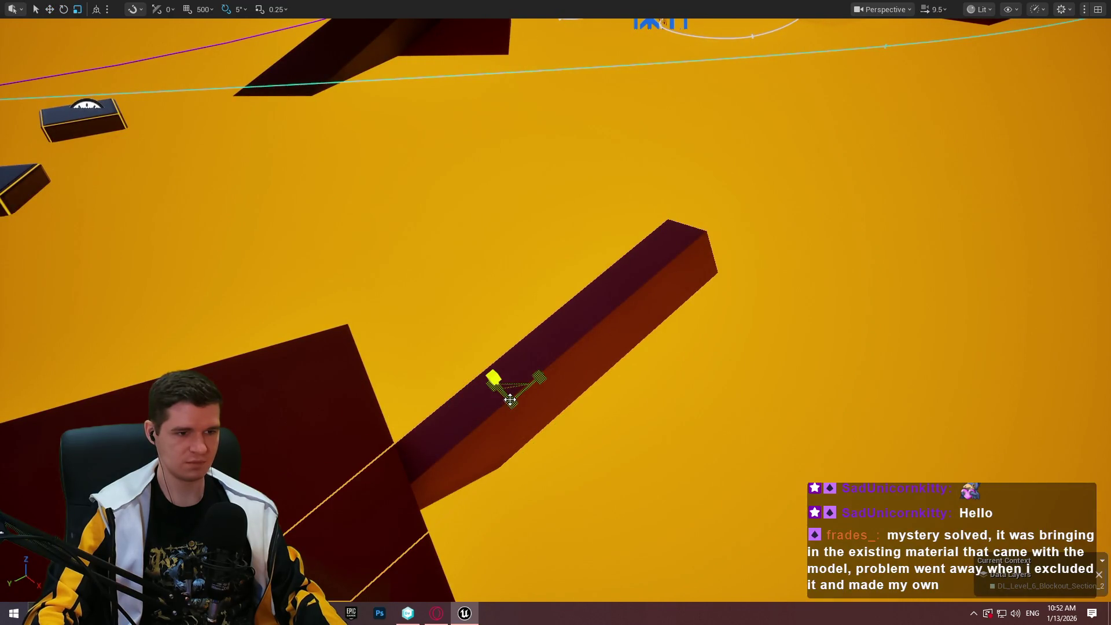
{"action": "left_click_drag", "start_coordinate": [510, 399], "coordinate": [475, 426]}
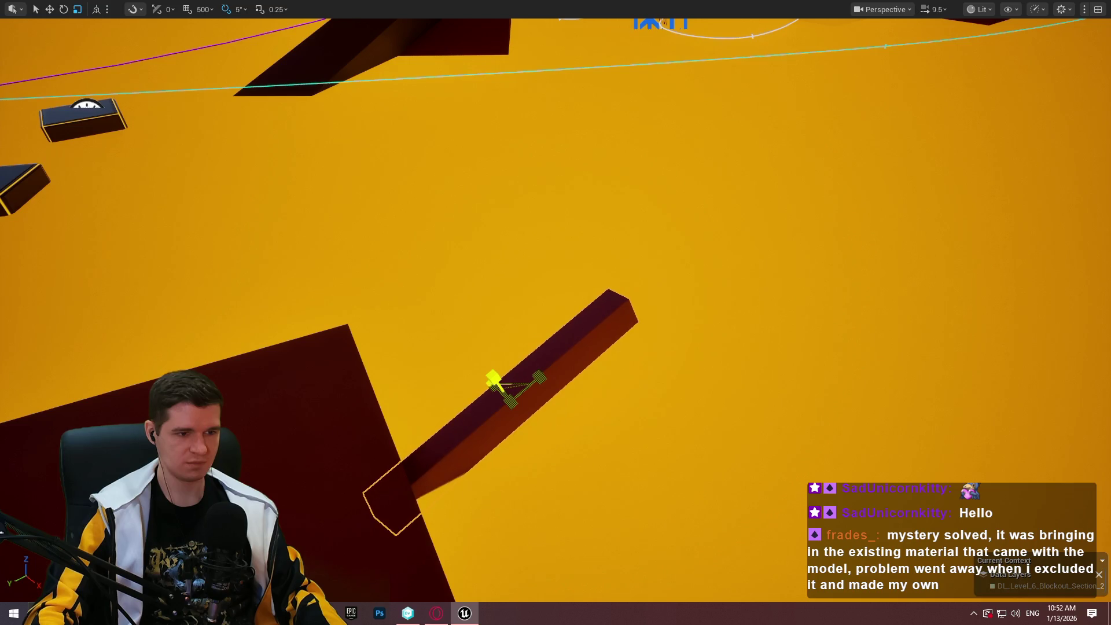
{"action": "mouse_move", "coordinate": [507, 377]}
{"action": "left_mouse_down"}
{"action": "mouse_move", "coordinate": [491, 335]}
{"action": "mouse_move", "coordinate": [557, 322]}
{"action": "mouse_move", "coordinate": [548, 328]}
{"action": "left_mouse_up"}
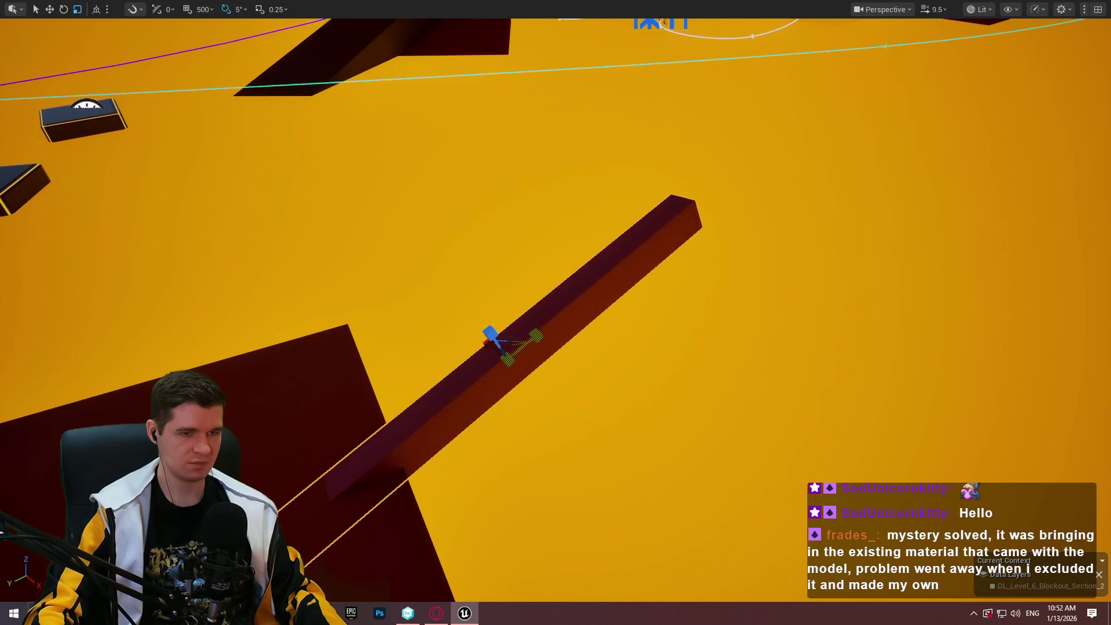
{"action": "scroll", "coordinate": [556, 313], "scroll_direction": "down", "scroll_amount": 2}
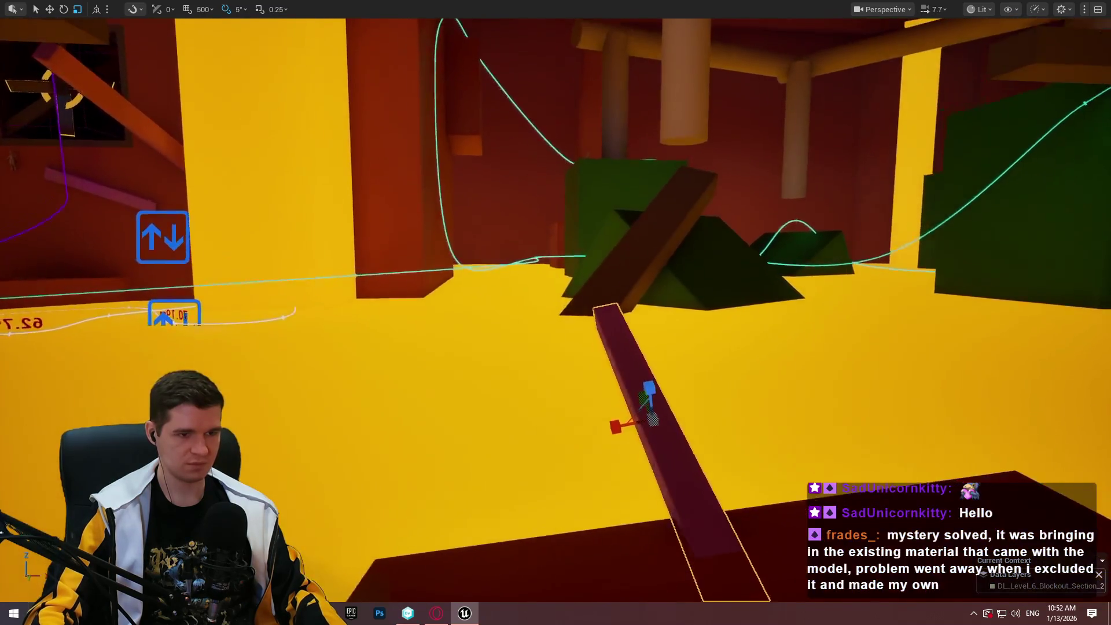
{"action": "scroll", "coordinate": [527, 342], "scroll_direction": "down", "scroll_amount": 2}
{"action": "key", "text": "e"}
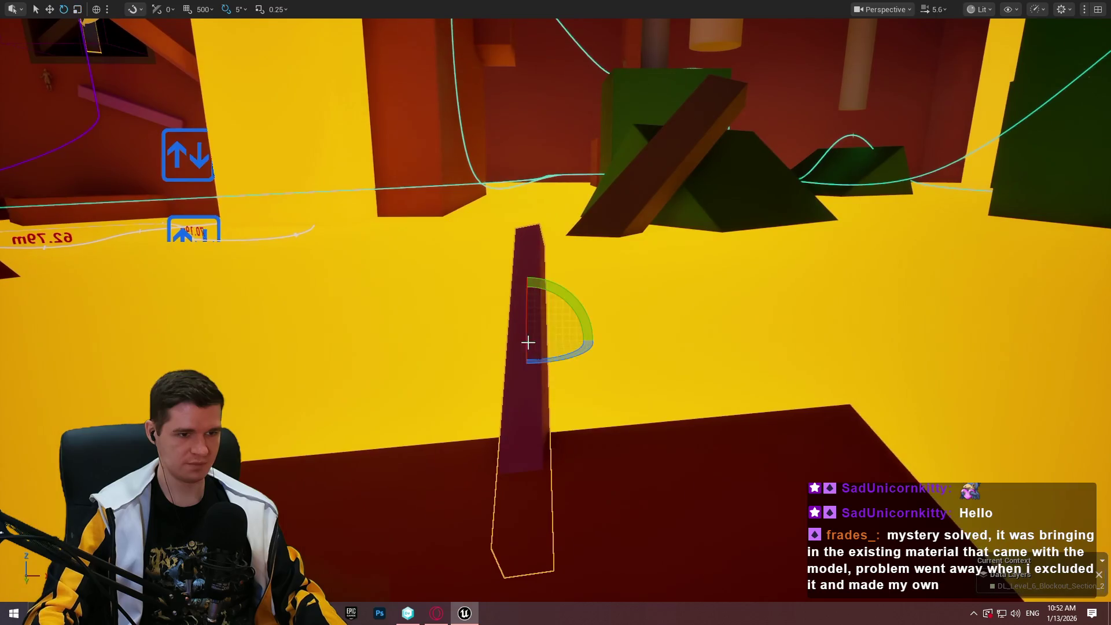
{"action": "mouse_move", "coordinate": [544, 285]}
{"action": "left_mouse_down"}
{"action": "mouse_move", "coordinate": [531, 331]}
{"action": "mouse_move", "coordinate": [570, 343]}
{"action": "mouse_move", "coordinate": [539, 344]}
{"action": "left_mouse_up"}
{"action": "key", "text": "w"}
Alt-drag a small clock platform to place a duplicate beside the beam
{"action": "left_click", "coordinate": [412, 302]}
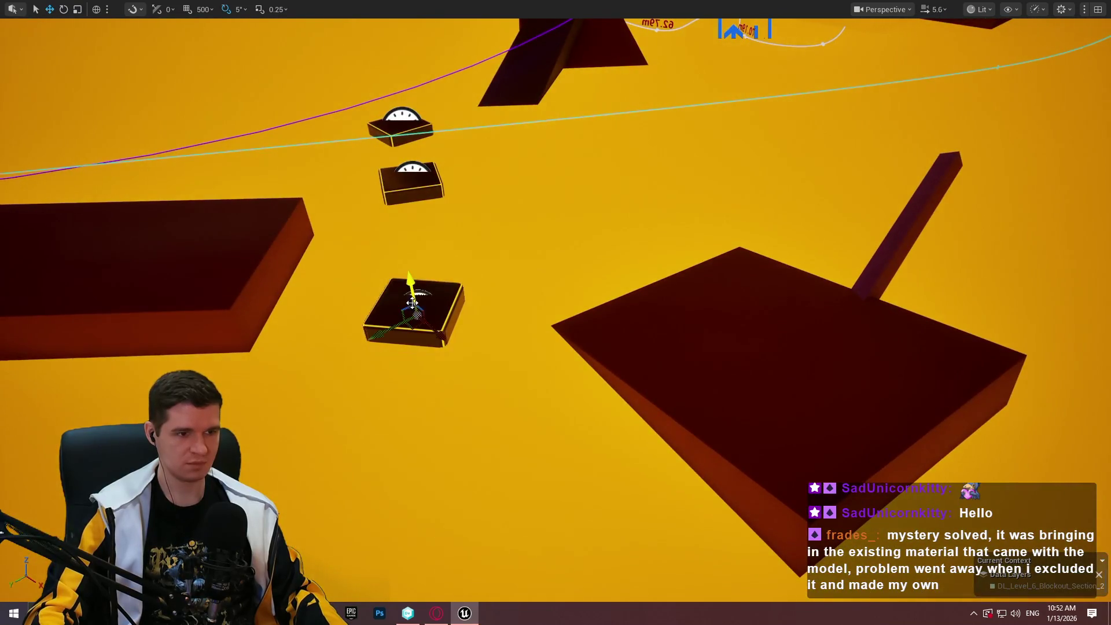
{"action": "mouse_move", "coordinate": [418, 324]}
{"action": "left_mouse_down"}
{"action": "mouse_move", "coordinate": [516, 317]}
{"action": "mouse_move", "coordinate": [1061, 192]}
{"action": "left_mouse_up"}
{"action": "key", "text": "f"}
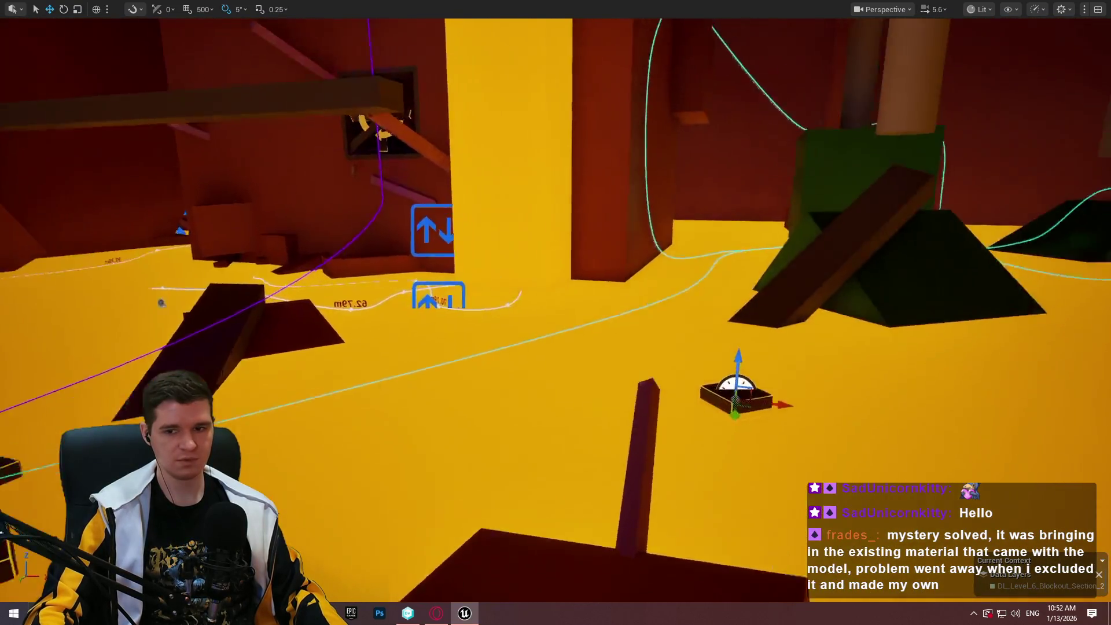
{"action": "left_click_drag", "start_coordinate": [570, 344], "coordinate": [570, 344]}
{"action": "right_click", "coordinate": [481, 376]}
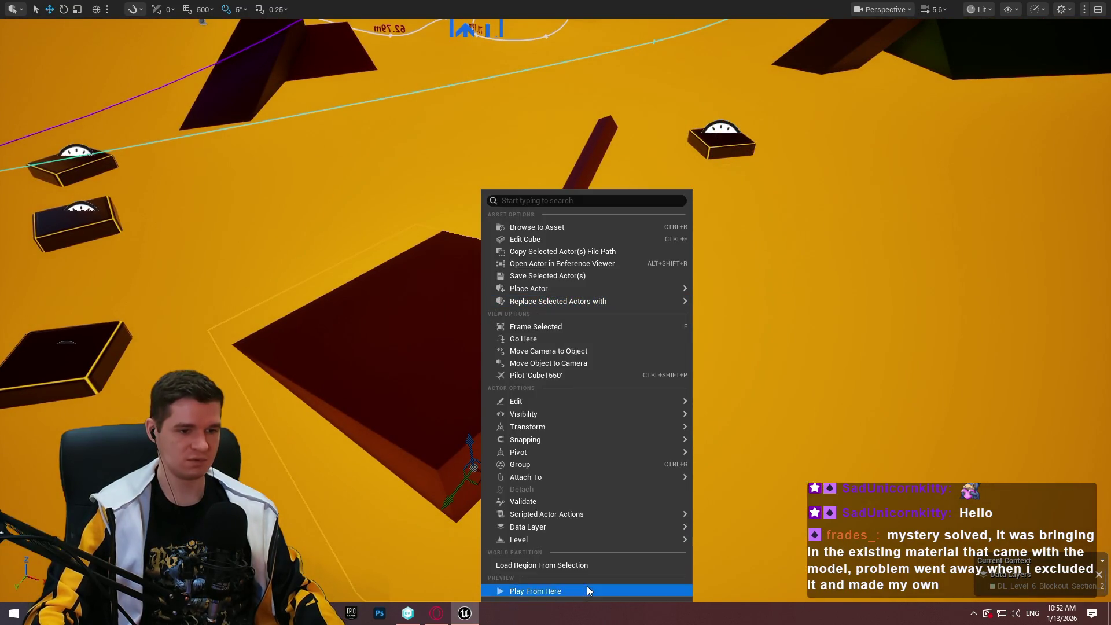
{"action": "left_click", "coordinate": [576, 329]}
{"action": "key", "text": "w"}
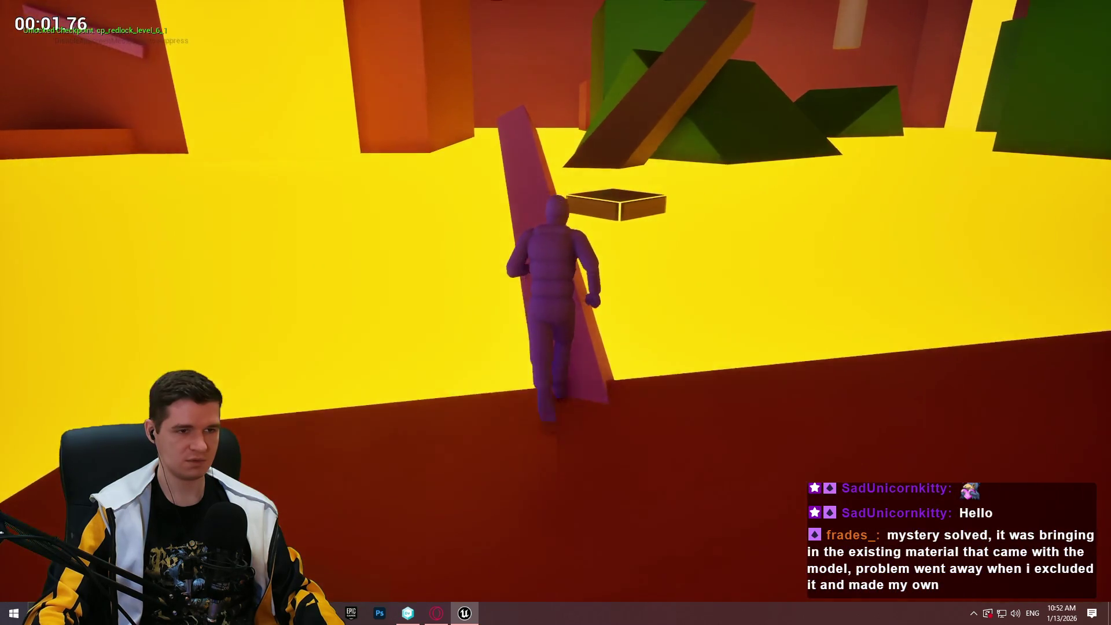
{"action": "key", "text": "space"}
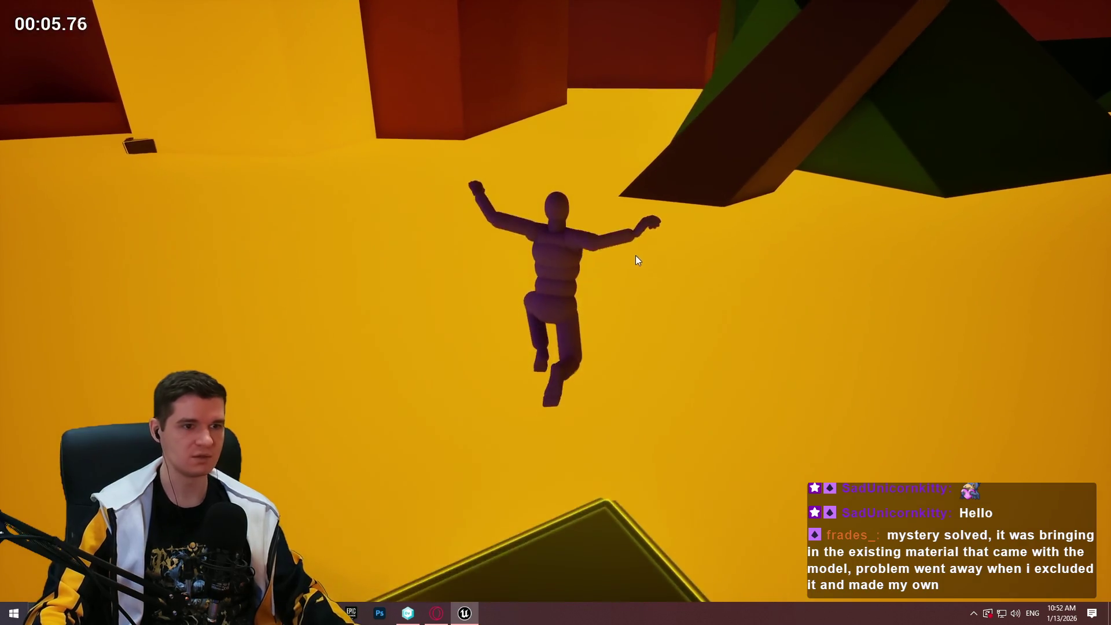
{"action": "key", "text": "Escape"}
{"action": "key", "text": "f"}
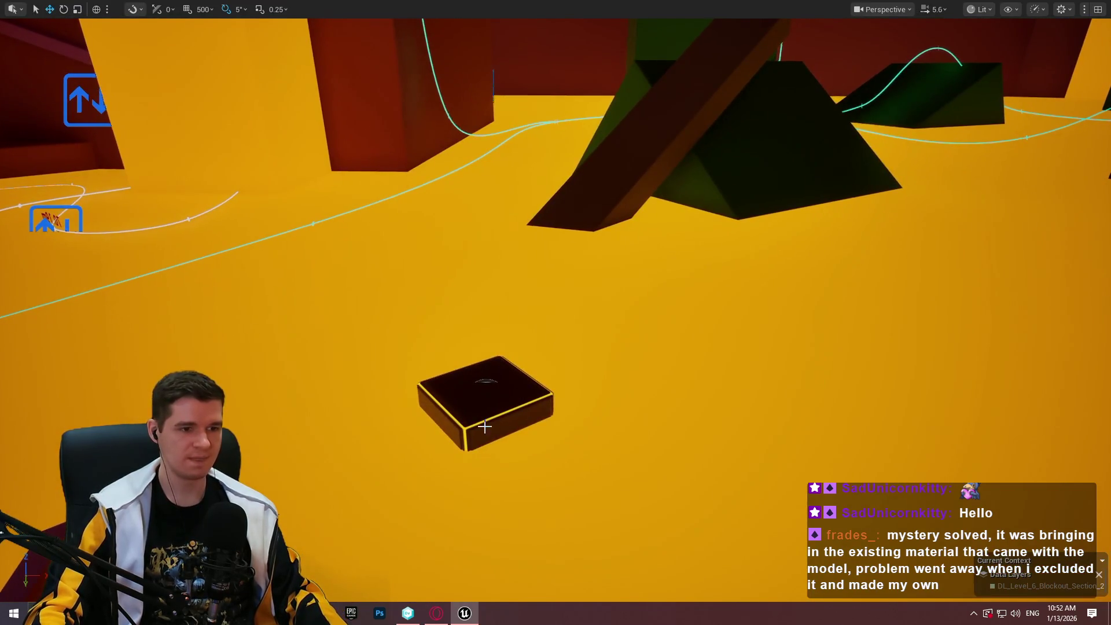
Alt-drag the small ledge box upward to create a raised copy beside the original
{"action": "mouse_move", "coordinate": [492, 413]}
{"action": "left_mouse_down", "text": "alt"}
{"action": "mouse_move", "coordinate": [479, 298]}
{"action": "mouse_move", "coordinate": [492, 308]}
{"action": "left_mouse_up", "text": "alt"}
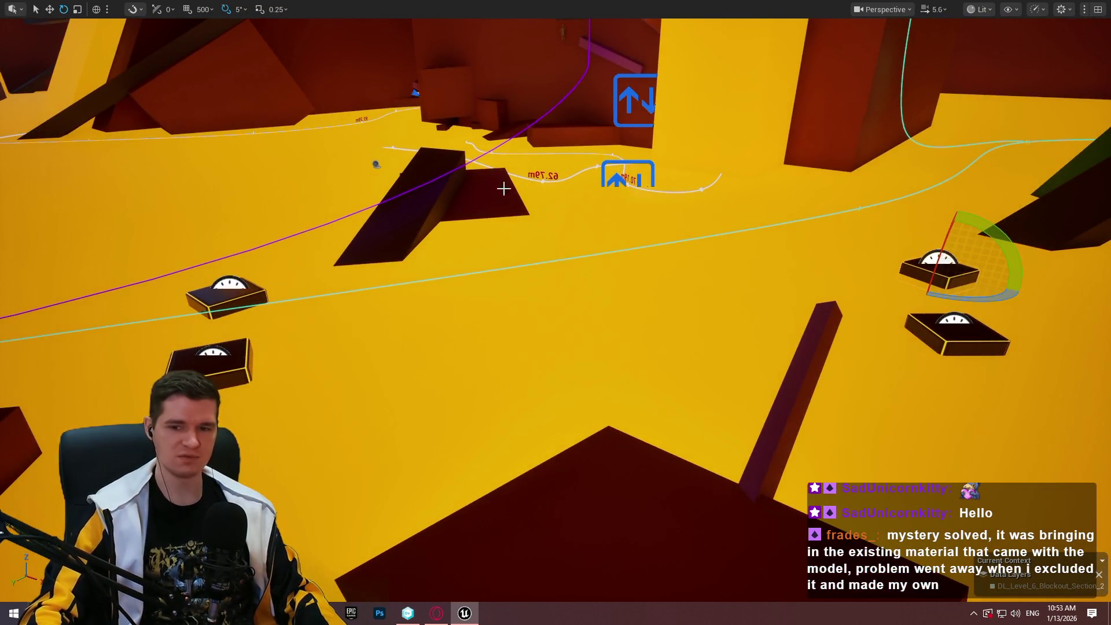
{"action": "key", "text": "f"}
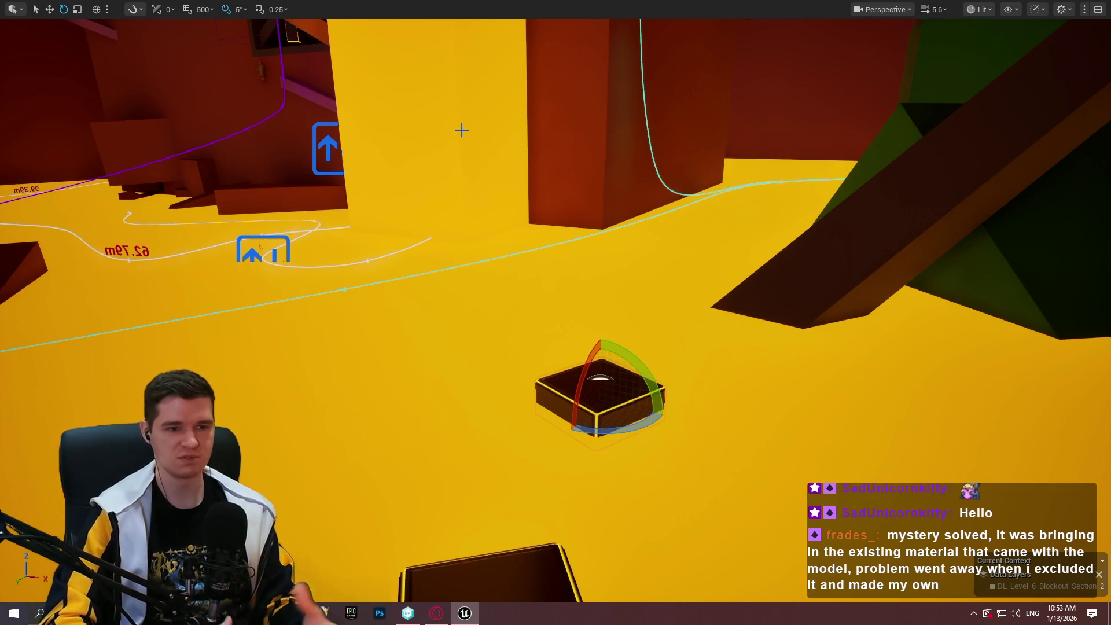
{"action": "left_click_drag", "start_coordinate": [461, 130], "coordinate": [608, 227]}
{"action": "key", "text": "w"}
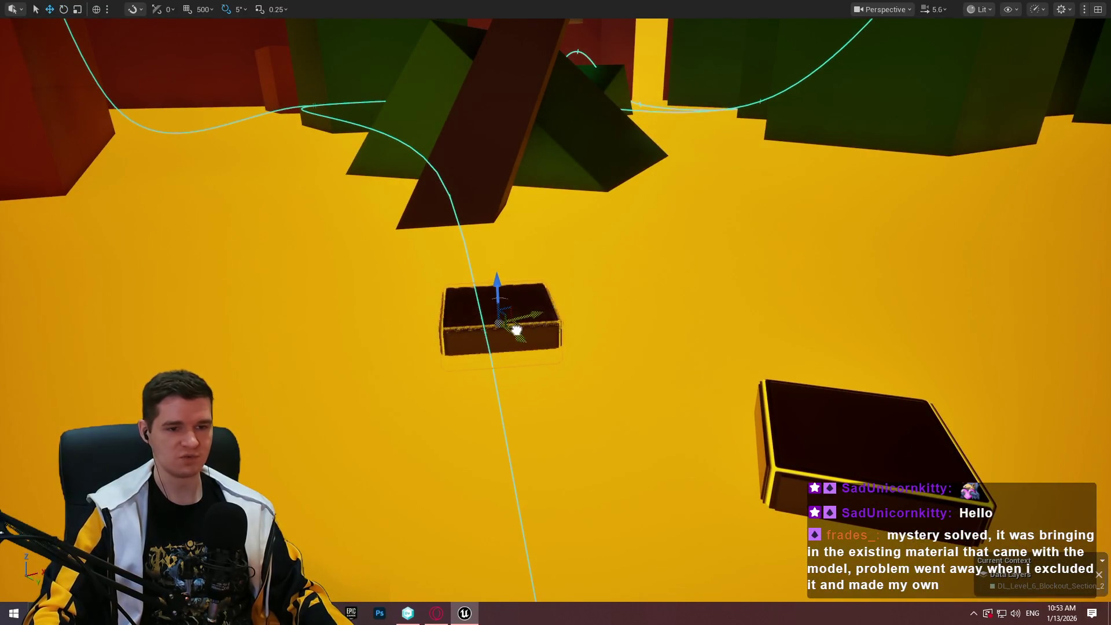
{"action": "mouse_move", "coordinate": [515, 325]}
{"action": "left_mouse_down"}
{"action": "mouse_move", "coordinate": [516, 277]}
{"action": "mouse_move", "coordinate": [515, 405]}
{"action": "left_mouse_up"}
{"action": "mouse_move", "coordinate": [543, 280]}
{"action": "left_mouse_down"}
{"action": "mouse_move", "coordinate": [793, 395]}
{"action": "mouse_move", "coordinate": [798, 387]}
{"action": "mouse_move", "coordinate": [725, 319]}
{"action": "left_mouse_up"}
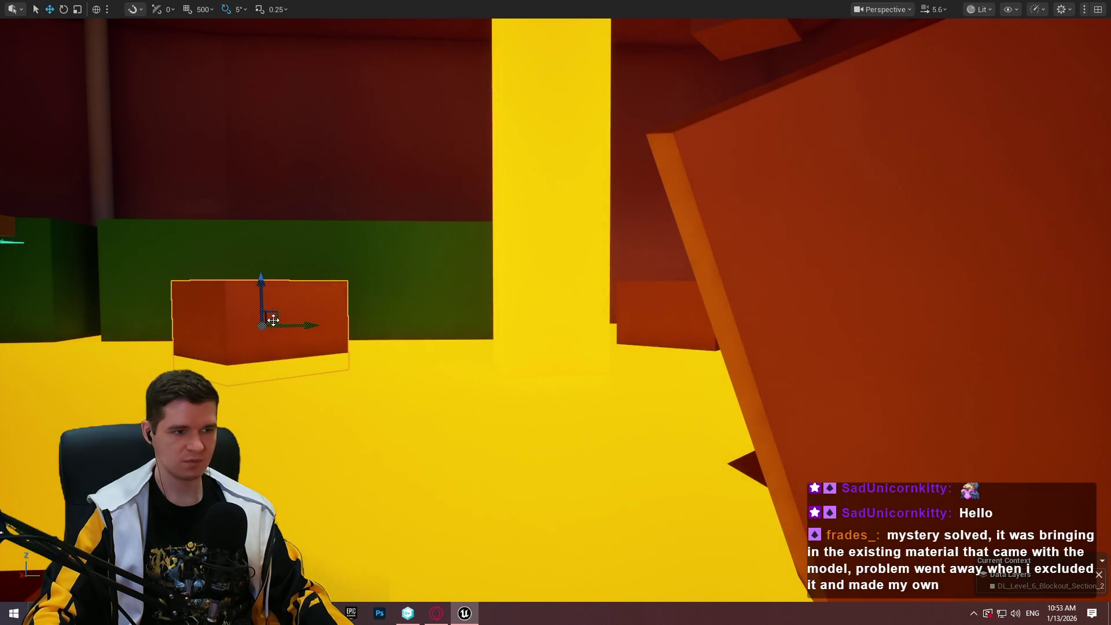
Shrink the large box to a cube, lower and rotate it, then stretch it tall on Z
{"action": "left_click_drag", "start_coordinate": [273, 320], "coordinate": [598, 295]}
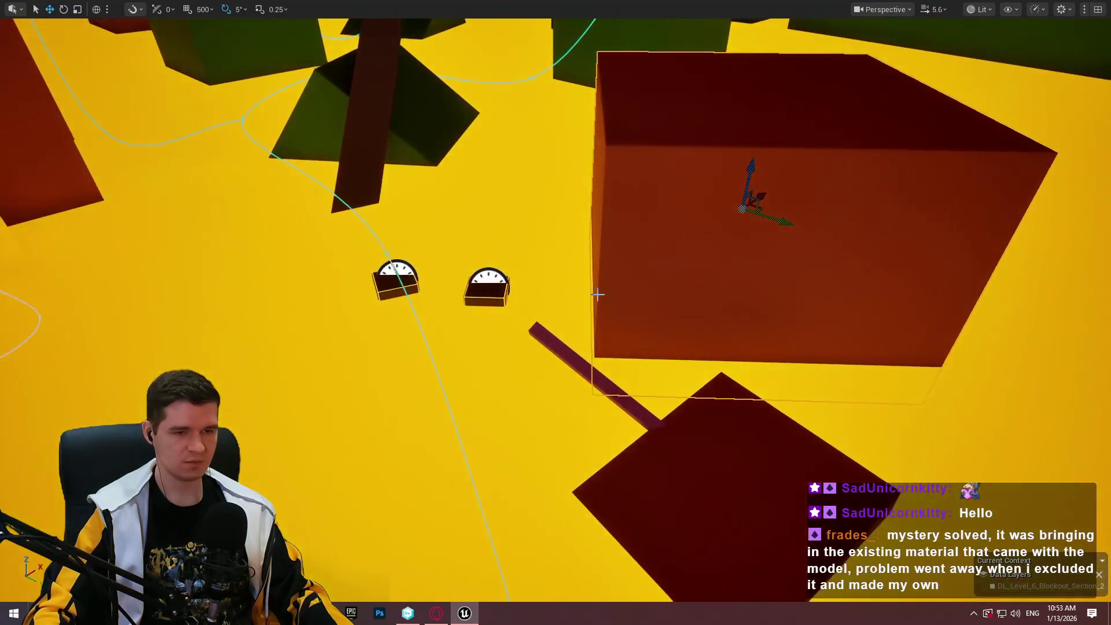
{"action": "left_click_drag", "start_coordinate": [742, 210], "coordinate": [722, 233]}
{"action": "mouse_move", "coordinate": [747, 179]}
{"action": "left_mouse_down"}
{"action": "mouse_move", "coordinate": [752, 243]}
{"action": "mouse_move", "coordinate": [413, 257]}
{"action": "mouse_move", "coordinate": [488, 265]}
{"action": "left_mouse_up"}
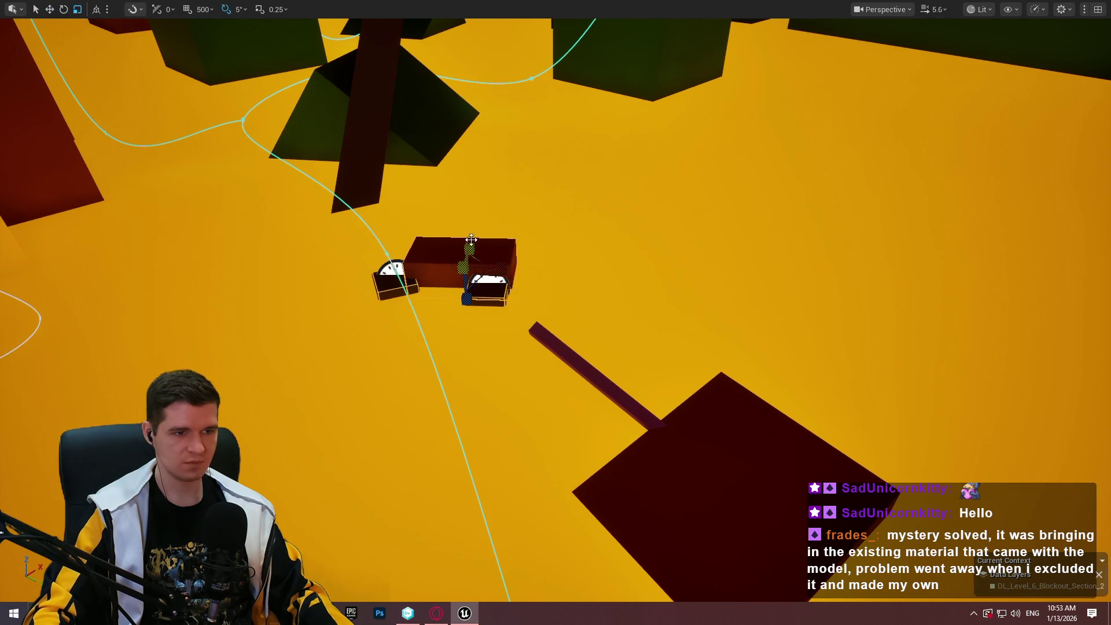
{"action": "key", "text": "e"}
{"action": "mouse_move", "coordinate": [478, 280]}
{"action": "left_mouse_down"}
{"action": "mouse_move", "coordinate": [526, 241]}
{"action": "mouse_move", "coordinate": [480, 292]}
{"action": "left_mouse_up"}
{"action": "key", "text": "w"}
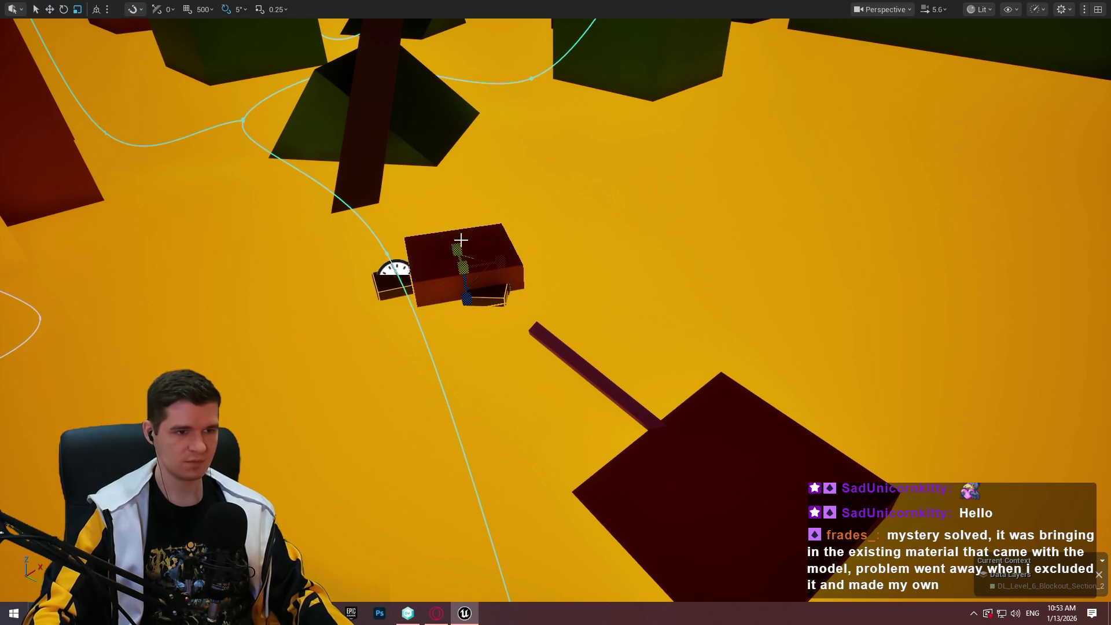
{"action": "mouse_move", "coordinate": [463, 305]}
{"action": "left_mouse_down"}
{"action": "mouse_move", "coordinate": [462, 242]}
{"action": "mouse_move", "coordinate": [445, 232]}
{"action": "mouse_move", "coordinate": [489, 228]}
{"action": "mouse_move", "coordinate": [494, 241]}
{"action": "mouse_move", "coordinate": [498, 209]}
{"action": "left_mouse_up"}
{"action": "key", "text": "w"}
Move the large red panel up and toward the viewer
{"action": "left_click", "coordinate": [737, 308]}
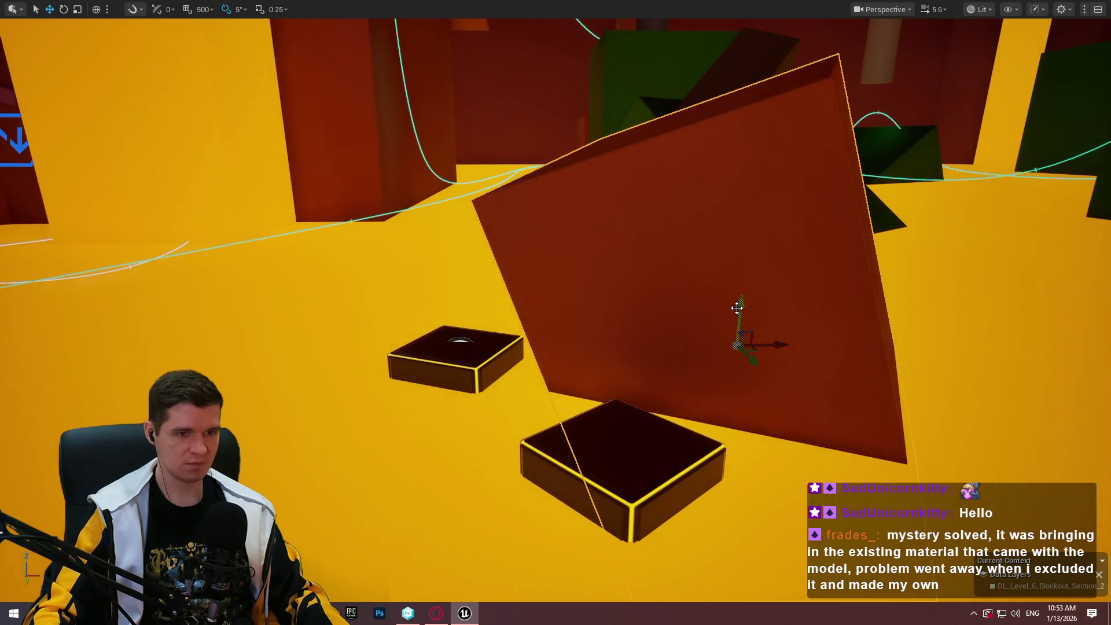
{"action": "mouse_move", "coordinate": [740, 315]}
{"action": "left_mouse_down"}
{"action": "mouse_move", "coordinate": [731, 278]}
{"action": "mouse_move", "coordinate": [752, 270]}
{"action": "mouse_move", "coordinate": [757, 298]}
{"action": "mouse_move", "coordinate": [747, 301]}
{"action": "left_mouse_up"}
{"action": "mouse_move", "coordinate": [539, 527]}
{"action": "left_mouse_down"}
{"action": "mouse_move", "coordinate": [539, 515]}
{"action": "mouse_move", "coordinate": [539, 527]}
{"action": "left_mouse_up"}
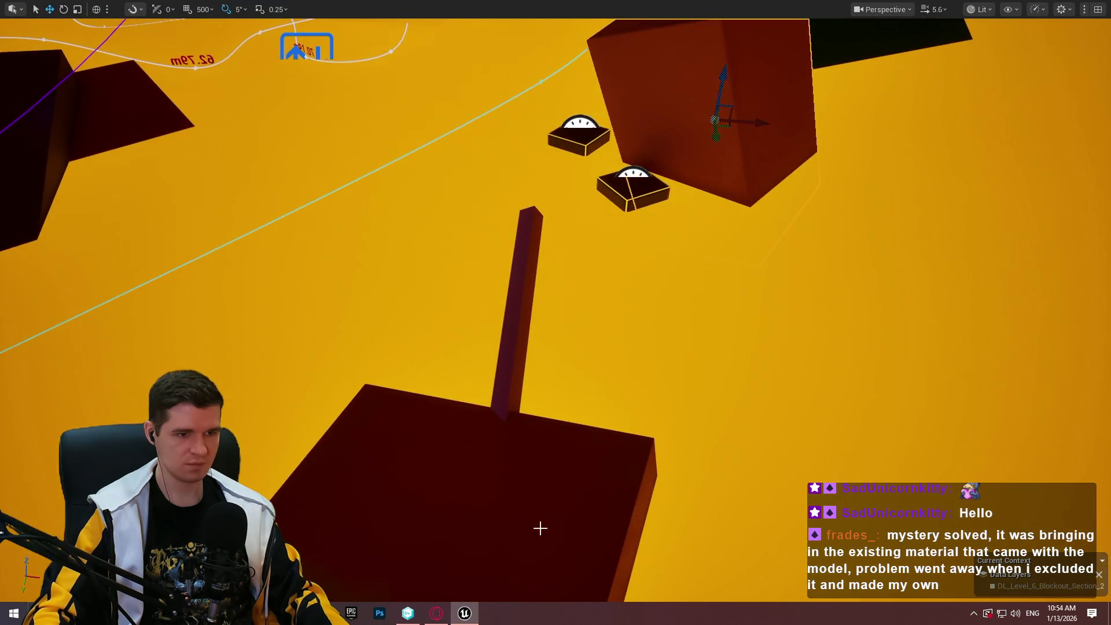
{"action": "right_click", "coordinate": [443, 496]}
{"action": "key", "text": "alt+p"}
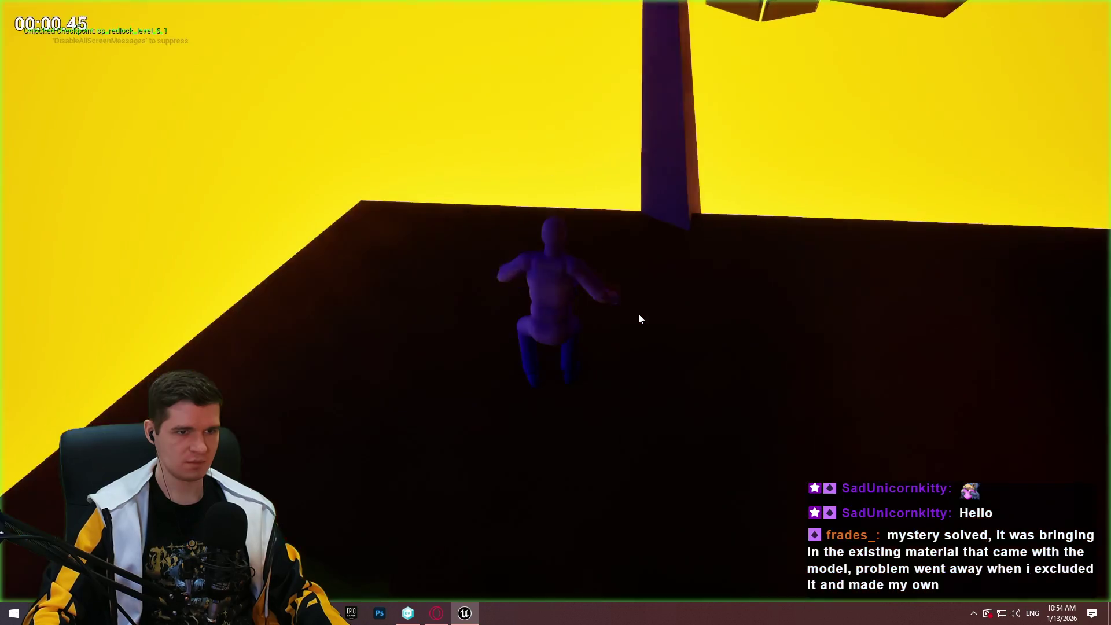
{"action": "key", "text": "w"}
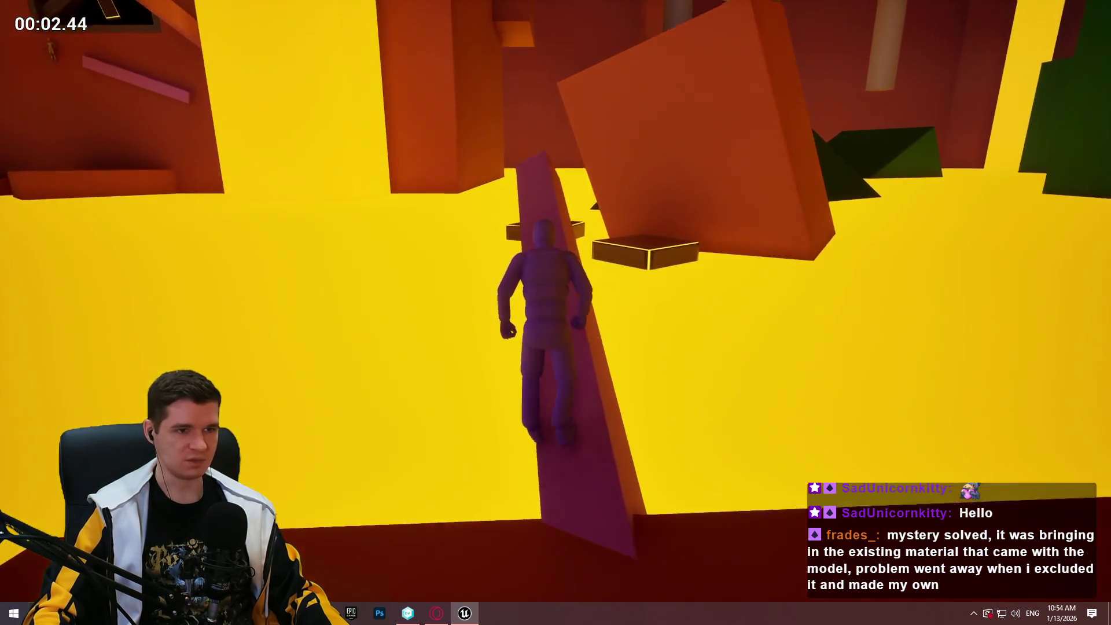
{"action": "key", "text": "space"}
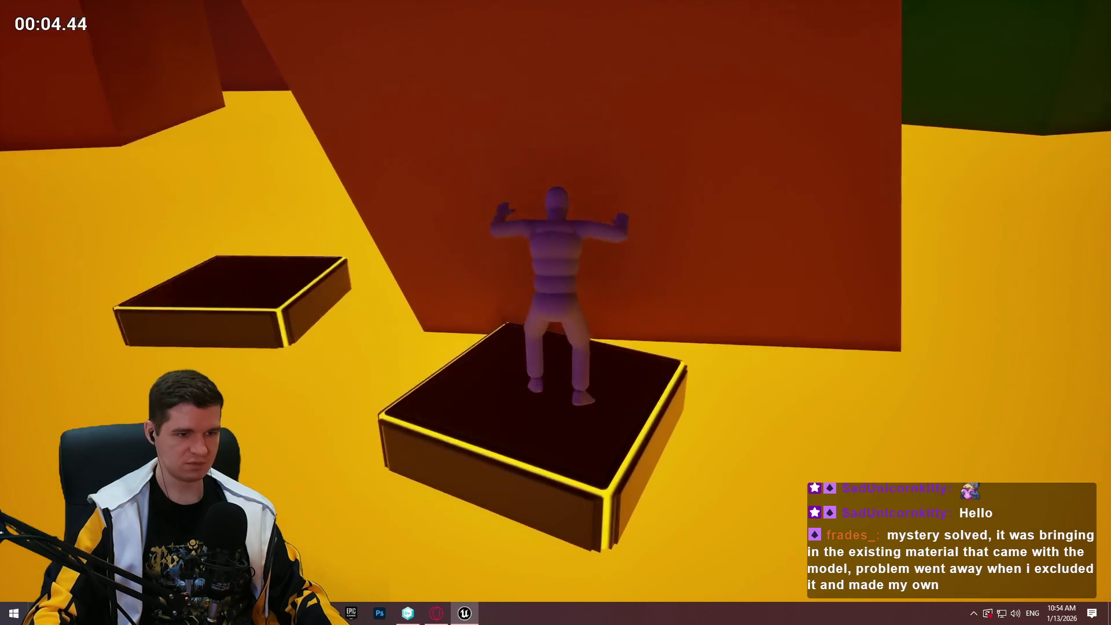
{"action": "key", "text": "space"}
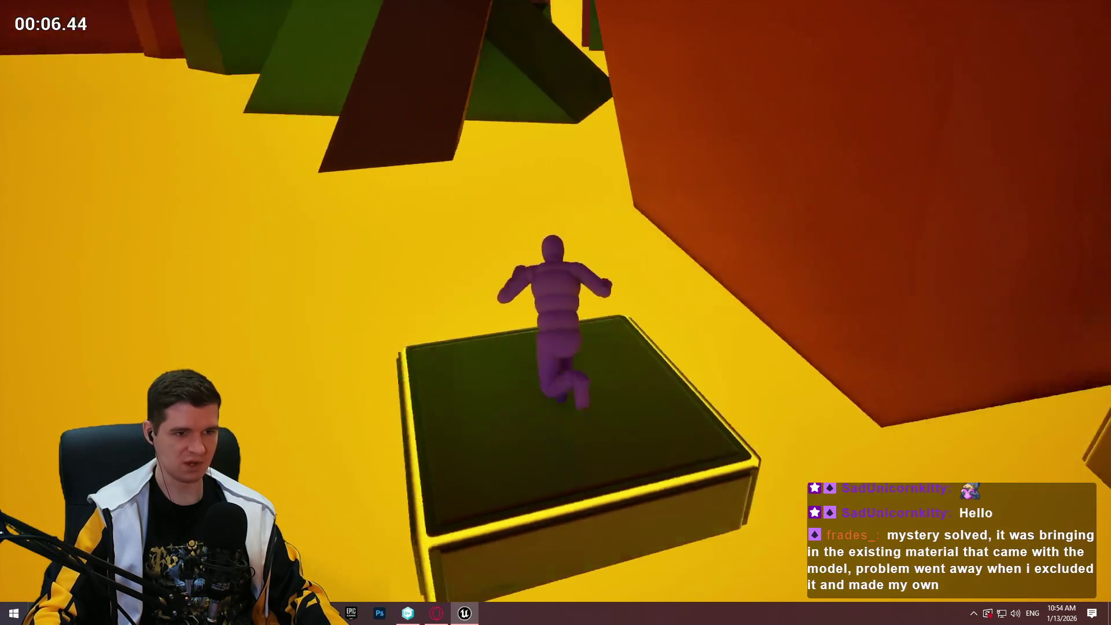
{"action": "key", "text": "Escape"}
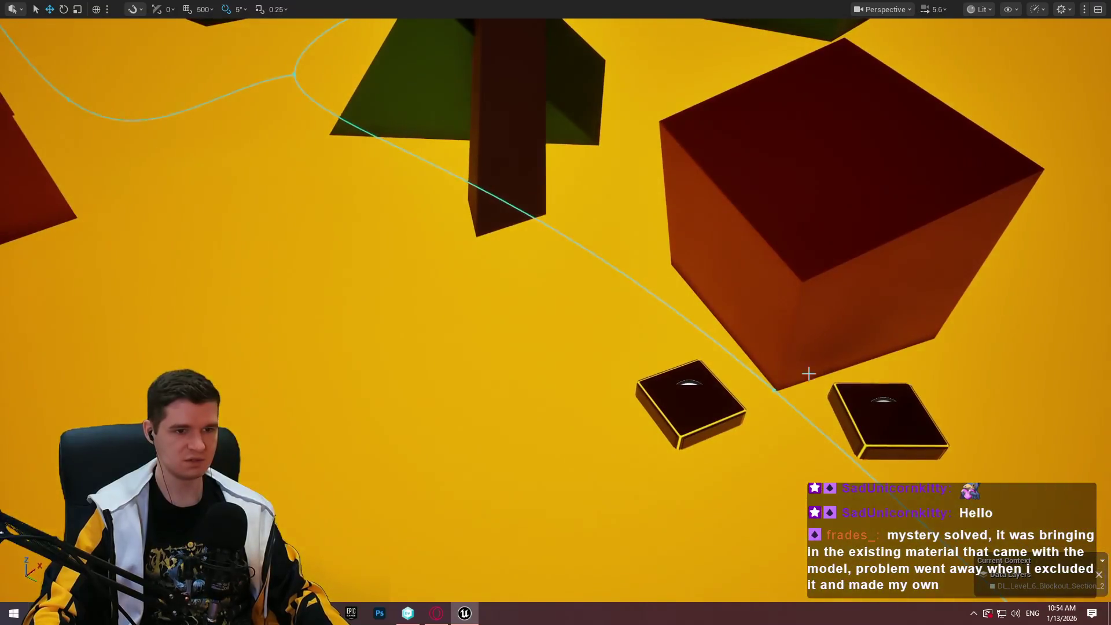
Lower the red cube's height and make the box narrower along one axis
{"action": "left_click", "coordinate": [687, 394]}
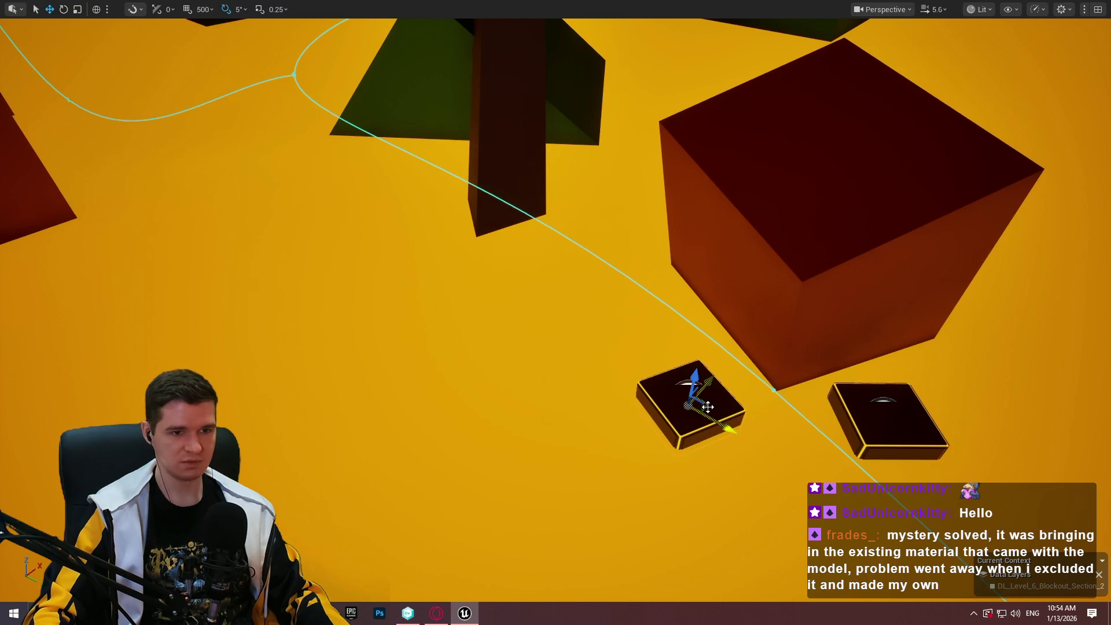
{"action": "left_click_drag", "start_coordinate": [759, 307], "coordinate": [734, 295]}
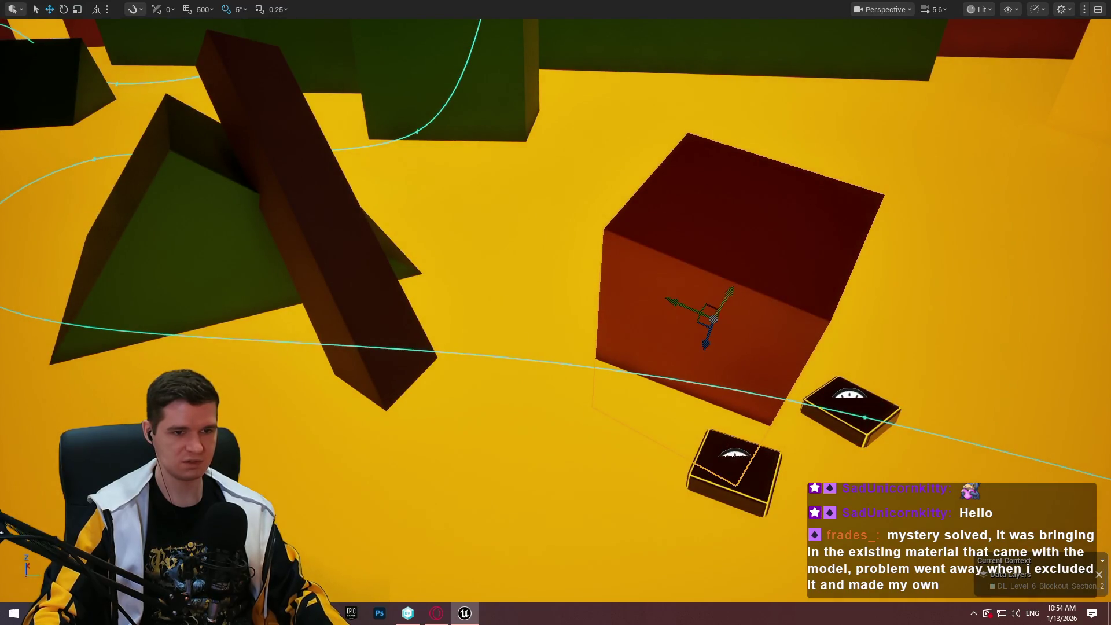
{"action": "key", "text": "ctrl+z"}
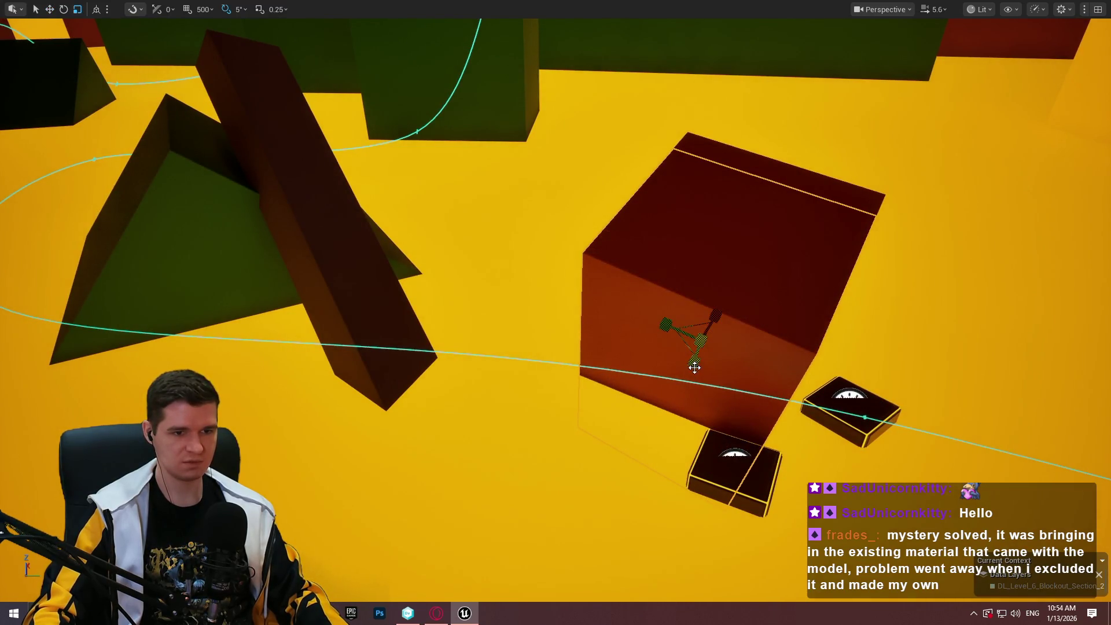
{"action": "left_click_drag", "start_coordinate": [695, 367], "coordinate": [694, 391]}
{"action": "mouse_move", "coordinate": [672, 331]}
{"action": "left_mouse_down"}
{"action": "mouse_move", "coordinate": [682, 313]}
{"action": "mouse_move", "coordinate": [711, 320]}
{"action": "mouse_move", "coordinate": [678, 347]}
{"action": "left_mouse_up"}
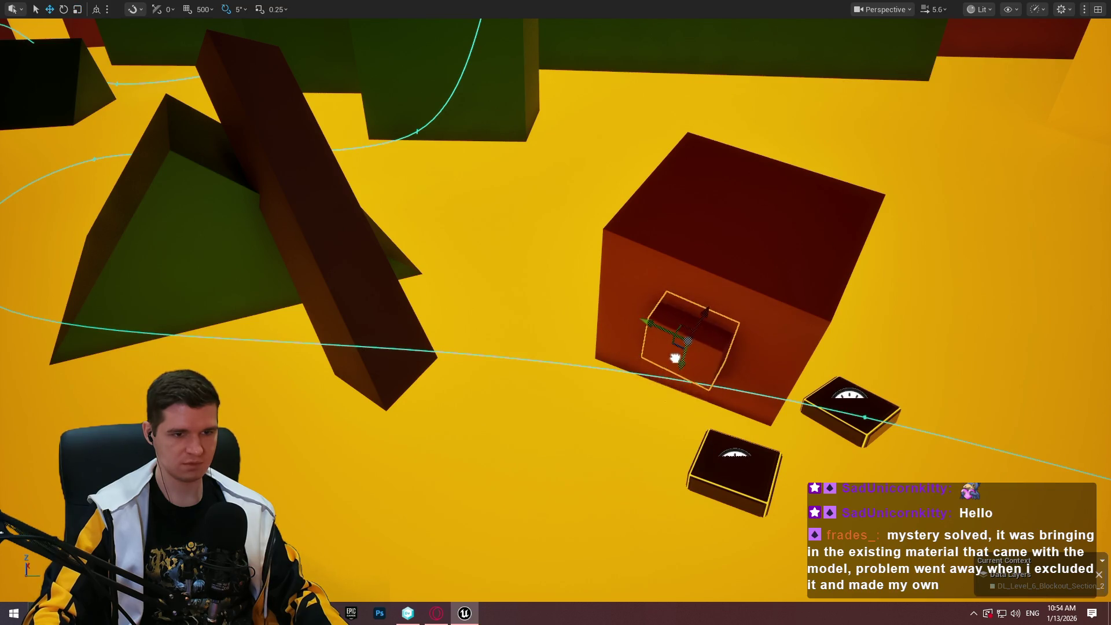
Rotate the small ledge box and slide it flush onto the cube's side wall
{"action": "key", "text": "f"}
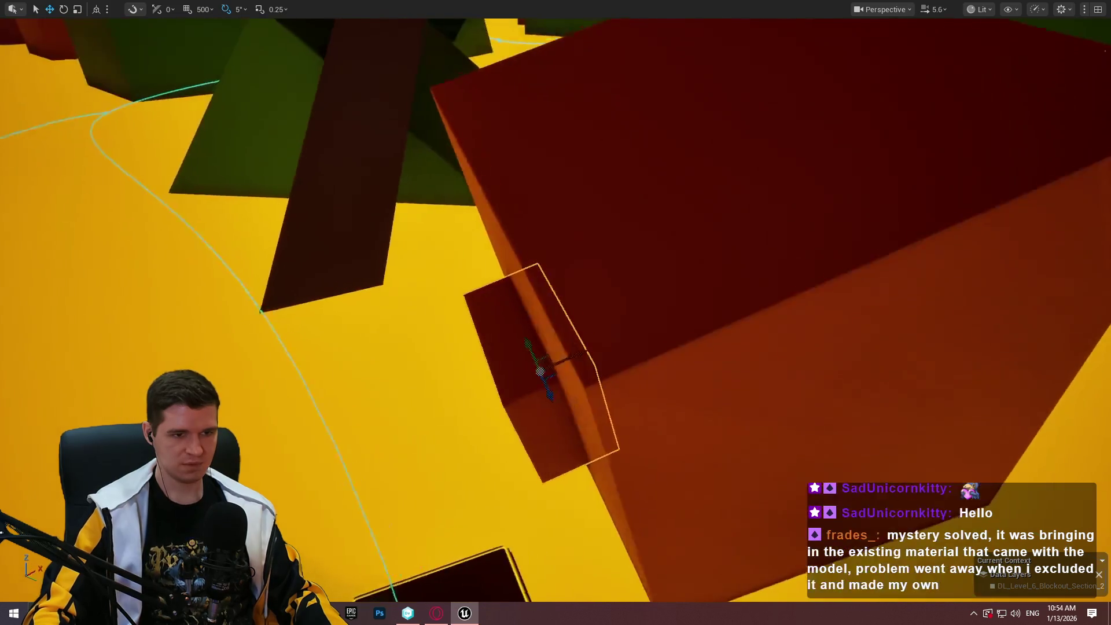
{"action": "key", "text": "e"}
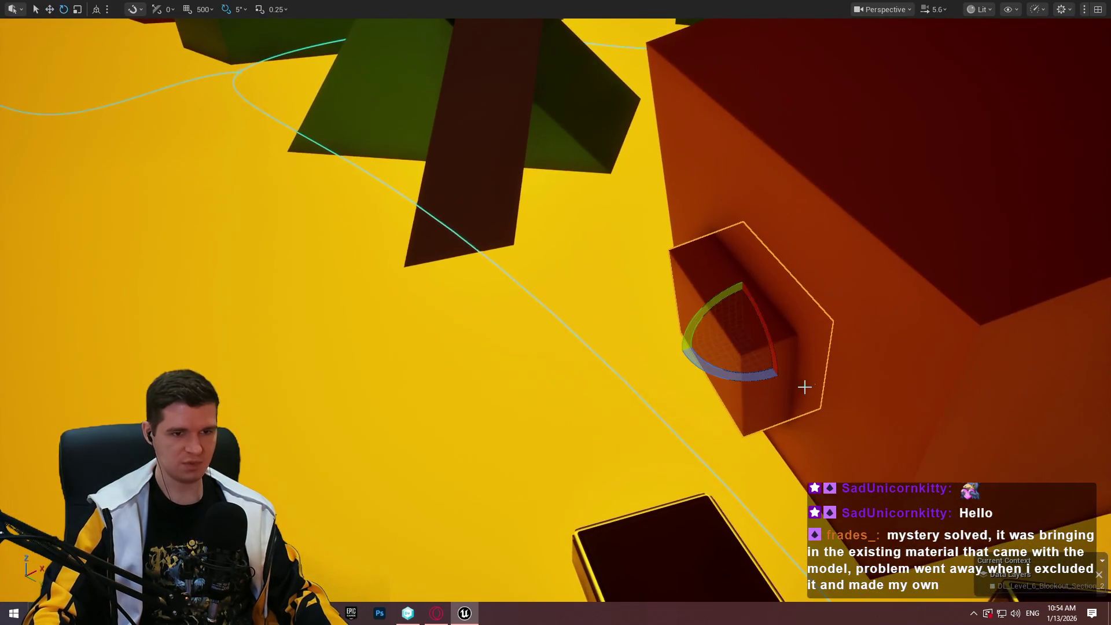
{"action": "mouse_move", "coordinate": [728, 297]}
{"action": "left_mouse_down"}
{"action": "mouse_move", "coordinate": [806, 299]}
{"action": "mouse_move", "coordinate": [735, 293]}
{"action": "mouse_move", "coordinate": [757, 323]}
{"action": "mouse_move", "coordinate": [719, 318]}
{"action": "left_mouse_up"}
{"action": "key", "text": "w"}
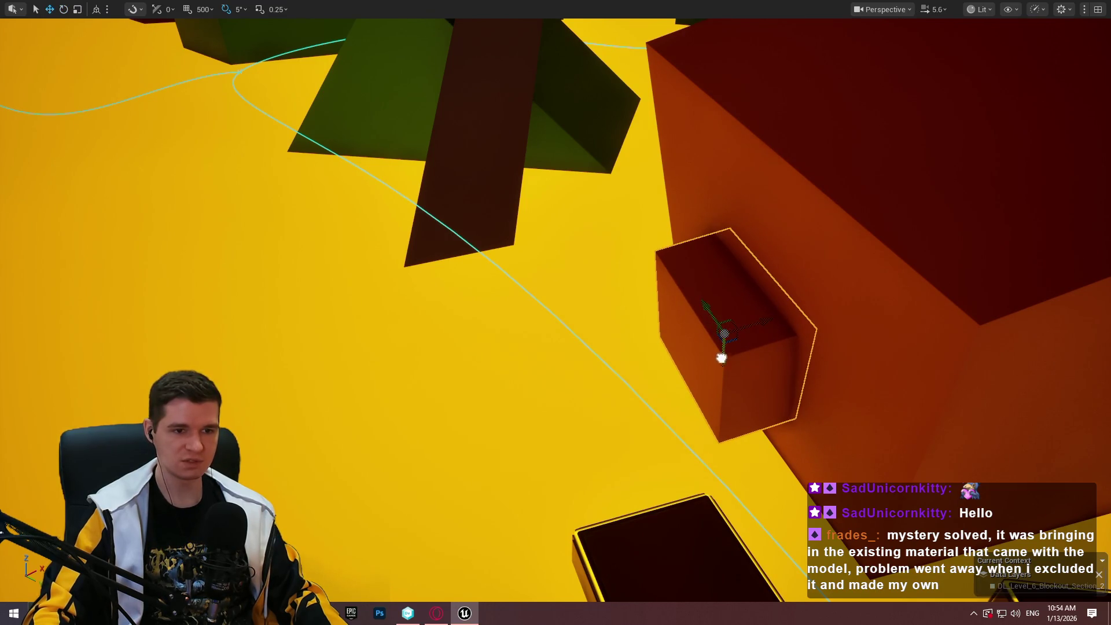
{"action": "mouse_move", "coordinate": [721, 358]}
{"action": "left_mouse_down"}
{"action": "mouse_move", "coordinate": [715, 383]}
{"action": "mouse_move", "coordinate": [671, 289]}
{"action": "mouse_move", "coordinate": [677, 457]}
{"action": "left_mouse_up"}
{"action": "left_click", "coordinate": [665, 538]}
{"action": "right_click", "coordinate": [665, 538]}
{"action": "key", "text": "Escape"}
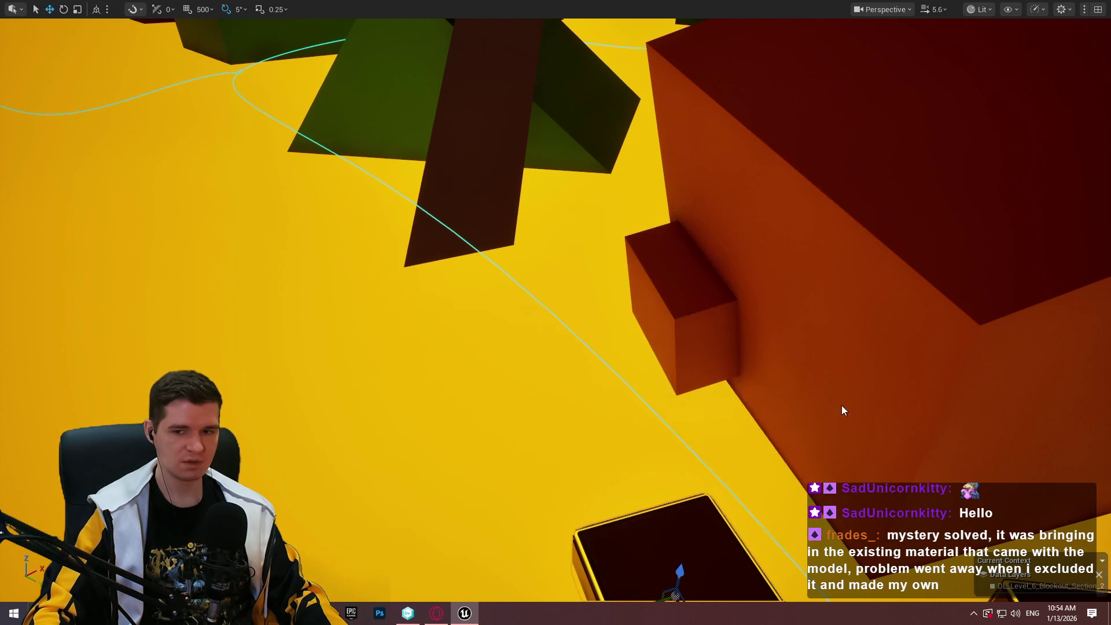
{"action": "key", "text": "w"}
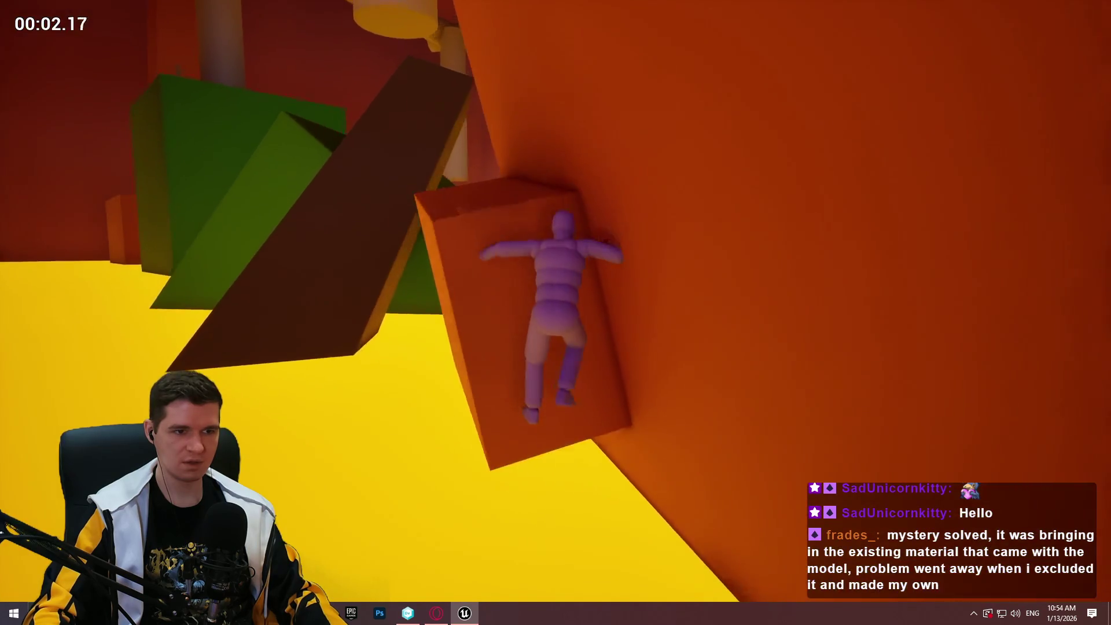
{"action": "key", "text": "Escape"}
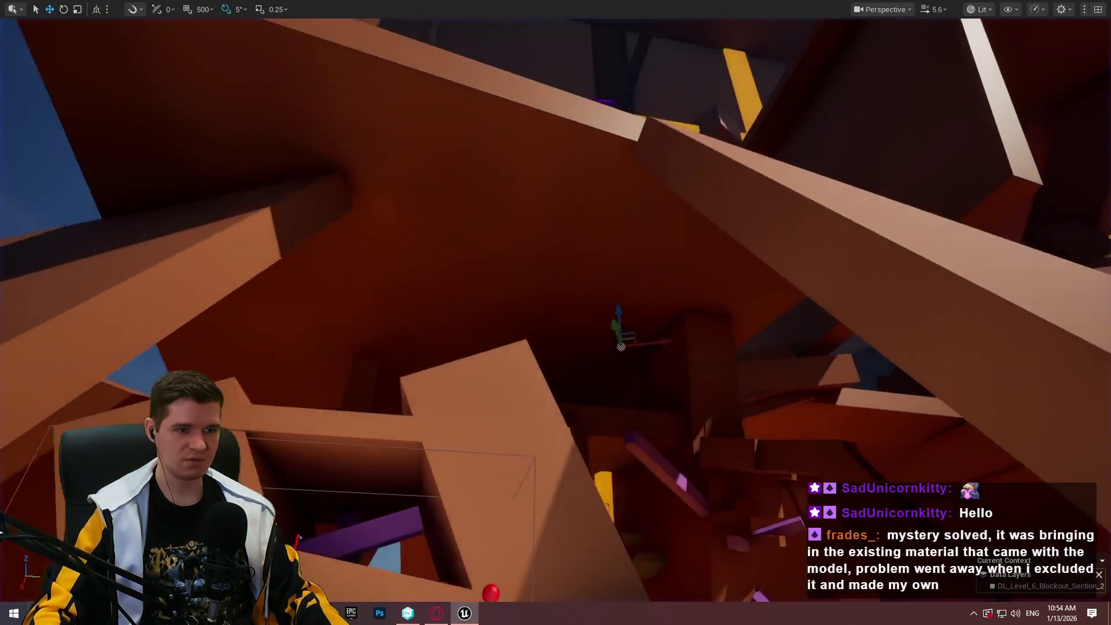
{"action": "scroll", "coordinate": [555, 312], "scroll_direction": "up", "scroll_amount": 3}
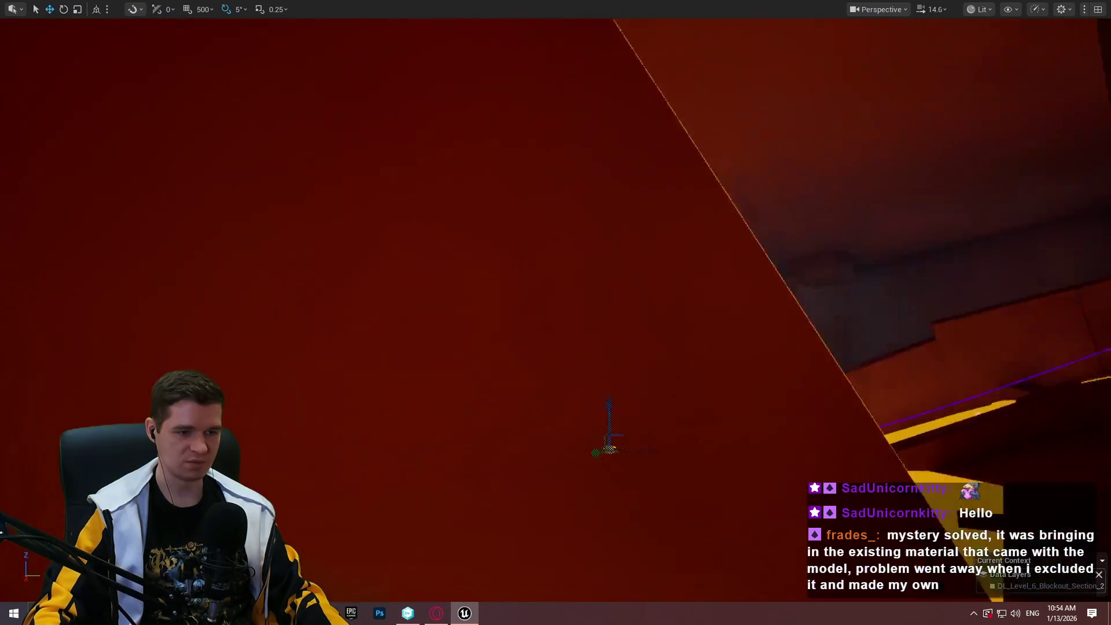
{"action": "key", "text": "f"}
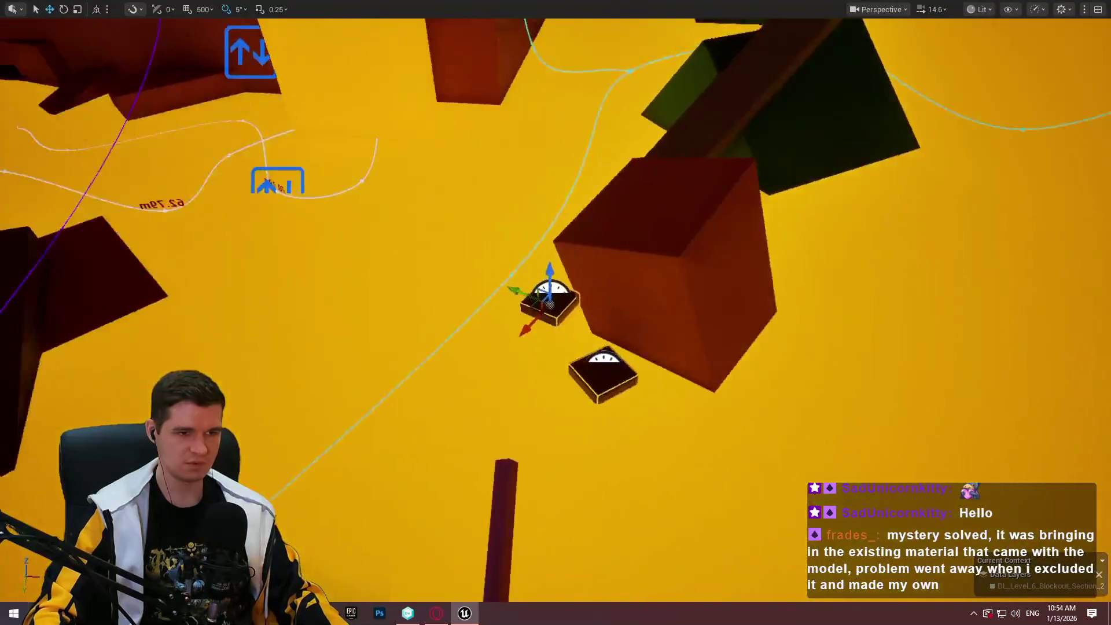
{"action": "left_click_drag", "start_coordinate": [502, 350], "coordinate": [503, 350]}
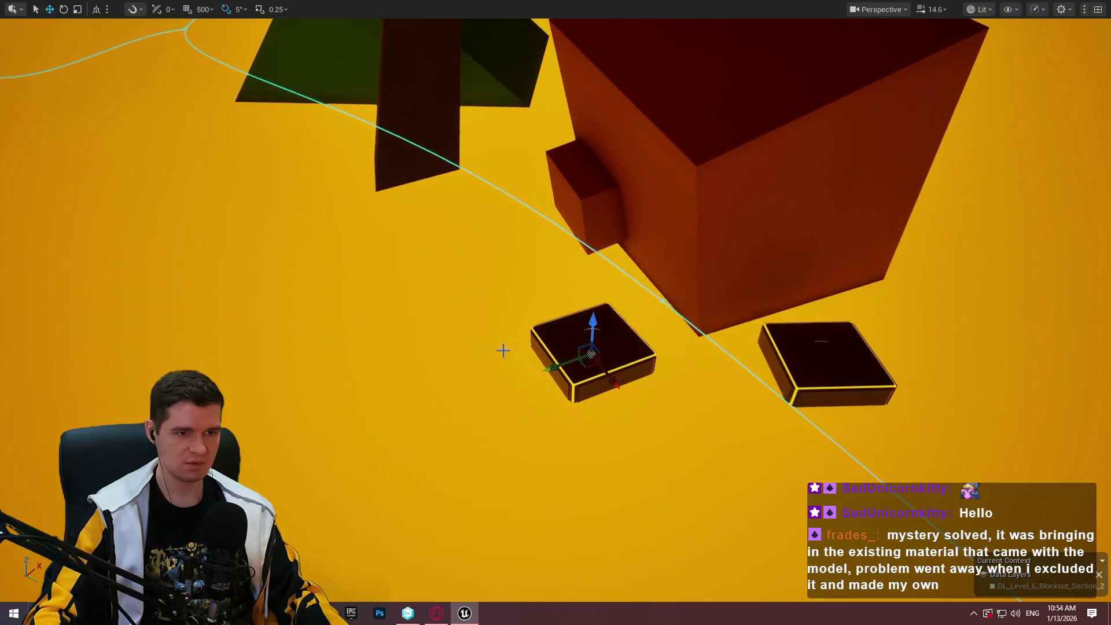
Play From Here on the platform, walk and climb toward the ledge, then end the test
{"action": "right_click", "coordinate": [601, 350]}
{"action": "right_click", "coordinate": [585, 350]}
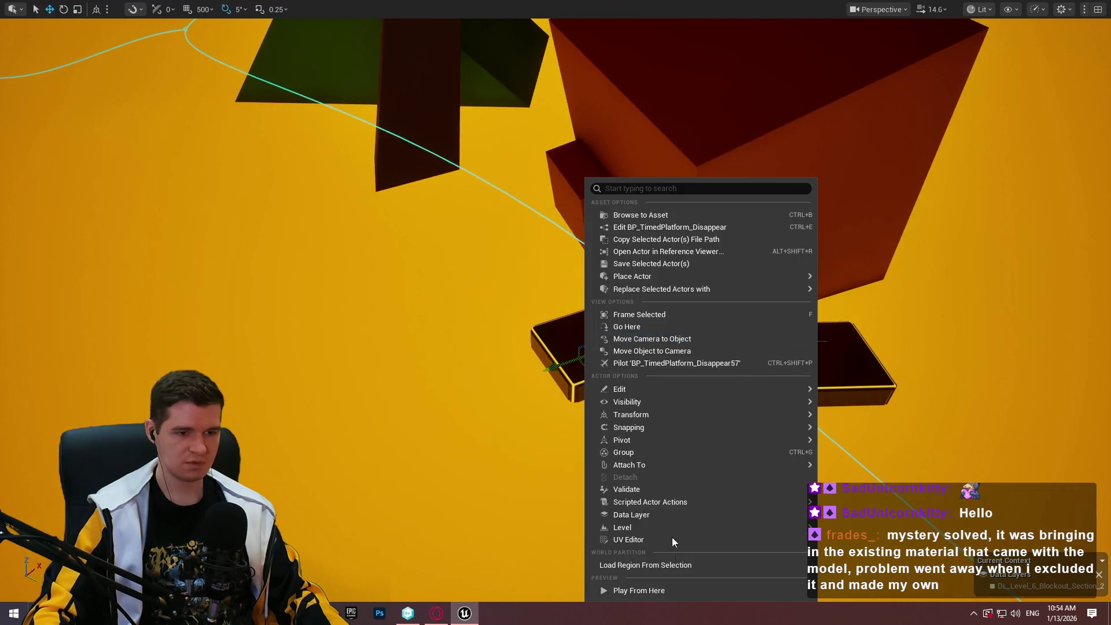
{"action": "left_click", "coordinate": [680, 589]}
{"action": "key", "text": "w"}
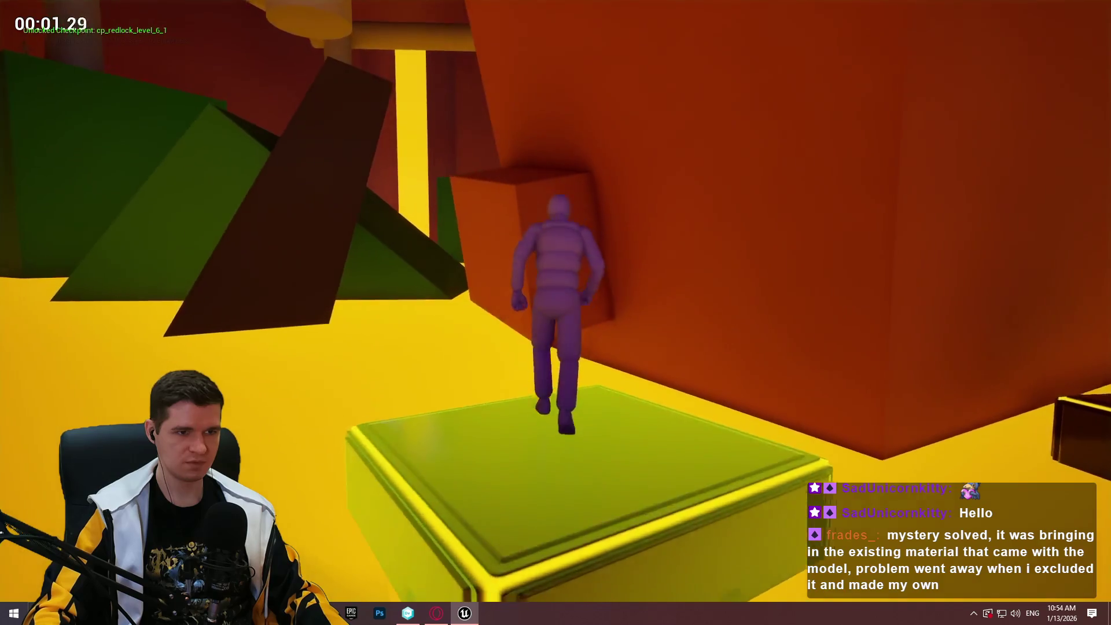
{"action": "key", "text": "space"}
{"action": "key", "text": "Escape"}
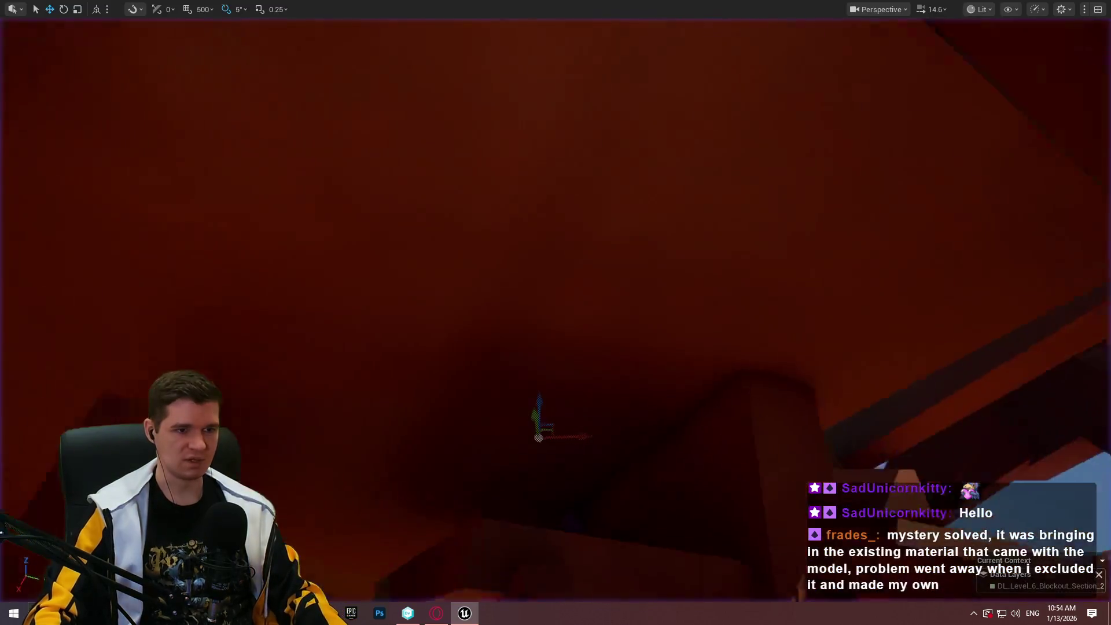
Drag the ledge block lower down the cube's wall toward the dark platforms
{"action": "key", "text": "w"}
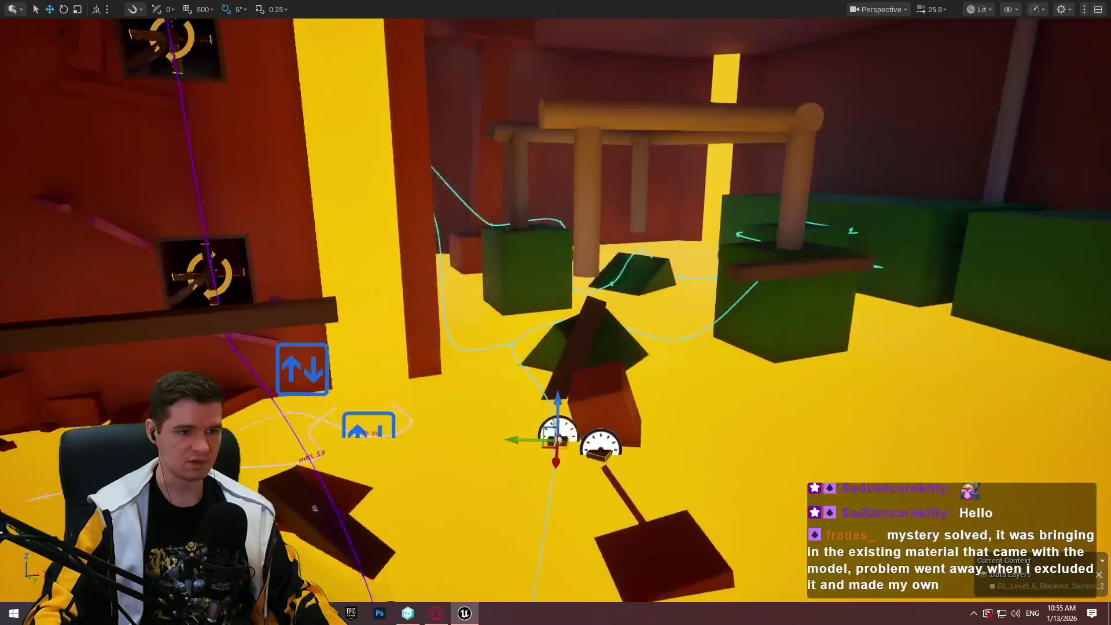
{"action": "scroll", "coordinate": [555, 313], "scroll_direction": "down", "scroll_amount": 3}
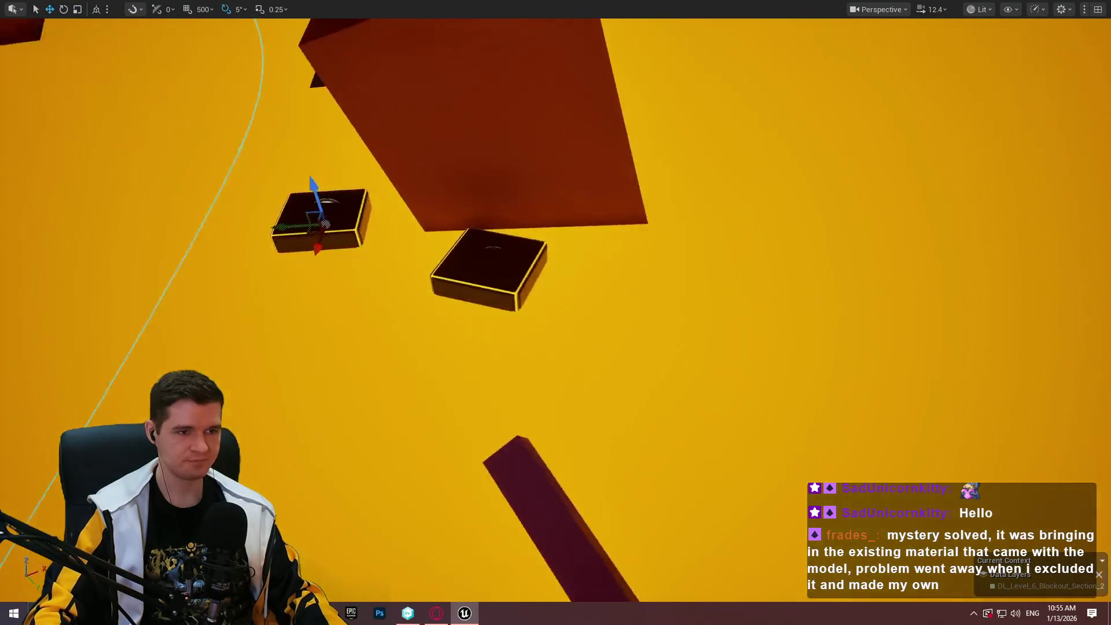
{"action": "key", "text": "w"}
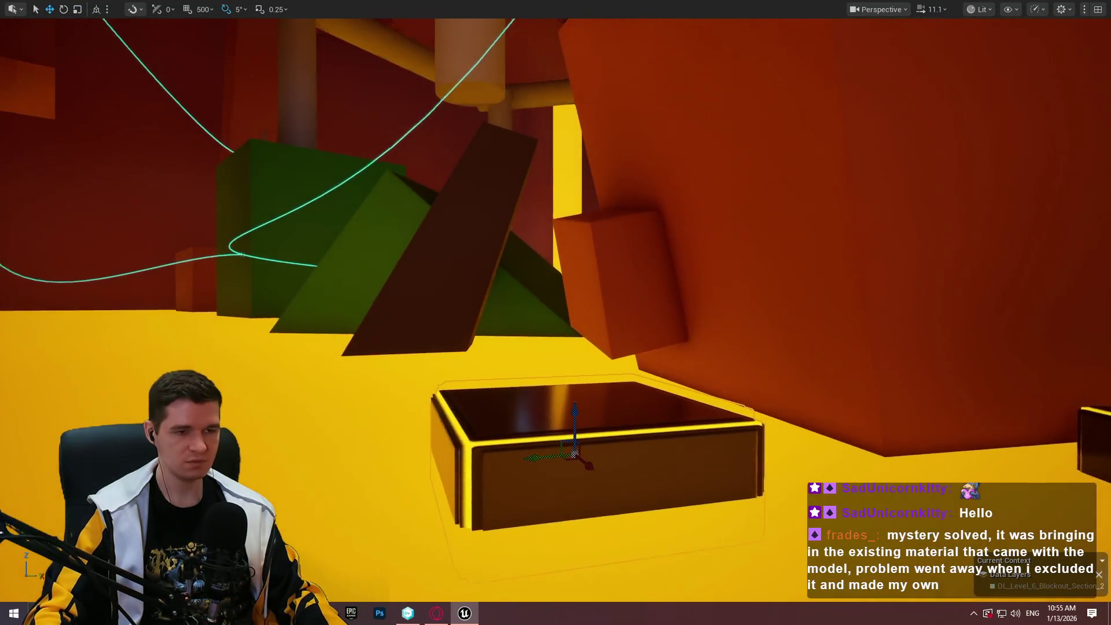
{"action": "left_click", "coordinate": [639, 238]}
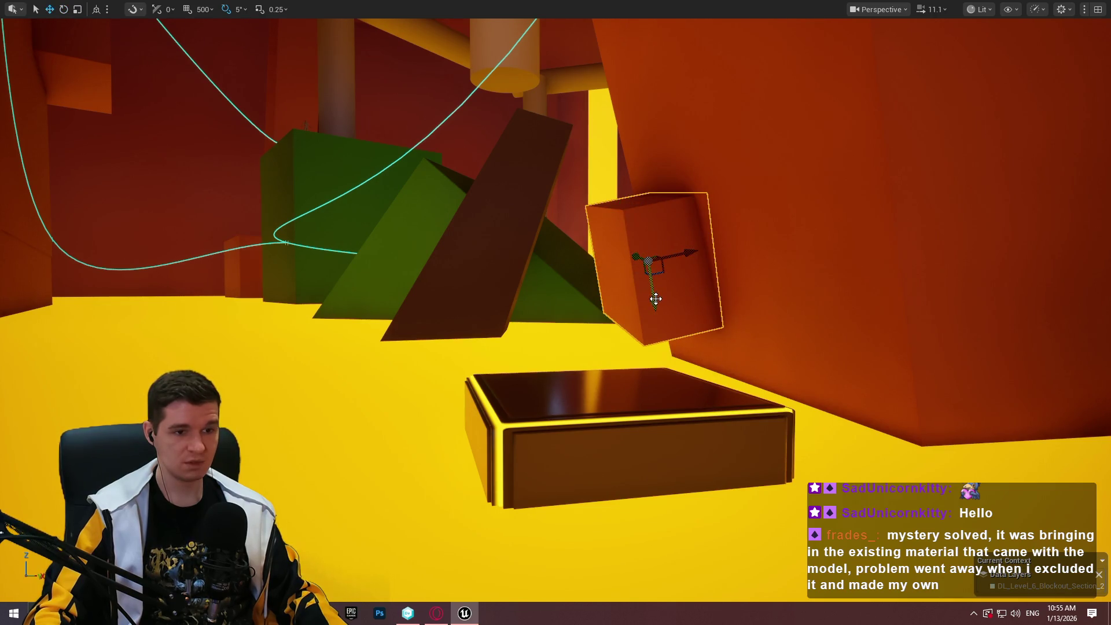
{"action": "mouse_move", "coordinate": [654, 298]}
{"action": "left_mouse_down"}
{"action": "mouse_move", "coordinate": [716, 425]}
{"action": "mouse_move", "coordinate": [722, 387]}
{"action": "mouse_move", "coordinate": [724, 440]}
{"action": "mouse_move", "coordinate": [689, 498]}
{"action": "mouse_move", "coordinate": [554, 352]}
{"action": "left_mouse_up"}
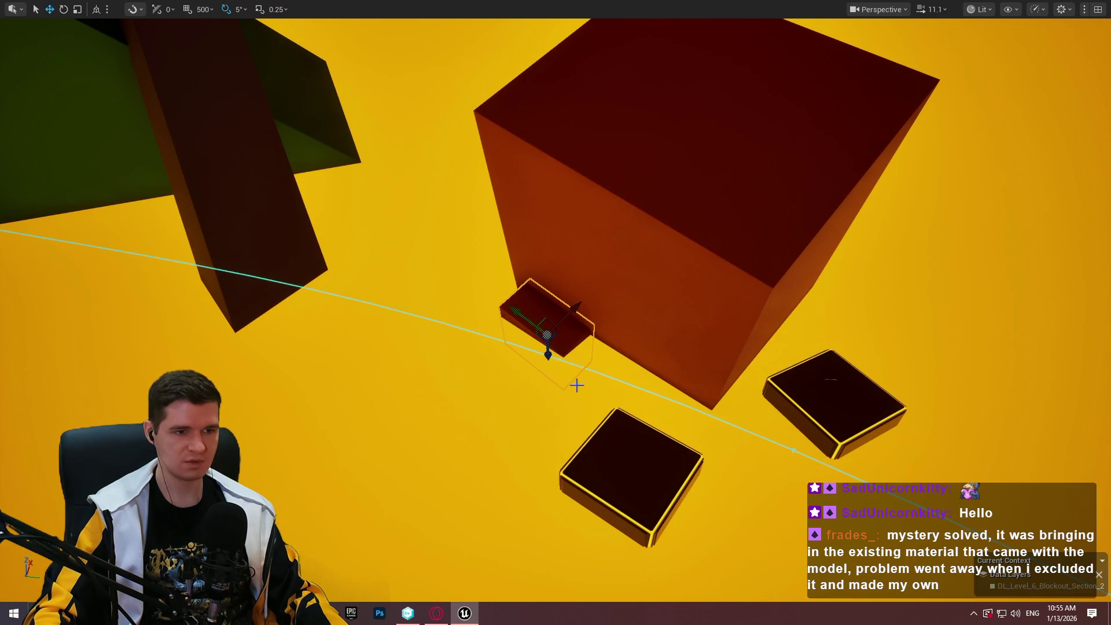
{"action": "right_click", "coordinate": [637, 483]}
{"action": "left_click", "coordinate": [719, 473]}
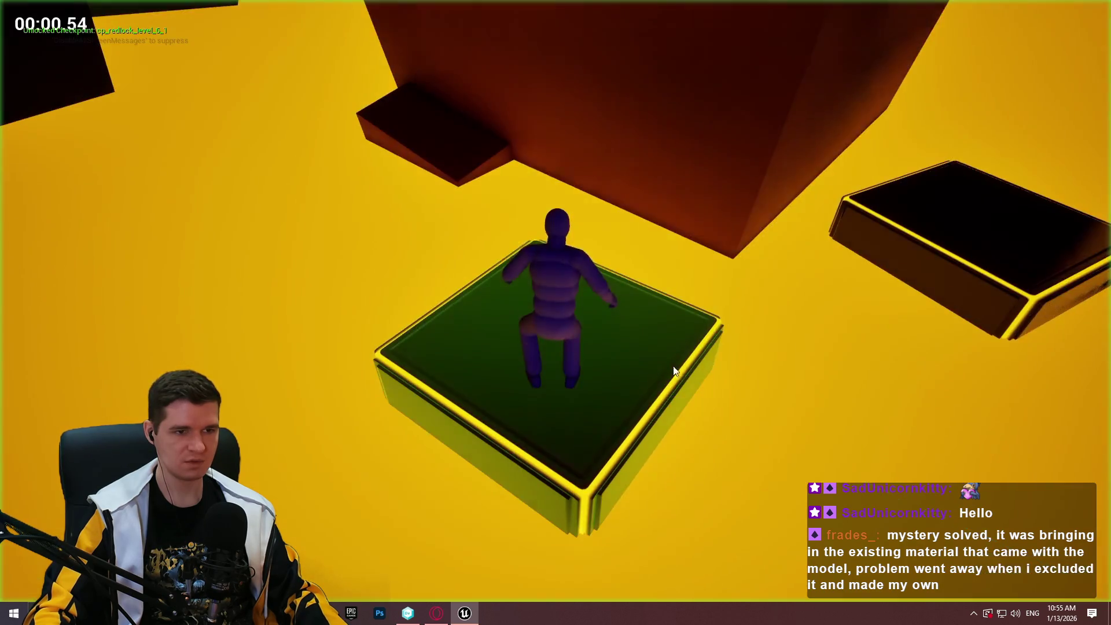
{"action": "key", "text": "space"}
{"action": "key", "text": "Escape"}
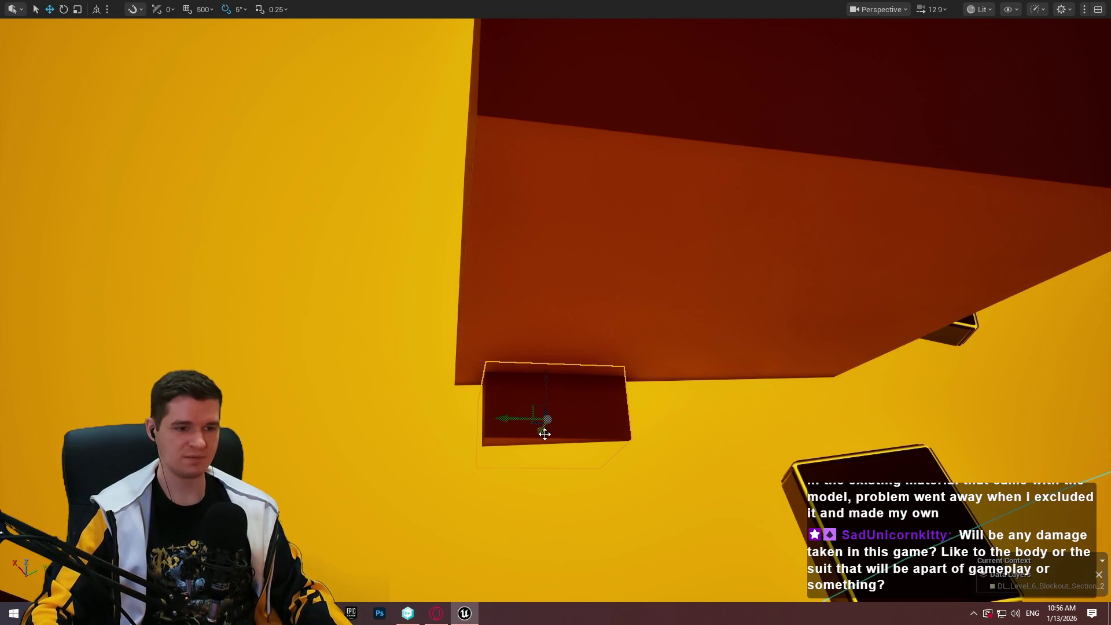
Alt-drag the ledge block higher up the wall and tilt the copy by 40 degrees
{"action": "mouse_move", "coordinate": [540, 432]}
{"action": "left_mouse_down"}
{"action": "mouse_move", "coordinate": [630, 317]}
{"action": "mouse_move", "coordinate": [687, 323]}
{"action": "left_mouse_up"}
{"action": "key", "text": "e"}
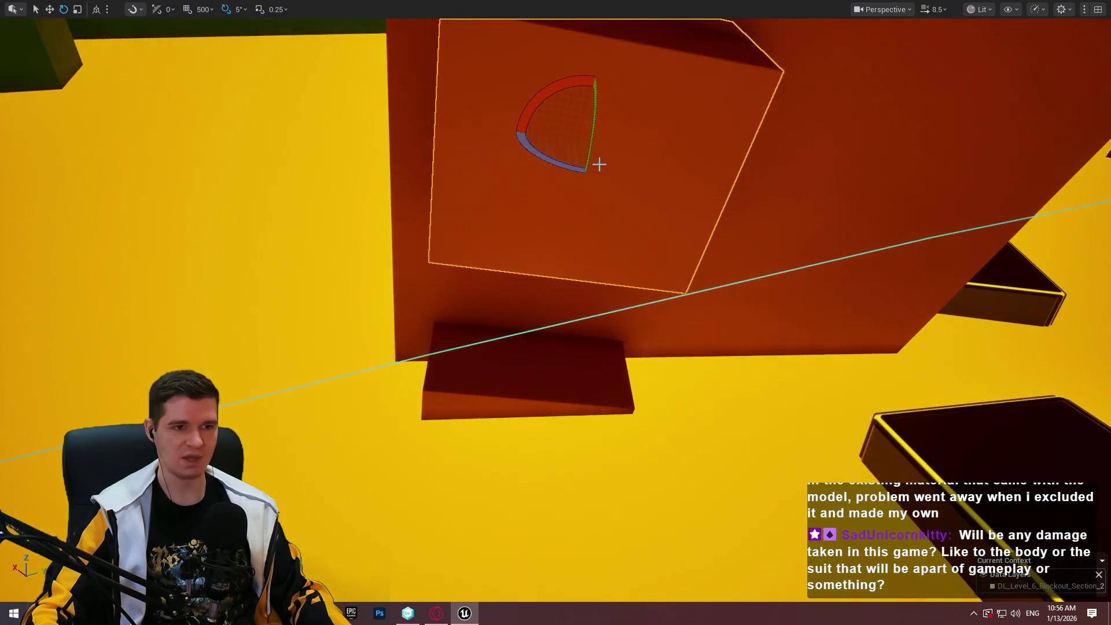
{"action": "mouse_move", "coordinate": [595, 164]}
{"action": "left_mouse_down"}
{"action": "mouse_move", "coordinate": [572, 111]}
{"action": "mouse_move", "coordinate": [613, 127]}
{"action": "mouse_move", "coordinate": [389, 92]}
{"action": "mouse_move", "coordinate": [337, 58]}
{"action": "mouse_move", "coordinate": [350, 235]}
{"action": "mouse_move", "coordinate": [318, 124]}
{"action": "mouse_move", "coordinate": [354, 198]}
{"action": "mouse_move", "coordinate": [338, 192]}
{"action": "mouse_move", "coordinate": [409, 176]}
{"action": "mouse_move", "coordinate": [400, 185]}
{"action": "left_mouse_up"}
{"action": "key", "text": "w"}
Slide the tilted block down-right and left along the wall, then bring Opera forward
{"action": "key", "text": "r"}
{"action": "key", "text": "w"}
{"action": "scroll", "coordinate": [353, 181], "scroll_direction": "down", "scroll_amount": 3}
{"action": "scroll", "coordinate": [353, 181], "scroll_direction": "up", "scroll_amount": 5}
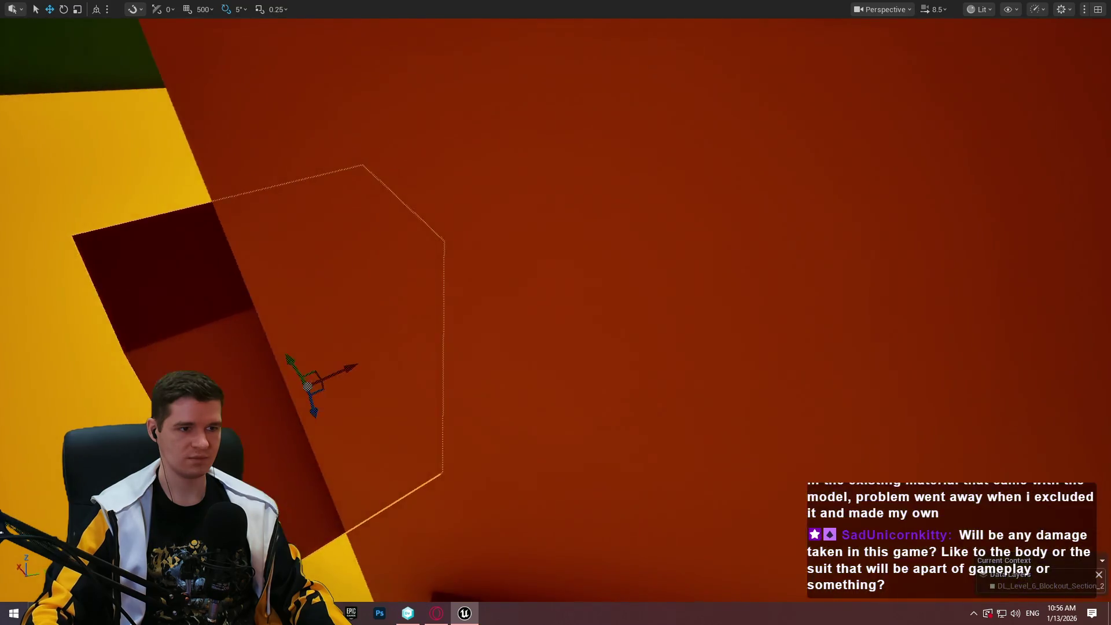
{"action": "scroll", "coordinate": [353, 181], "scroll_direction": "down", "scroll_amount": 3}
{"action": "scroll", "coordinate": [358, 178], "scroll_direction": "up", "scroll_amount": 1}
{"action": "left_click_drag", "start_coordinate": [426, 196], "coordinate": [444, 213]}
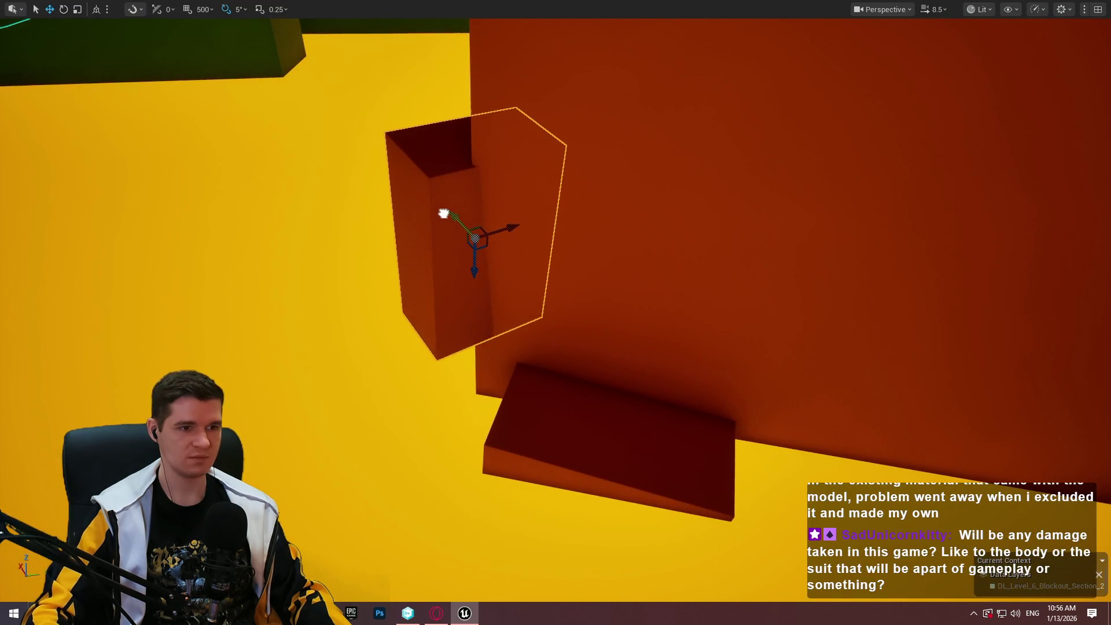
{"action": "left_click_drag", "start_coordinate": [517, 219], "coordinate": [486, 234]}
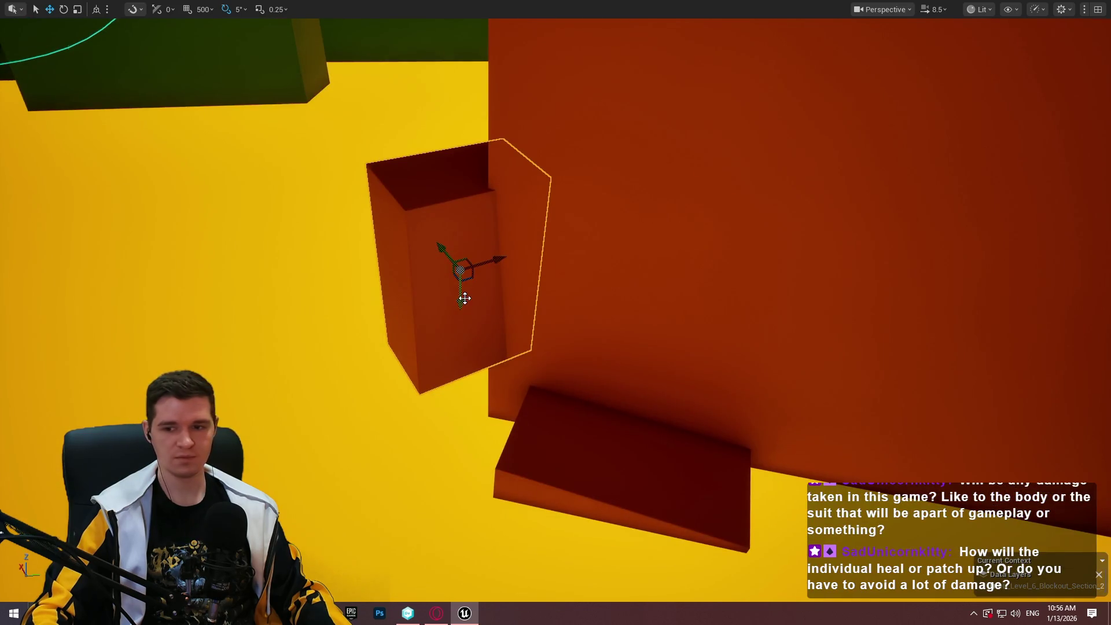
{"action": "key", "text": "r"}
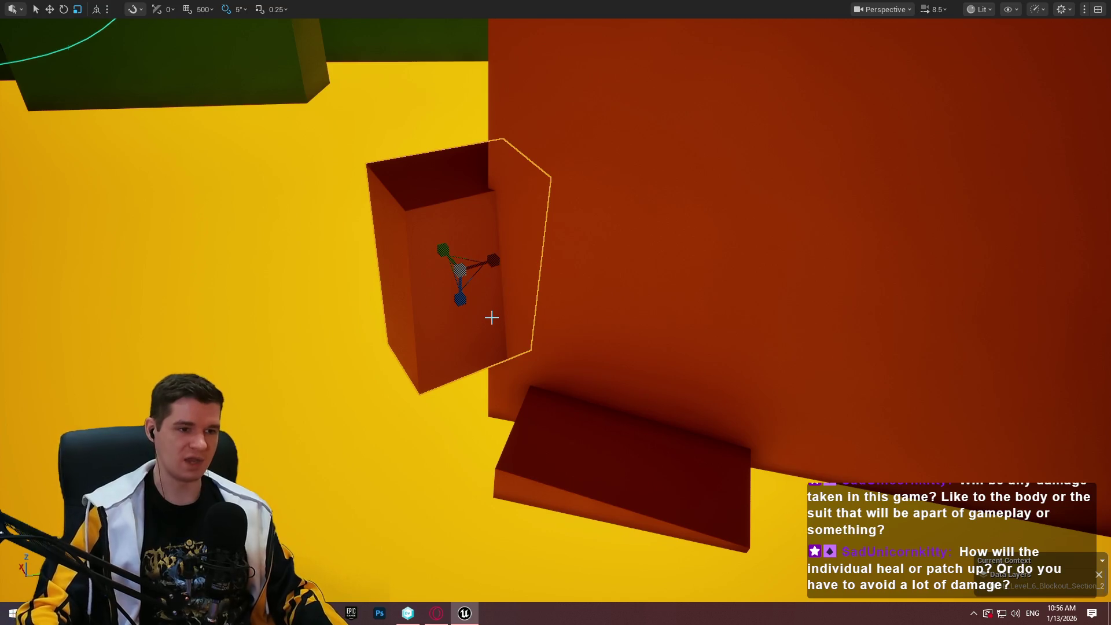
{"action": "left_click", "coordinate": [438, 615]}
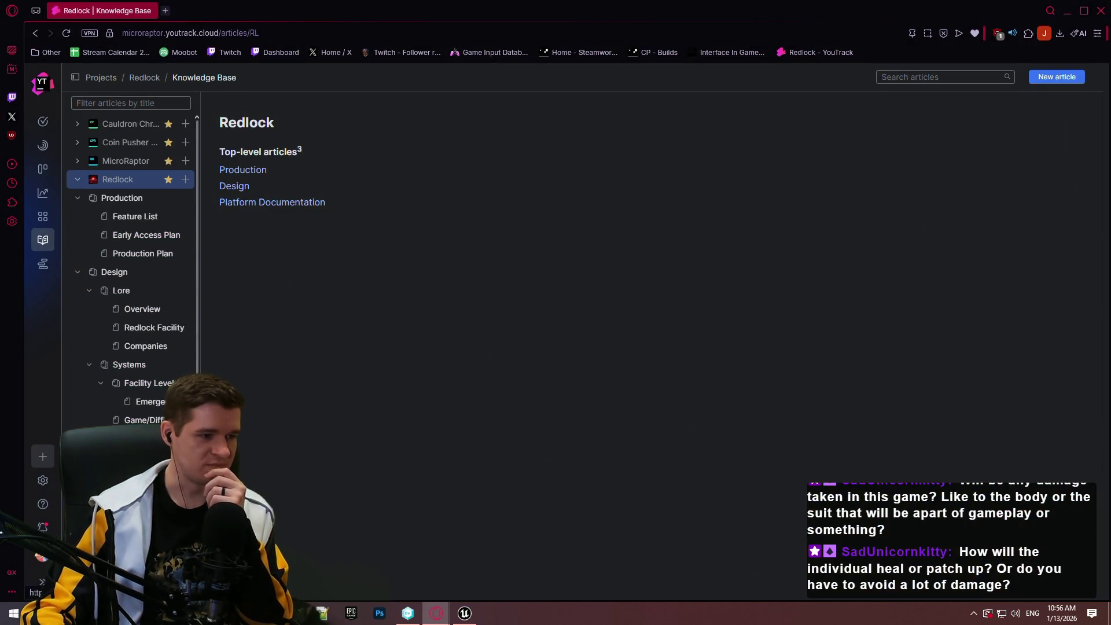
Read the Player Resources and Restoration Stations articles in YouTrack, then minimize the browser
{"action": "left_click", "coordinate": [144, 438]}
{"action": "scroll", "coordinate": [535, 407], "scroll_direction": "down", "scroll_amount": 10}
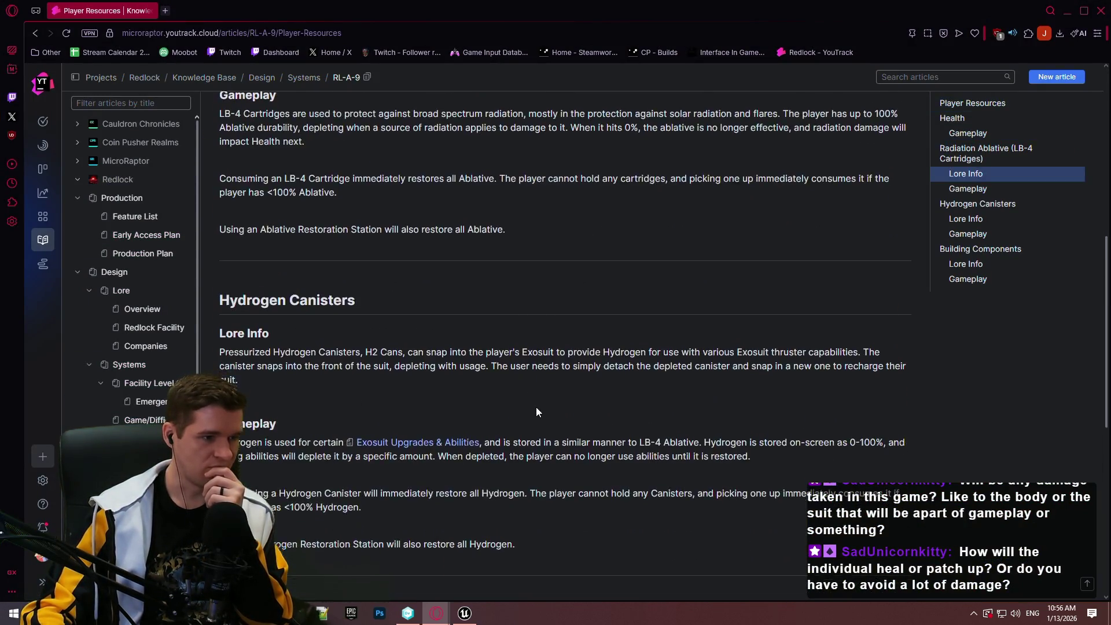
{"action": "scroll", "coordinate": [542, 407], "scroll_direction": "down", "scroll_amount": 8}
{"action": "scroll", "coordinate": [542, 411], "scroll_direction": "up", "scroll_amount": 5}
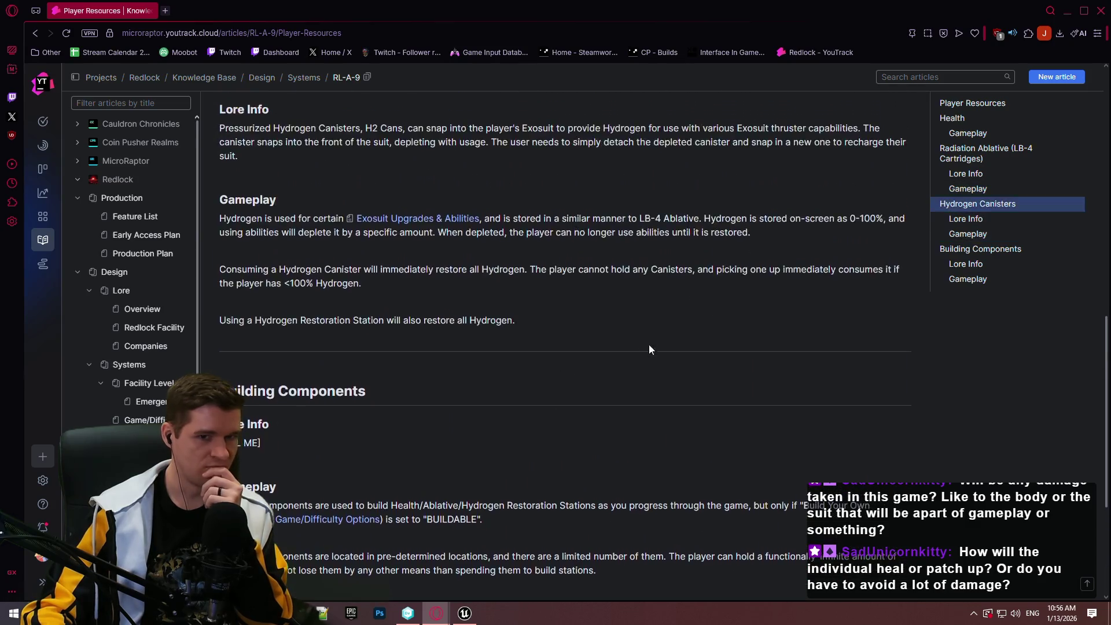
{"action": "scroll", "coordinate": [649, 349], "scroll_direction": "up", "scroll_amount": 13}
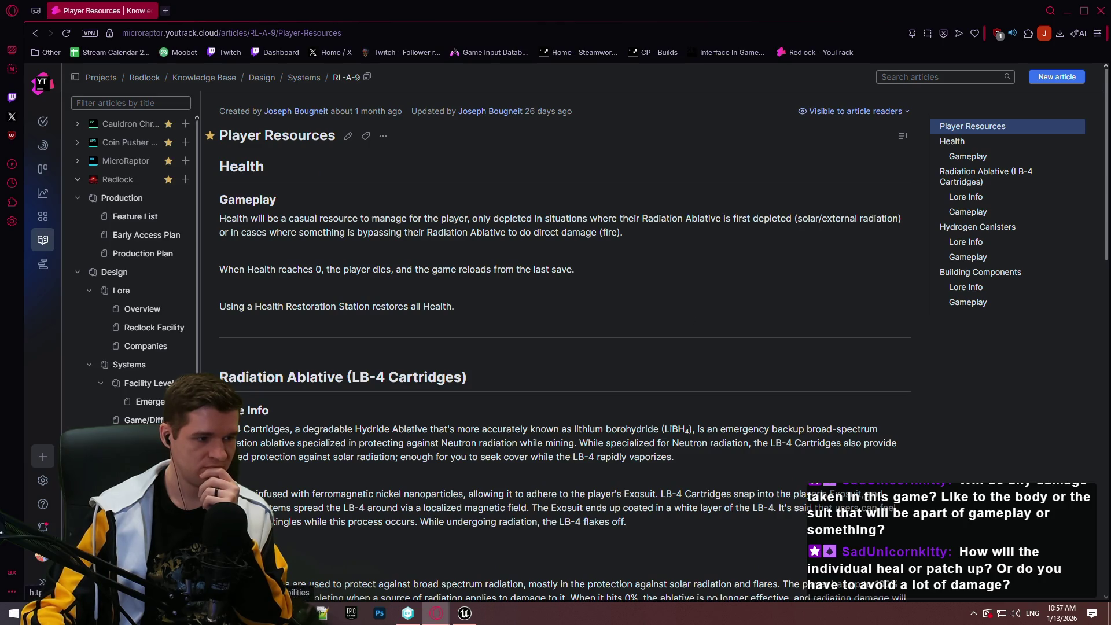
{"action": "left_click", "coordinate": [145, 439]}
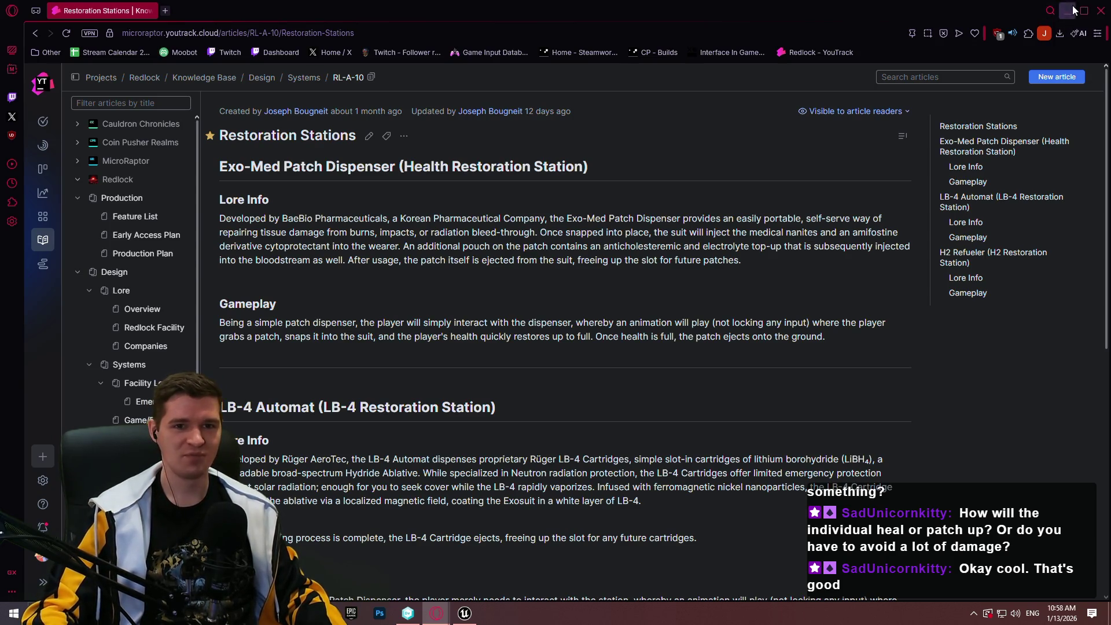
{"action": "left_click", "coordinate": [1067, 12]}
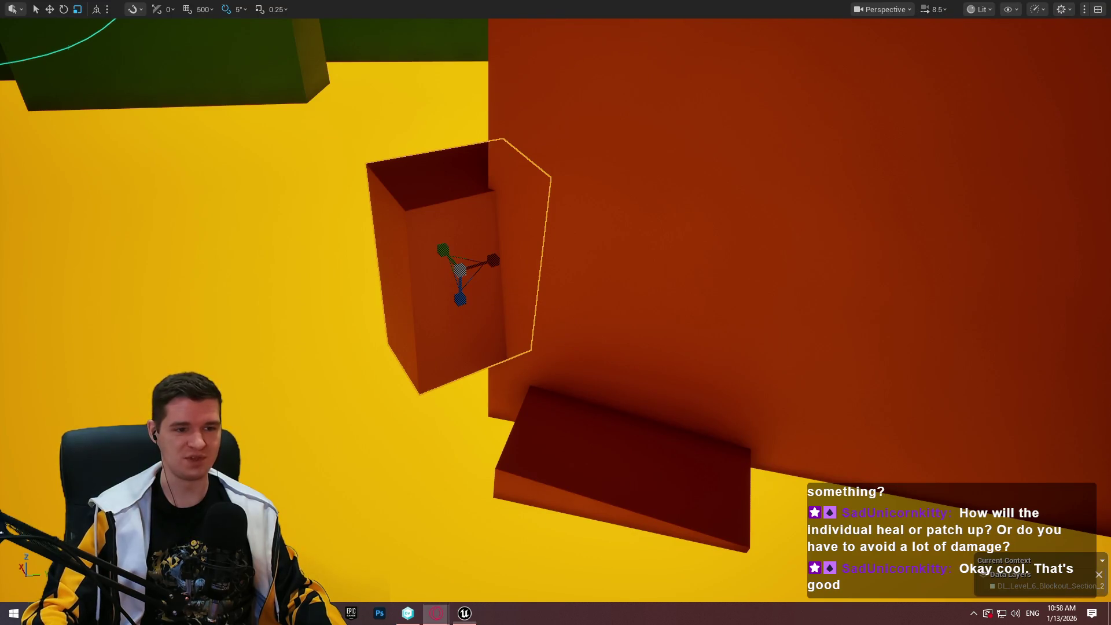
Run a quick playtest from the ledge block, stop it, and fly back through the level
{"action": "right_click", "coordinate": [599, 443]}
{"action": "left_click", "coordinate": [654, 429]}
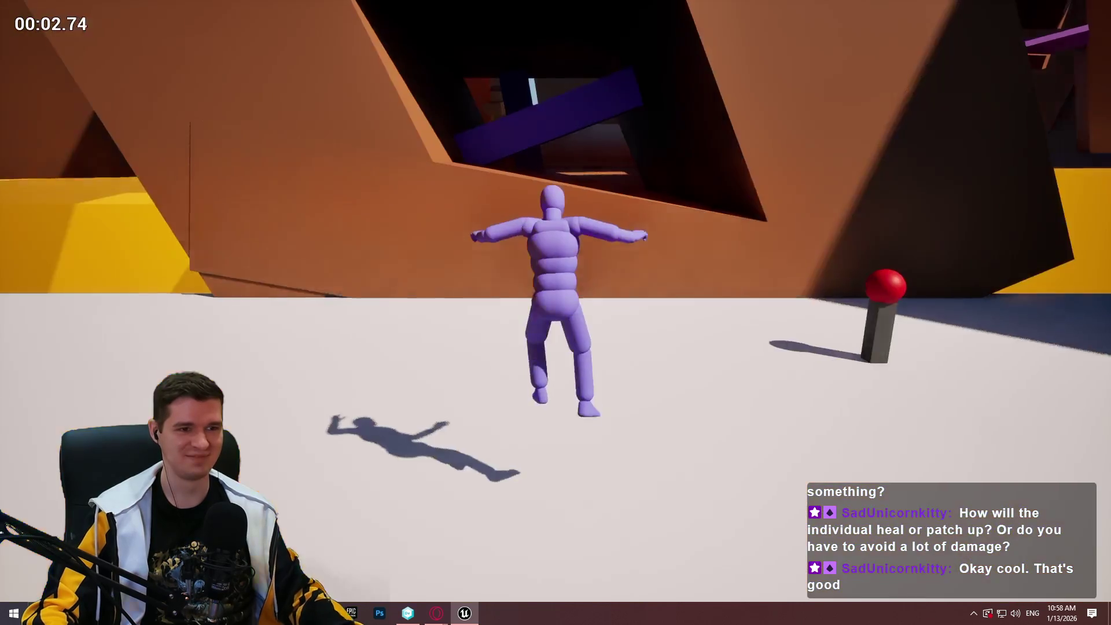
{"action": "key", "text": "Escape"}
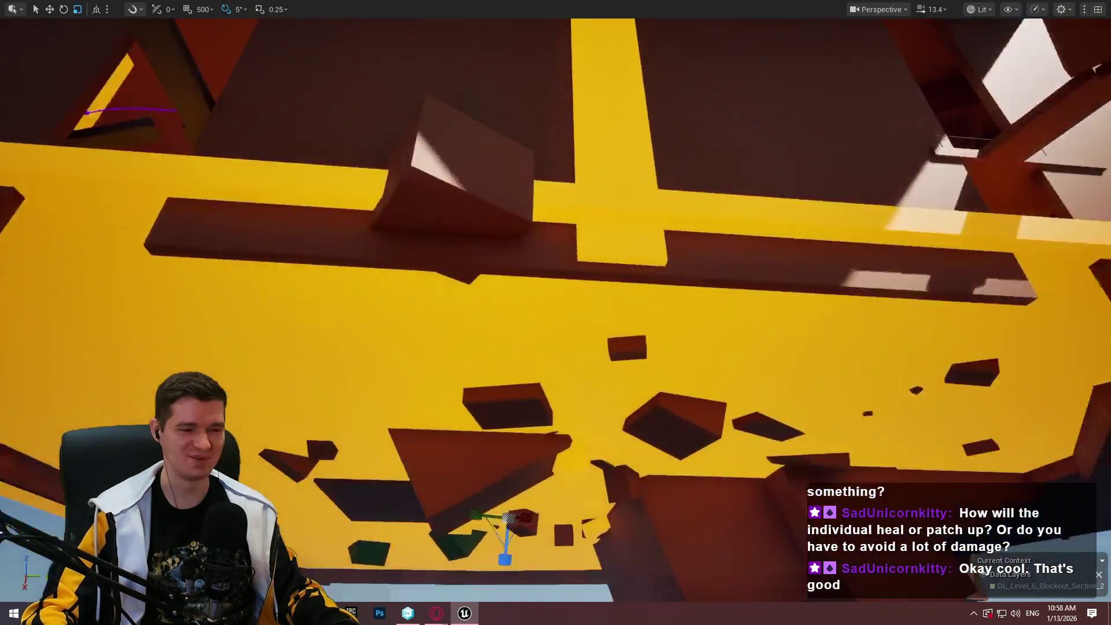
{"action": "key", "text": "w"}
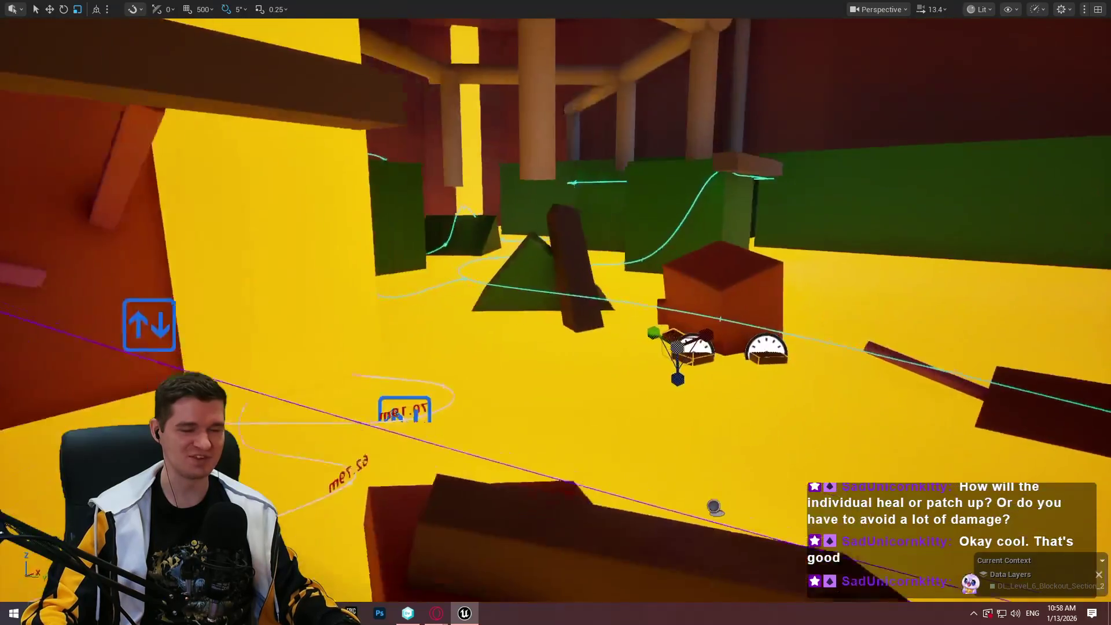
{"action": "scroll", "coordinate": [555, 313], "scroll_direction": "down", "scroll_amount": 2}
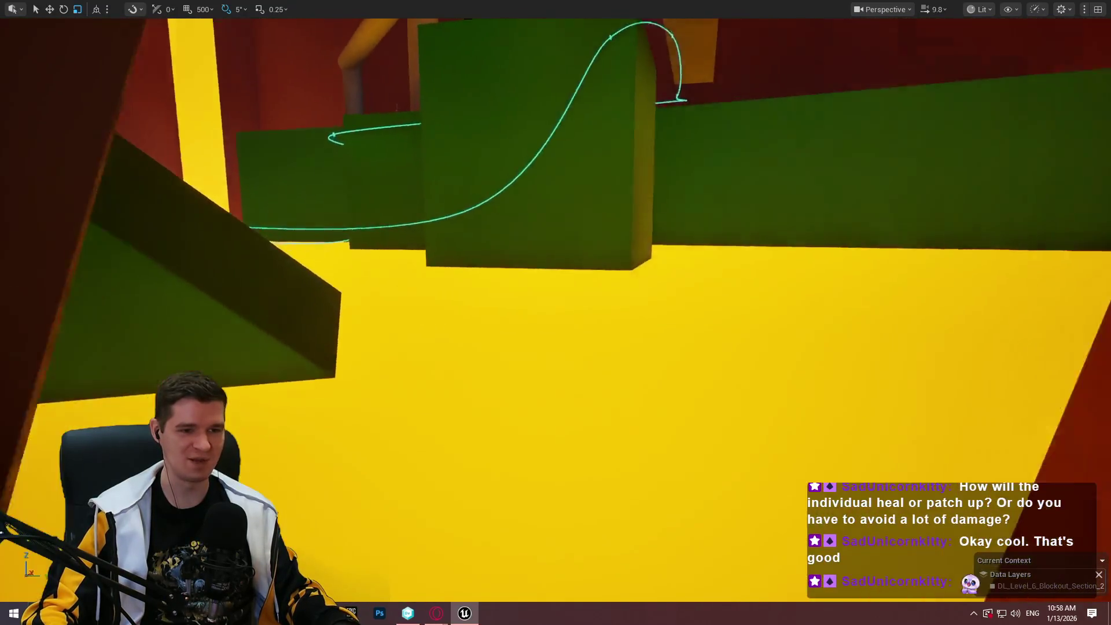
{"action": "scroll", "coordinate": [555, 312], "scroll_direction": "down", "scroll_amount": 1}
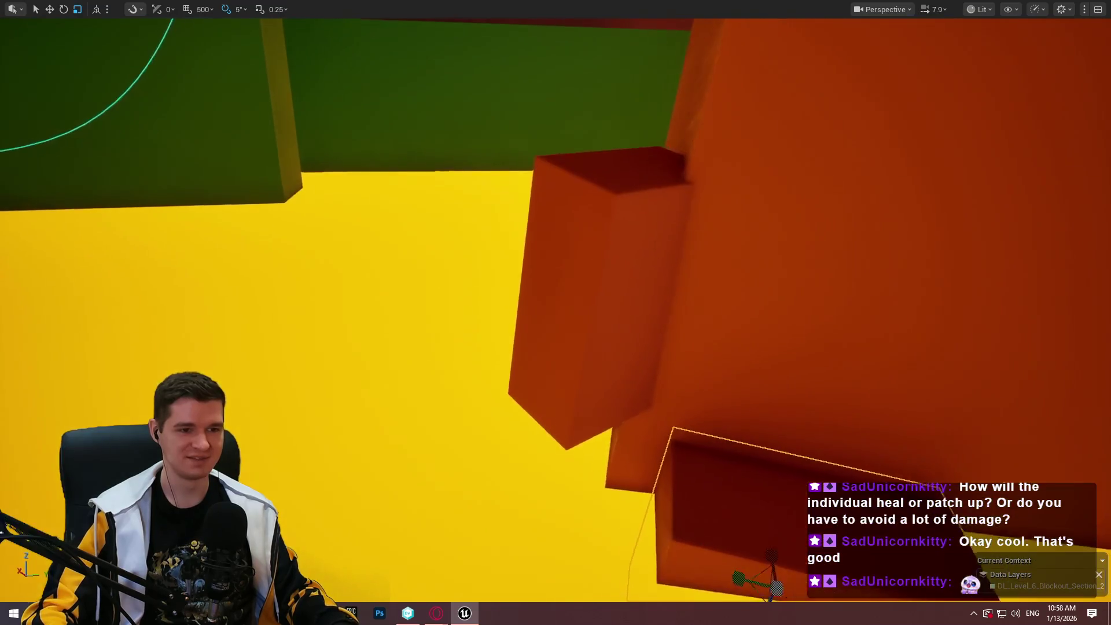
{"action": "scroll", "coordinate": [555, 312], "scroll_direction": "down", "scroll_amount": 4}
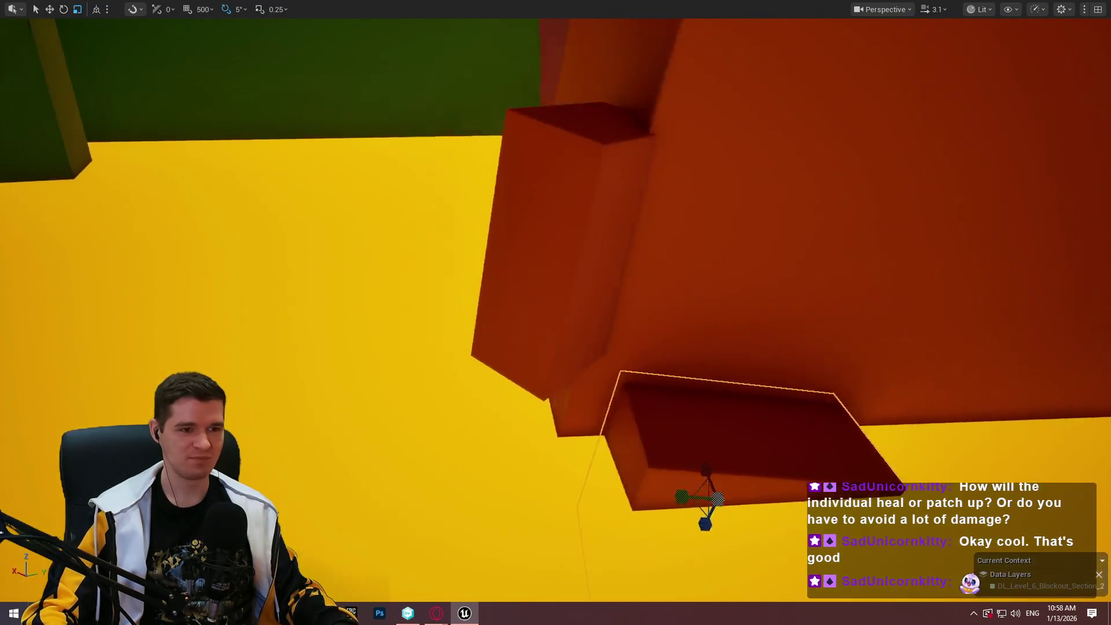
Fly up to the orange blocks and scale the tall ledge block into a short cube
{"action": "key", "text": "d"}
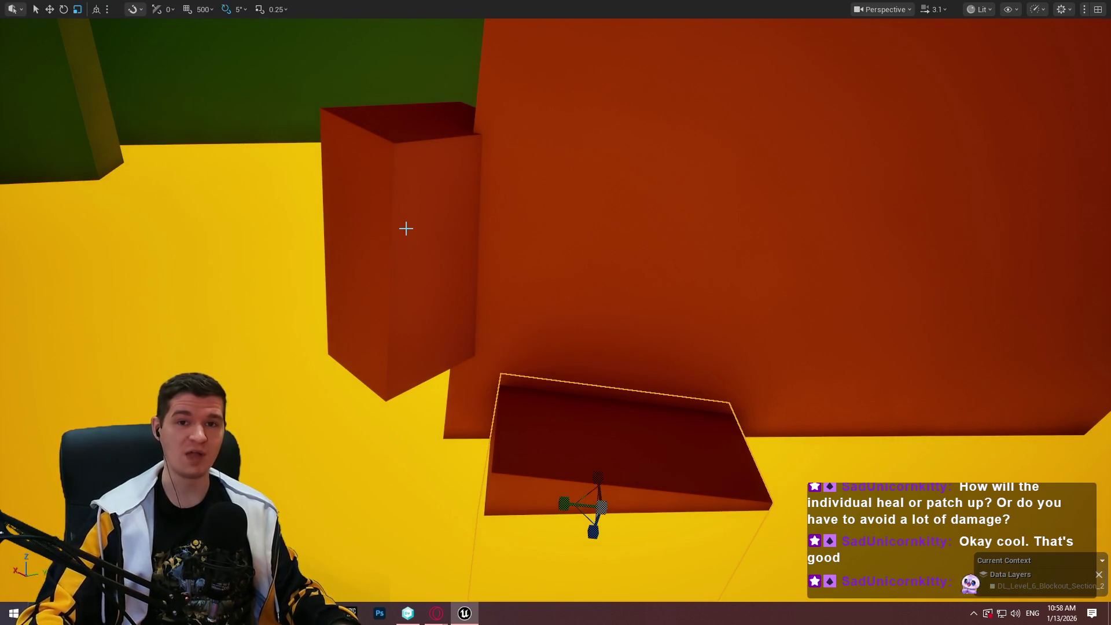
{"action": "key", "text": "d"}
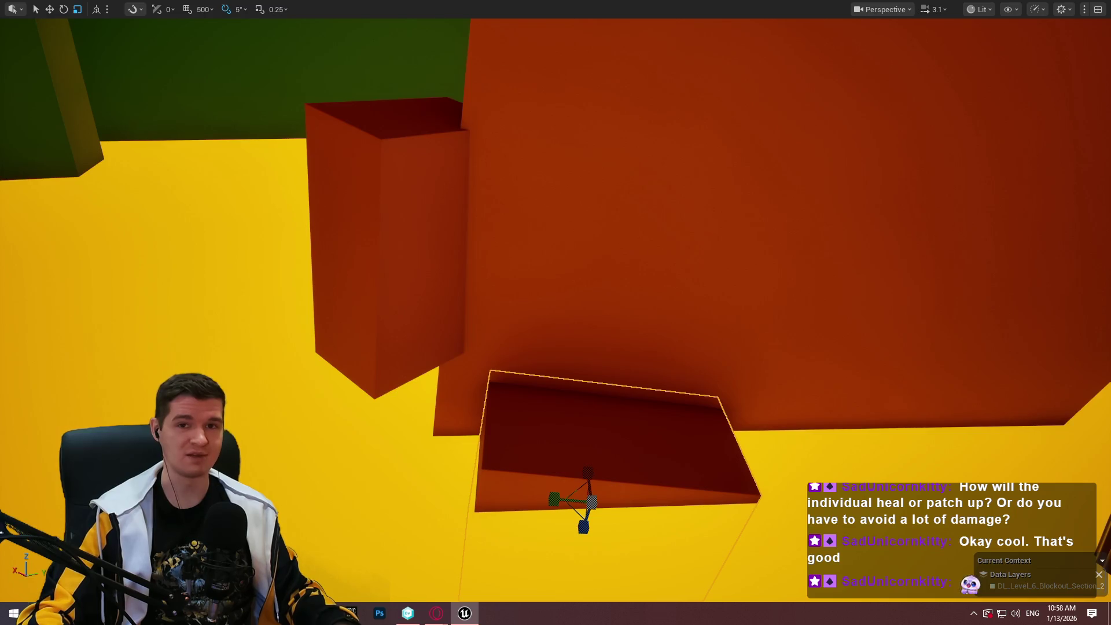
{"action": "scroll", "coordinate": [555, 312], "scroll_direction": "down", "scroll_amount": 1}
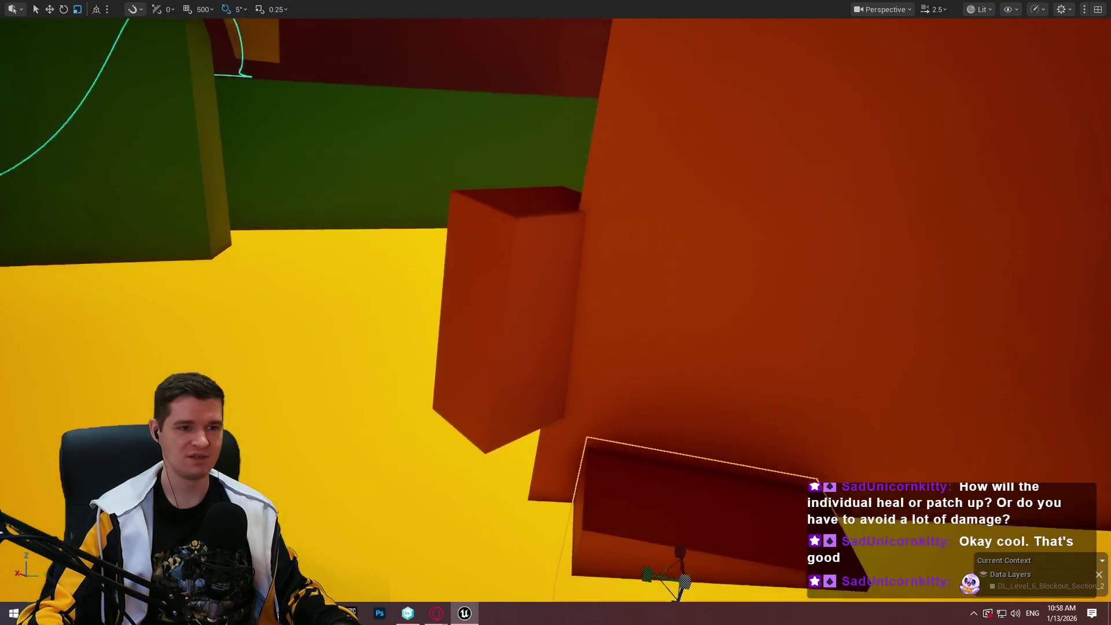
{"action": "key", "text": "w"}
{"action": "key", "text": "q"}
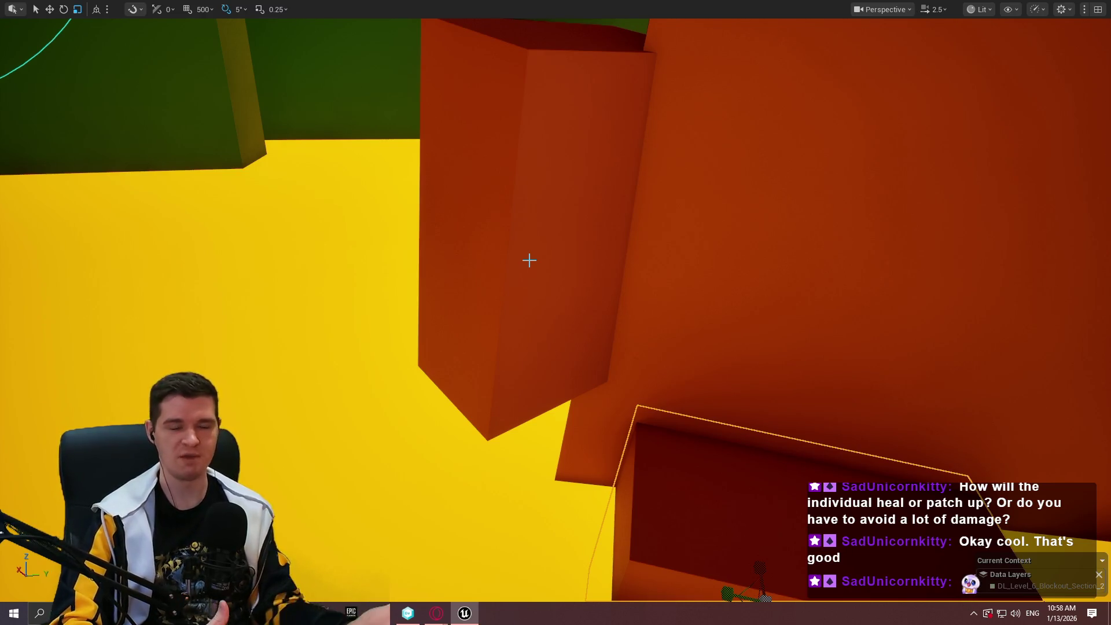
{"action": "key", "text": "e"}
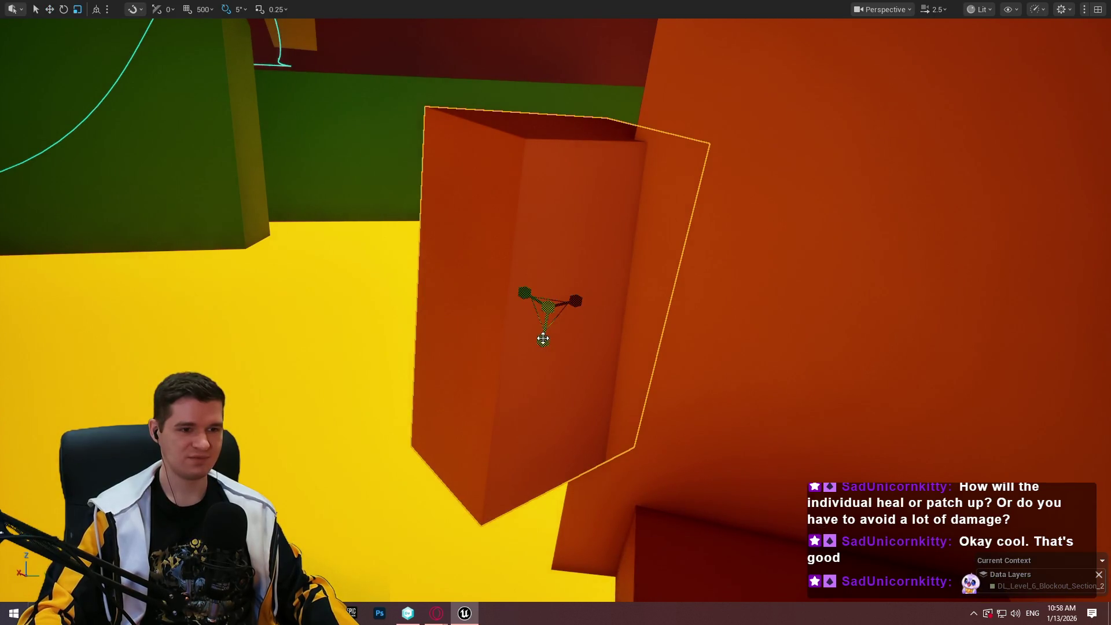
{"action": "mouse_move", "coordinate": [543, 338]}
{"action": "left_mouse_down"}
{"action": "mouse_move", "coordinate": [528, 422]}
{"action": "mouse_move", "coordinate": [528, 405]}
{"action": "left_mouse_up"}
{"action": "left_click_drag", "start_coordinate": [723, 462], "coordinate": [723, 462]}
{"action": "right_click", "coordinate": [723, 462]}
{"action": "left_click", "coordinate": [778, 450]}
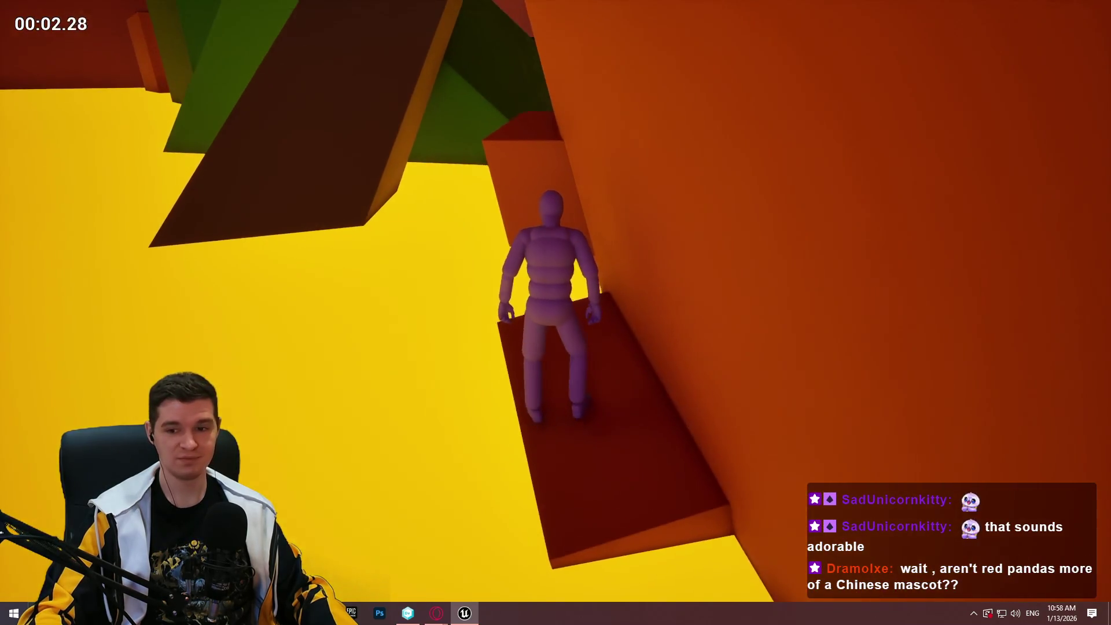
{"action": "key", "text": "space"}
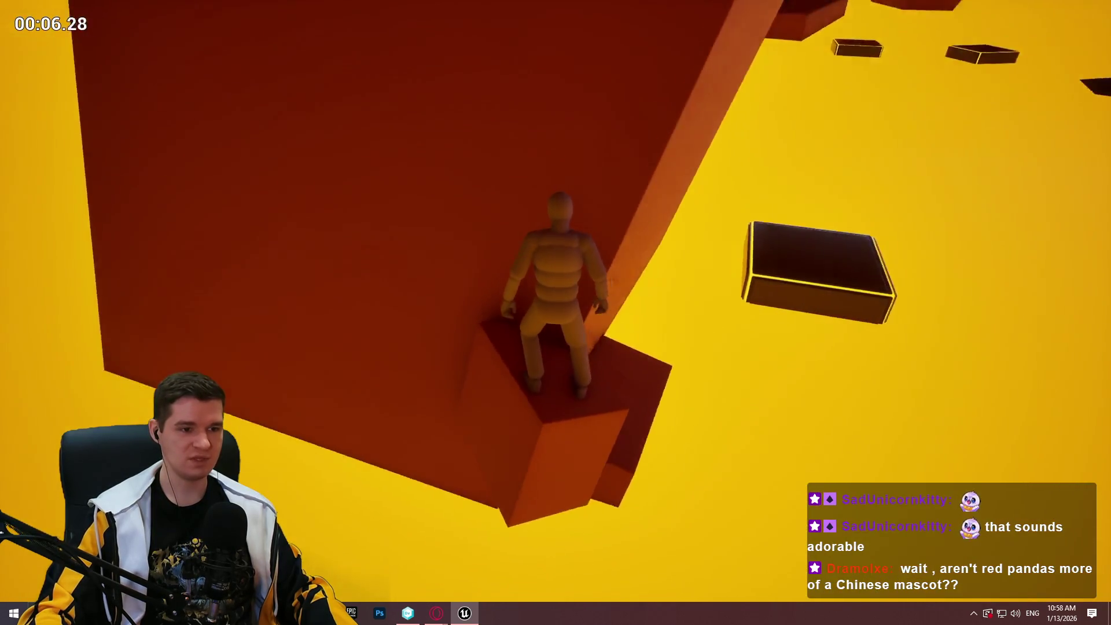
{"action": "key", "text": "space"}
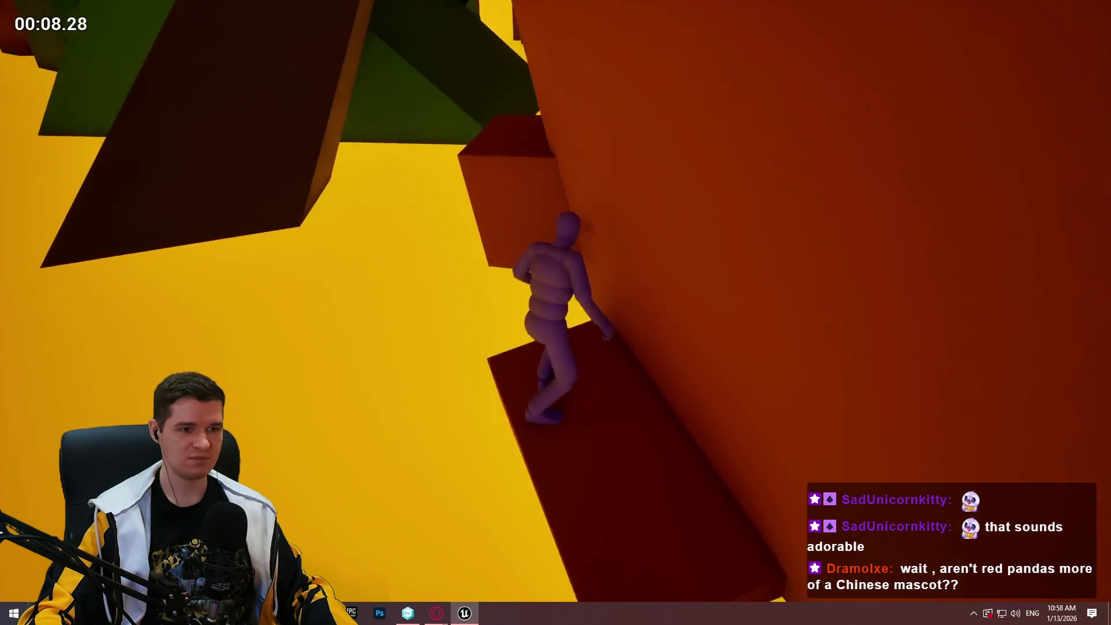
{"action": "key", "text": "space"}
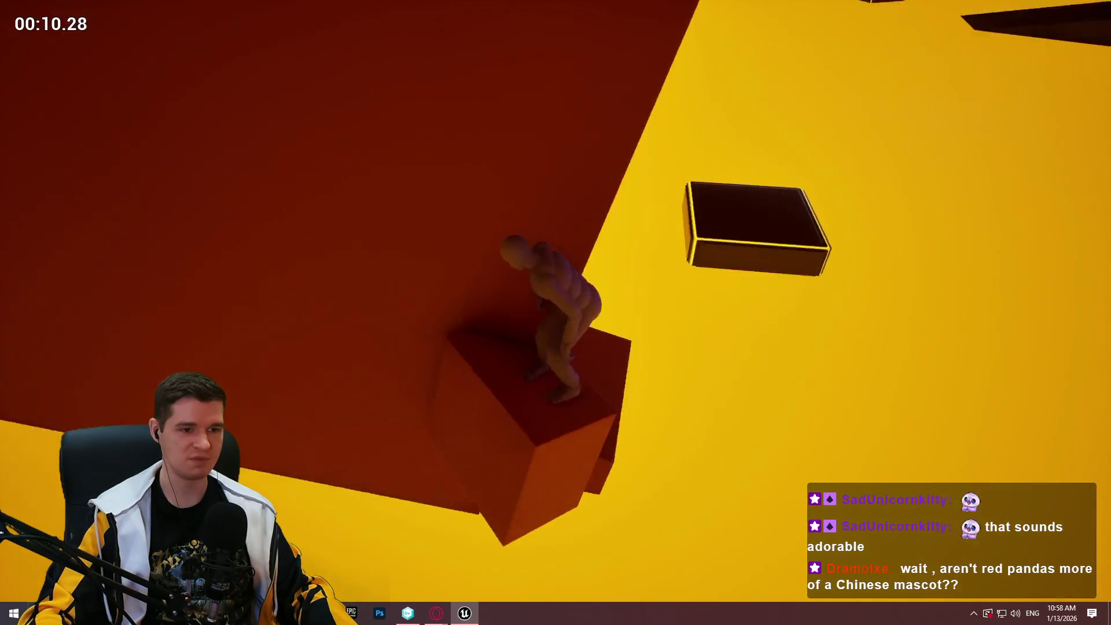
{"action": "key", "text": "space"}
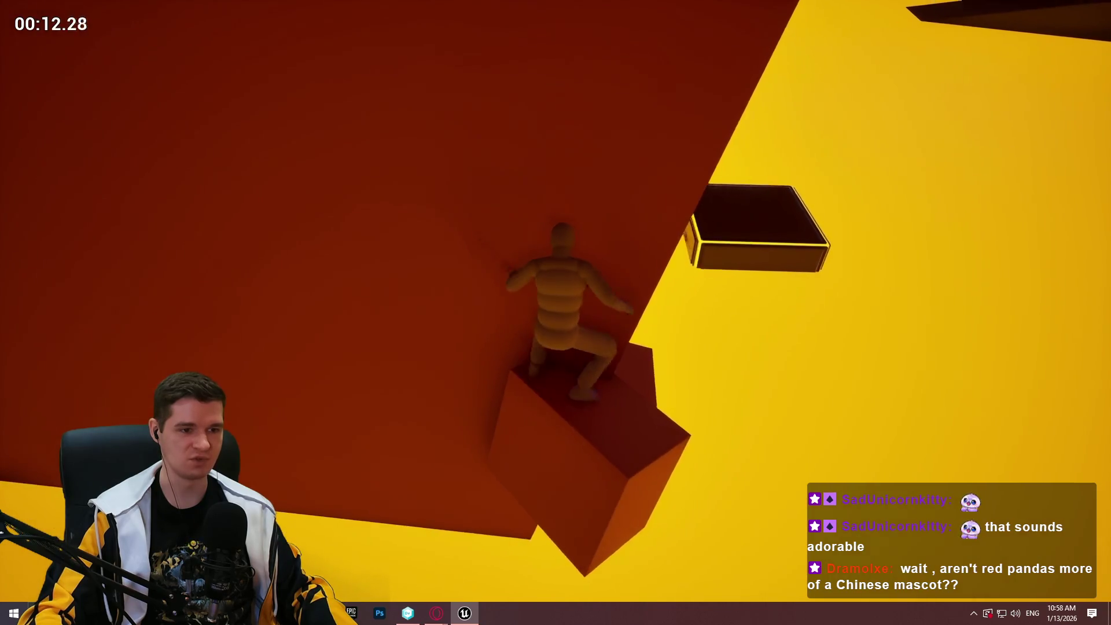
{"action": "key", "text": "space"}
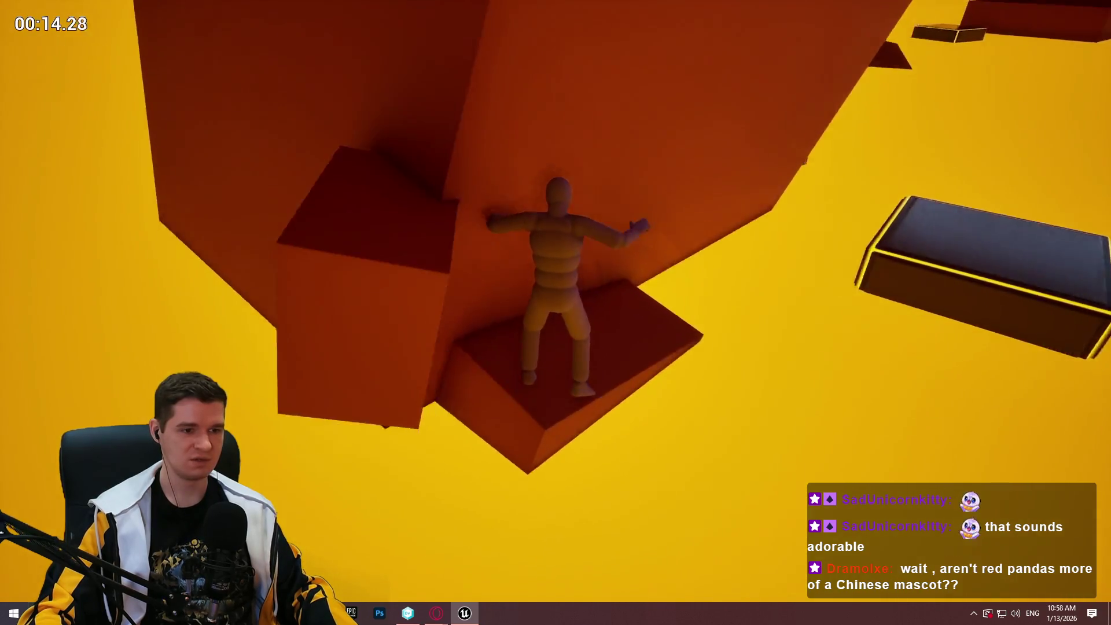
{"action": "key", "text": "space"}
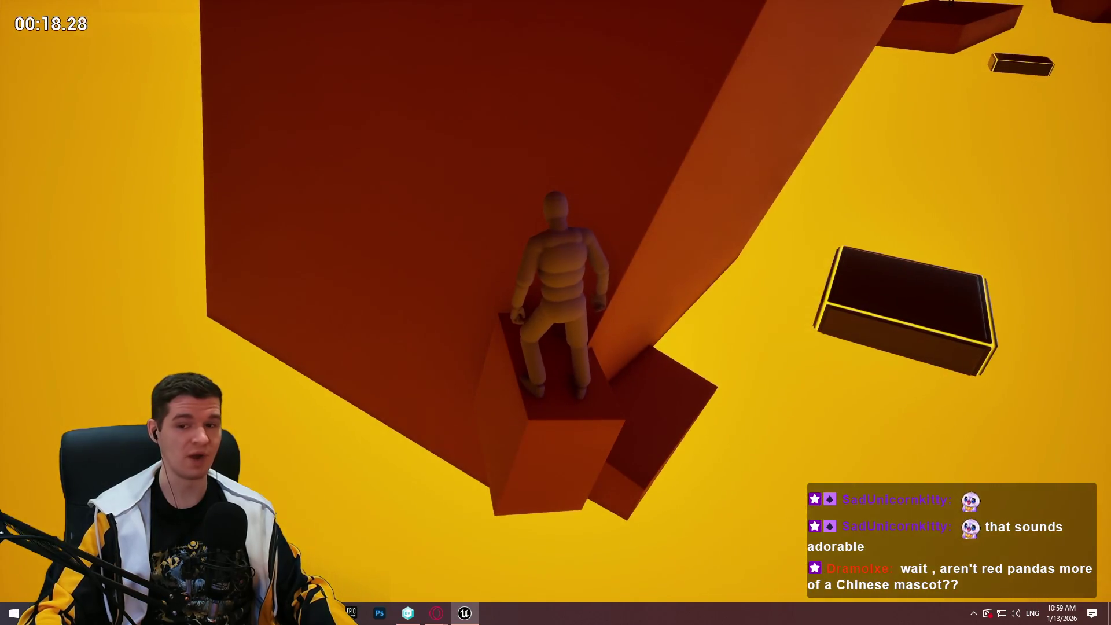
{"action": "key", "text": "Escape"}
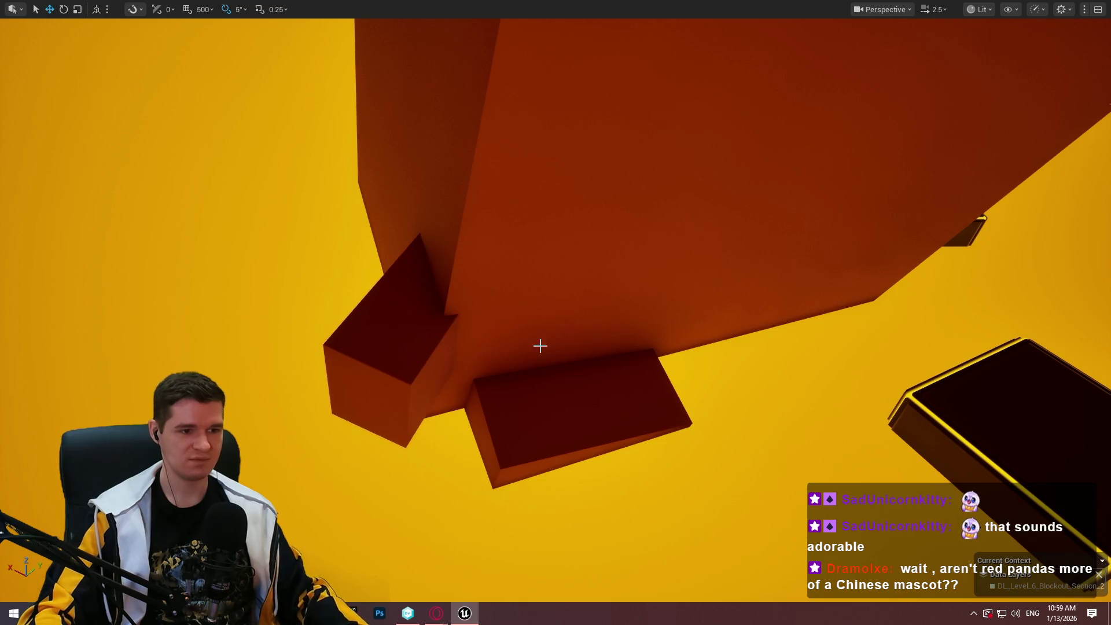
{"action": "mouse_move", "coordinate": [540, 345]}
{"action": "left_mouse_down"}
{"action": "mouse_move", "coordinate": [572, 339]}
{"action": "mouse_move", "coordinate": [579, 353]}
{"action": "left_mouse_up"}
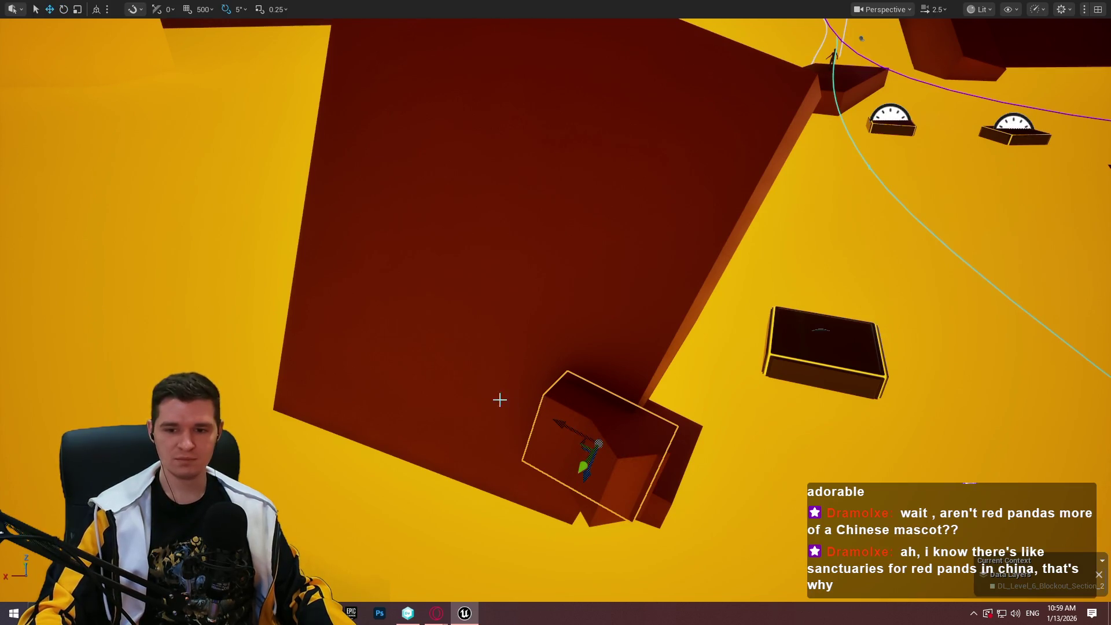
Move the small orange ledge block higher up the red wall
{"action": "left_click_drag", "start_coordinate": [514, 411], "coordinate": [503, 403]}
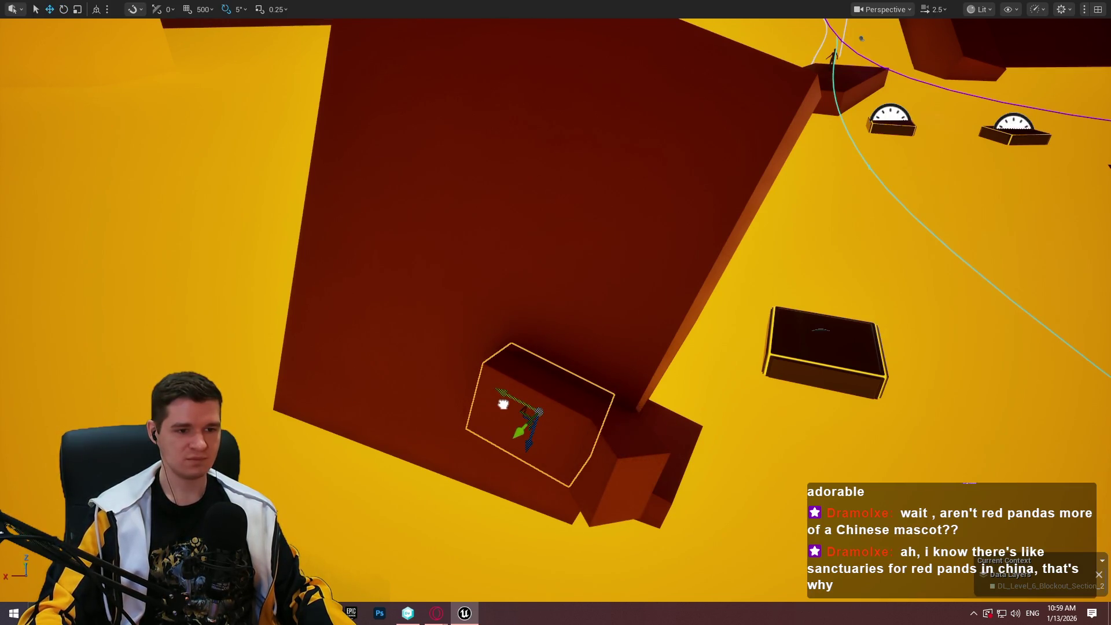
{"action": "key", "text": "f"}
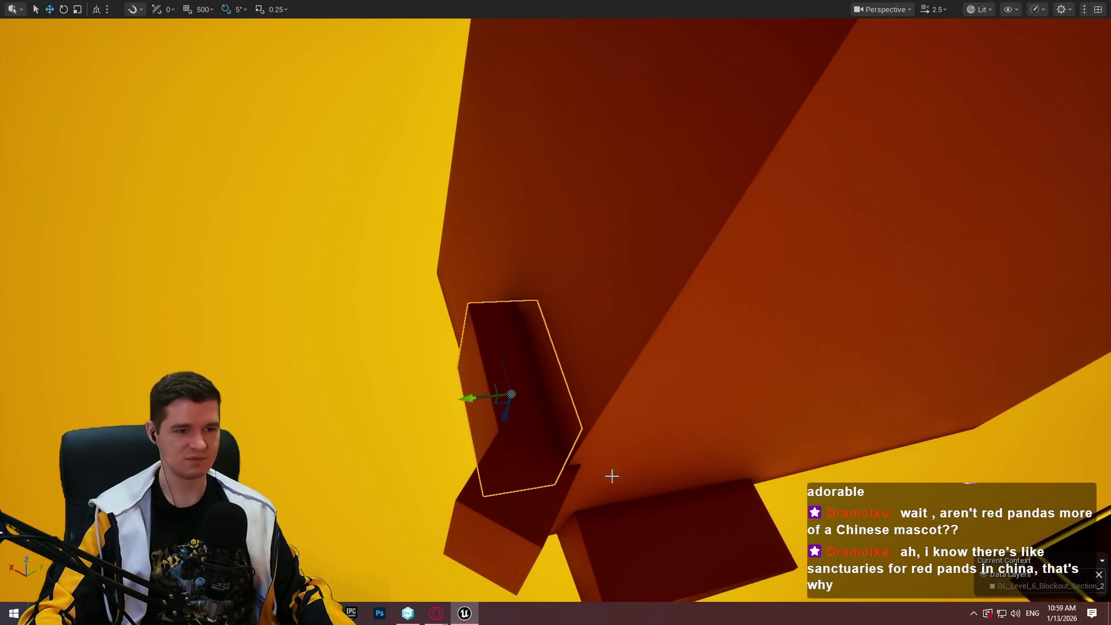
{"action": "left_click_drag", "start_coordinate": [600, 404], "coordinate": [561, 394]}
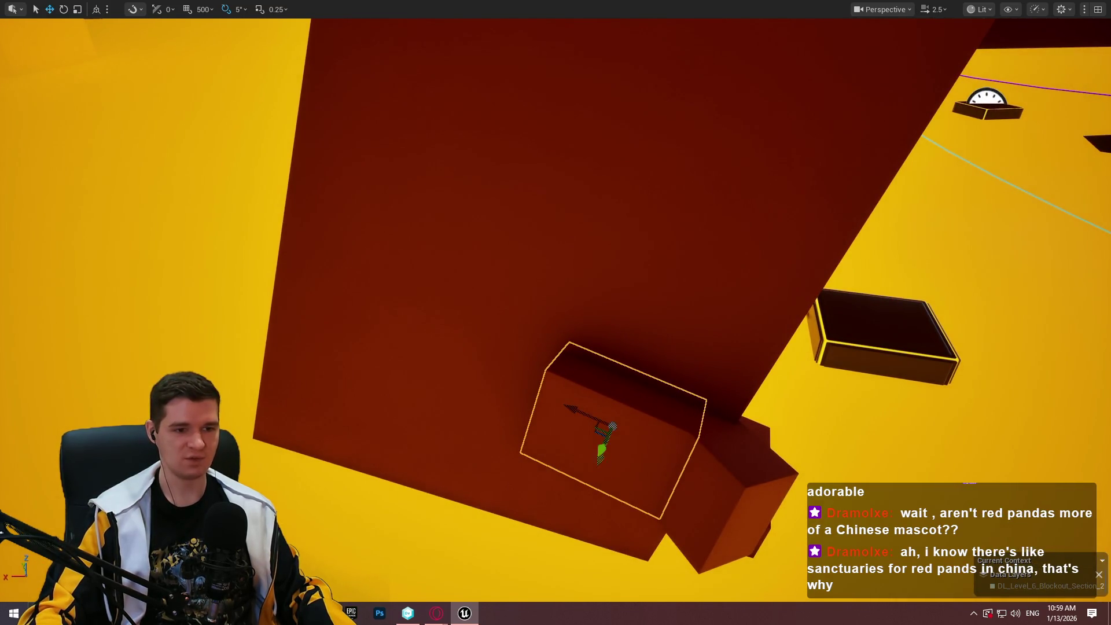
{"action": "left_click_drag", "start_coordinate": [601, 451], "coordinate": [638, 288]}
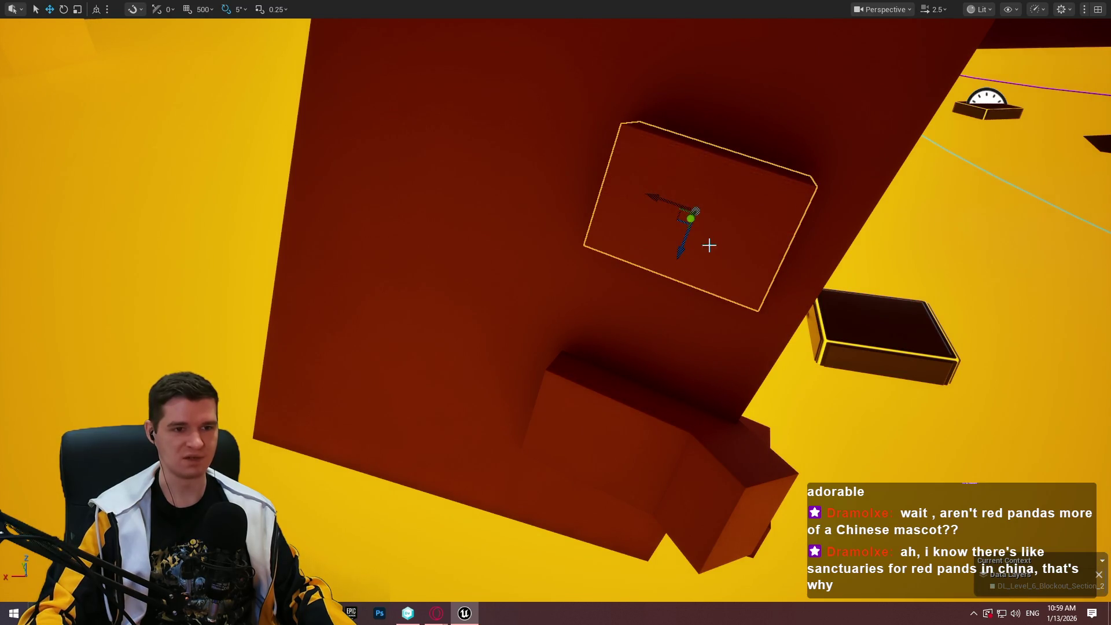
Re-angle and nudge the ledge block into place, then playtest from this spot
{"action": "left_click_drag", "start_coordinate": [752, 190], "coordinate": [743, 223]}
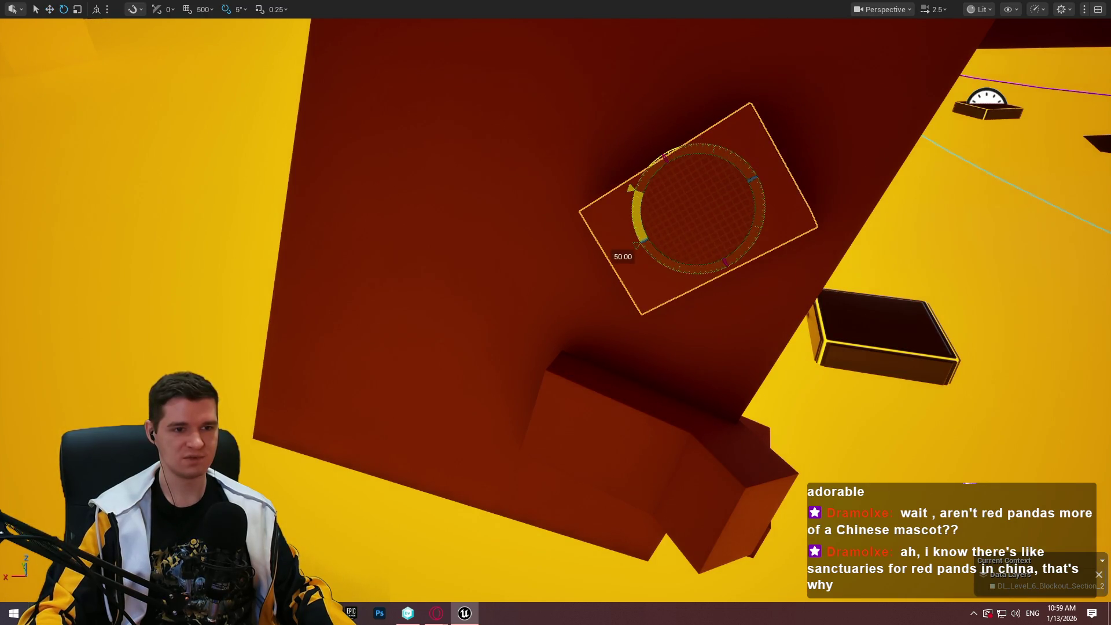
{"action": "mouse_move", "coordinate": [656, 265]}
{"action": "left_mouse_down"}
{"action": "mouse_move", "coordinate": [636, 231]}
{"action": "mouse_move", "coordinate": [635, 186]}
{"action": "left_mouse_up"}
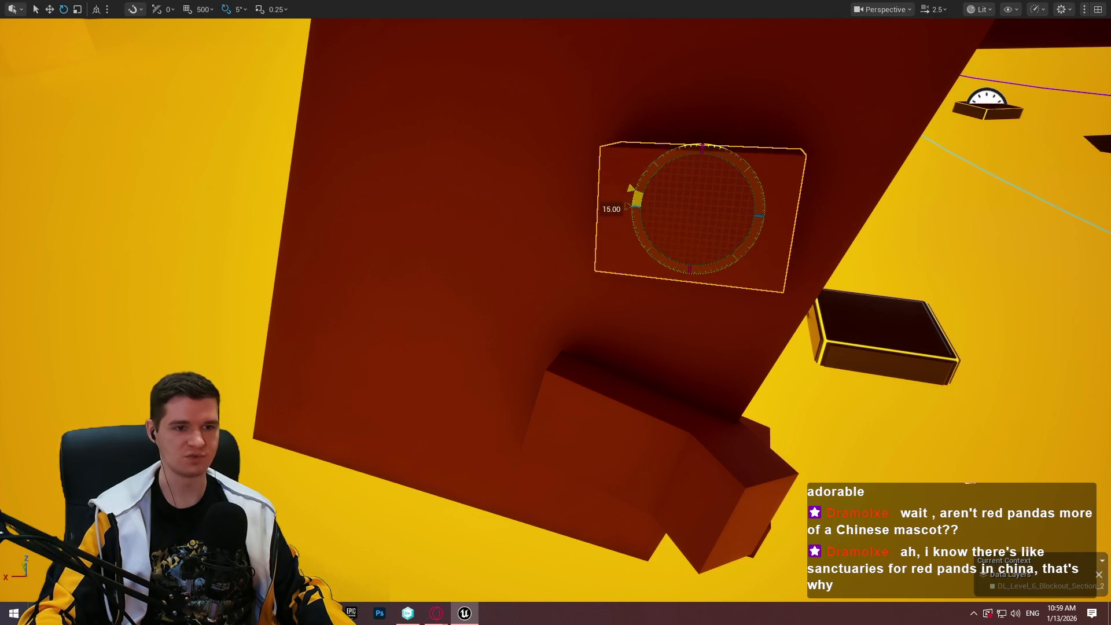
{"action": "mouse_move", "coordinate": [705, 224]}
{"action": "left_mouse_down"}
{"action": "mouse_move", "coordinate": [746, 213]}
{"action": "mouse_move", "coordinate": [700, 202]}
{"action": "left_mouse_up"}
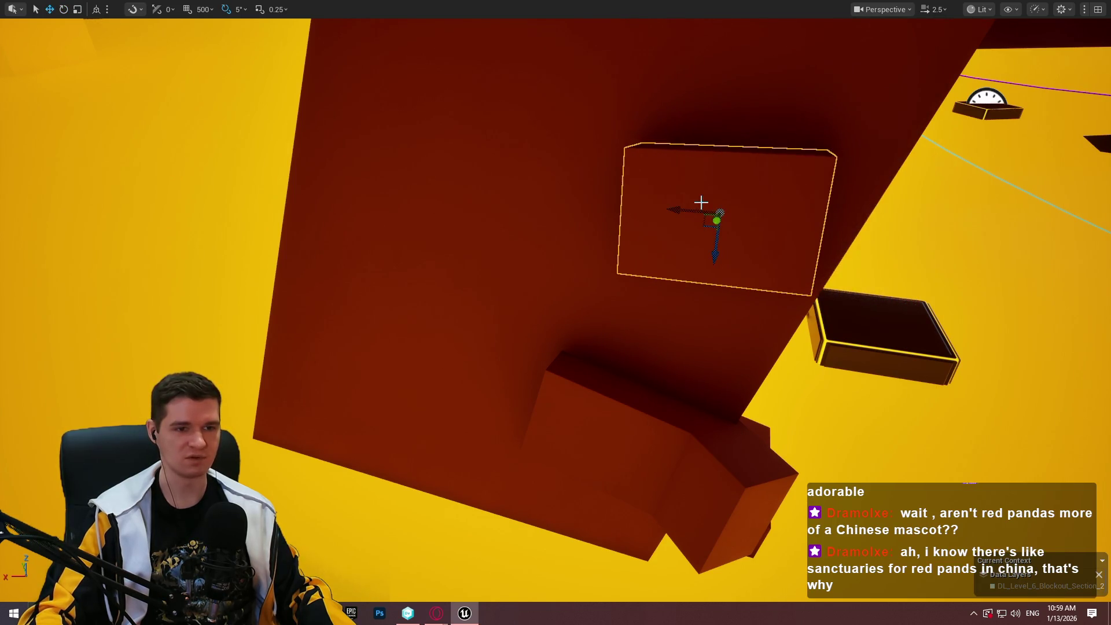
{"action": "left_click_drag", "start_coordinate": [719, 250], "coordinate": [706, 275]}
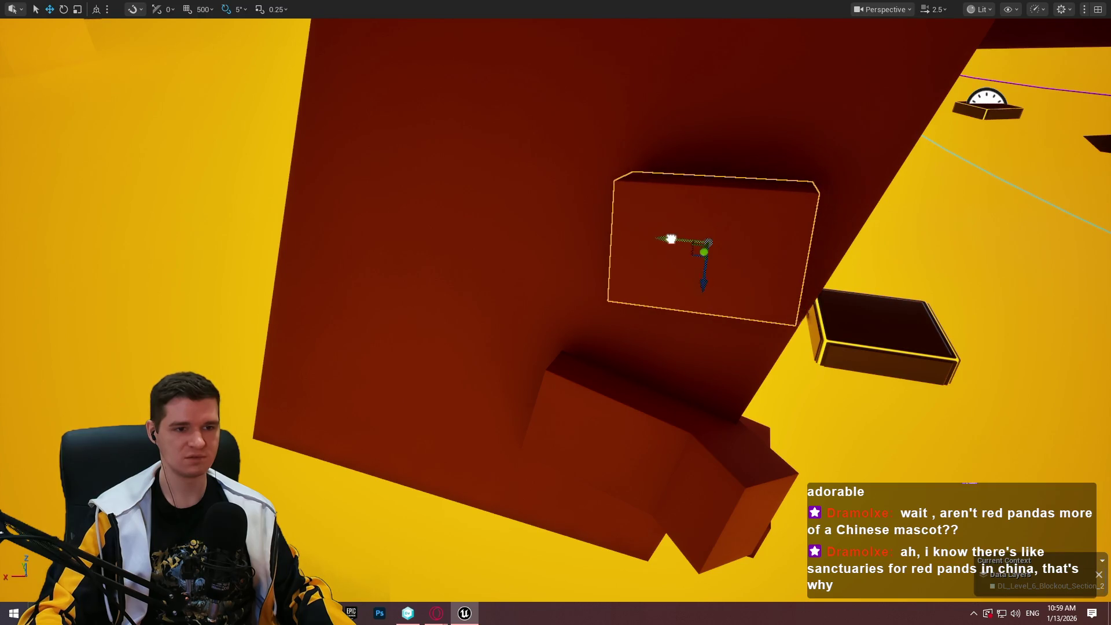
{"action": "left_click_drag", "start_coordinate": [718, 418], "coordinate": [554, 459]}
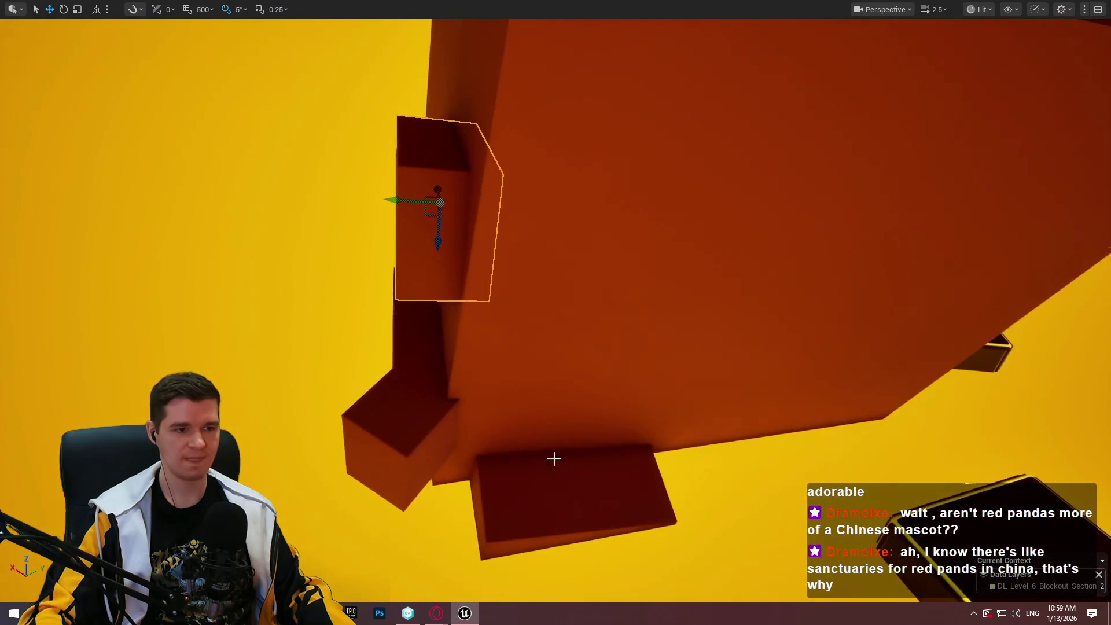
{"action": "right_click", "coordinate": [395, 249]}
{"action": "left_click", "coordinate": [447, 591]}
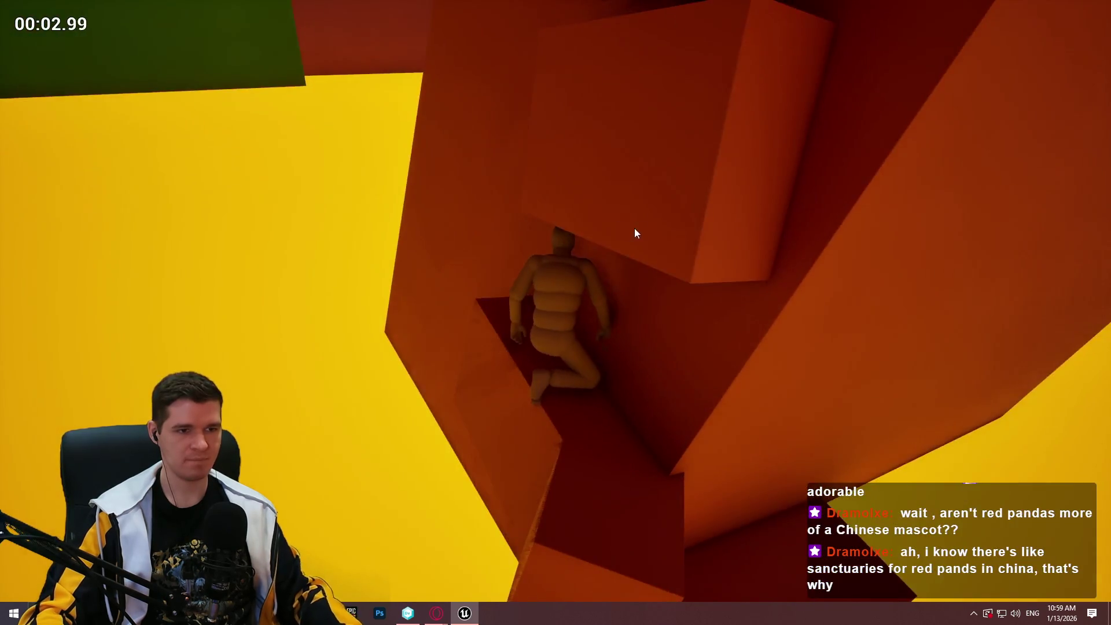
Stop the running playtest and start a new one from beneath the cube
{"action": "key", "text": "Escape"}
{"action": "left_click_drag", "start_coordinate": [493, 350], "coordinate": [481, 334]}
{"action": "left_click_drag", "start_coordinate": [460, 537], "coordinate": [460, 537]}
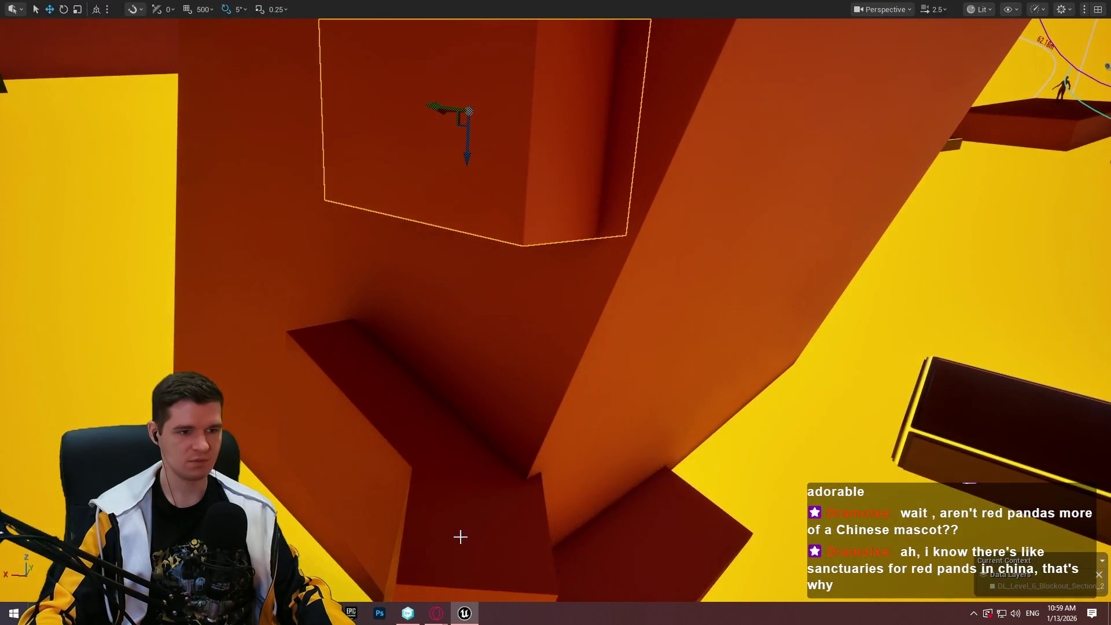
{"action": "right_click", "coordinate": [460, 536]}
{"action": "left_click", "coordinate": [519, 527]}
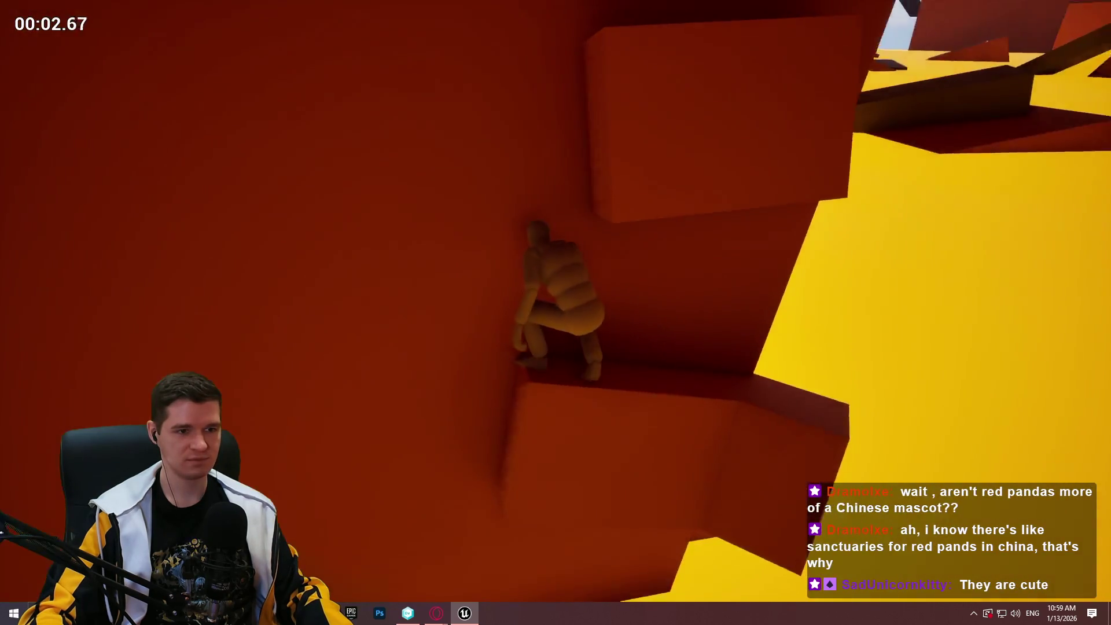
Jump and climb onto the red ledge, walk up the brown beam, then stop the playtest
{"action": "key", "text": "space"}
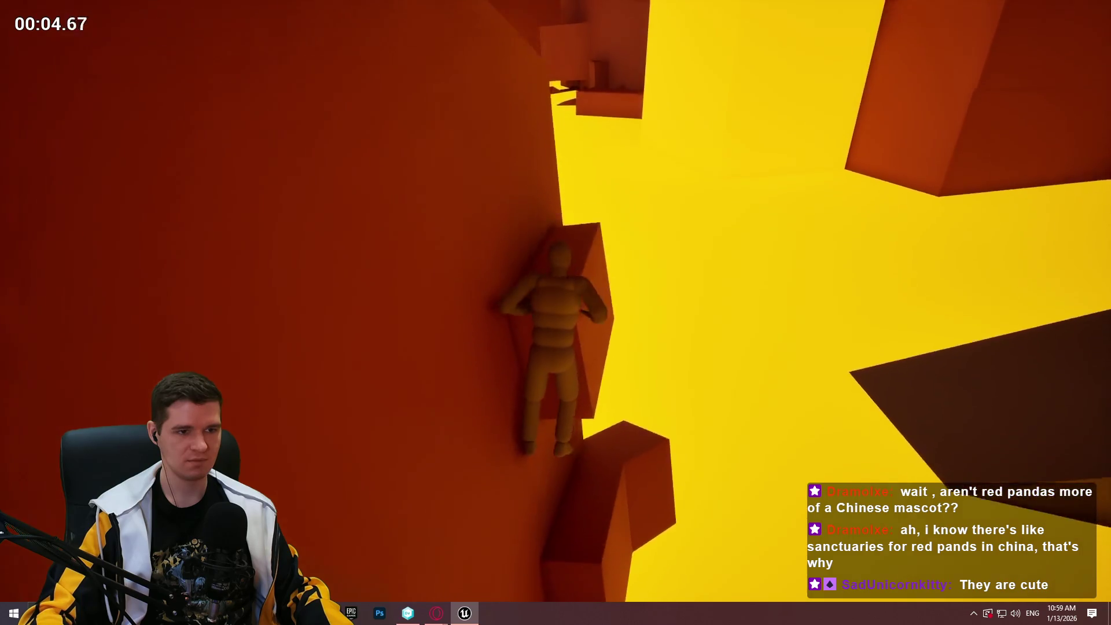
{"action": "key", "text": "space"}
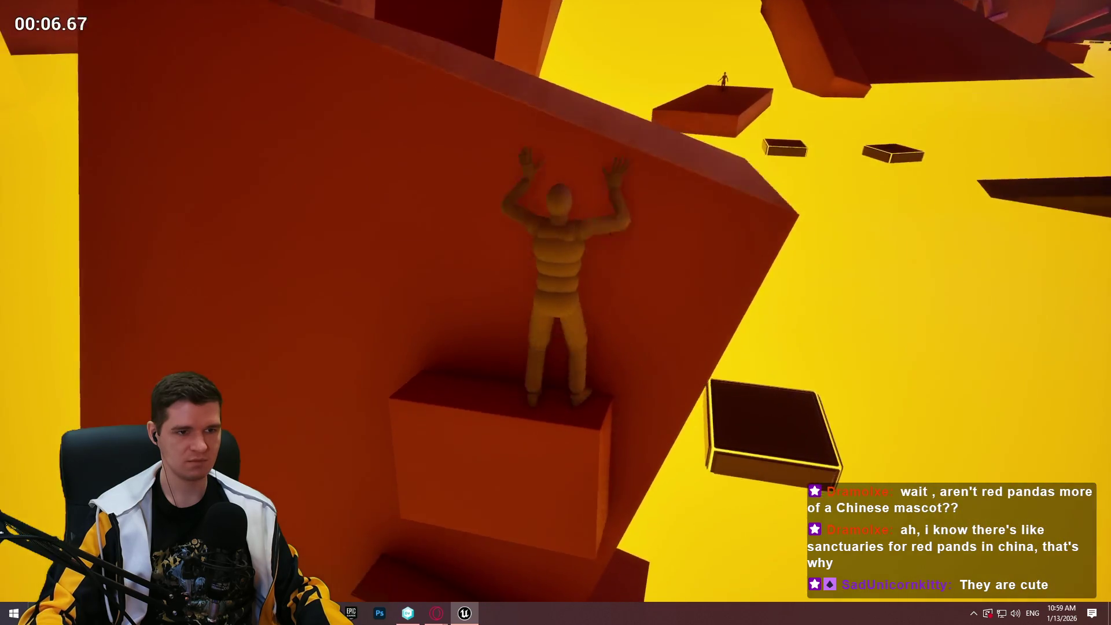
{"action": "key", "text": "w"}
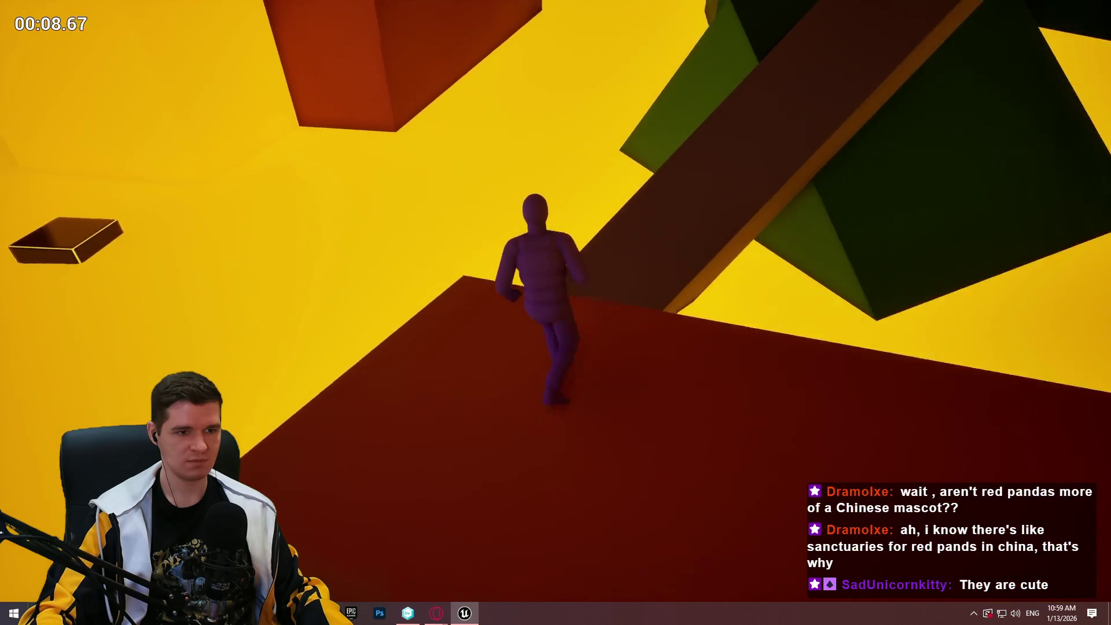
{"action": "key", "text": "space"}
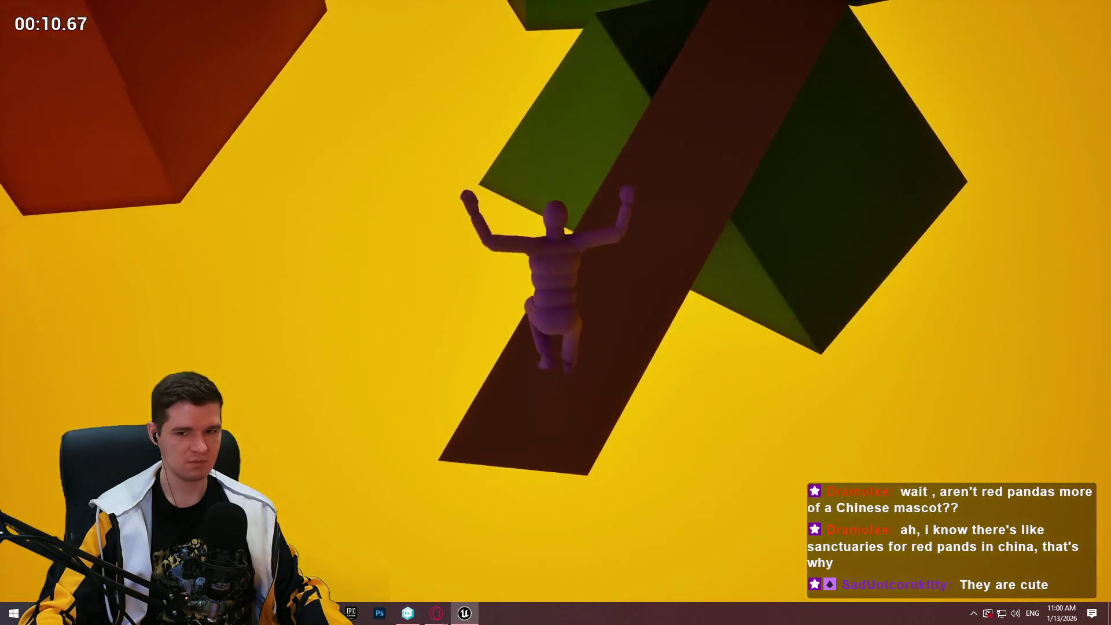
{"action": "key", "text": "w"}
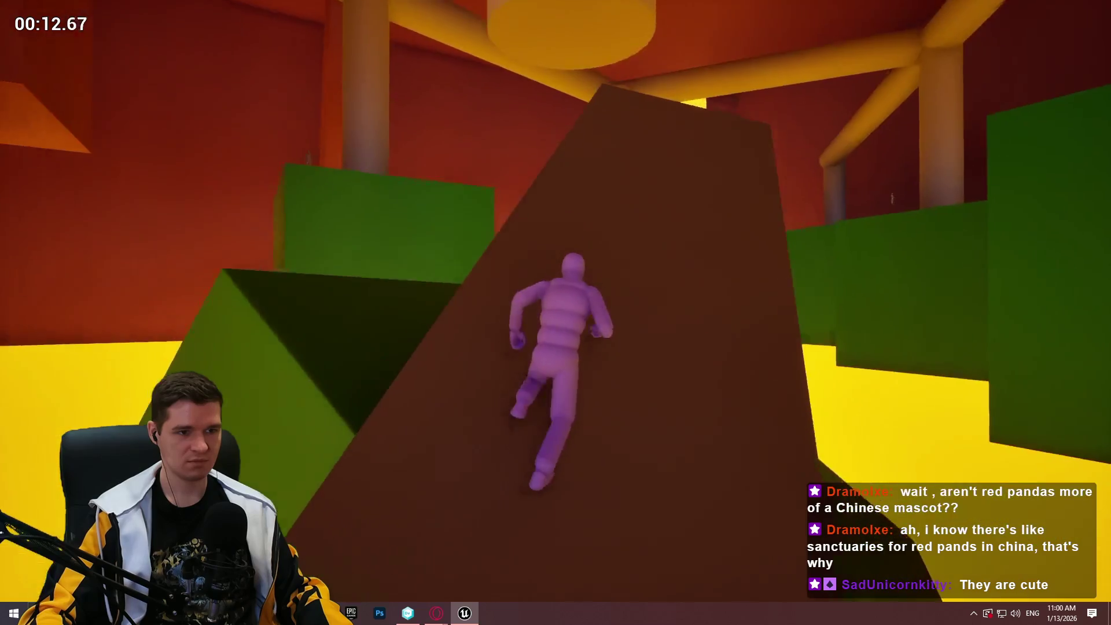
{"action": "key", "text": "w"}
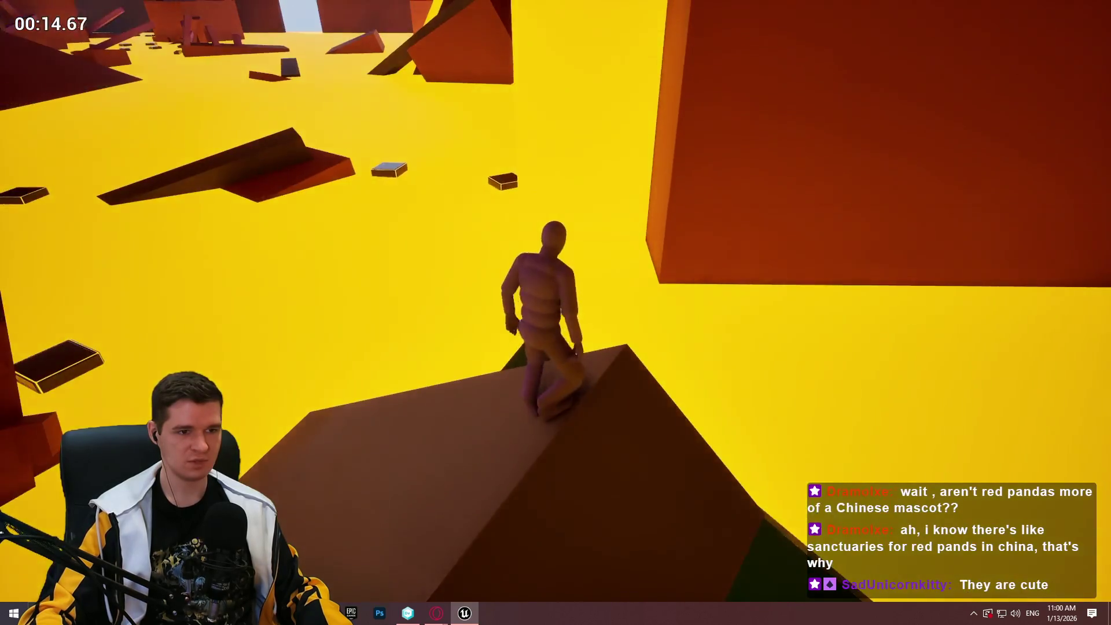
{"action": "key", "text": "w"}
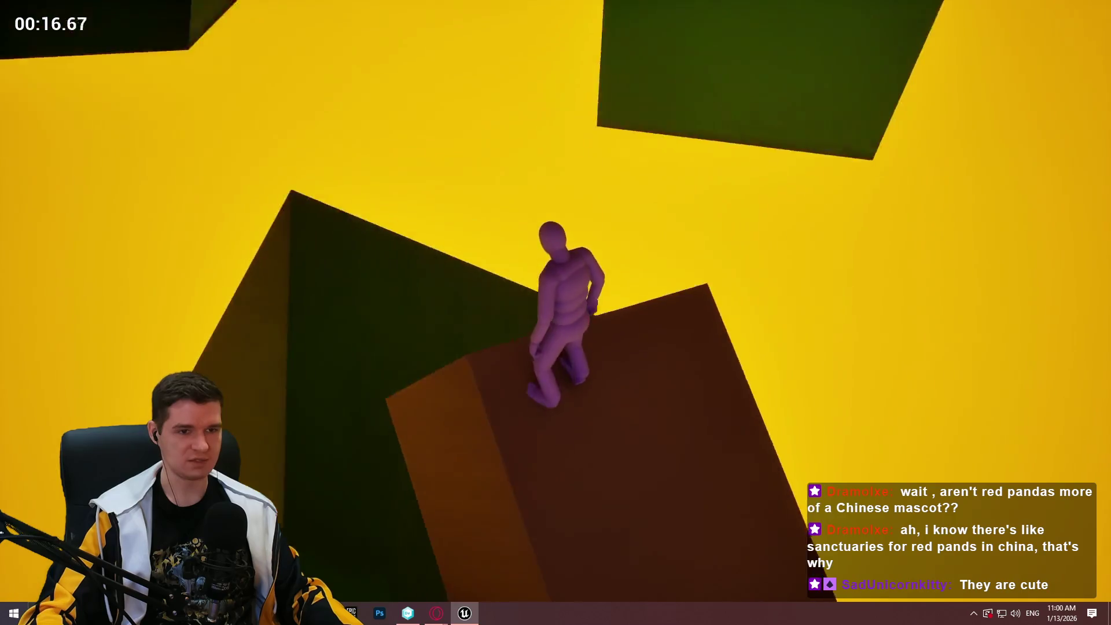
{"action": "key", "text": "w"}
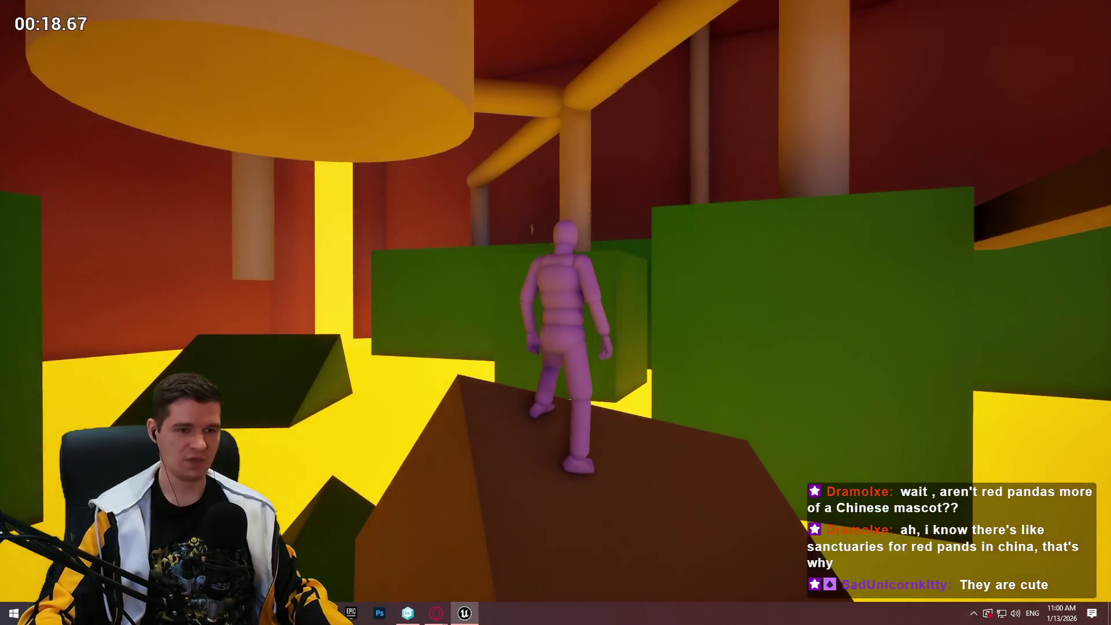
{"action": "key", "text": "Escape"}
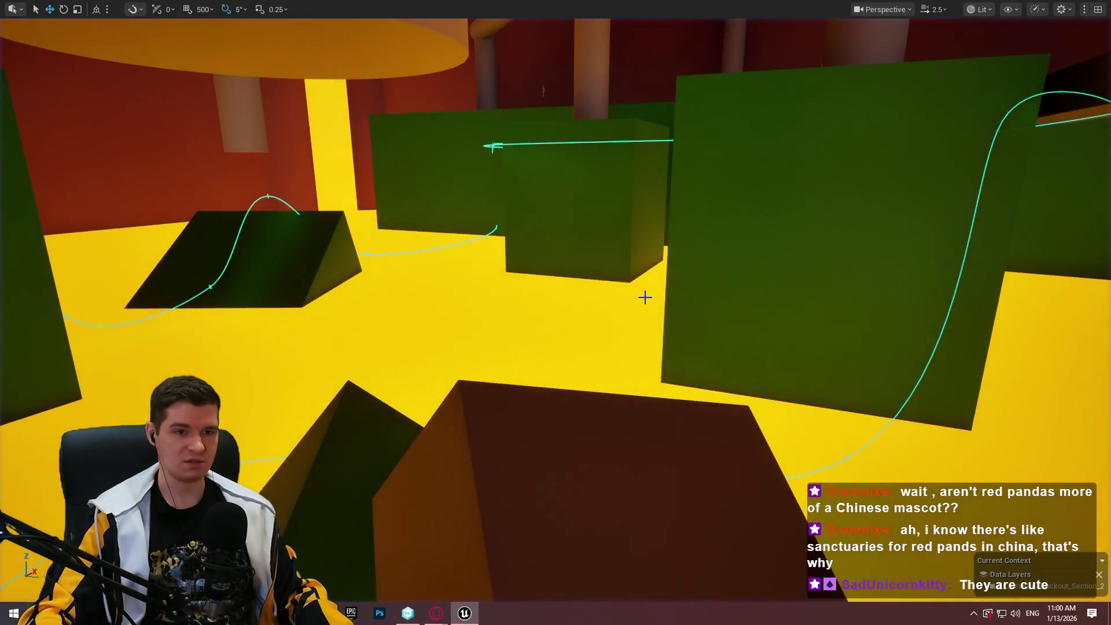
Lower the long brown walkway beam among the angled beams
{"action": "mouse_move", "coordinate": [825, 283]}
{"action": "left_mouse_down"}
{"action": "mouse_move", "coordinate": [804, 220]}
{"action": "mouse_move", "coordinate": [816, 382]}
{"action": "mouse_move", "coordinate": [880, 385]}
{"action": "mouse_move", "coordinate": [833, 370]}
{"action": "mouse_move", "coordinate": [710, 241]}
{"action": "left_mouse_up"}
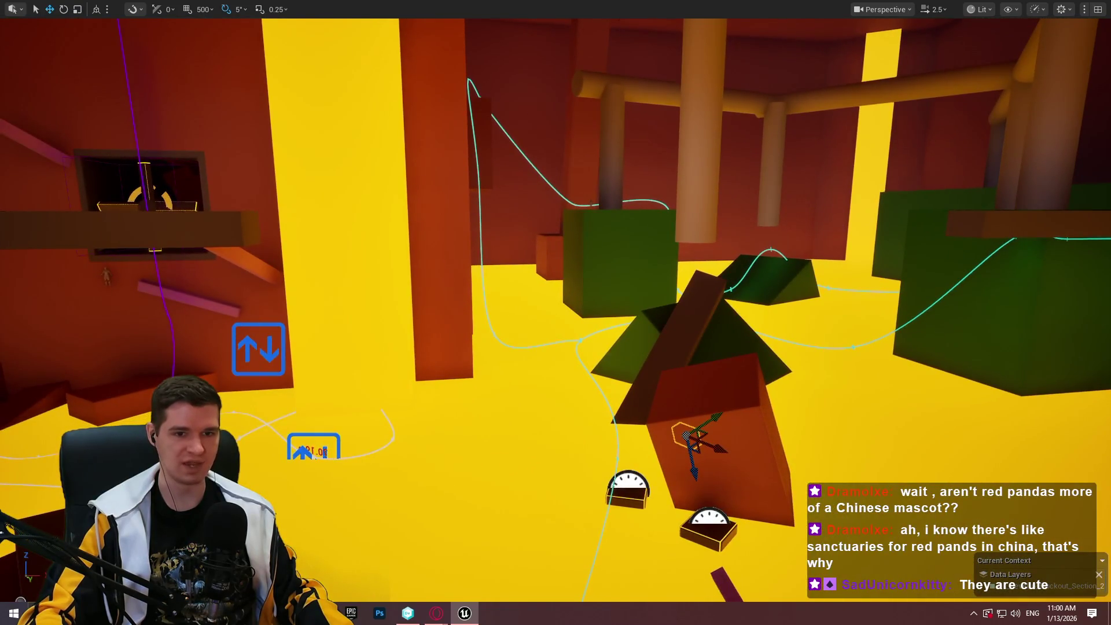
{"action": "mouse_move", "coordinate": [1021, 221]}
{"action": "left_mouse_down"}
{"action": "mouse_move", "coordinate": [972, 244]}
{"action": "mouse_move", "coordinate": [607, 199]}
{"action": "left_mouse_up"}
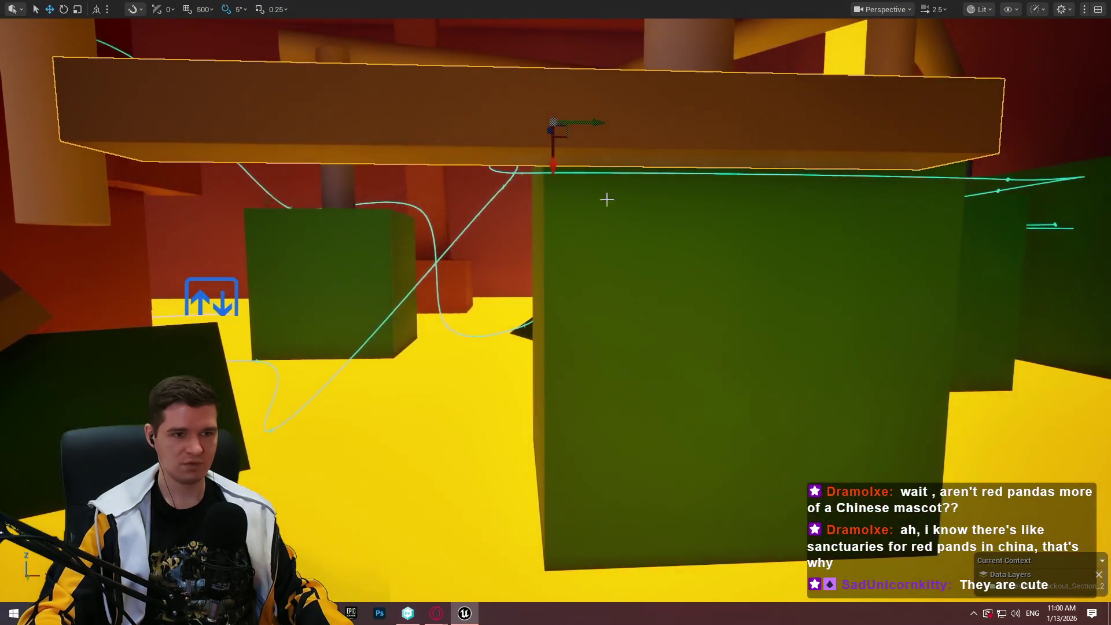
{"action": "mouse_move", "coordinate": [555, 151]}
{"action": "left_mouse_down"}
{"action": "mouse_move", "coordinate": [562, 359]}
{"action": "mouse_move", "coordinate": [533, 347]}
{"action": "left_mouse_up"}
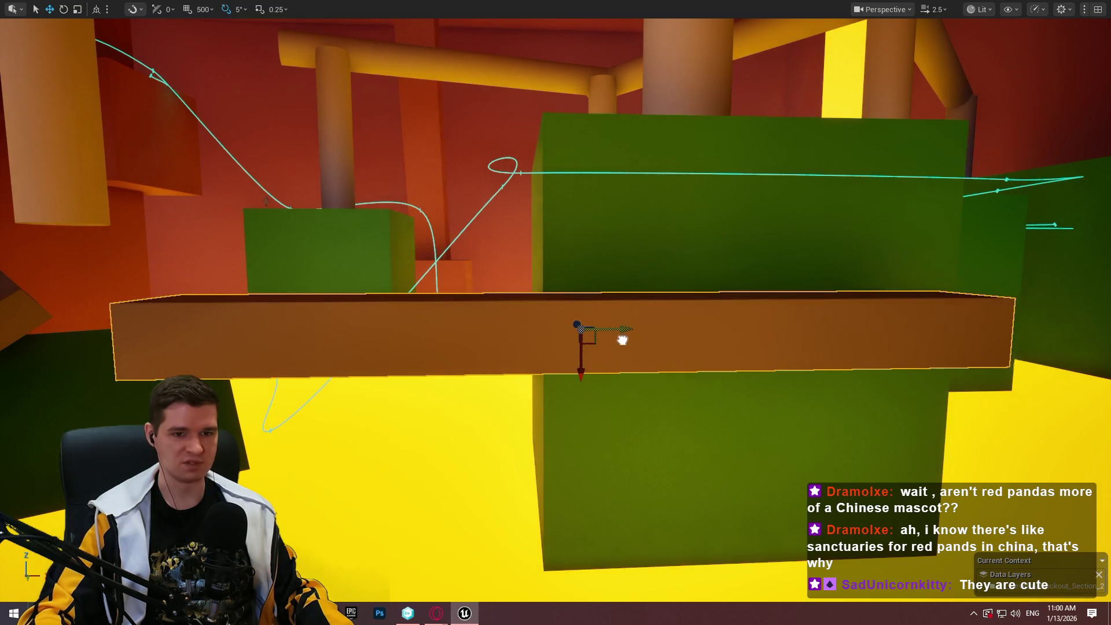
{"action": "mouse_move", "coordinate": [612, 352]}
{"action": "left_mouse_down"}
{"action": "mouse_move", "coordinate": [601, 278]}
{"action": "mouse_move", "coordinate": [543, 347]}
{"action": "left_mouse_up"}
{"action": "mouse_move", "coordinate": [602, 324]}
{"action": "left_mouse_down"}
{"action": "mouse_move", "coordinate": [573, 307]}
{"action": "mouse_move", "coordinate": [596, 295]}
{"action": "left_mouse_up"}
Run a quick Play From Here test at the beam's location, then stop it
{"action": "right_click", "coordinate": [611, 282]}
{"action": "left_click", "coordinate": [730, 588]}
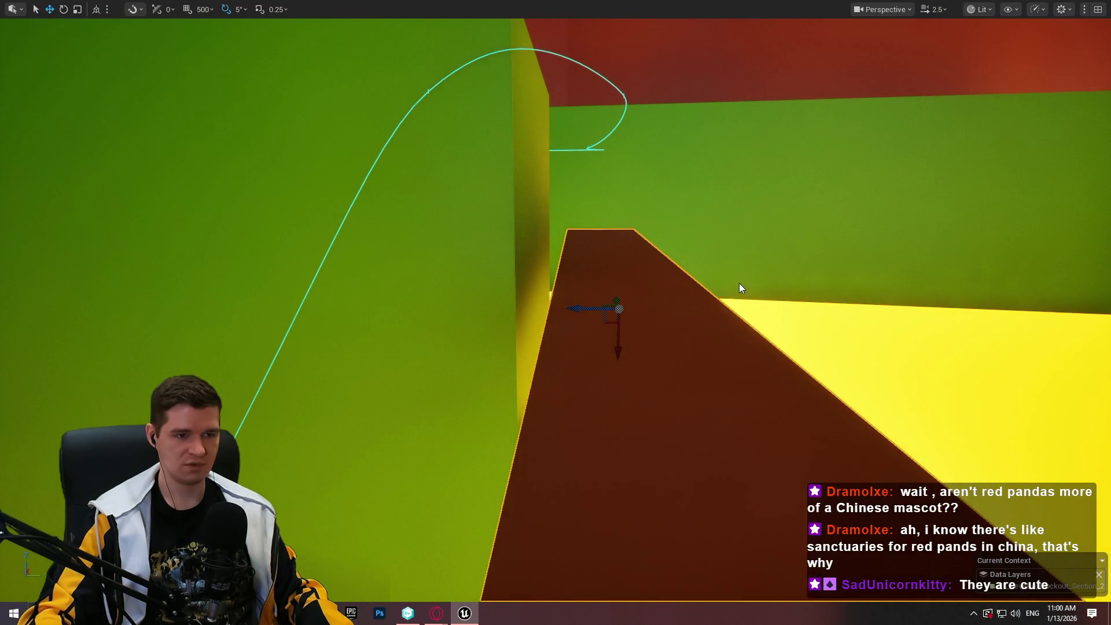
{"action": "key", "text": "Escape"}
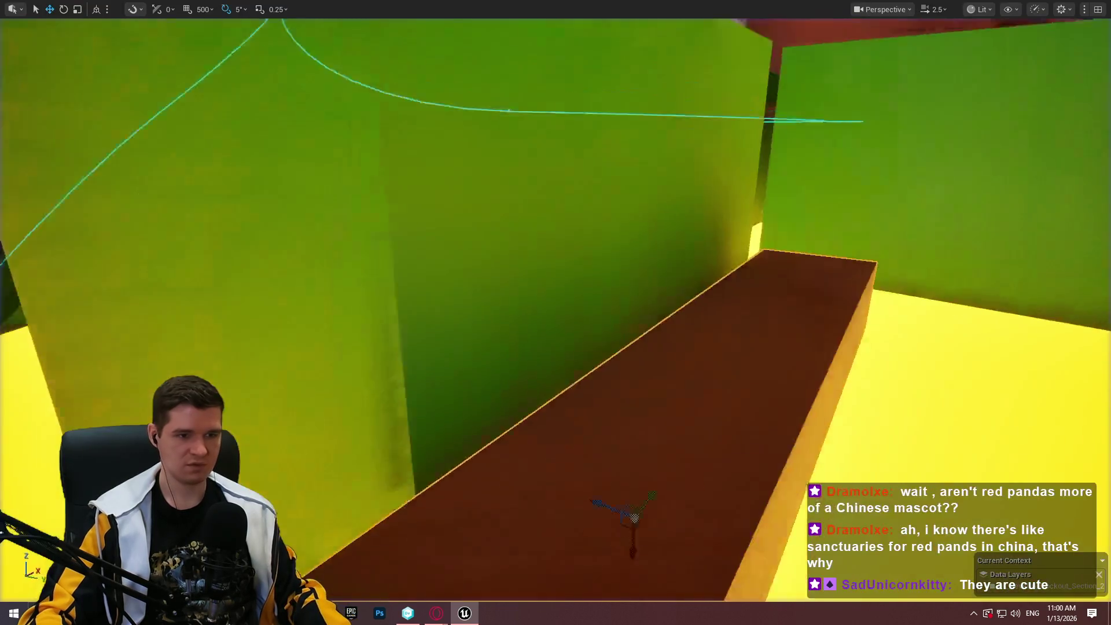
{"action": "mouse_move", "coordinate": [596, 260]}
{"action": "left_mouse_down"}
{"action": "mouse_move", "coordinate": [585, 295]}
{"action": "mouse_move", "coordinate": [593, 287]}
{"action": "mouse_move", "coordinate": [533, 276]}
{"action": "mouse_move", "coordinate": [557, 275]}
{"action": "mouse_move", "coordinate": [546, 274]}
{"action": "left_mouse_up"}
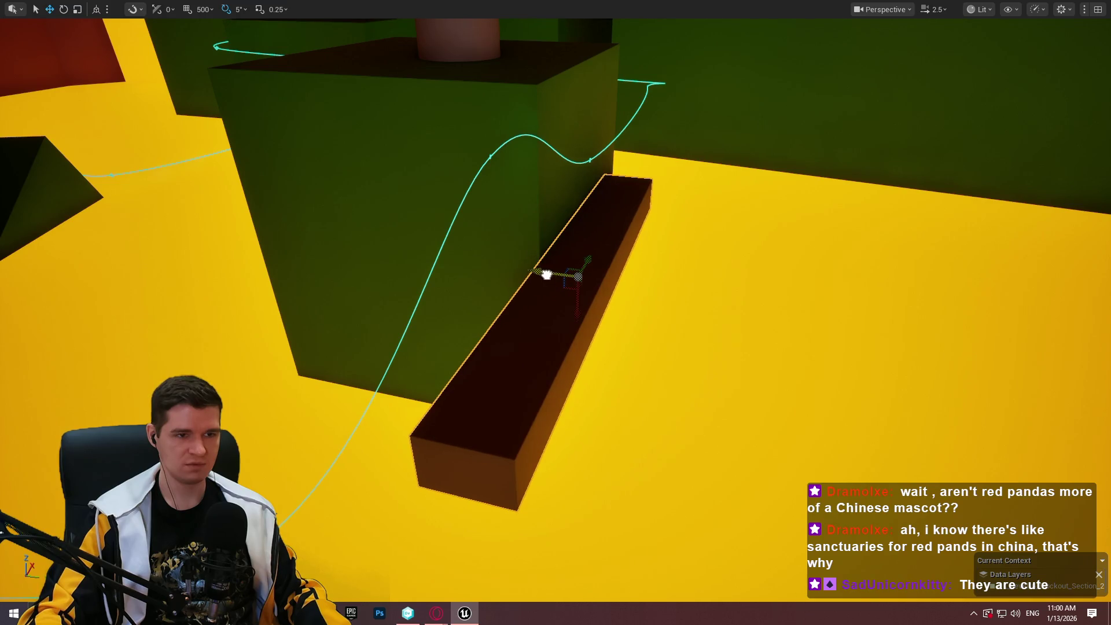
{"action": "scroll", "coordinate": [538, 271], "scroll_direction": "down", "scroll_amount": 10}
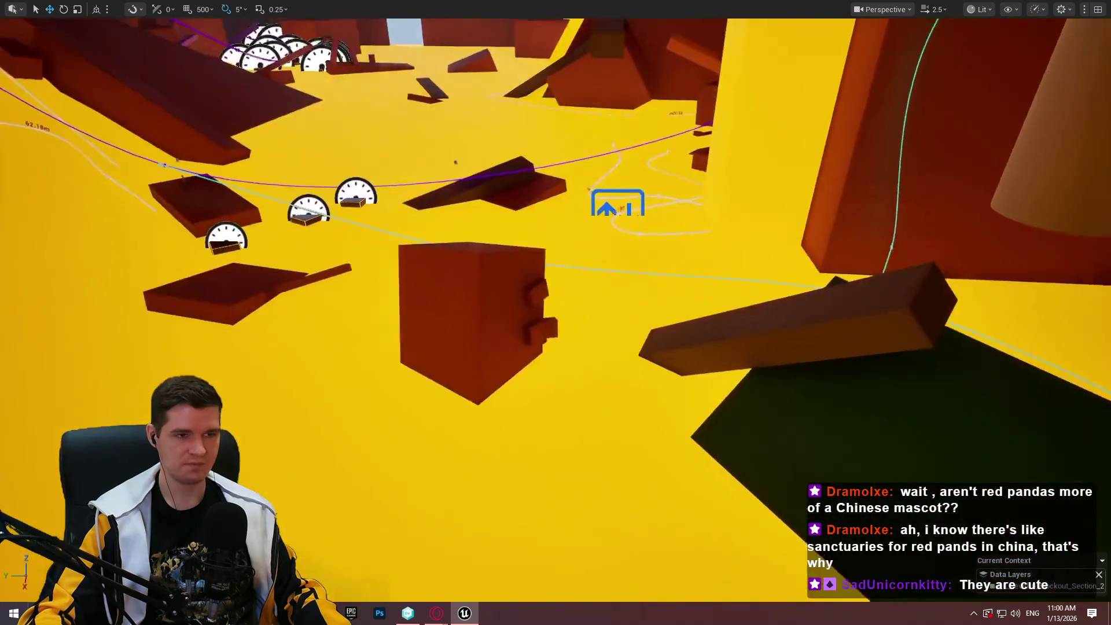
Reposition the brown beam beside the green block and turn it -35° around its vertical axis
{"action": "key", "text": "f"}
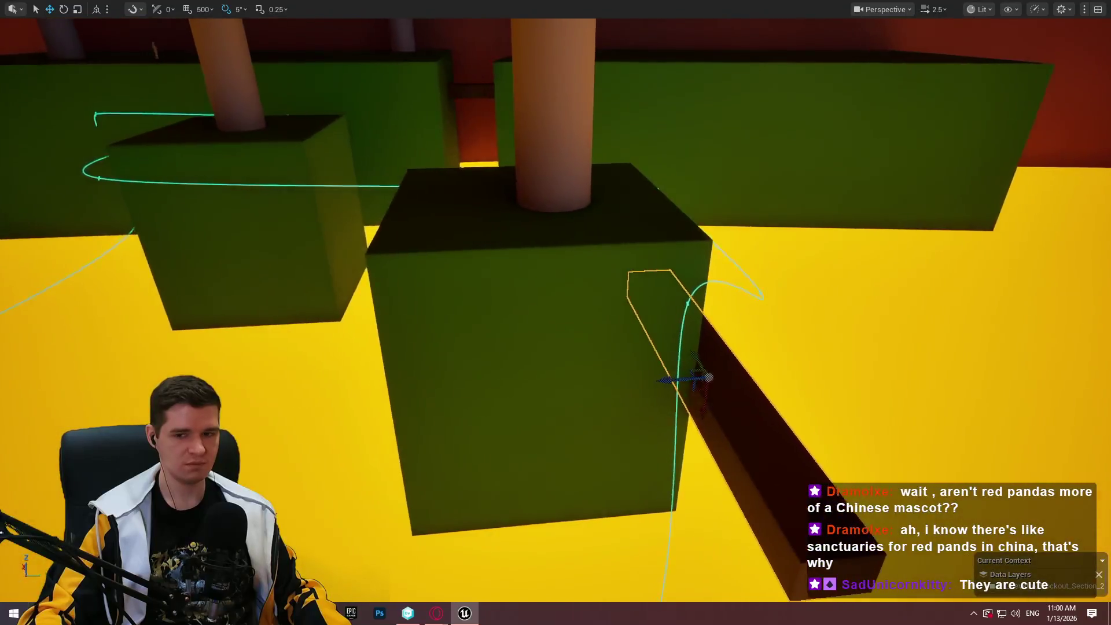
{"action": "mouse_move", "coordinate": [700, 376]}
{"action": "left_mouse_down"}
{"action": "mouse_move", "coordinate": [573, 353]}
{"action": "mouse_move", "coordinate": [511, 186]}
{"action": "left_mouse_up"}
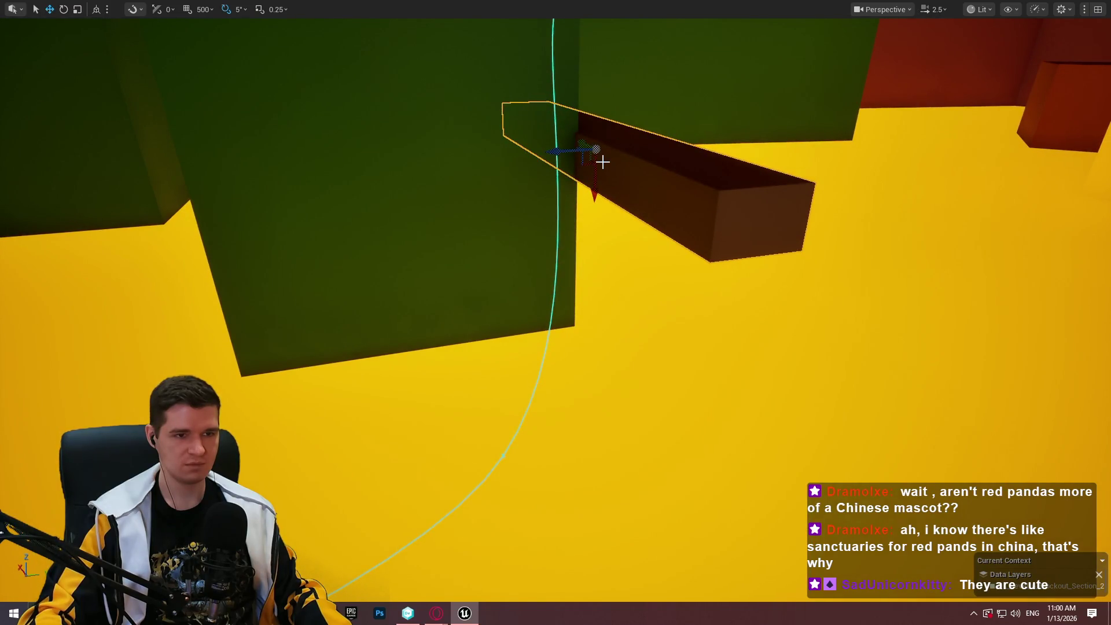
{"action": "left_click_drag", "start_coordinate": [581, 142], "coordinate": [526, 106]}
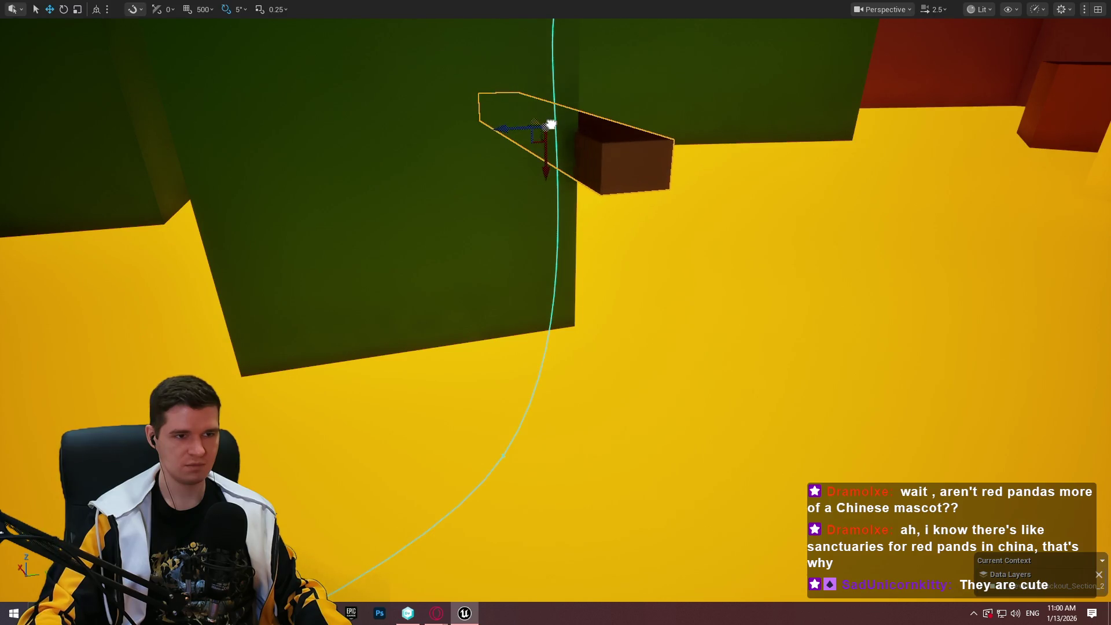
{"action": "left_click_drag", "start_coordinate": [542, 127], "coordinate": [559, 140]}
{"action": "mouse_move", "coordinate": [585, 179]}
{"action": "left_mouse_down"}
{"action": "mouse_move", "coordinate": [434, 154]}
{"action": "mouse_move", "coordinate": [405, 161]}
{"action": "mouse_move", "coordinate": [490, 162]}
{"action": "left_mouse_up"}
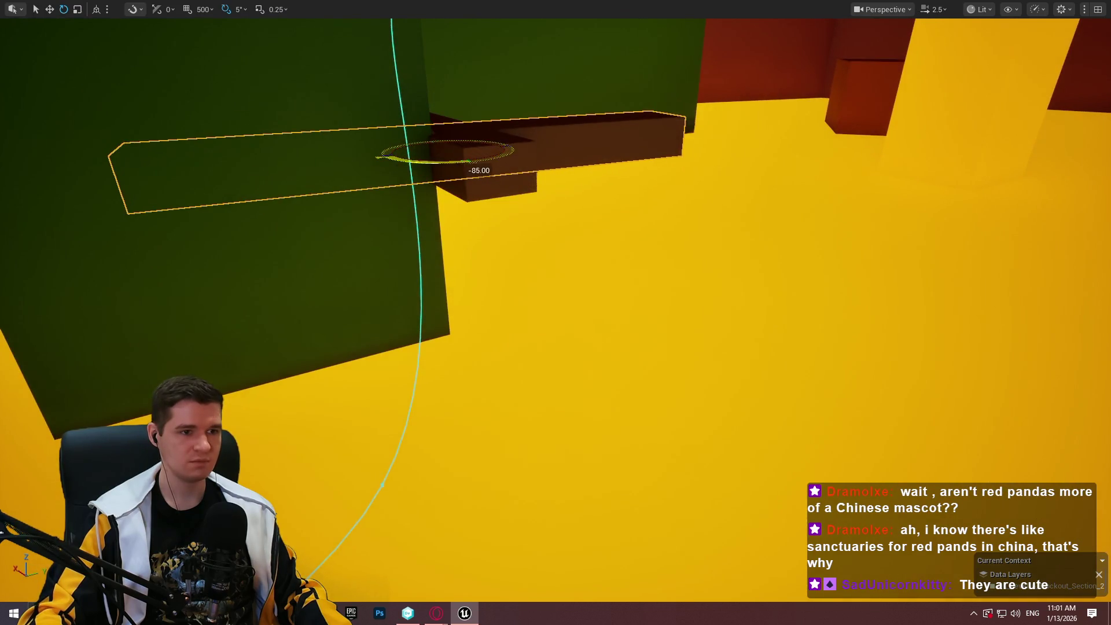
{"action": "mouse_move", "coordinate": [462, 155]}
{"action": "left_mouse_down"}
{"action": "mouse_move", "coordinate": [505, 188]}
{"action": "mouse_move", "coordinate": [377, 182]}
{"action": "mouse_move", "coordinate": [206, 193]}
{"action": "left_mouse_up"}
Tilt the beam about -25° into a slope and slide it against the green block
{"action": "key", "text": "f"}
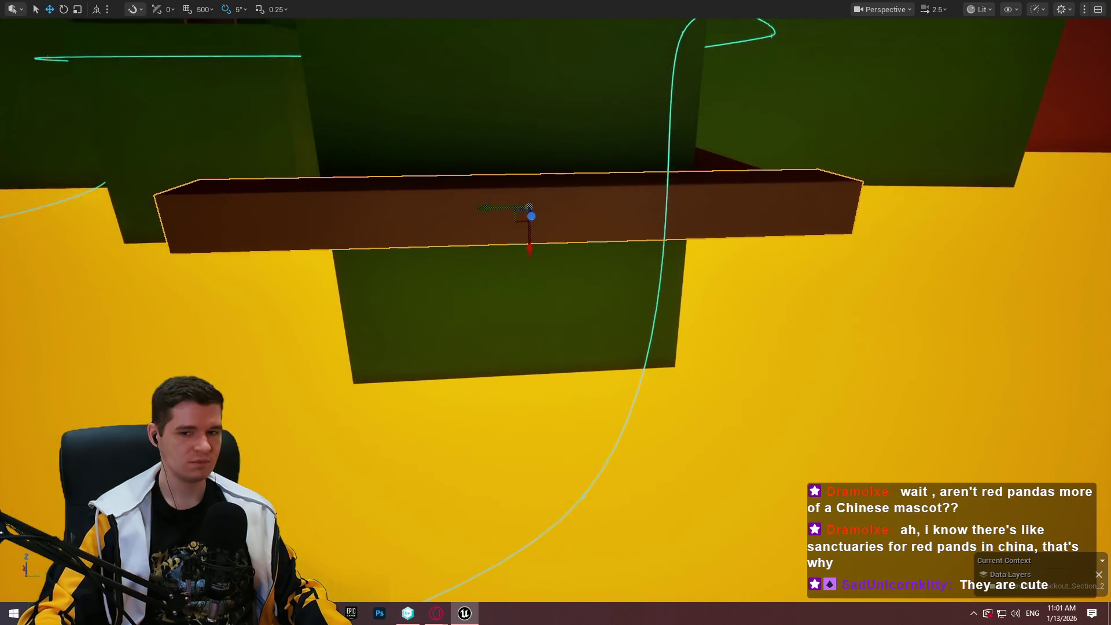
{"action": "key", "text": "e"}
{"action": "left_click_drag", "start_coordinate": [483, 173], "coordinate": [524, 195]}
{"action": "key", "text": "w"}
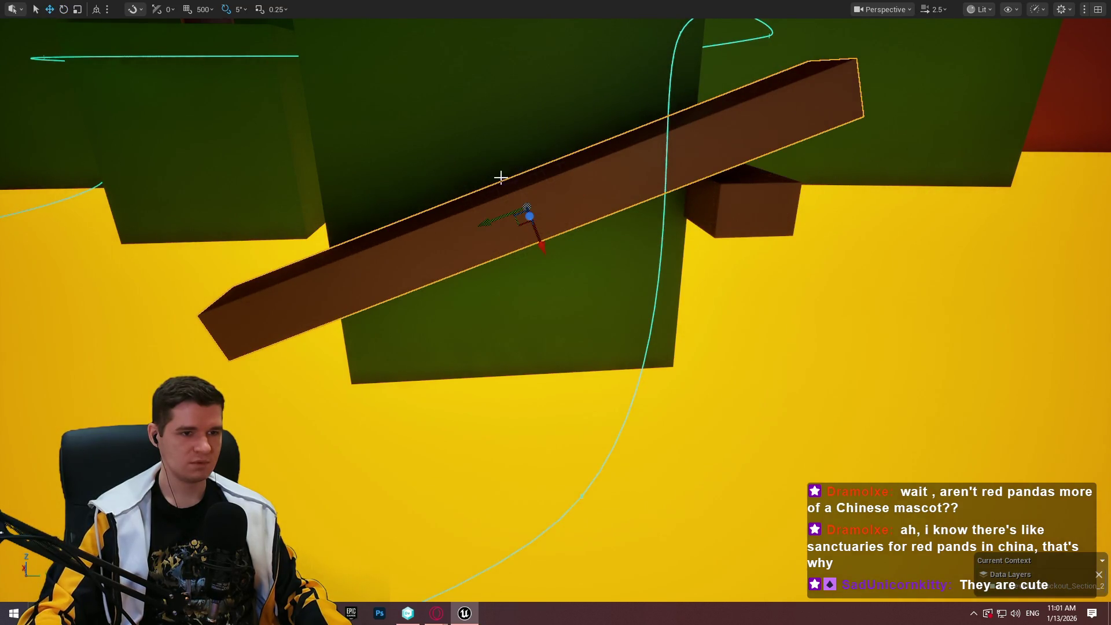
{"action": "mouse_move", "coordinate": [543, 237]}
{"action": "left_mouse_down"}
{"action": "mouse_move", "coordinate": [564, 322]}
{"action": "mouse_move", "coordinate": [386, 313]}
{"action": "left_mouse_up"}
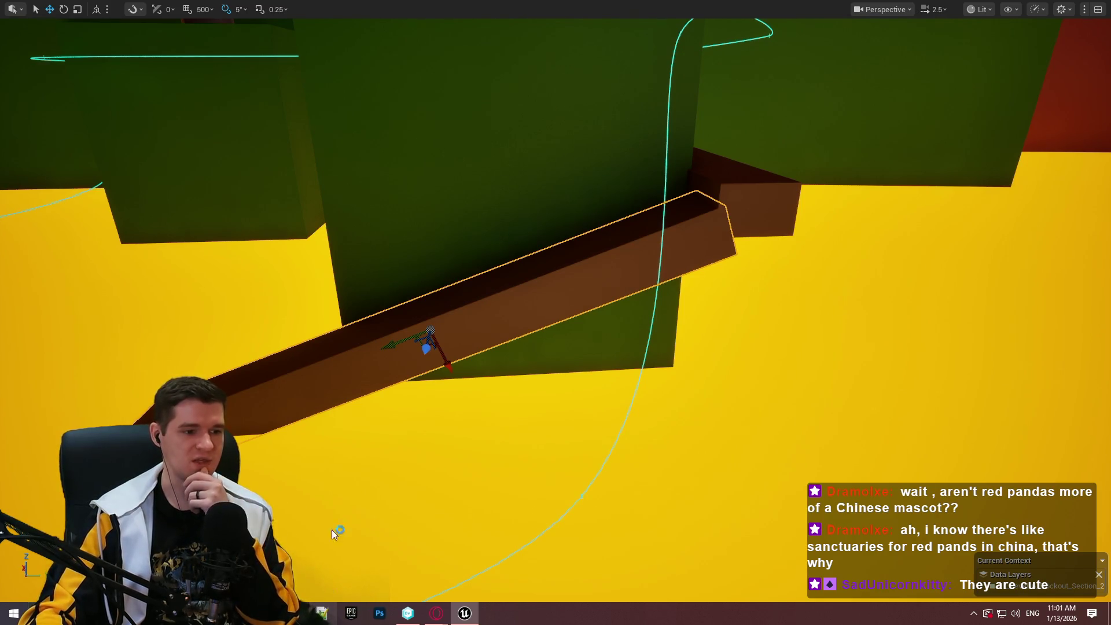
Open Redlock TODO.txt from Notepad++'s recent files
{"action": "left_click", "coordinate": [322, 612]}
{"action": "left_click", "coordinate": [340, 98]}
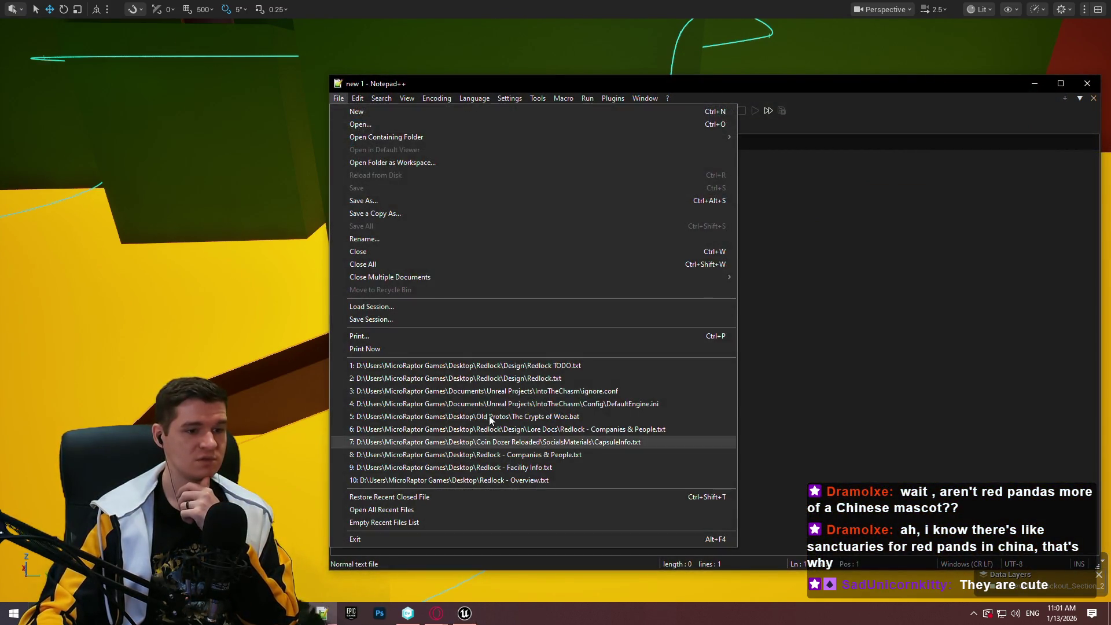
{"action": "left_click", "coordinate": [495, 369]}
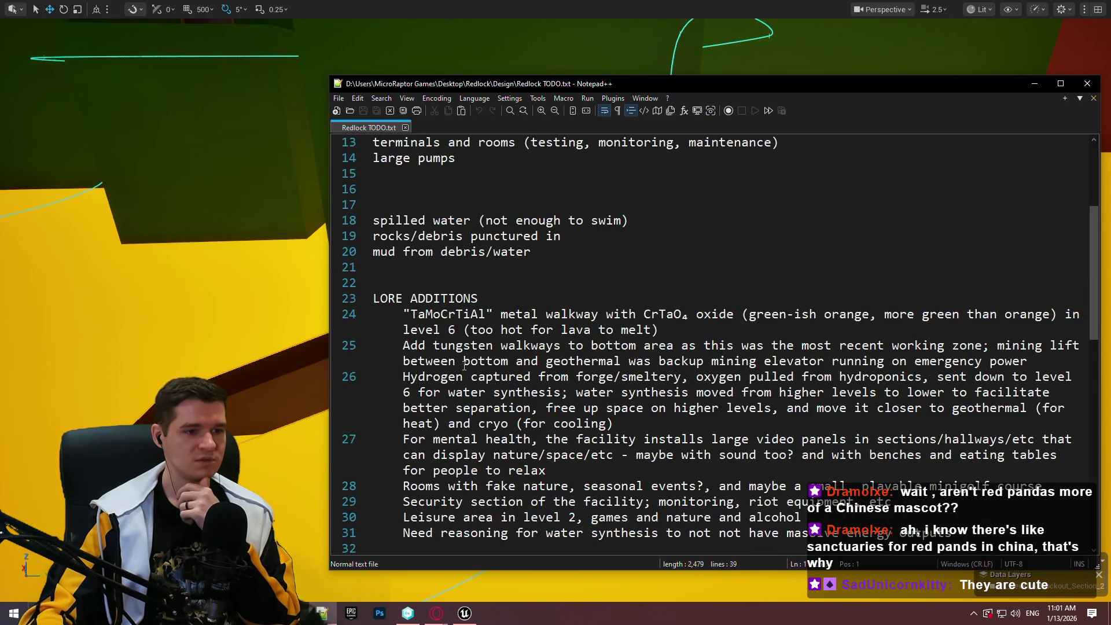
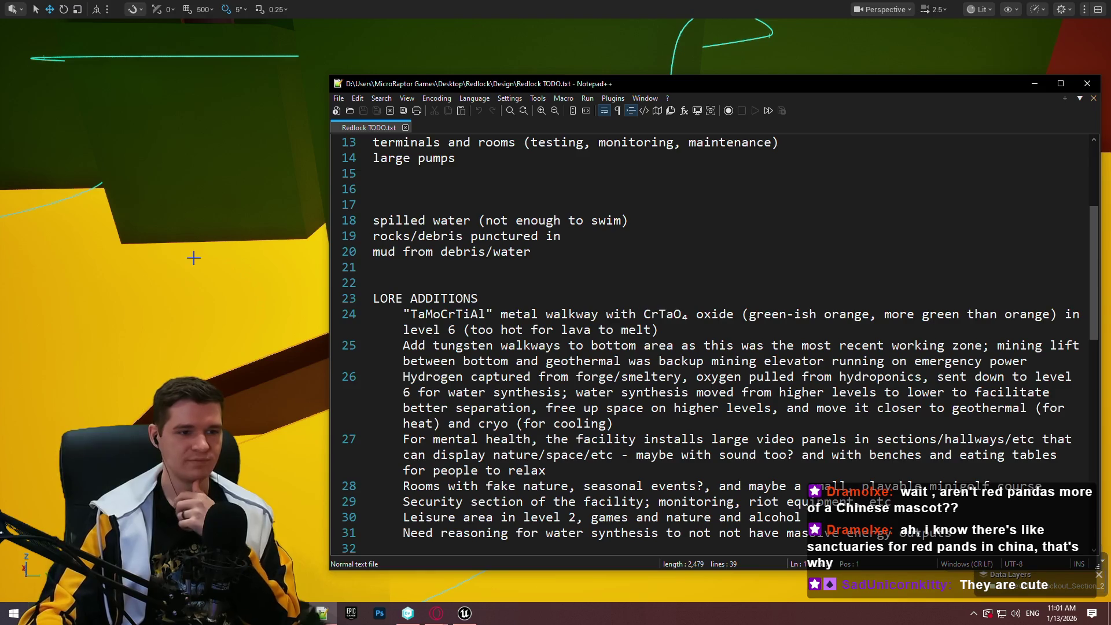
Raise the brown walkway beam between the green platforms and nudge it into place
{"action": "left_click", "coordinate": [277, 377]}
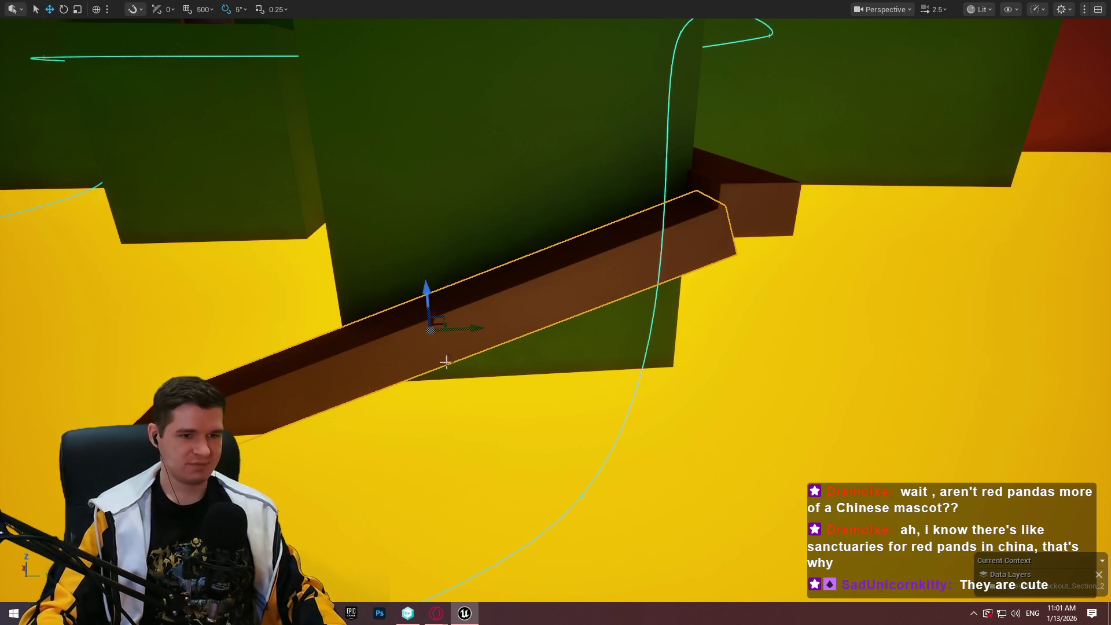
{"action": "left_click_drag", "start_coordinate": [417, 287], "coordinate": [423, 265]}
{"action": "key", "text": "w"}
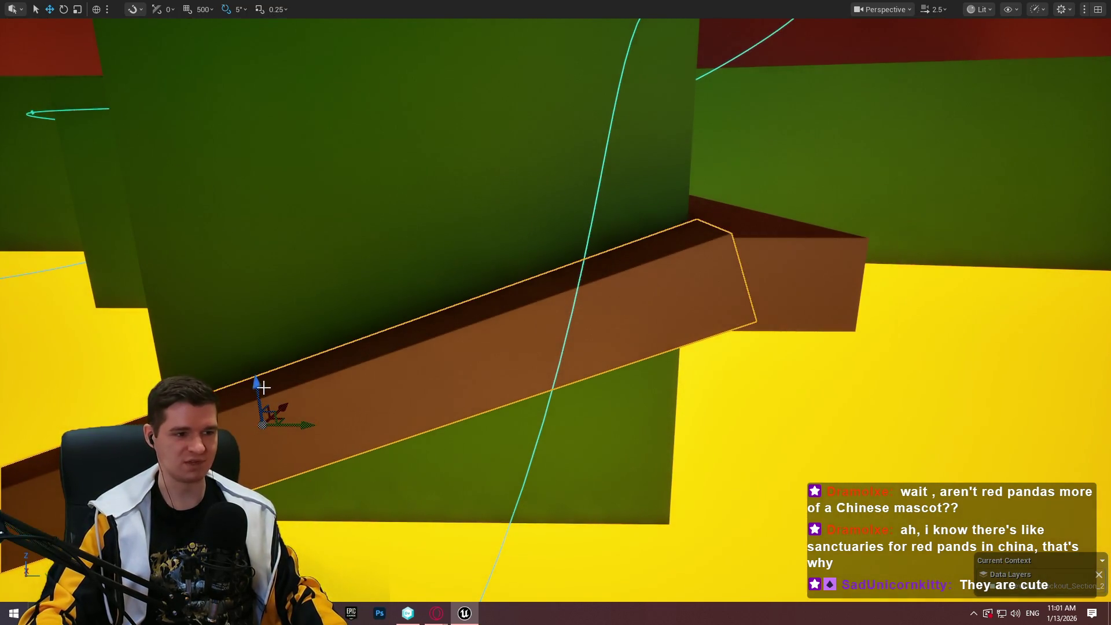
{"action": "left_click_drag", "start_coordinate": [259, 388], "coordinate": [259, 389]}
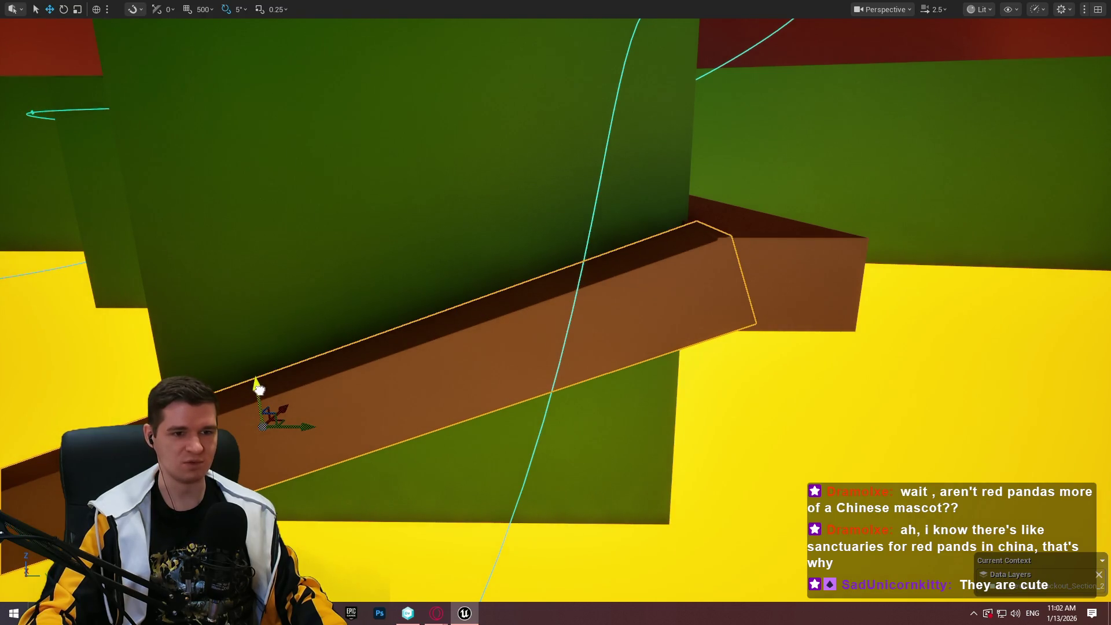
{"action": "left_click_drag", "start_coordinate": [310, 426], "coordinate": [300, 422]}
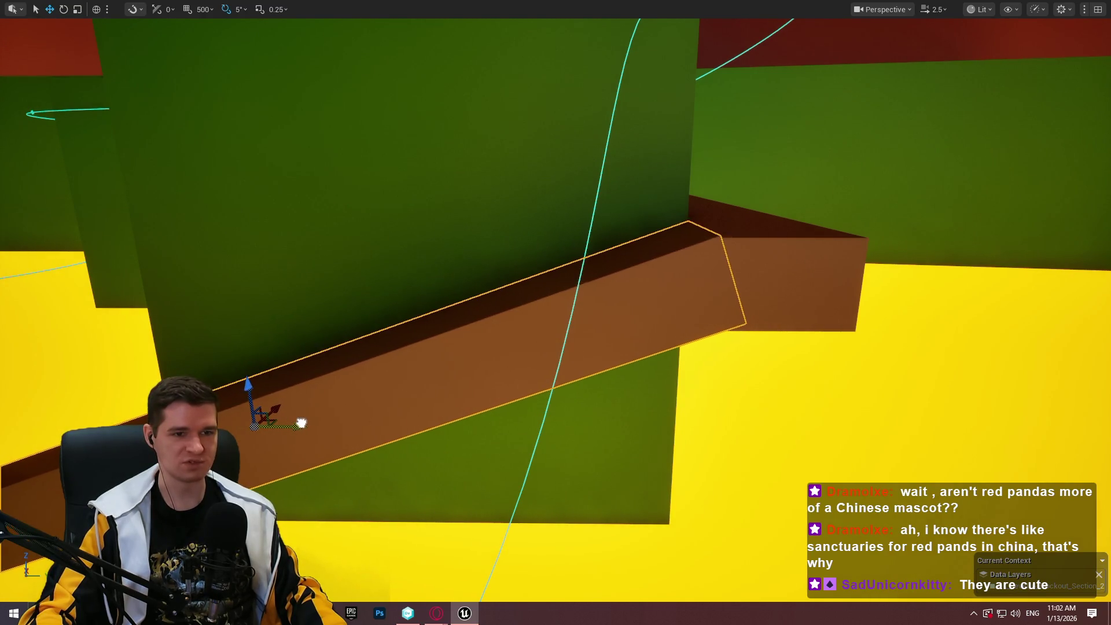
{"action": "key", "text": "f"}
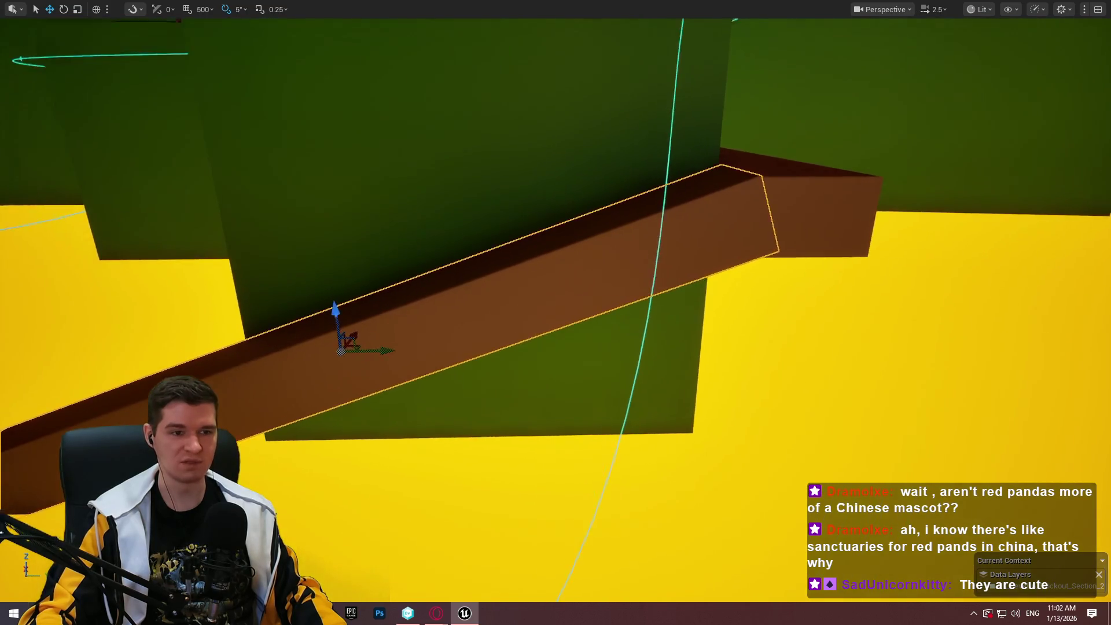
Scale the walkway noticeably shorter along its length
{"action": "key", "text": "r"}
{"action": "mouse_move", "coordinate": [482, 380]}
{"action": "left_mouse_down"}
{"action": "mouse_move", "coordinate": [466, 369]}
{"action": "mouse_move", "coordinate": [521, 340]}
{"action": "left_mouse_up"}
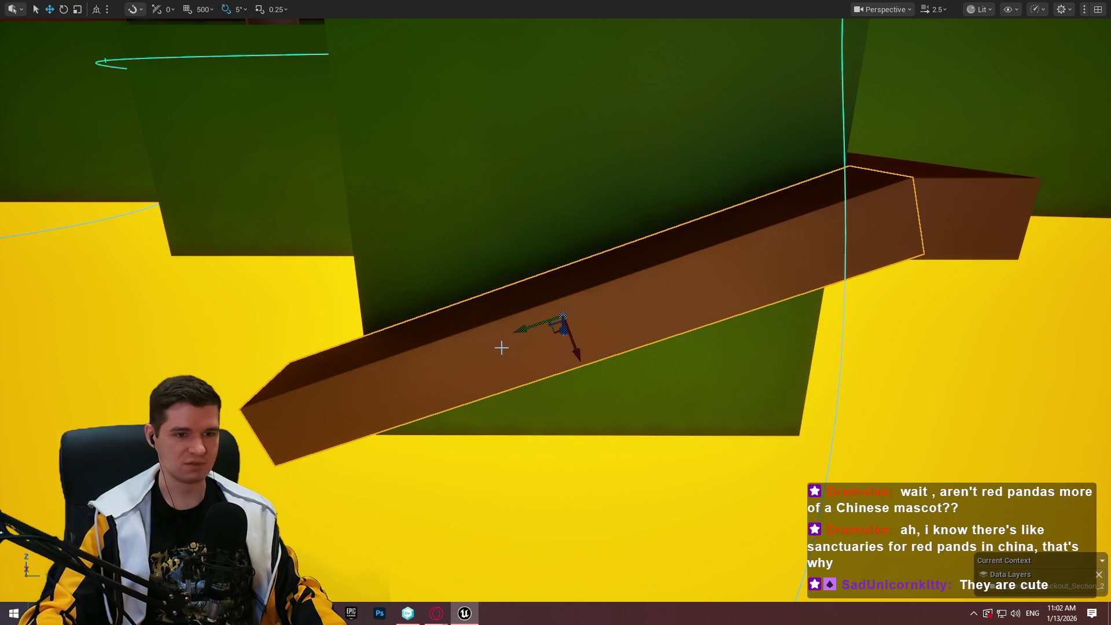
{"action": "mouse_move", "coordinate": [509, 334]}
{"action": "left_mouse_down"}
{"action": "mouse_move", "coordinate": [487, 389]}
{"action": "mouse_move", "coordinate": [652, 309]}
{"action": "left_mouse_up"}
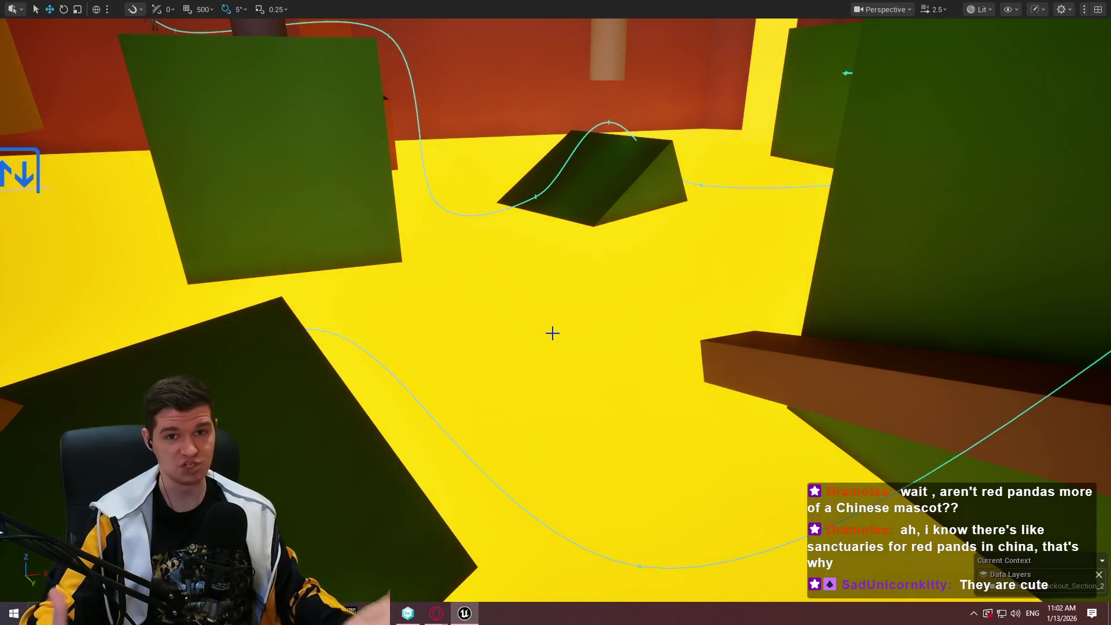
{"action": "mouse_move", "coordinate": [550, 332]}
{"action": "left_mouse_down"}
{"action": "mouse_move", "coordinate": [335, 370]}
{"action": "mouse_move", "coordinate": [394, 325]}
{"action": "left_mouse_up"}
Slide the brown beam by the green wall slightly along X, then deselect it
{"action": "left_click", "coordinate": [778, 376]}
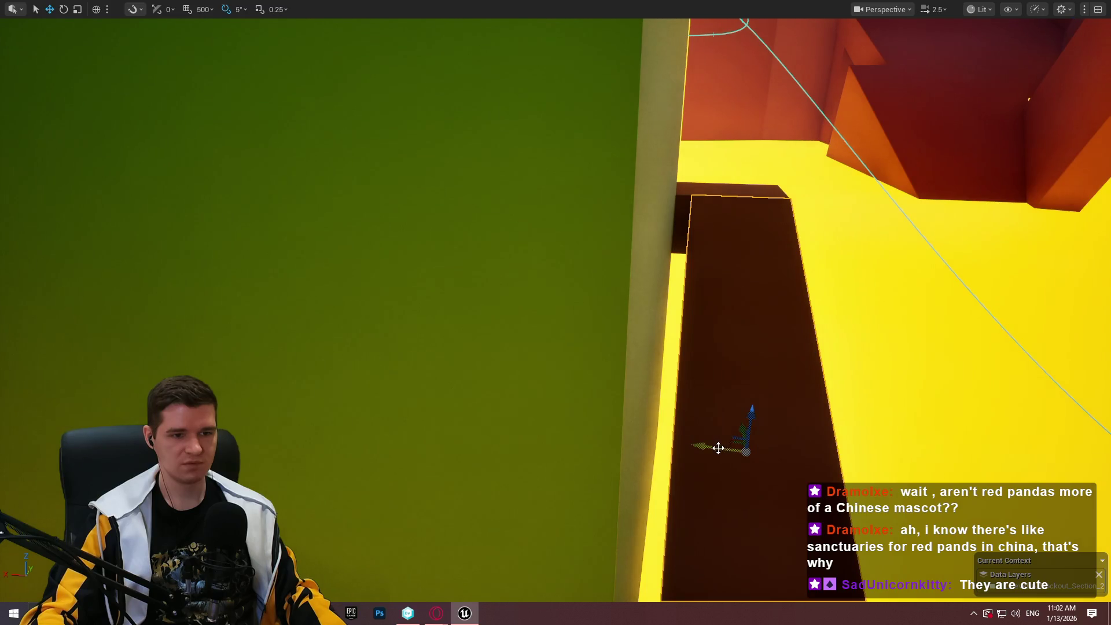
{"action": "left_click_drag", "start_coordinate": [718, 449], "coordinate": [686, 449]}
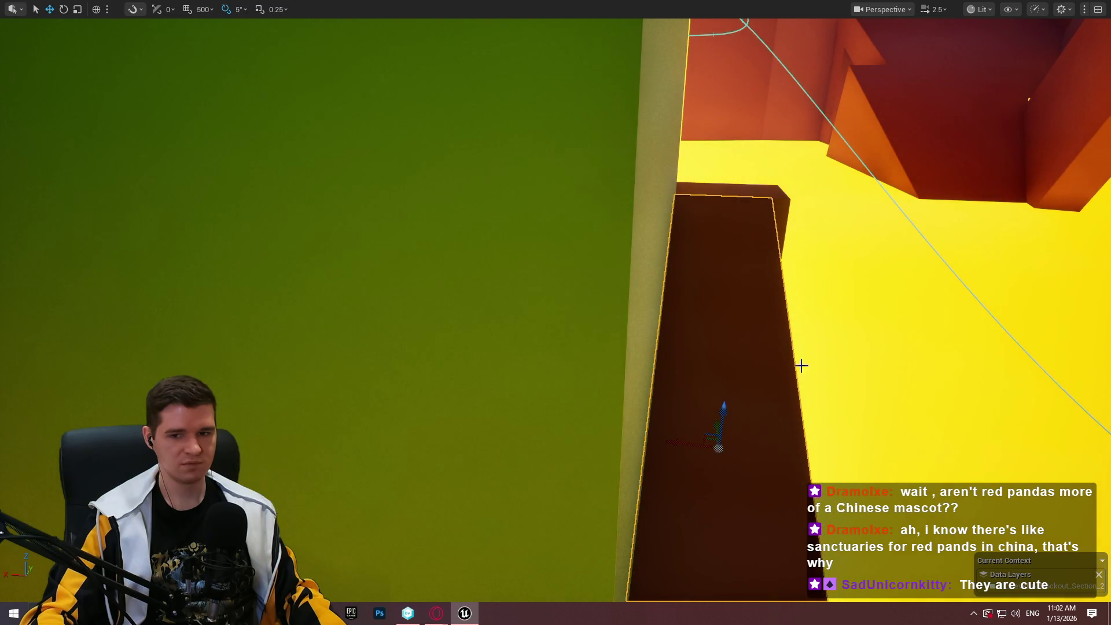
{"action": "left_click_drag", "start_coordinate": [801, 365], "coordinate": [769, 189]}
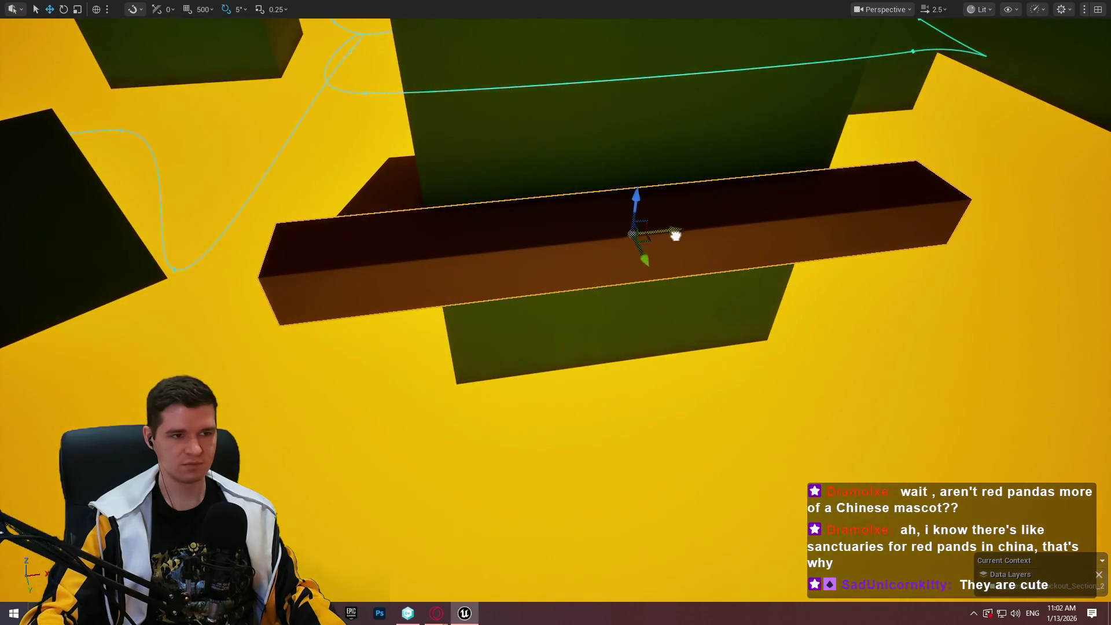
{"action": "key", "text": "Escape"}
Fly around the dark blocks, cylinder and red pillar to inspect the area
{"action": "left_click_drag", "start_coordinate": [642, 240], "coordinate": [642, 241]}
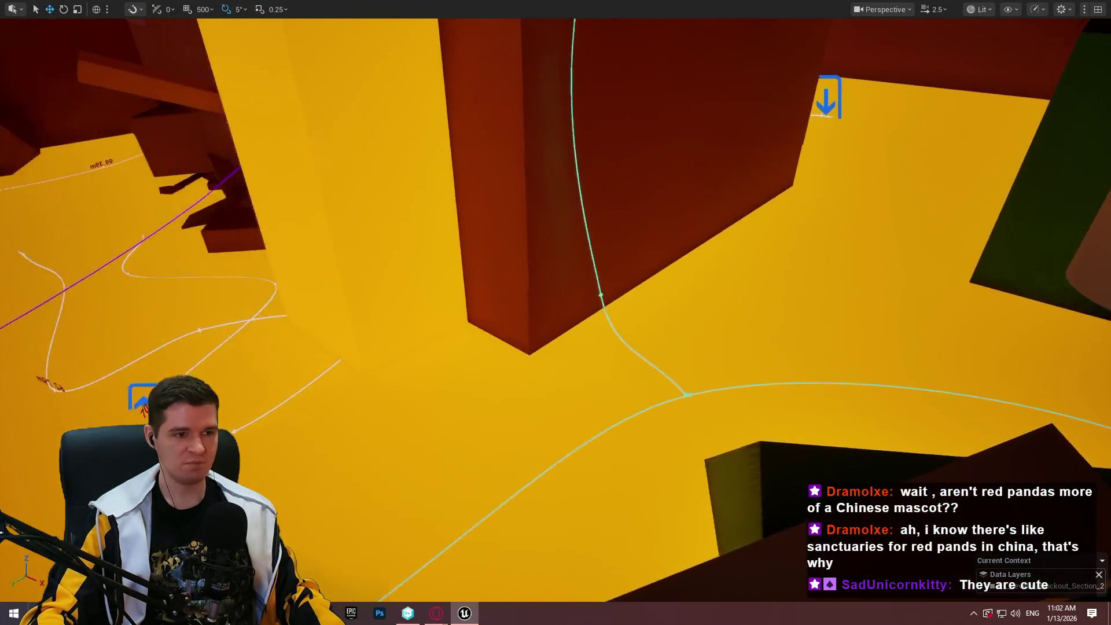
{"action": "left_click_drag", "start_coordinate": [379, 267], "coordinate": [379, 267]}
{"action": "left_click_drag", "start_coordinate": [786, 328], "coordinate": [786, 329]}
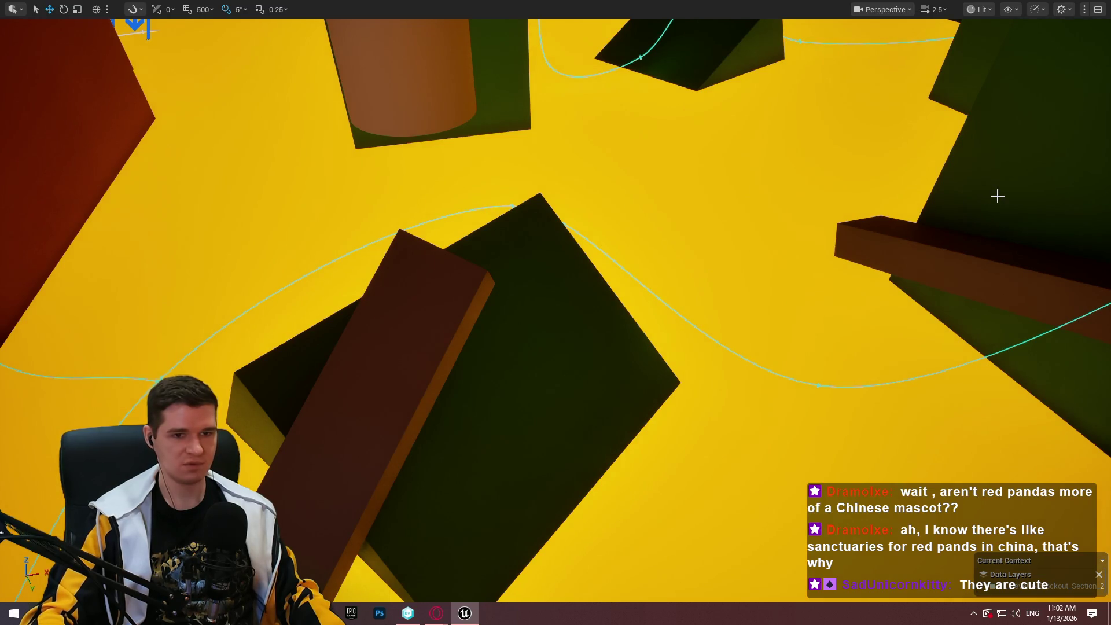
{"action": "left_click_drag", "start_coordinate": [997, 196], "coordinate": [997, 196]}
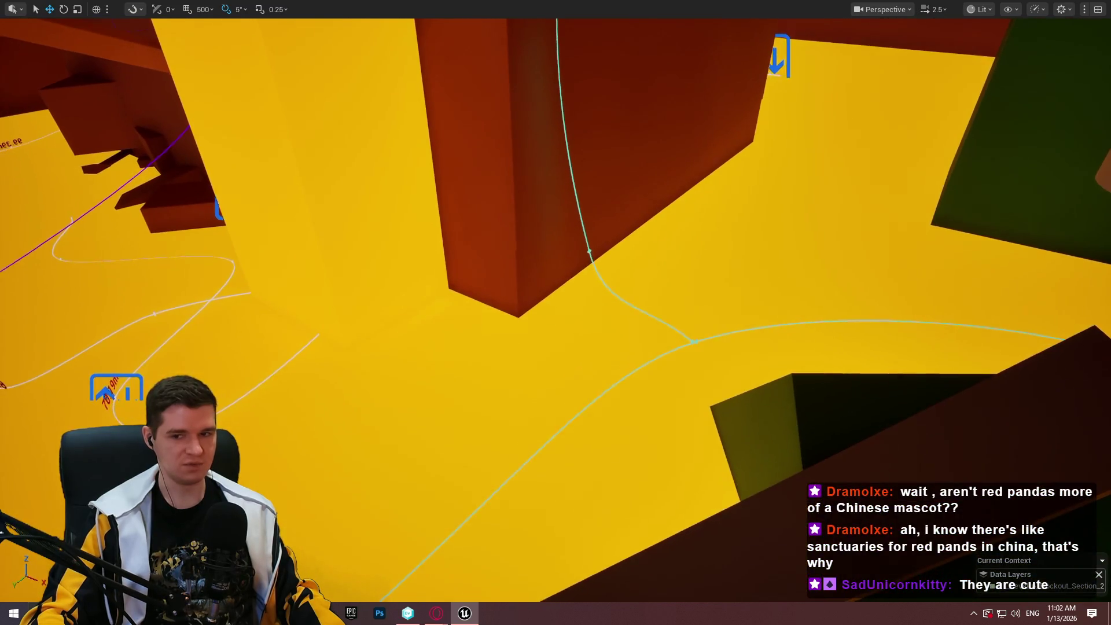
{"action": "left_click_drag", "start_coordinate": [320, 263], "coordinate": [320, 264]}
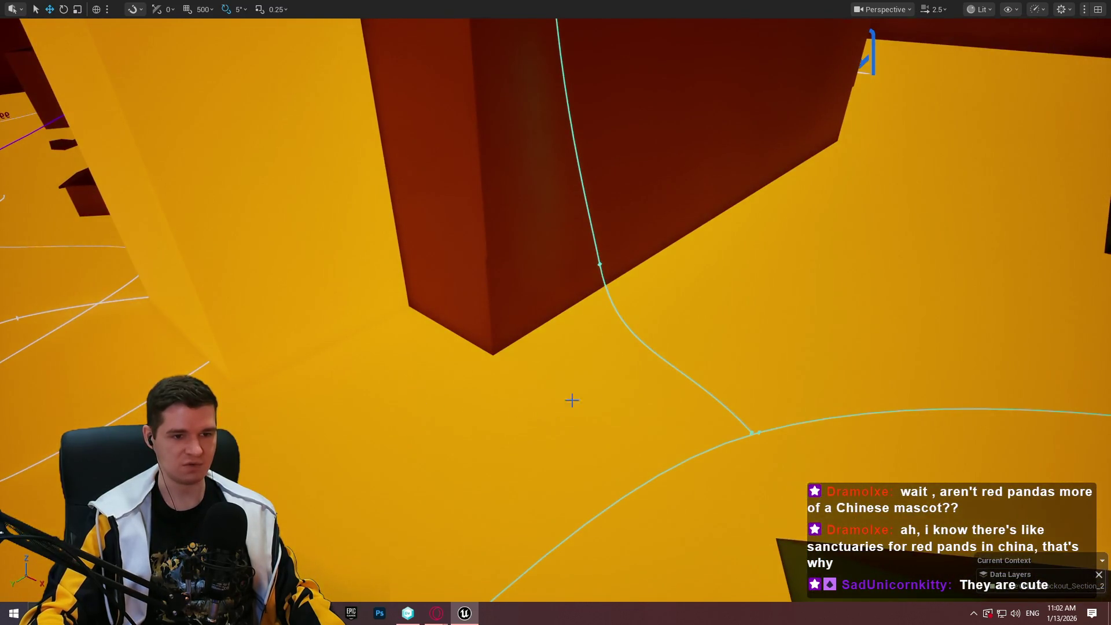
{"action": "left_click_drag", "start_coordinate": [571, 400], "coordinate": [571, 400]}
{"action": "left_click_drag", "start_coordinate": [719, 436], "coordinate": [719, 436]}
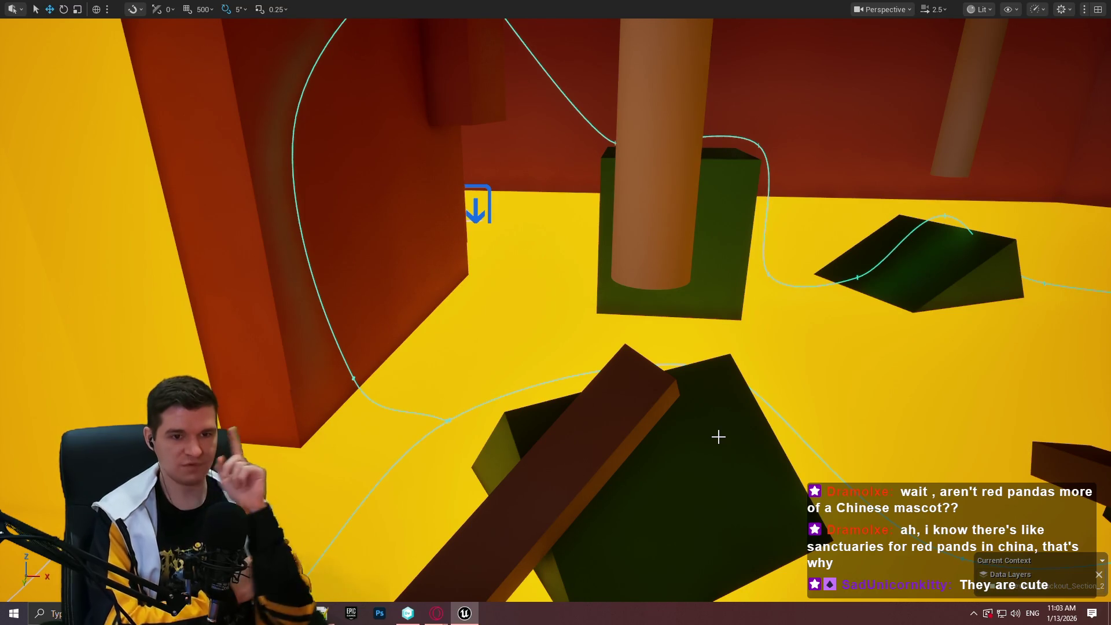
Fly the camera over and into the dark blocks near the red wall
{"action": "left_click_drag", "start_coordinate": [463, 397], "coordinate": [217, 286]}
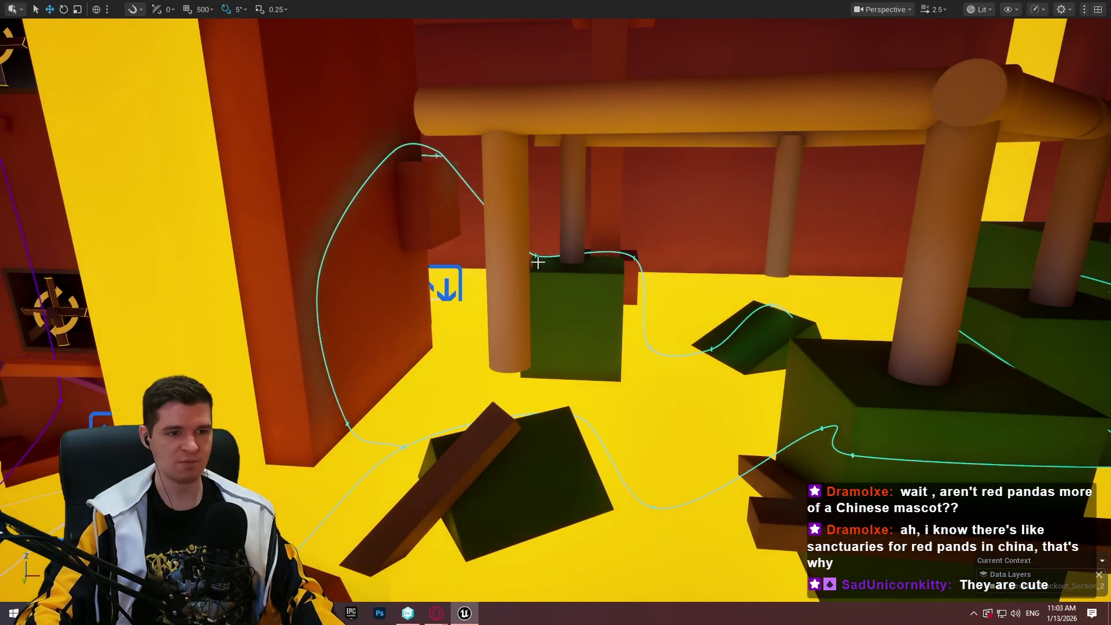
{"action": "left_click_drag", "start_coordinate": [928, 335], "coordinate": [928, 335]}
{"action": "left_click_drag", "start_coordinate": [401, 294], "coordinate": [401, 295]}
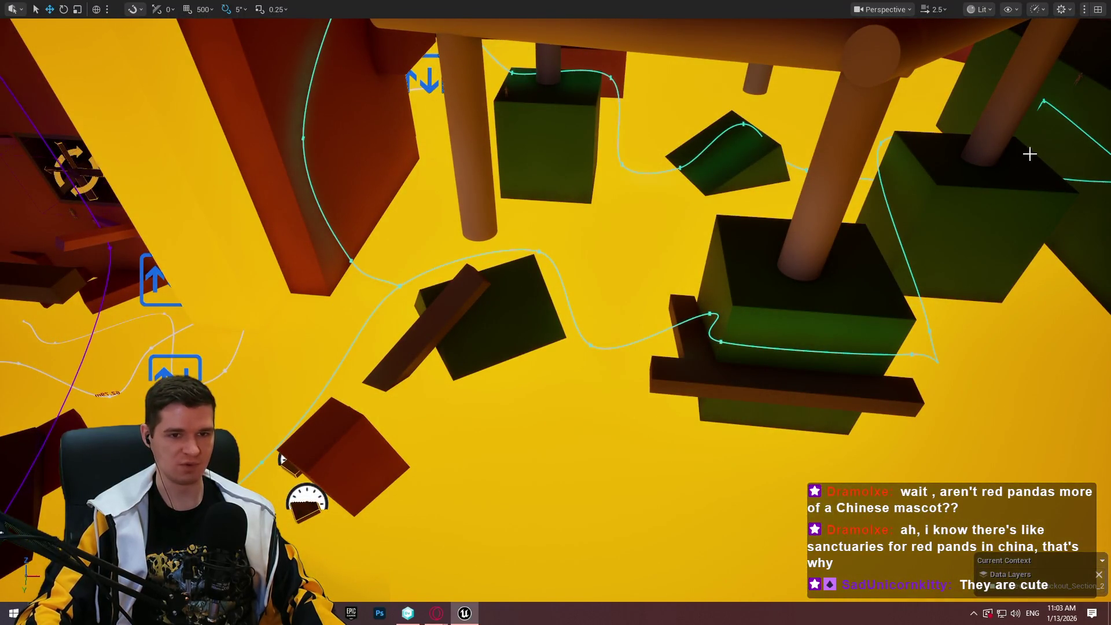
{"action": "left_click_drag", "start_coordinate": [282, 459], "coordinate": [282, 459]}
{"action": "left_click_drag", "start_coordinate": [715, 324], "coordinate": [660, 315]}
{"action": "right_click", "coordinate": [715, 325]}
{"action": "left_click_drag", "start_coordinate": [653, 270], "coordinate": [652, 270]}
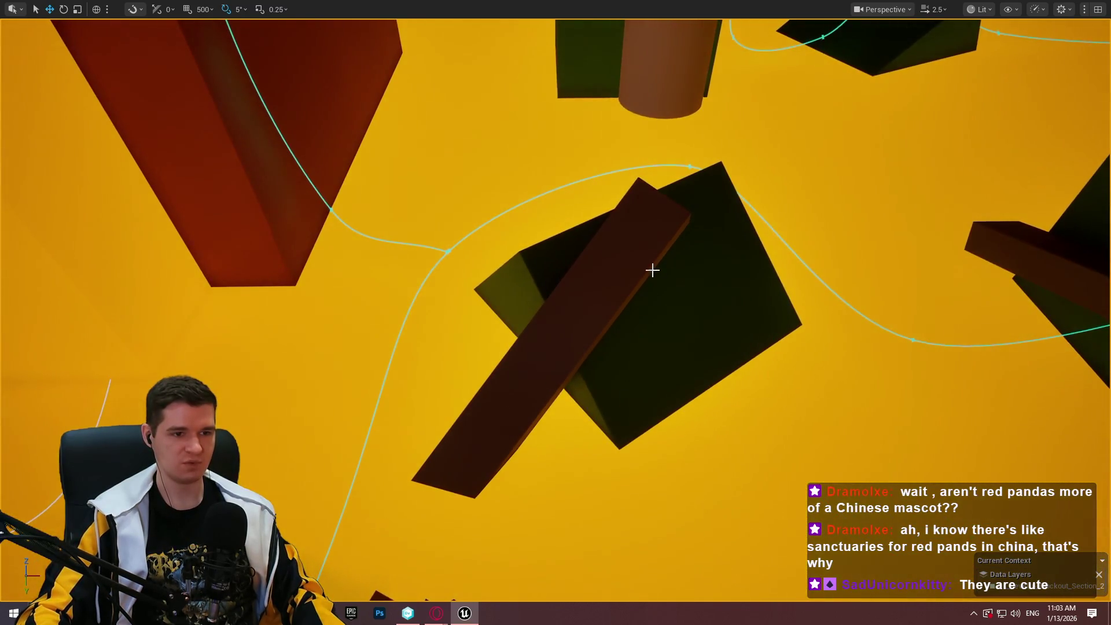
{"action": "left_click_drag", "start_coordinate": [401, 315], "coordinate": [401, 315]}
Circle the green blocks and pipes along the path, then exit the immersive viewport
{"action": "left_click_drag", "start_coordinate": [851, 148], "coordinate": [840, 149]}
{"action": "left_click_drag", "start_coordinate": [999, 299], "coordinate": [999, 299]}
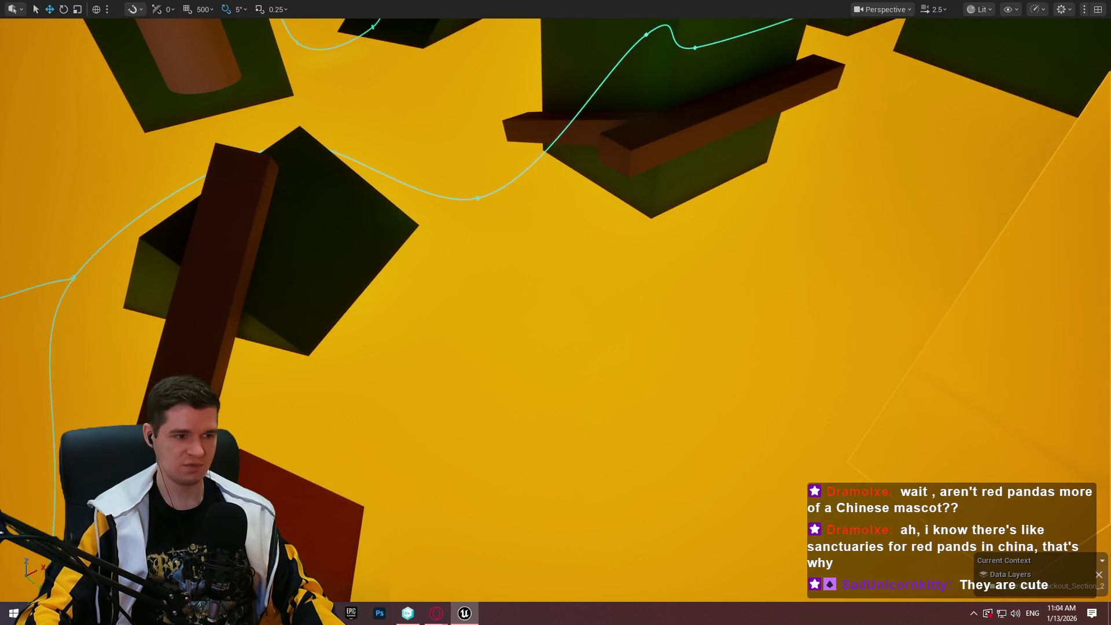
{"action": "left_click_drag", "start_coordinate": [1000, 298], "coordinate": [999, 299]}
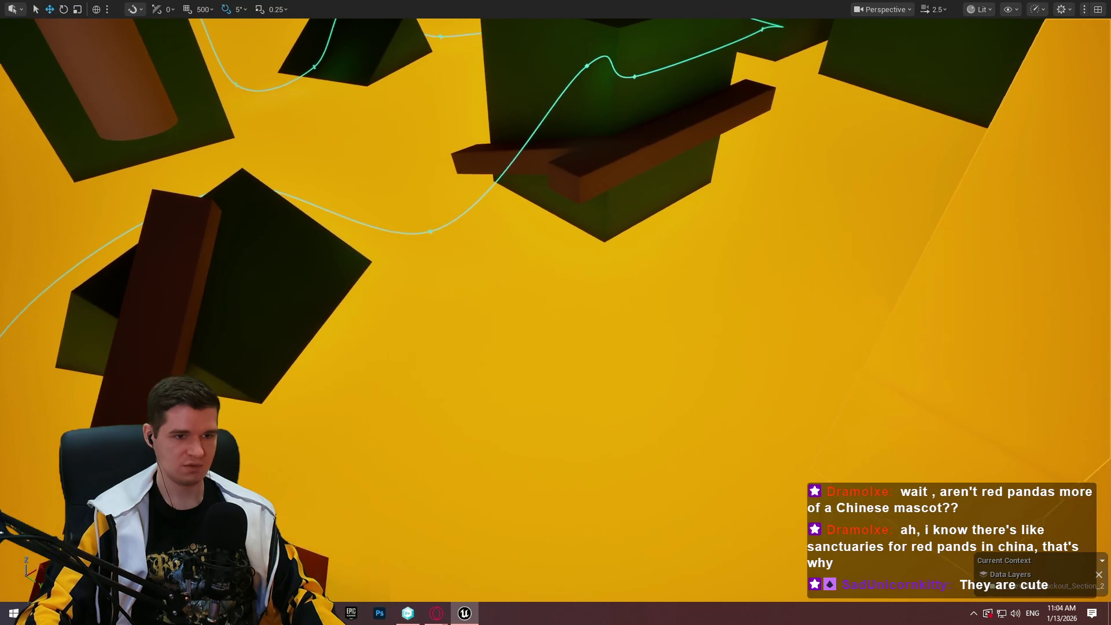
{"action": "left_click_drag", "start_coordinate": [891, 386], "coordinate": [890, 386]}
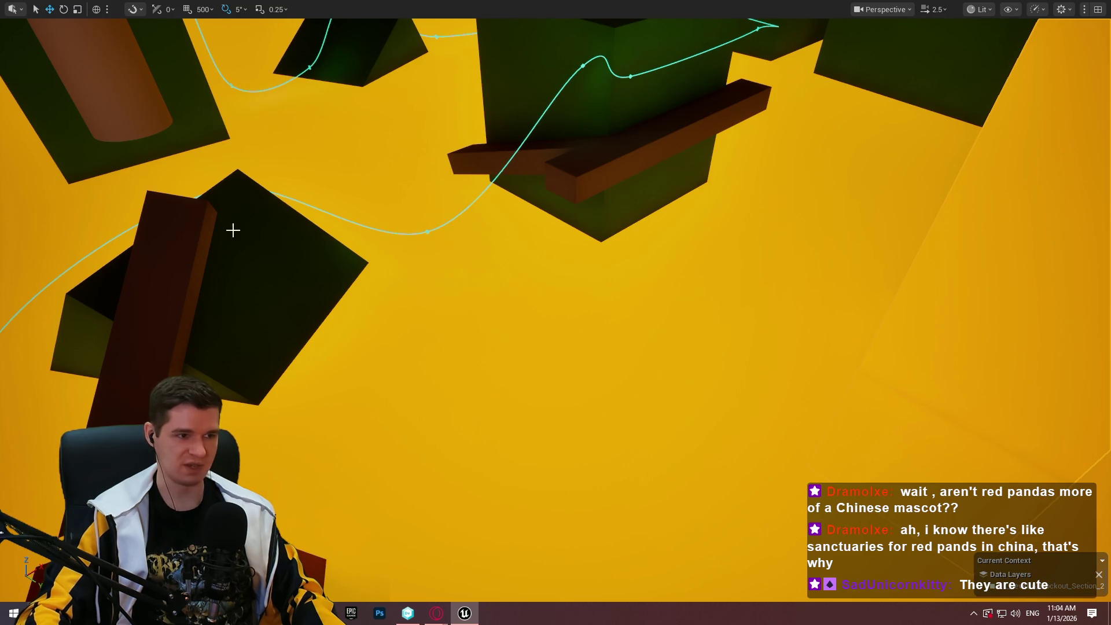
{"action": "left_click_drag", "start_coordinate": [216, 232], "coordinate": [215, 232]}
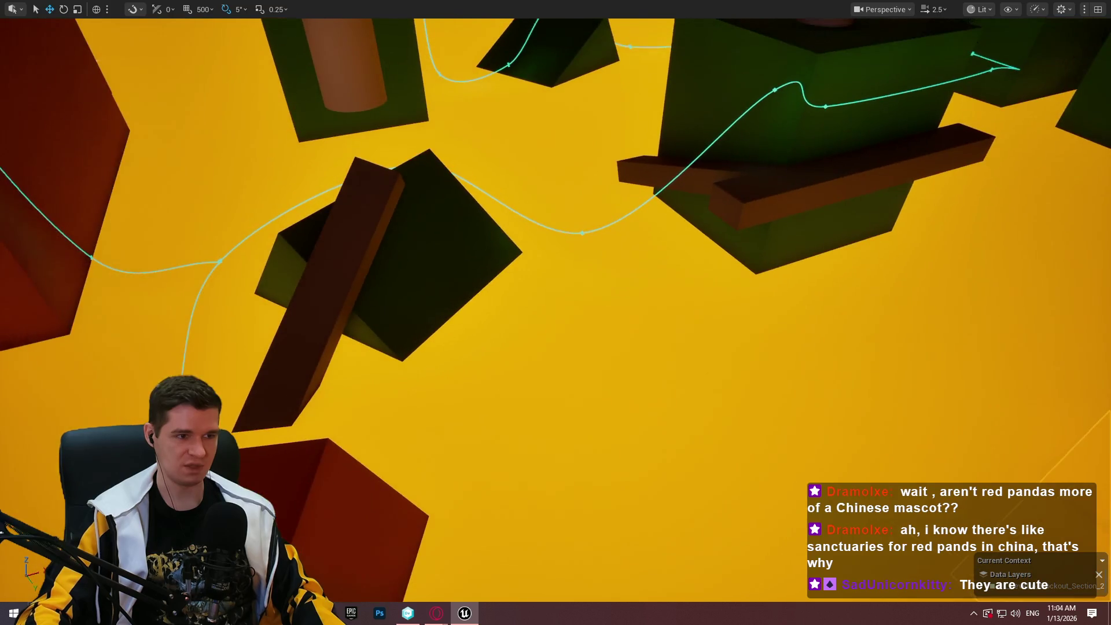
{"action": "left_click_drag", "start_coordinate": [308, 333], "coordinate": [308, 333]}
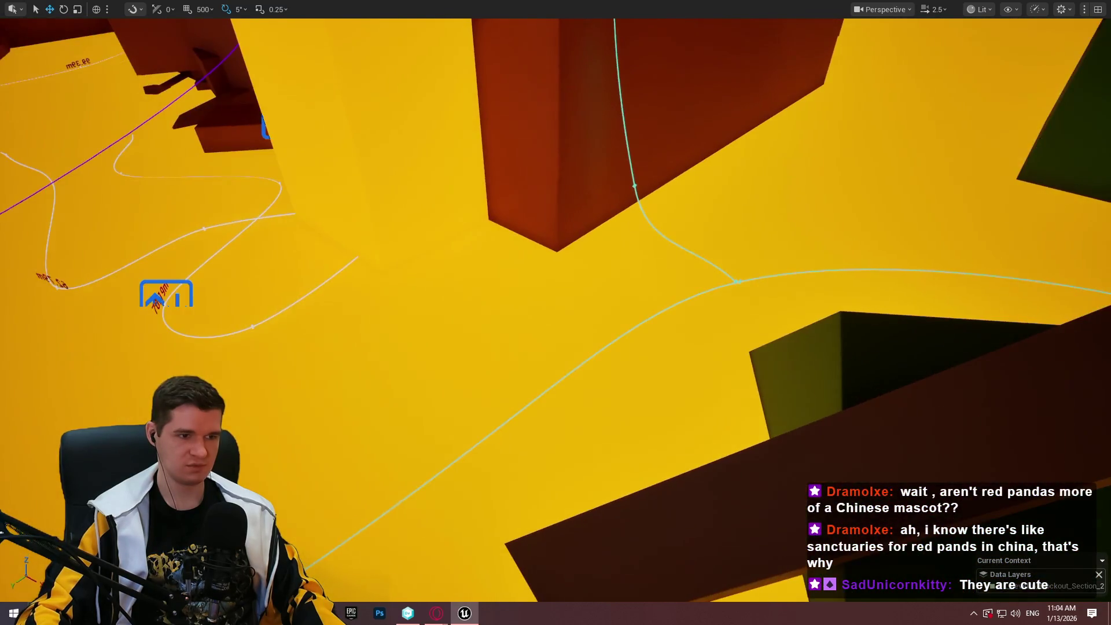
{"action": "key", "text": "F11"}
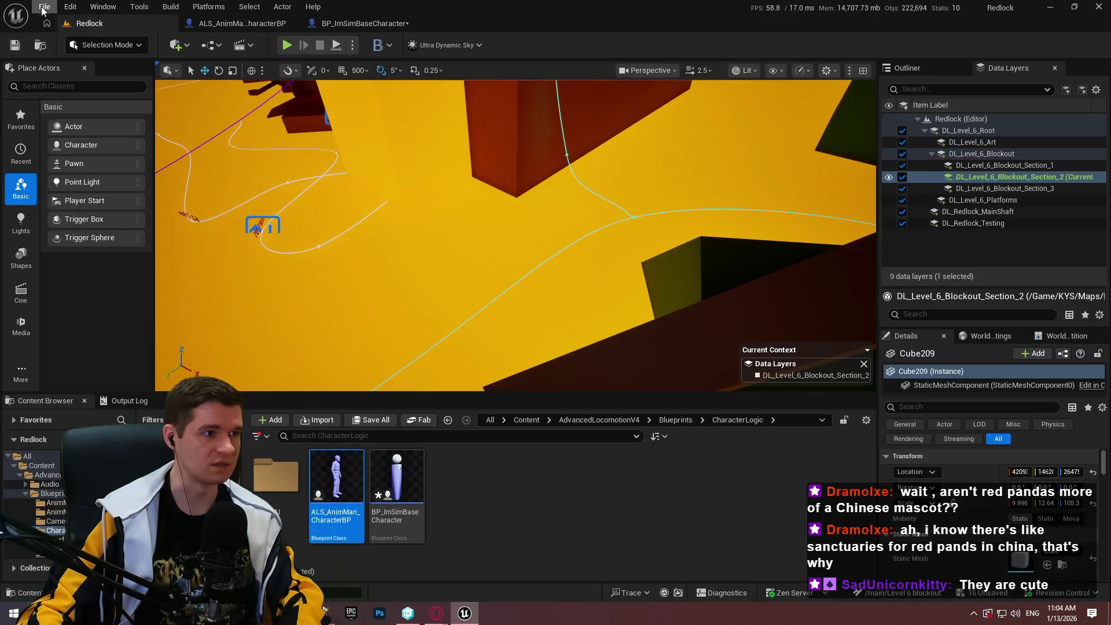
Save all modified level assets, checking them out first
{"action": "left_click", "coordinate": [44, 6]}
{"action": "left_click", "coordinate": [91, 176]}
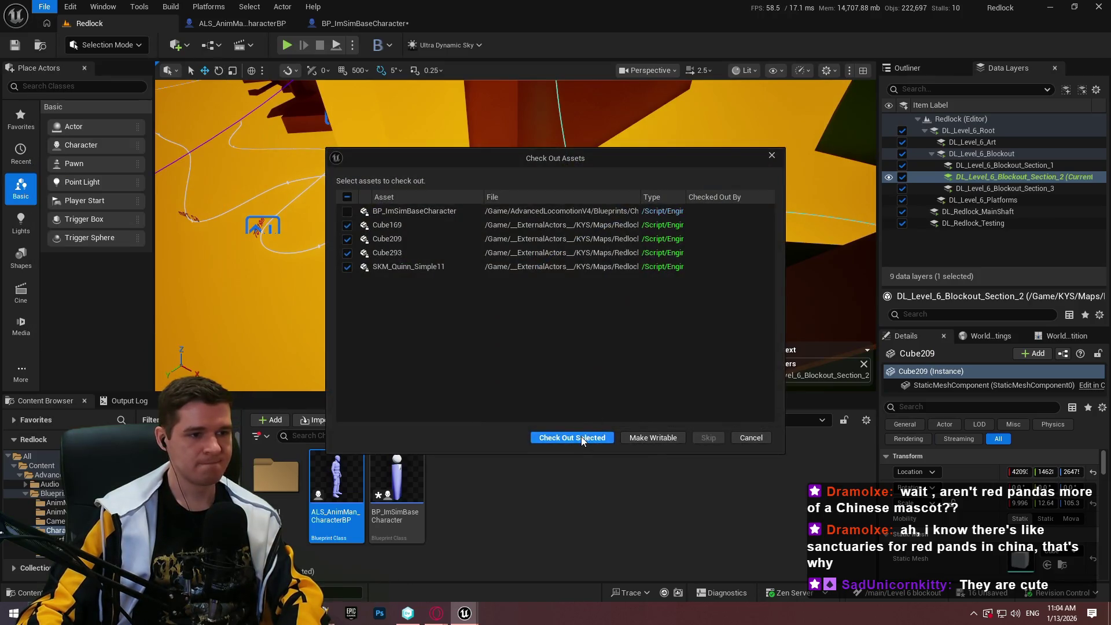
{"action": "left_click", "coordinate": [581, 437]}
Browse the Content Browser to KYS > Blueprints > Platforms > Moving platforms
{"action": "left_click", "coordinate": [526, 419]}
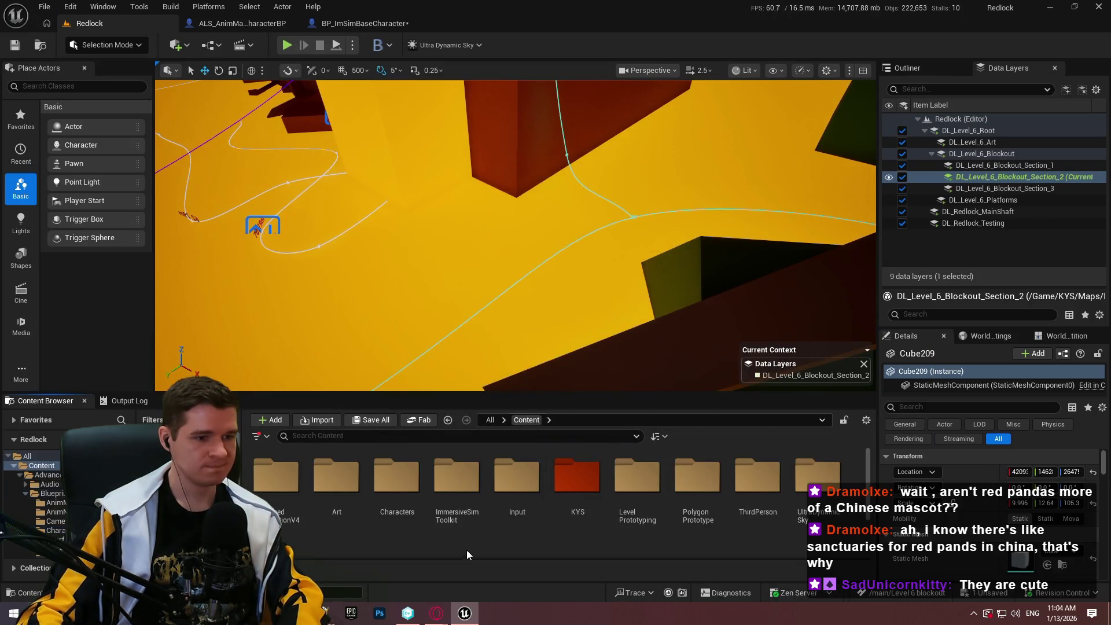
{"action": "double_click", "coordinate": [596, 488]}
{"action": "double_click", "coordinate": [337, 478]}
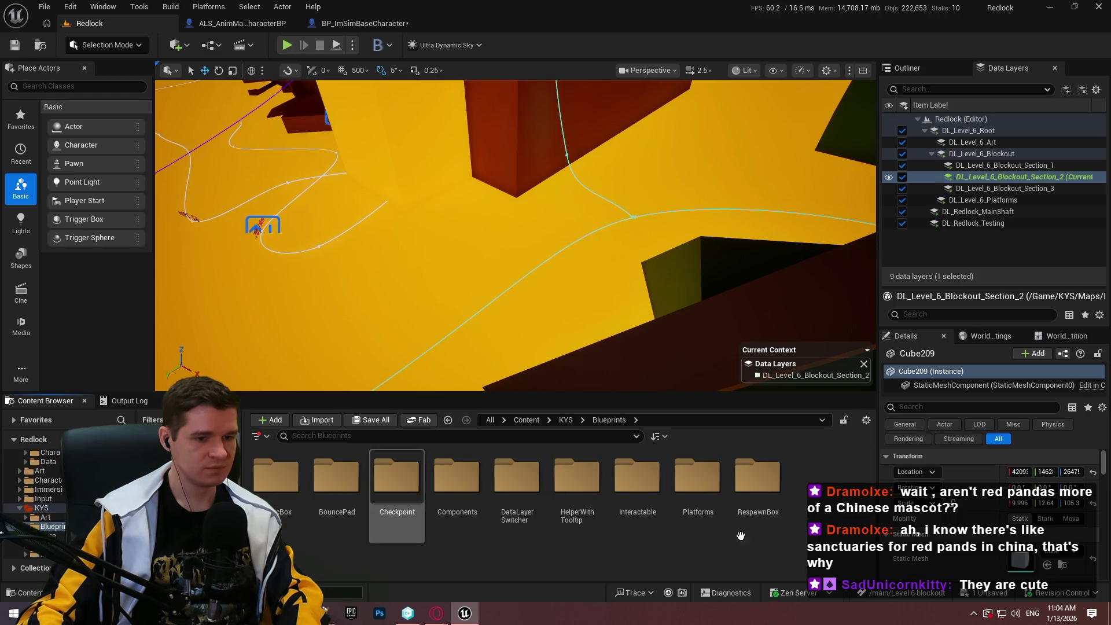
{"action": "left_click", "coordinate": [684, 497]}
{"action": "double_click", "coordinate": [684, 497]}
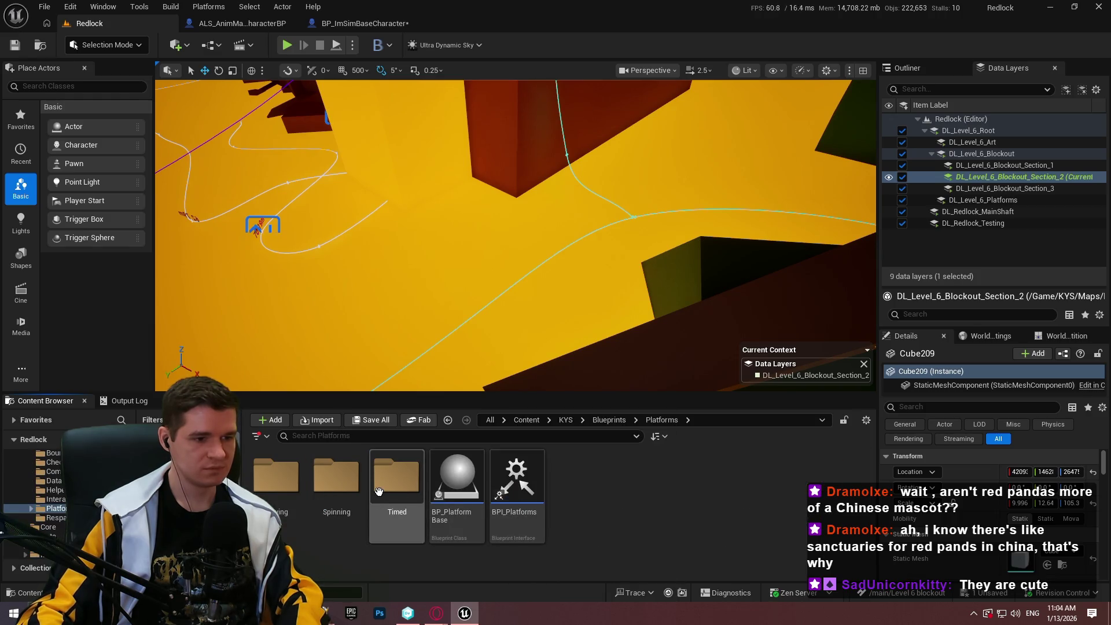
{"action": "double_click", "coordinate": [379, 492]}
{"action": "left_click", "coordinate": [658, 424]}
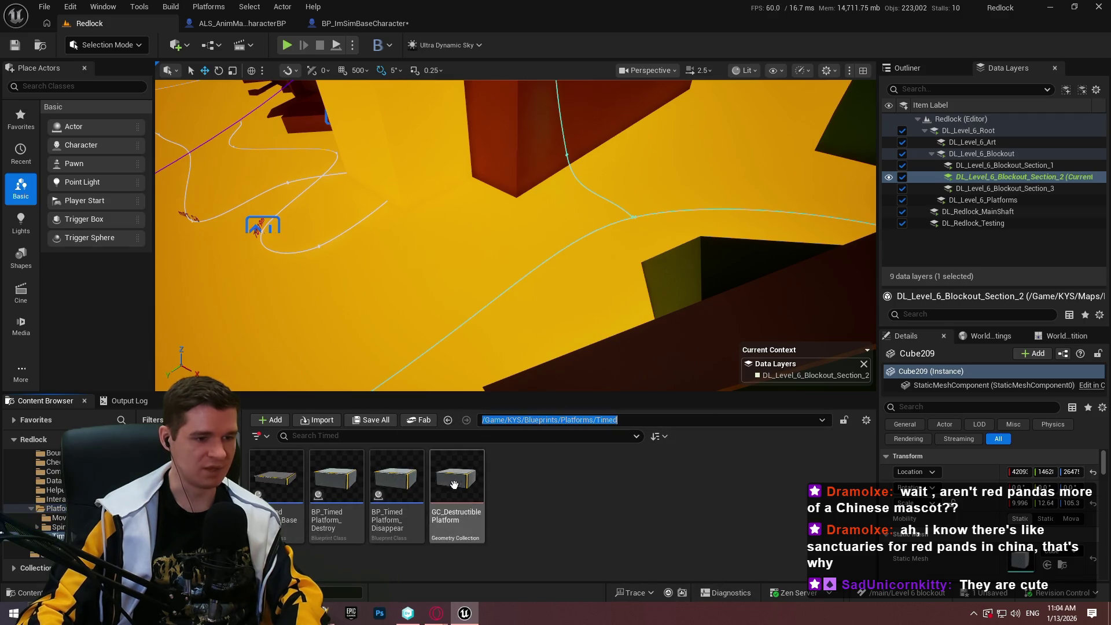
{"action": "left_click", "coordinate": [659, 420]}
{"action": "double_click", "coordinate": [277, 477]}
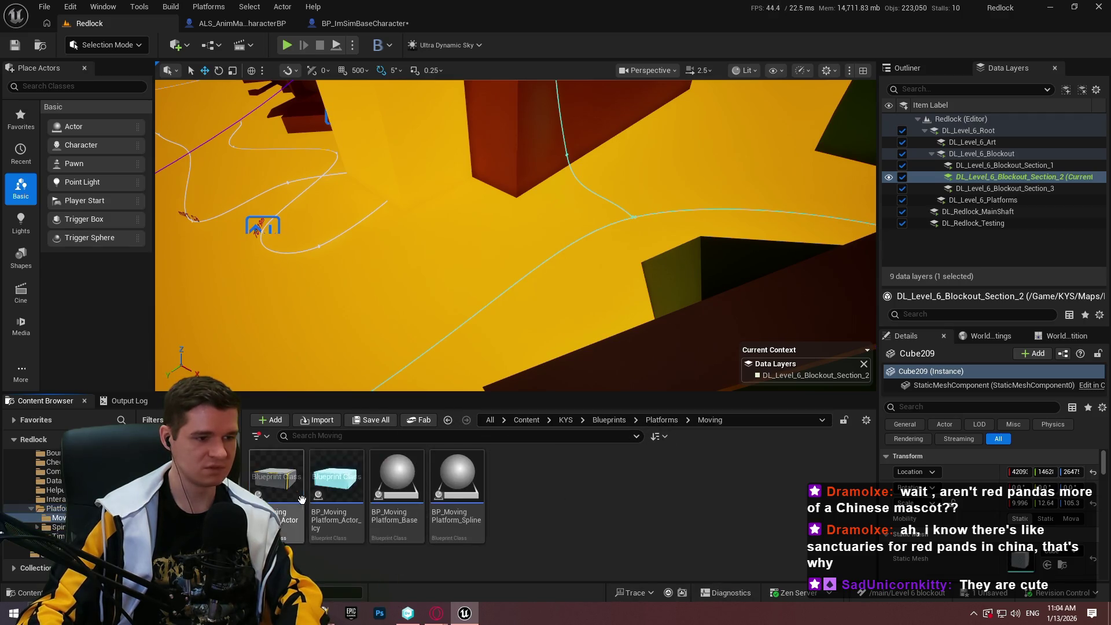
Place BP_MovingPlatform_Spline in the level and frame it in the fullscreen viewport
{"action": "mouse_move", "coordinate": [474, 507]}
{"action": "left_mouse_down"}
{"action": "mouse_move", "coordinate": [561, 179]}
{"action": "mouse_move", "coordinate": [434, 199]}
{"action": "mouse_move", "coordinate": [475, 204]}
{"action": "left_mouse_up"}
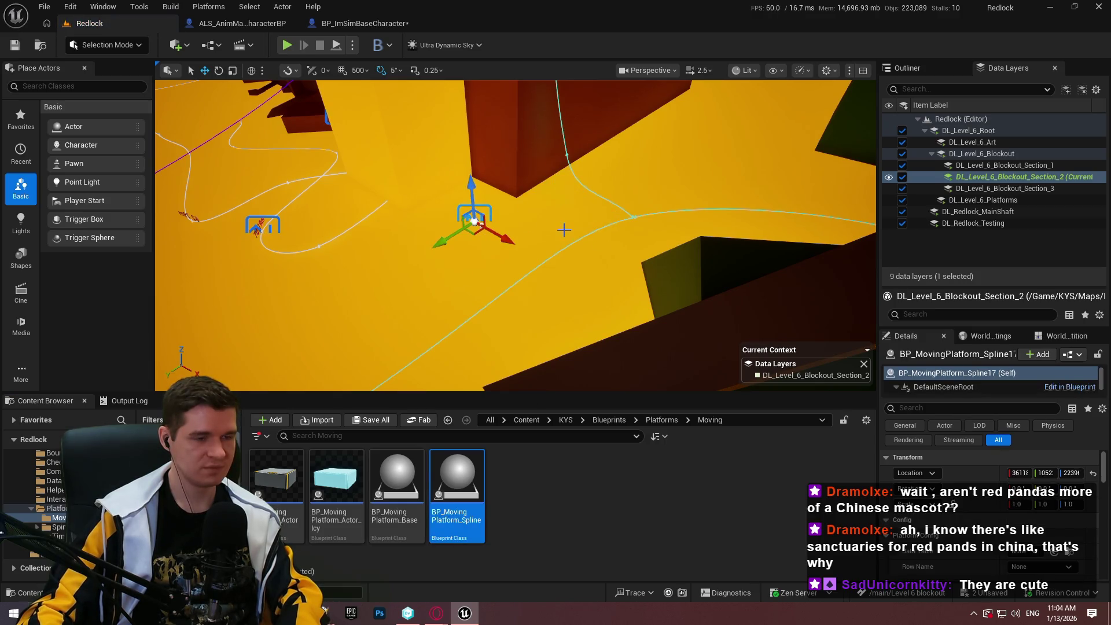
{"action": "key", "text": "F11"}
{"action": "key", "text": "f"}
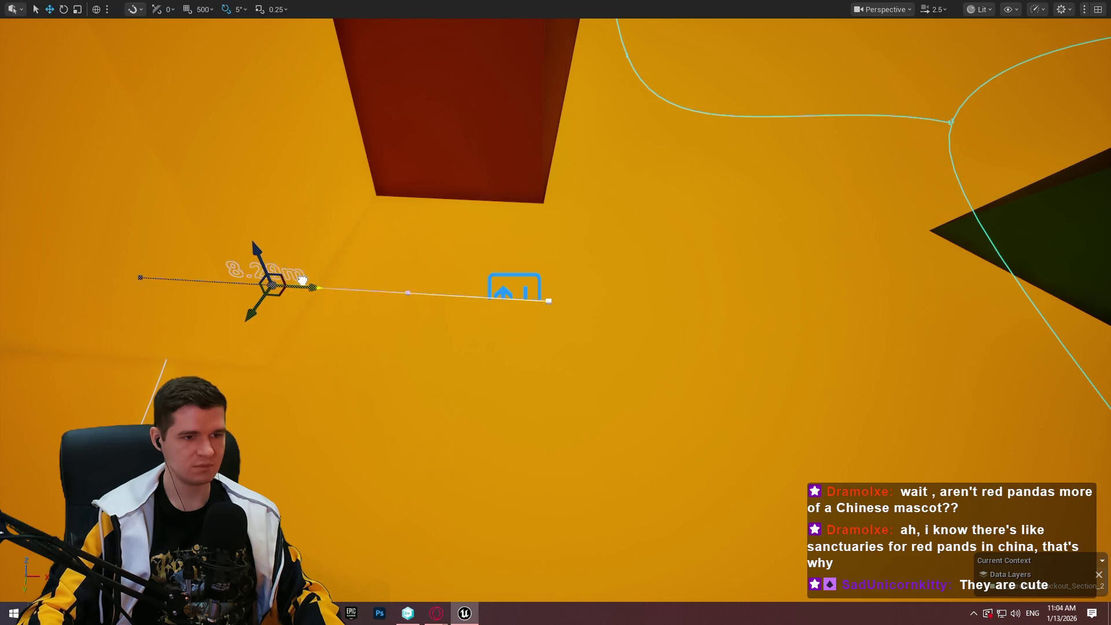
Move and add spline points to stretch the platform path to about 89.96m
{"action": "left_click_drag", "start_coordinate": [256, 254], "coordinate": [218, 83]}
{"action": "left_click_drag", "start_coordinate": [238, 126], "coordinate": [204, 126]}
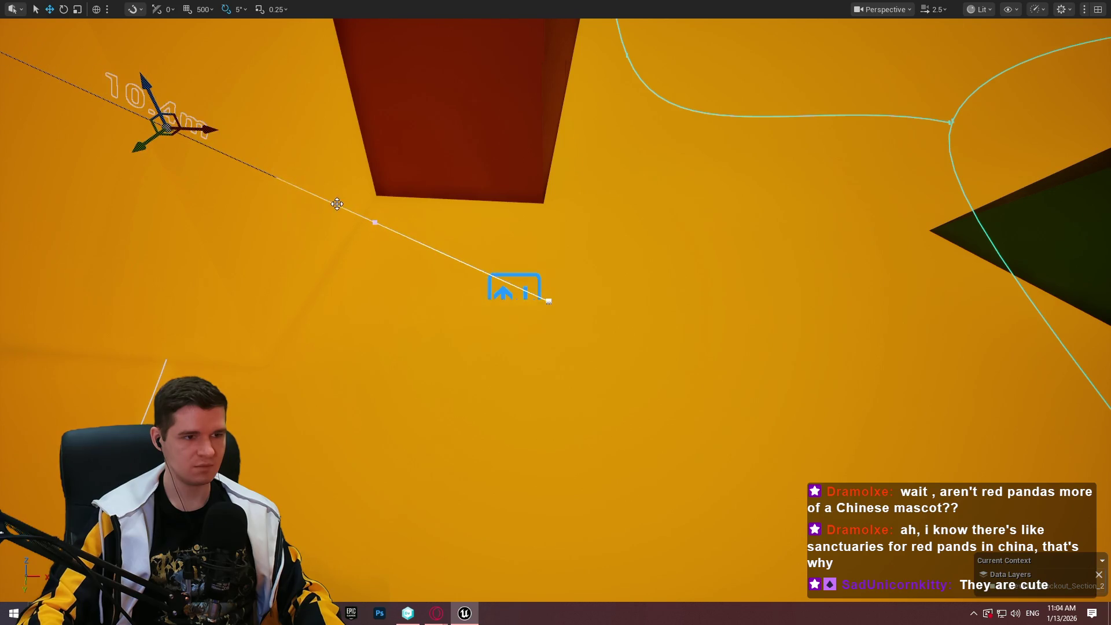
{"action": "mouse_move", "coordinate": [582, 301]}
{"action": "left_mouse_down"}
{"action": "mouse_move", "coordinate": [356, 293]}
{"action": "mouse_move", "coordinate": [386, 307]}
{"action": "mouse_move", "coordinate": [383, 349]}
{"action": "mouse_move", "coordinate": [631, 281]}
{"action": "mouse_move", "coordinate": [625, 221]}
{"action": "mouse_move", "coordinate": [507, 181]}
{"action": "left_mouse_up"}
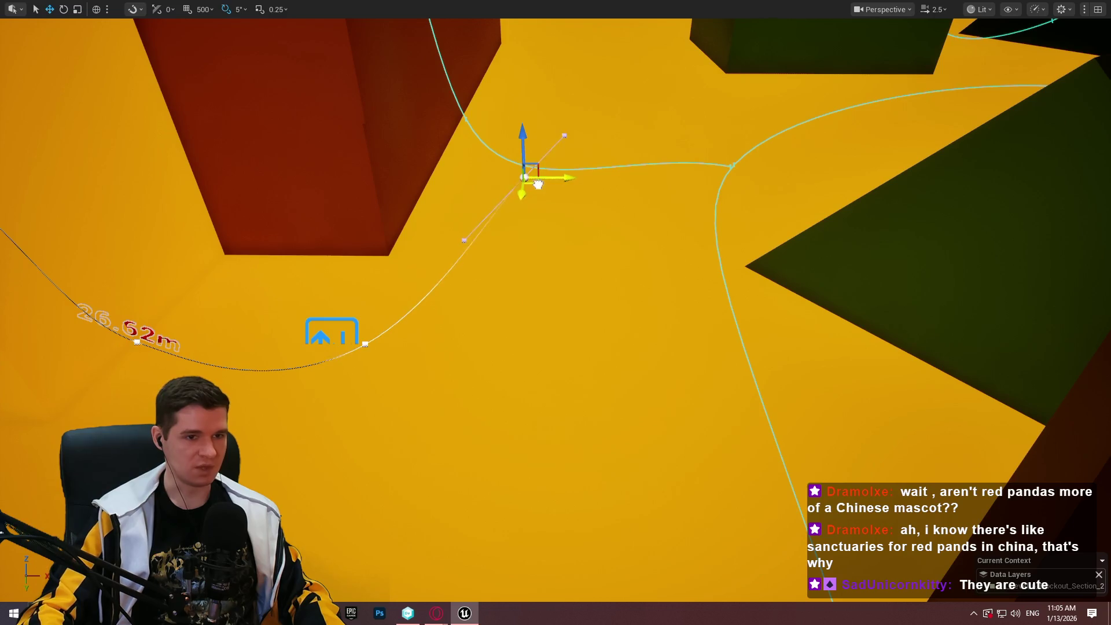
{"action": "mouse_move", "coordinate": [538, 184]}
{"action": "left_mouse_down"}
{"action": "mouse_move", "coordinate": [763, 182]}
{"action": "mouse_move", "coordinate": [752, 173]}
{"action": "mouse_move", "coordinate": [740, 243]}
{"action": "mouse_move", "coordinate": [729, 231]}
{"action": "left_mouse_up"}
Orbit and fly along the platform path to check gaps, then restore the editor panels
{"action": "left_click_drag", "start_coordinate": [559, 322], "coordinate": [553, 321]}
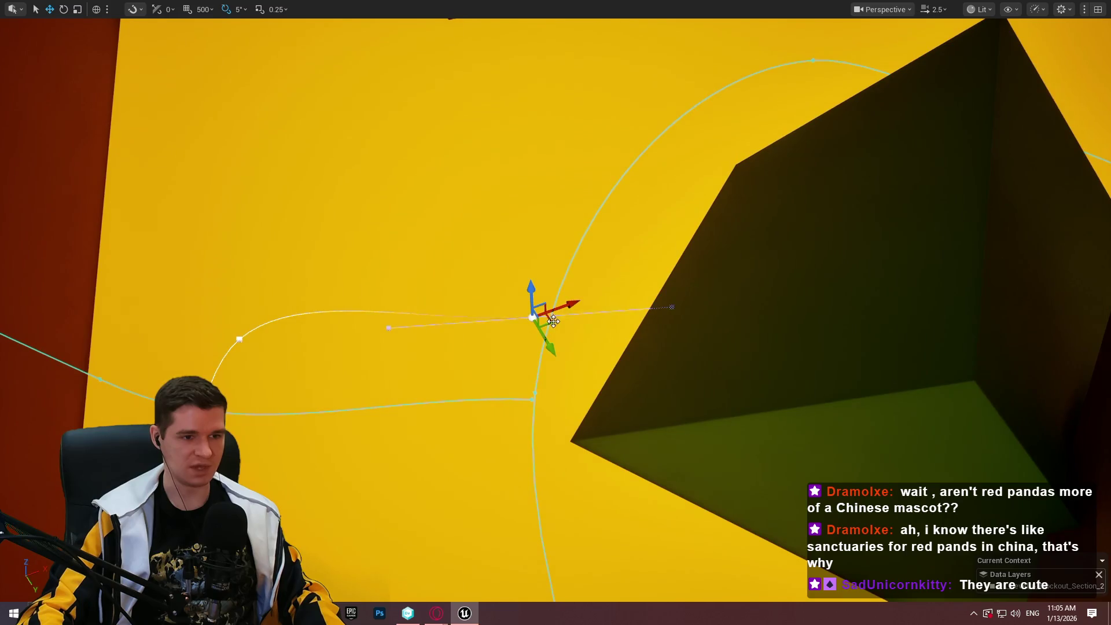
{"action": "mouse_move", "coordinate": [680, 130]}
{"action": "left_mouse_down"}
{"action": "mouse_move", "coordinate": [637, 151]}
{"action": "mouse_move", "coordinate": [556, 139]}
{"action": "mouse_move", "coordinate": [544, 174]}
{"action": "mouse_move", "coordinate": [479, 129]}
{"action": "left_mouse_up"}
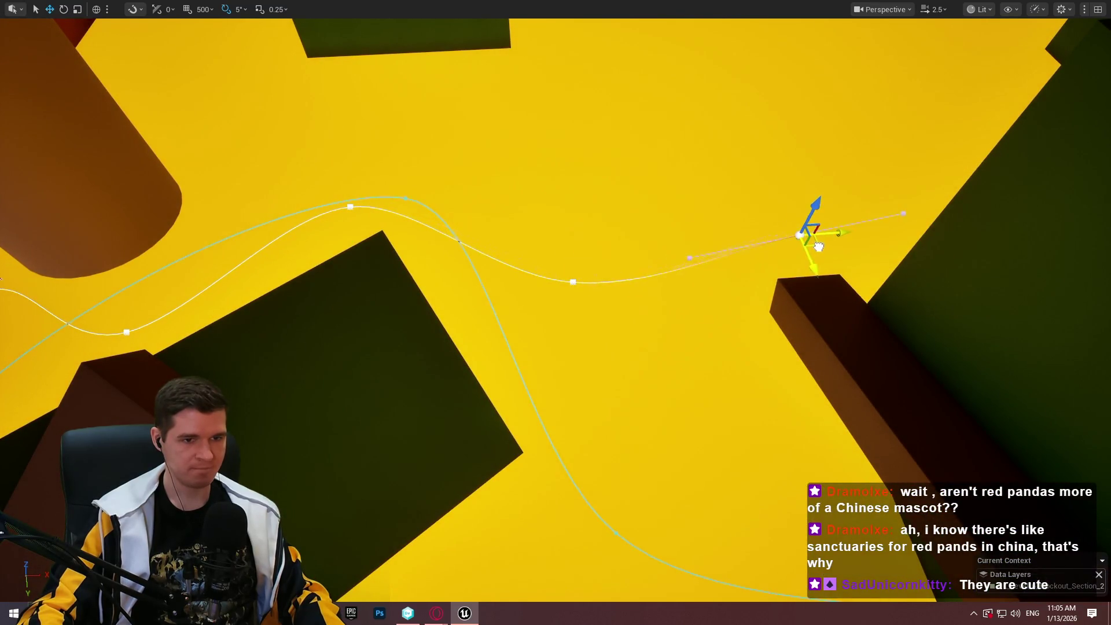
{"action": "left_click_drag", "start_coordinate": [815, 254], "coordinate": [803, 288]}
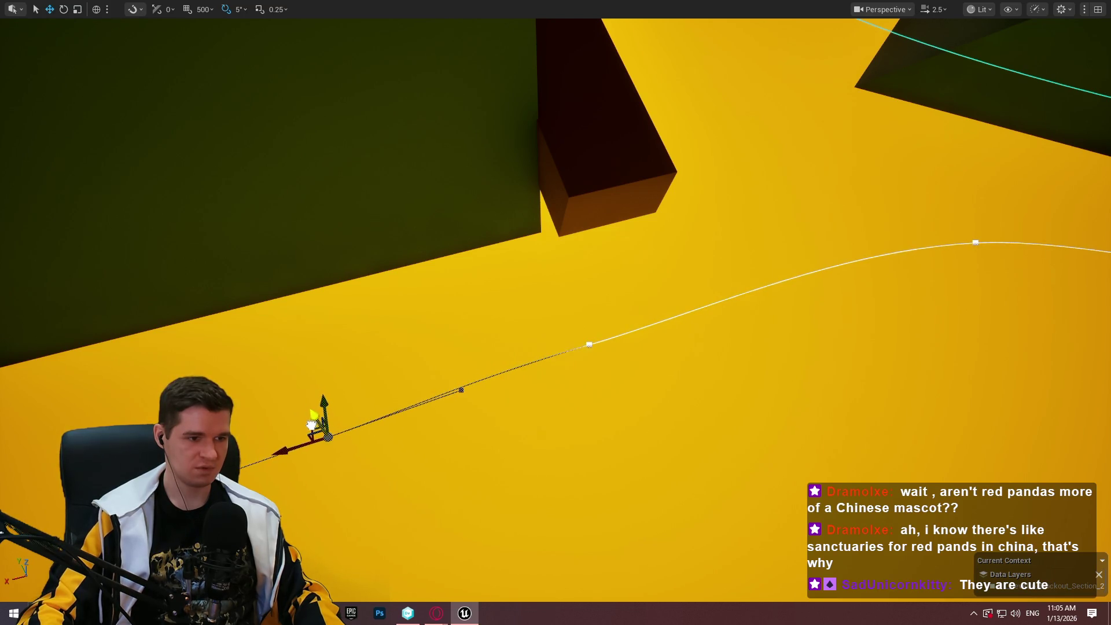
{"action": "left_click_drag", "start_coordinate": [311, 426], "coordinate": [376, 405]}
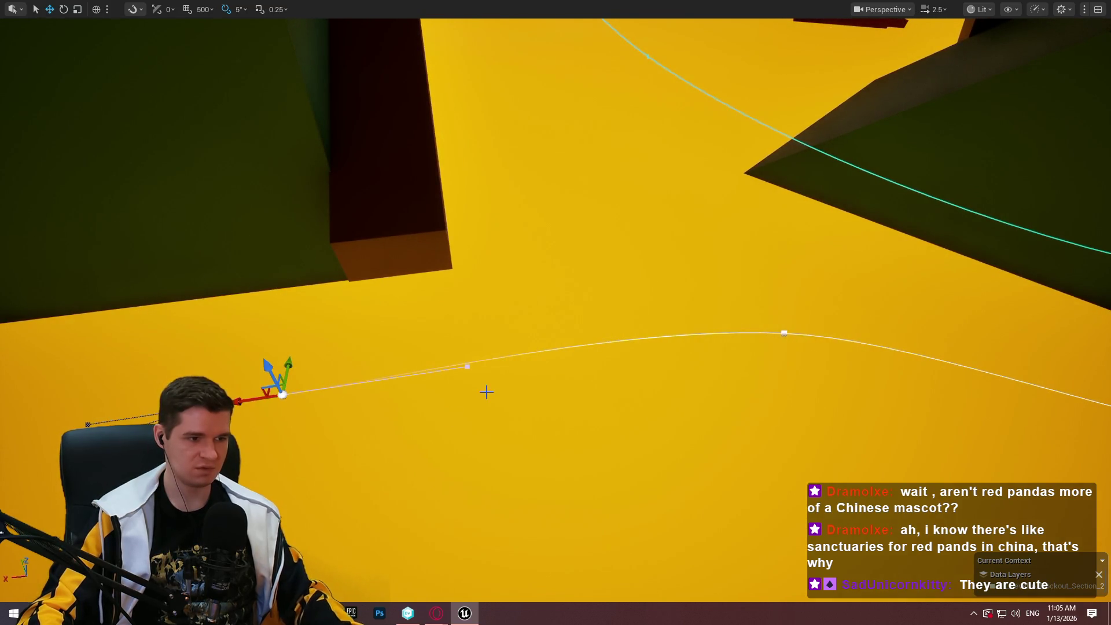
{"action": "mouse_move", "coordinate": [487, 359]}
{"action": "left_mouse_down"}
{"action": "mouse_move", "coordinate": [498, 347]}
{"action": "mouse_move", "coordinate": [520, 364]}
{"action": "mouse_move", "coordinate": [500, 354]}
{"action": "left_mouse_up"}
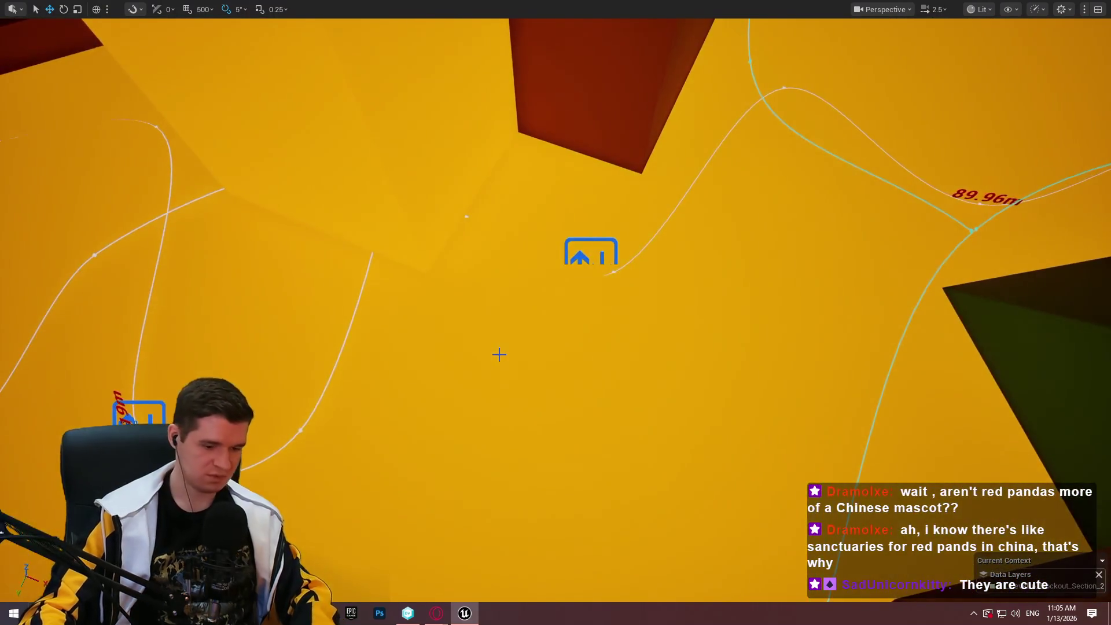
{"action": "key", "text": "F11"}
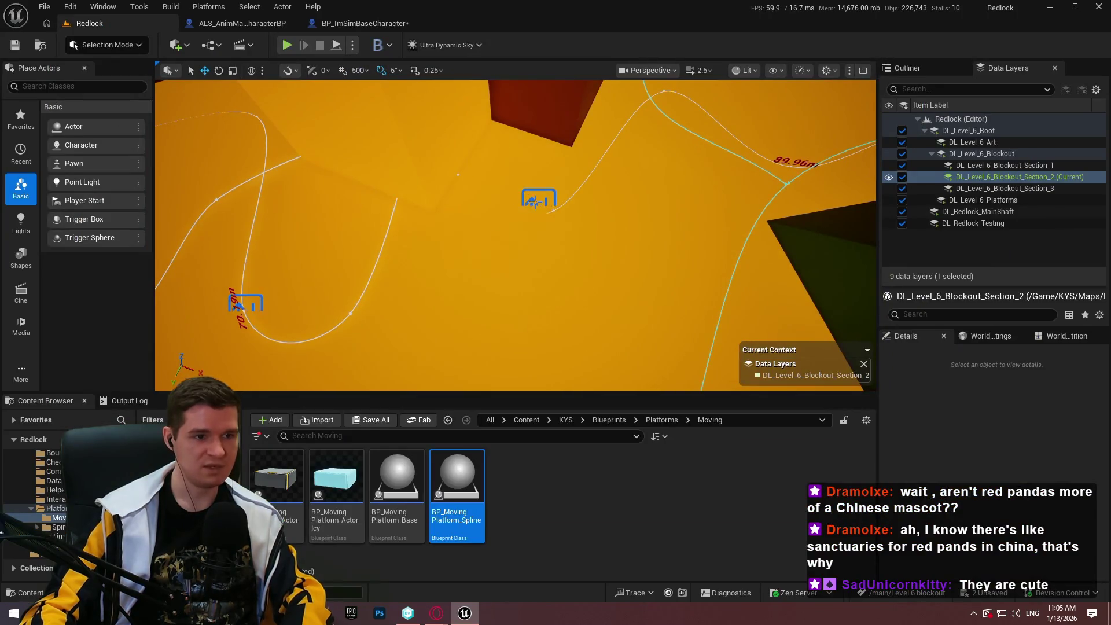
Change the spline platform's RespawnDelay from 3.0 to 0.1 and go fullscreen again
{"action": "left_click", "coordinate": [535, 198]}
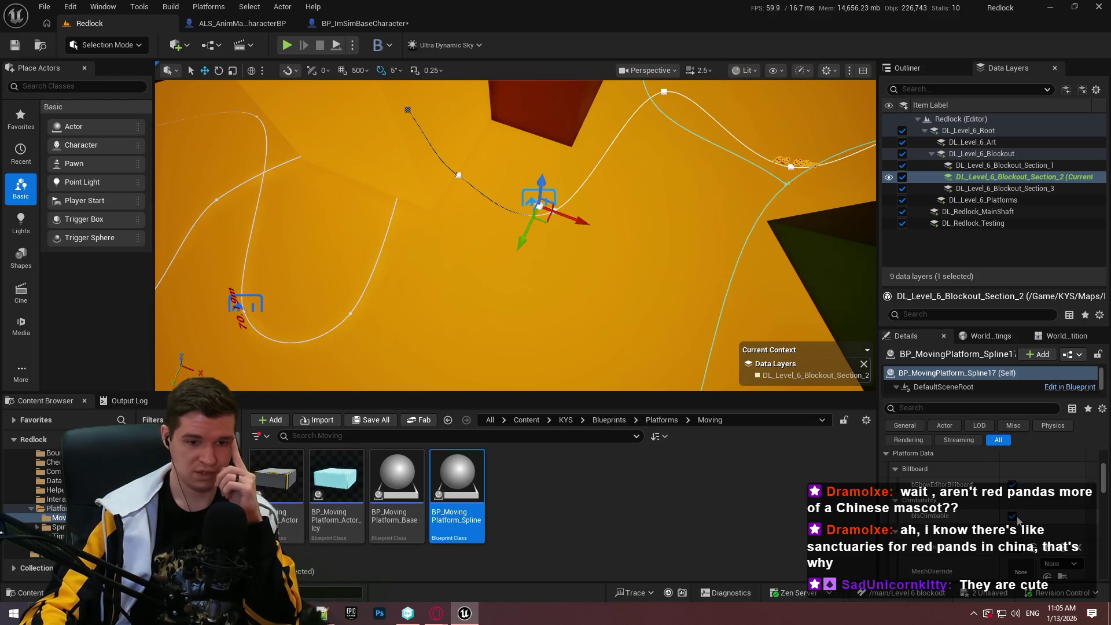
{"action": "scroll", "coordinate": [1017, 519], "scroll_direction": "down", "scroll_amount": 2}
{"action": "scroll", "coordinate": [964, 505], "scroll_direction": "down", "scroll_amount": 2}
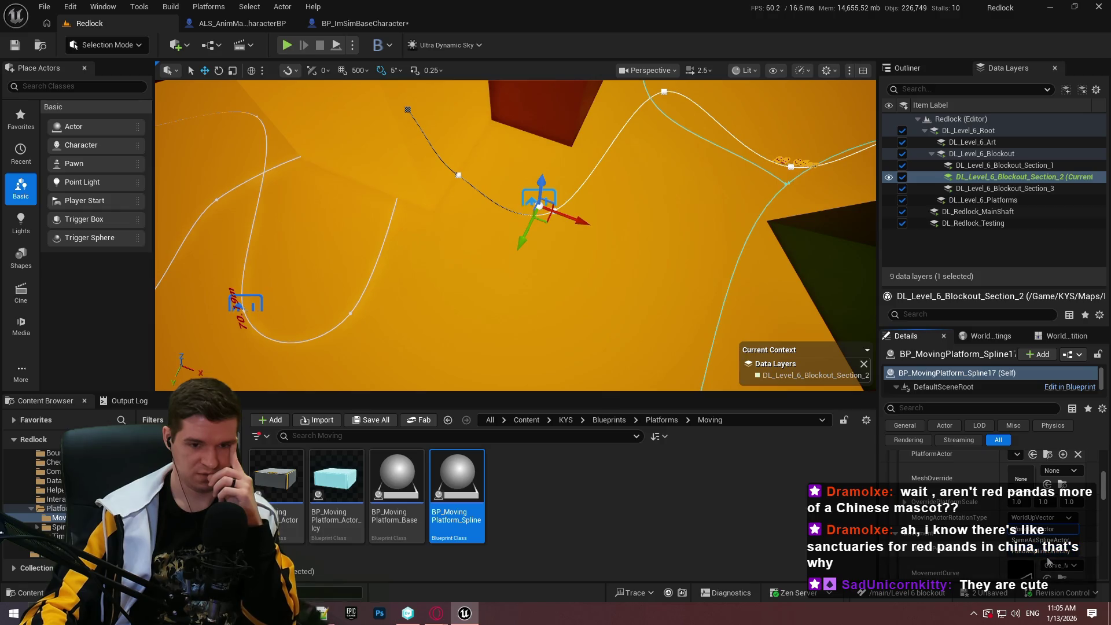
{"action": "scroll", "coordinate": [980, 519], "scroll_direction": "down", "scroll_amount": 2}
{"action": "left_click", "coordinate": [1035, 509]}
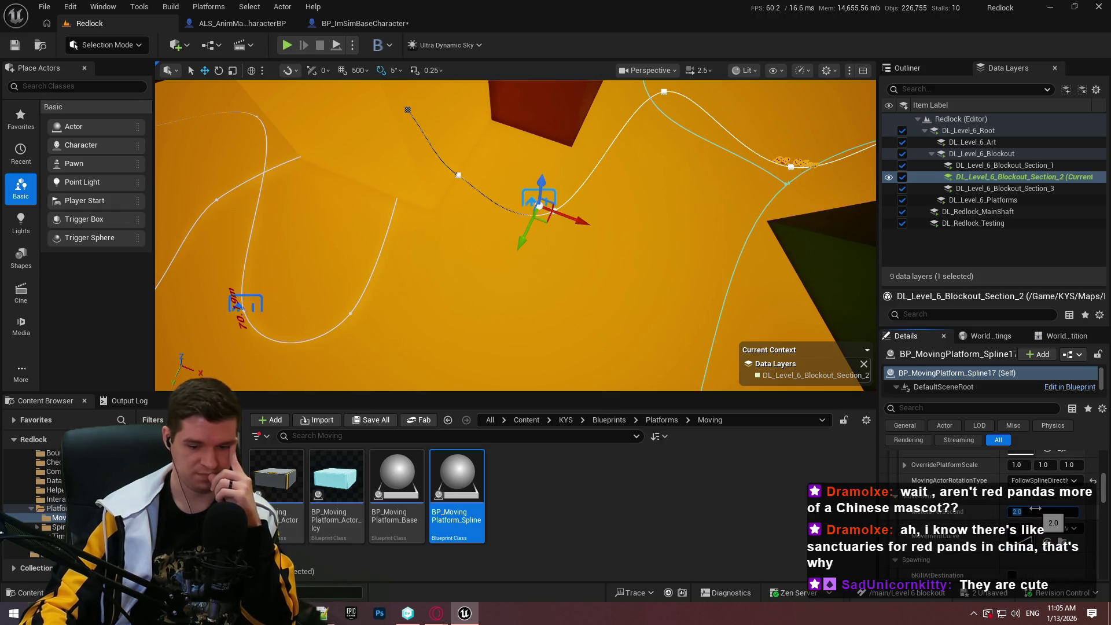
{"action": "scroll", "coordinate": [1035, 509], "scroll_direction": "down", "scroll_amount": 3}
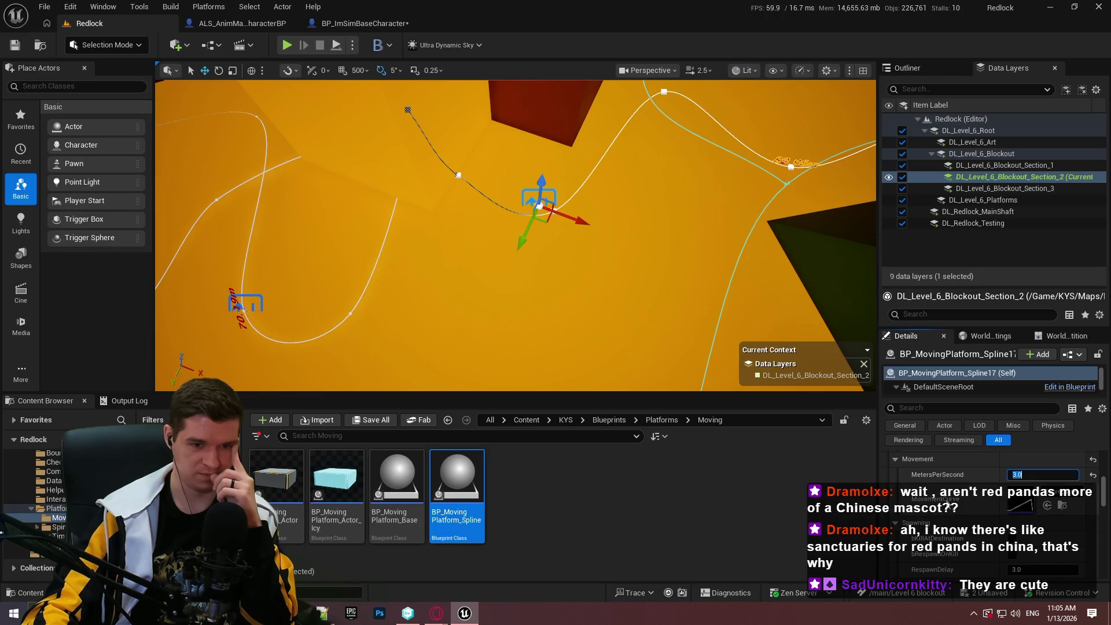
{"action": "scroll", "coordinate": [1016, 513], "scroll_direction": "down", "scroll_amount": 2}
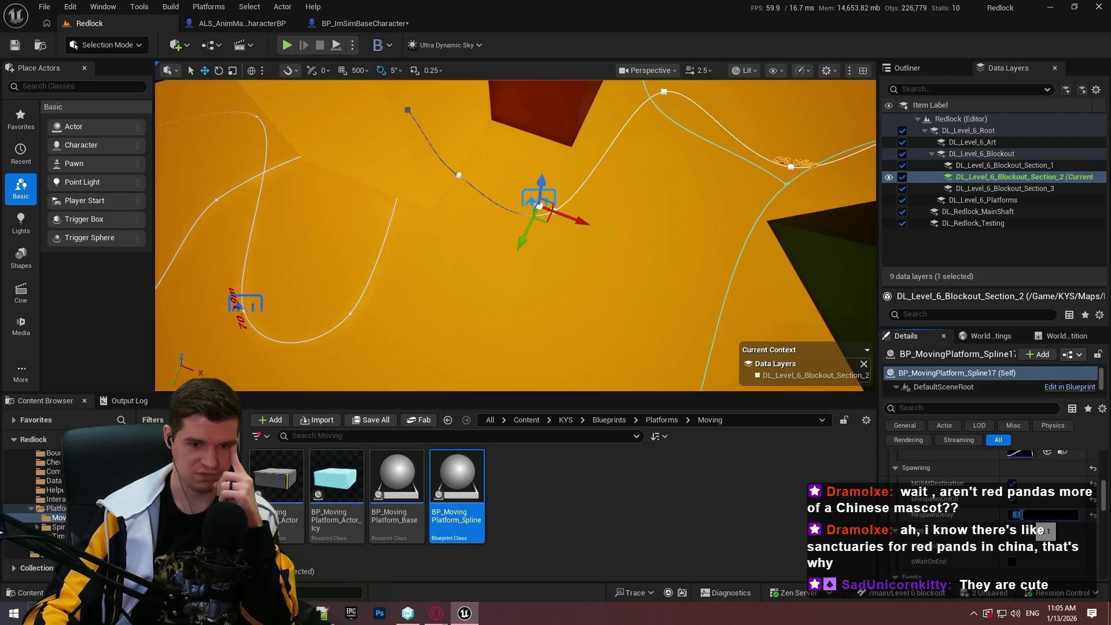
{"action": "scroll", "coordinate": [1000, 525], "scroll_direction": "down", "scroll_amount": 1}
{"action": "scroll", "coordinate": [984, 502], "scroll_direction": "down", "scroll_amount": 2}
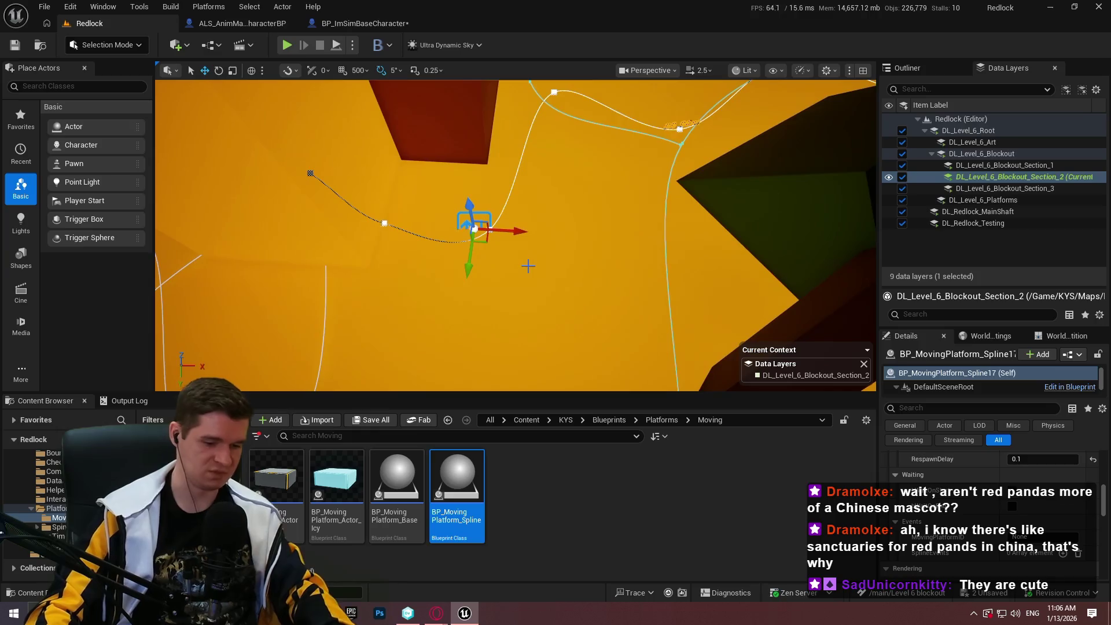
{"action": "key", "text": "F11"}
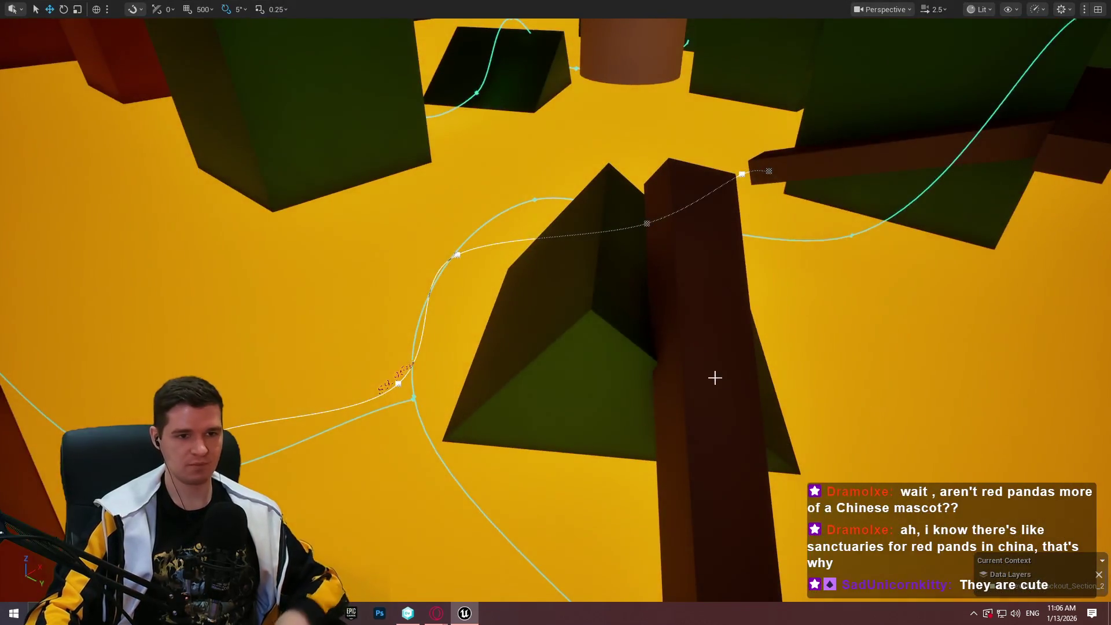
Play from the brown pillar, climb it and jump toward the moving platform, then stop
{"action": "right_click", "coordinate": [714, 376]}
{"action": "left_click", "coordinate": [749, 590]}
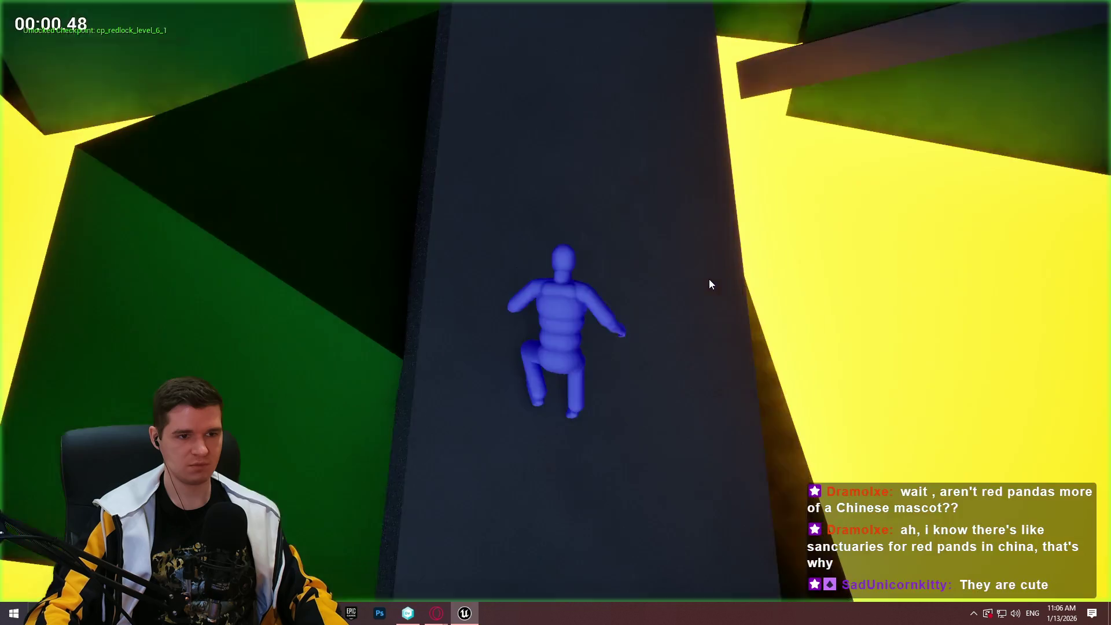
{"action": "key", "text": "w"}
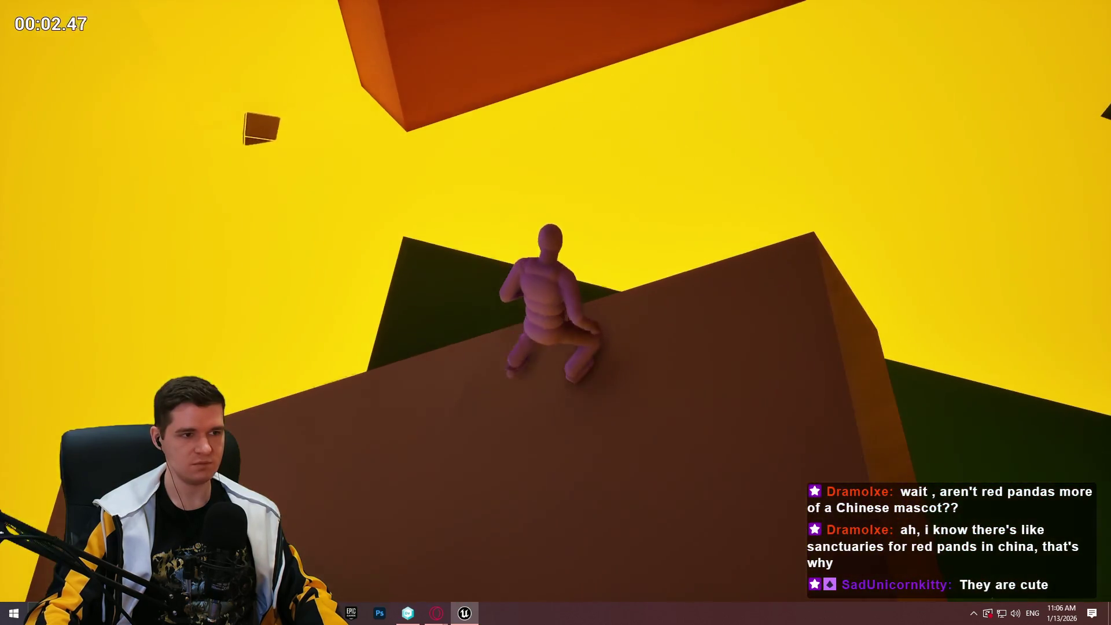
{"action": "key", "text": "w"}
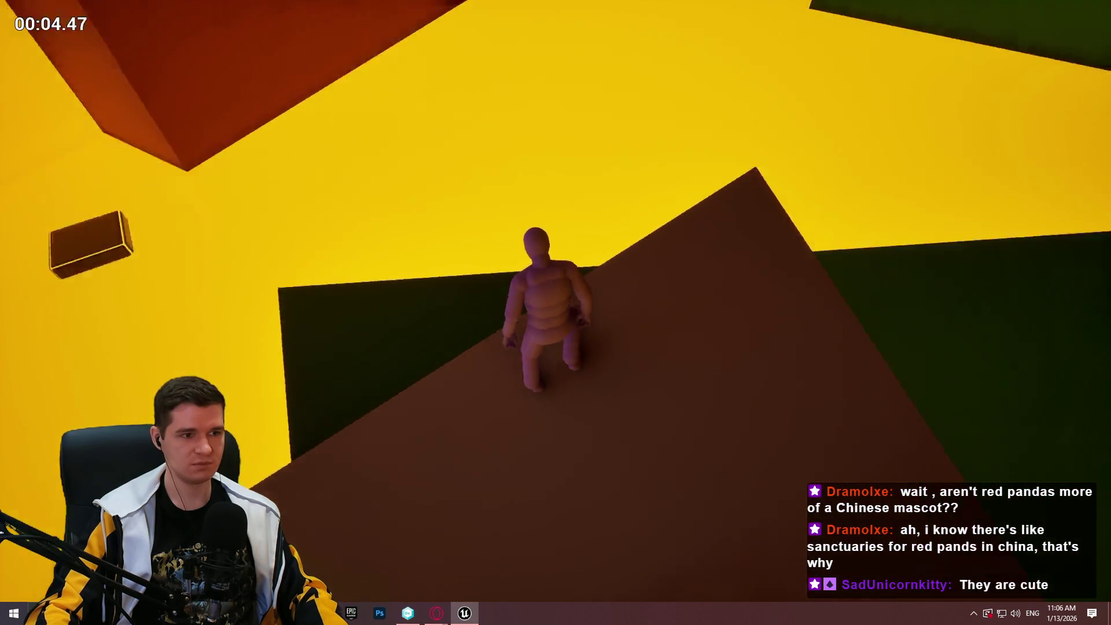
{"action": "key", "text": "w"}
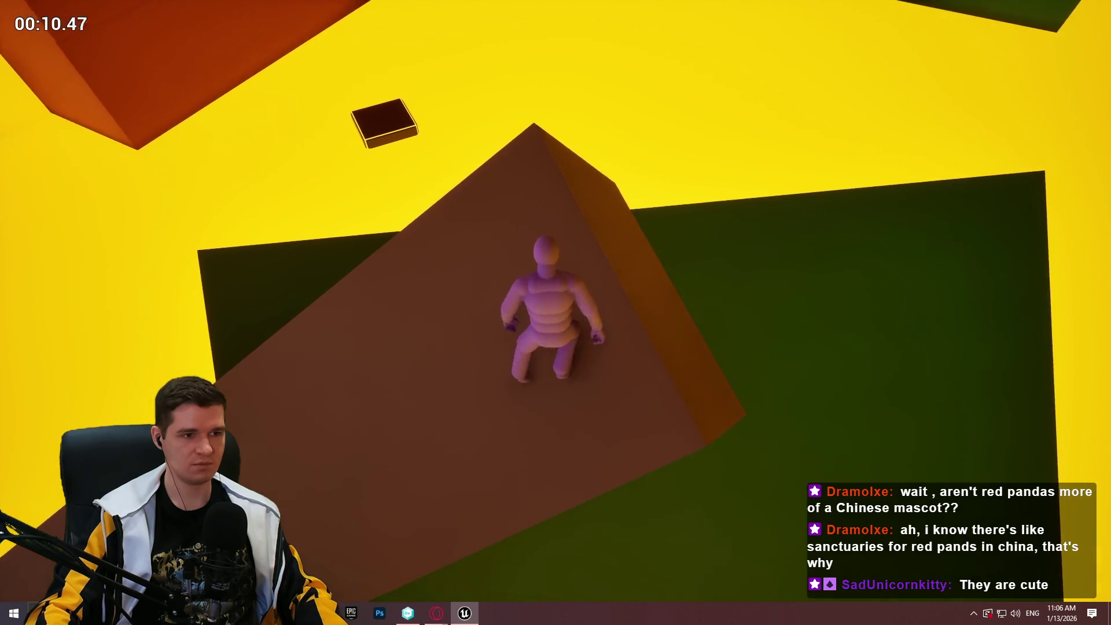
{"action": "key", "text": "w"}
{"action": "key", "text": "space"}
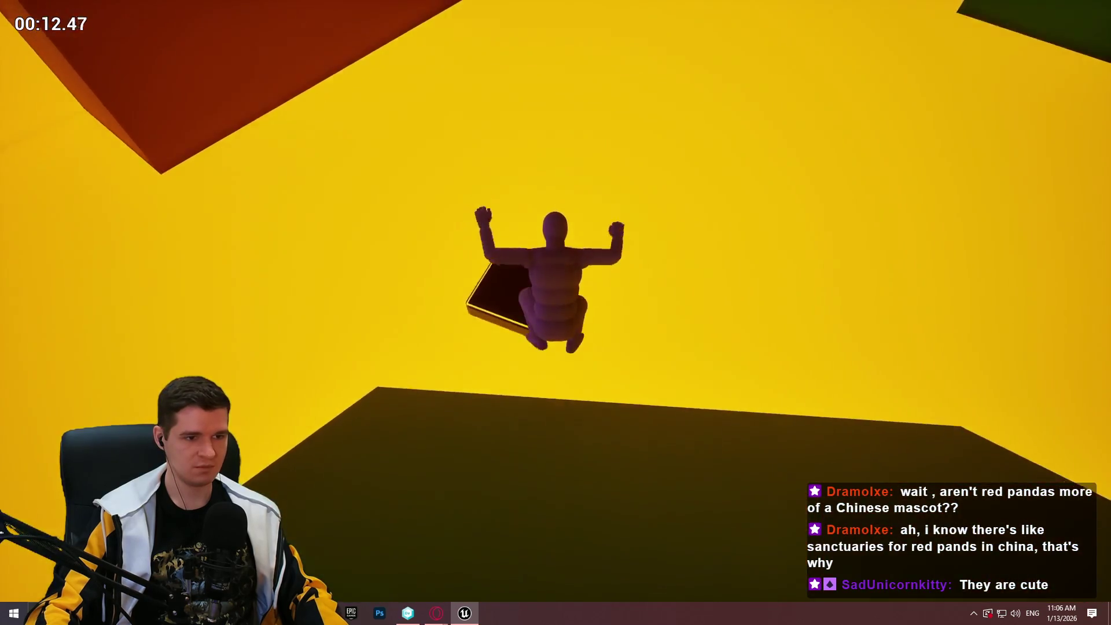
{"action": "key", "text": "Escape"}
{"action": "left_click_drag", "start_coordinate": [555, 312], "coordinate": [596, 318]}
Rotate the pyramid to -140 degrees and scale it narrower
{"action": "mouse_move", "coordinate": [425, 294]}
{"action": "left_mouse_down"}
{"action": "mouse_move", "coordinate": [439, 296]}
{"action": "mouse_move", "coordinate": [425, 294]}
{"action": "left_mouse_up"}
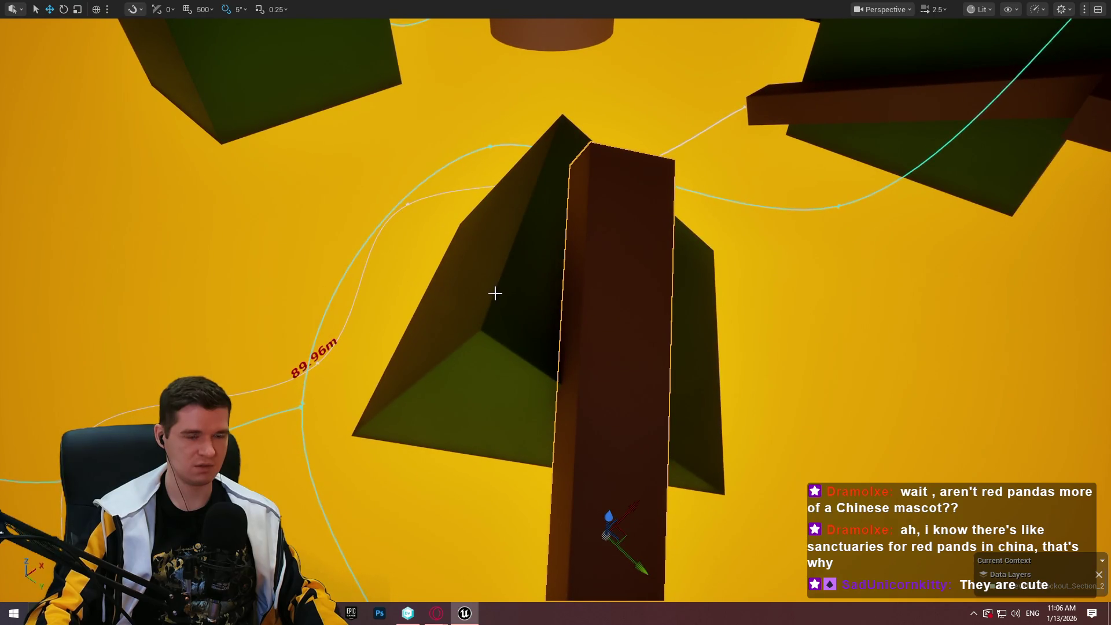
{"action": "mouse_move", "coordinate": [495, 293]}
{"action": "left_mouse_down"}
{"action": "mouse_move", "coordinate": [573, 301]}
{"action": "mouse_move", "coordinate": [543, 300]}
{"action": "left_mouse_up"}
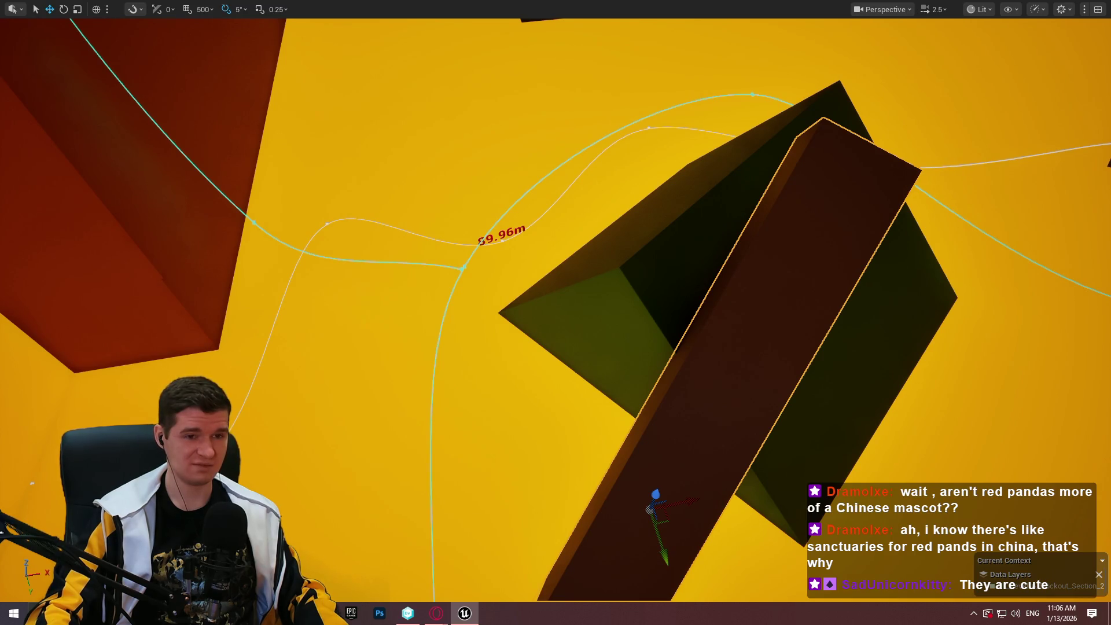
{"action": "mouse_move", "coordinate": [544, 300]}
{"action": "left_mouse_down"}
{"action": "mouse_move", "coordinate": [503, 289]}
{"action": "mouse_move", "coordinate": [535, 297]}
{"action": "mouse_move", "coordinate": [503, 277]}
{"action": "mouse_move", "coordinate": [532, 306]}
{"action": "mouse_move", "coordinate": [770, 185]}
{"action": "left_mouse_up"}
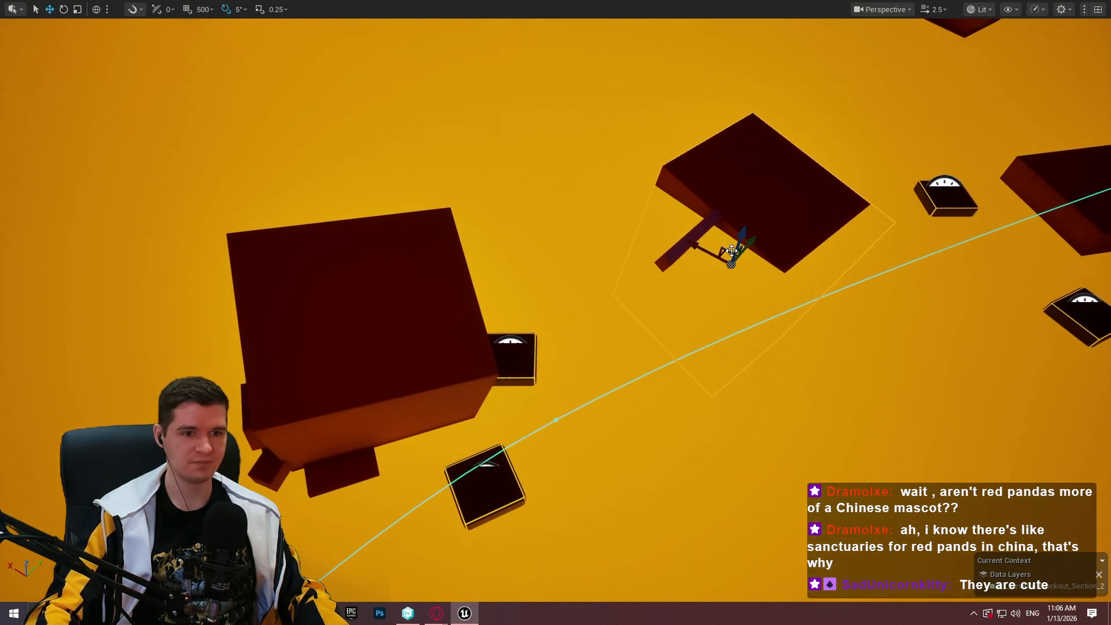
{"action": "mouse_move", "coordinate": [756, 244]}
{"action": "left_mouse_down"}
{"action": "mouse_move", "coordinate": [521, 359]}
{"action": "mouse_move", "coordinate": [423, 447]}
{"action": "mouse_move", "coordinate": [404, 428]}
{"action": "mouse_move", "coordinate": [394, 439]}
{"action": "mouse_move", "coordinate": [416, 405]}
{"action": "mouse_move", "coordinate": [428, 410]}
{"action": "left_mouse_up"}
{"action": "key", "text": "e"}
{"action": "mouse_move", "coordinate": [630, 512]}
{"action": "left_mouse_down"}
{"action": "mouse_move", "coordinate": [619, 410]}
{"action": "mouse_move", "coordinate": [579, 440]}
{"action": "mouse_move", "coordinate": [642, 435]}
{"action": "left_mouse_up"}
{"action": "key", "text": "r"}
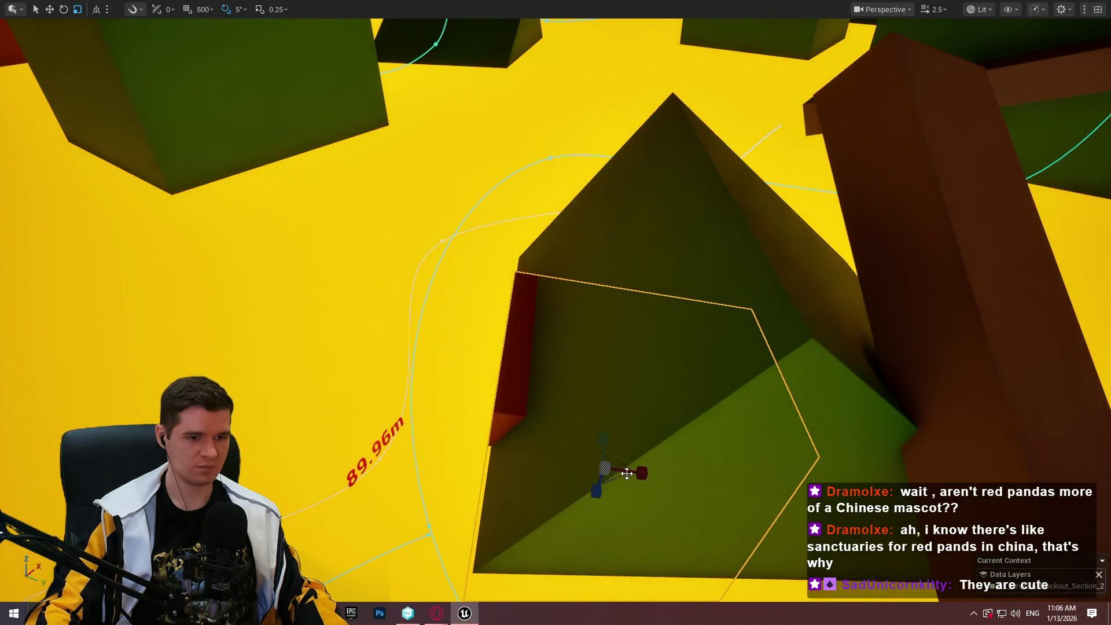
{"action": "mouse_move", "coordinate": [641, 473]}
{"action": "left_mouse_down"}
{"action": "mouse_move", "coordinate": [657, 472]}
{"action": "mouse_move", "coordinate": [463, 457]}
{"action": "mouse_move", "coordinate": [523, 471]}
{"action": "left_mouse_up"}
Lower the red box slightly, undoing a trial stretch
{"action": "key", "text": "w"}
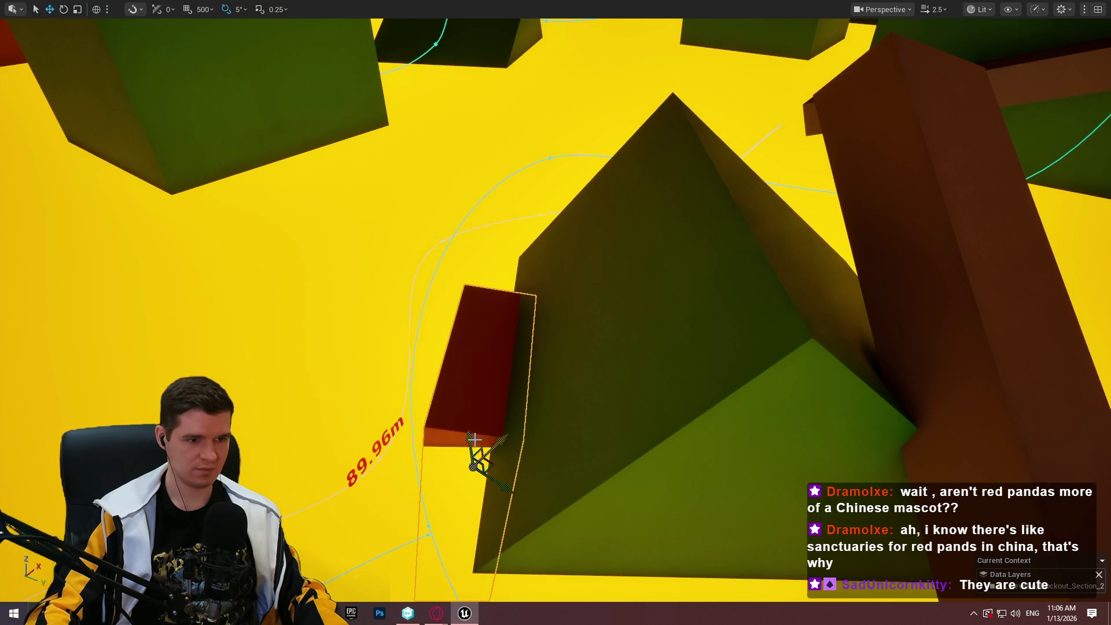
{"action": "mouse_move", "coordinate": [475, 439]}
{"action": "left_mouse_down"}
{"action": "mouse_move", "coordinate": [473, 458]}
{"action": "mouse_move", "coordinate": [480, 451]}
{"action": "left_mouse_up"}
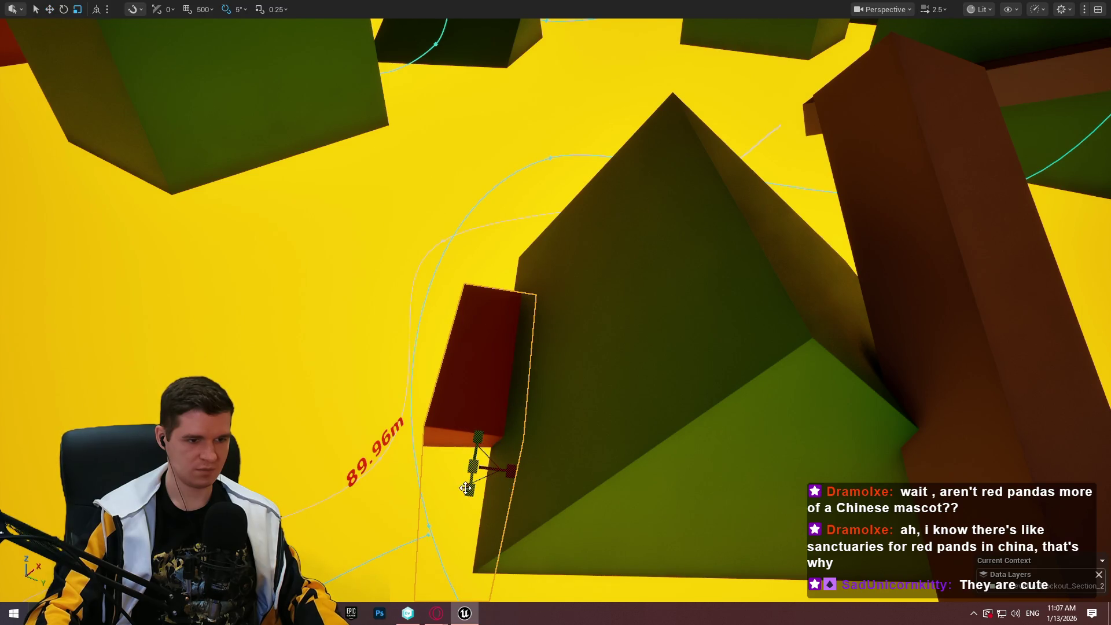
{"action": "mouse_move", "coordinate": [466, 488]}
{"action": "left_mouse_down"}
{"action": "mouse_move", "coordinate": [479, 501]}
{"action": "mouse_move", "coordinate": [470, 554]}
{"action": "mouse_move", "coordinate": [453, 463]}
{"action": "mouse_move", "coordinate": [515, 488]}
{"action": "mouse_move", "coordinate": [515, 428]}
{"action": "left_mouse_up"}
{"action": "key", "text": "ctrl+z"}
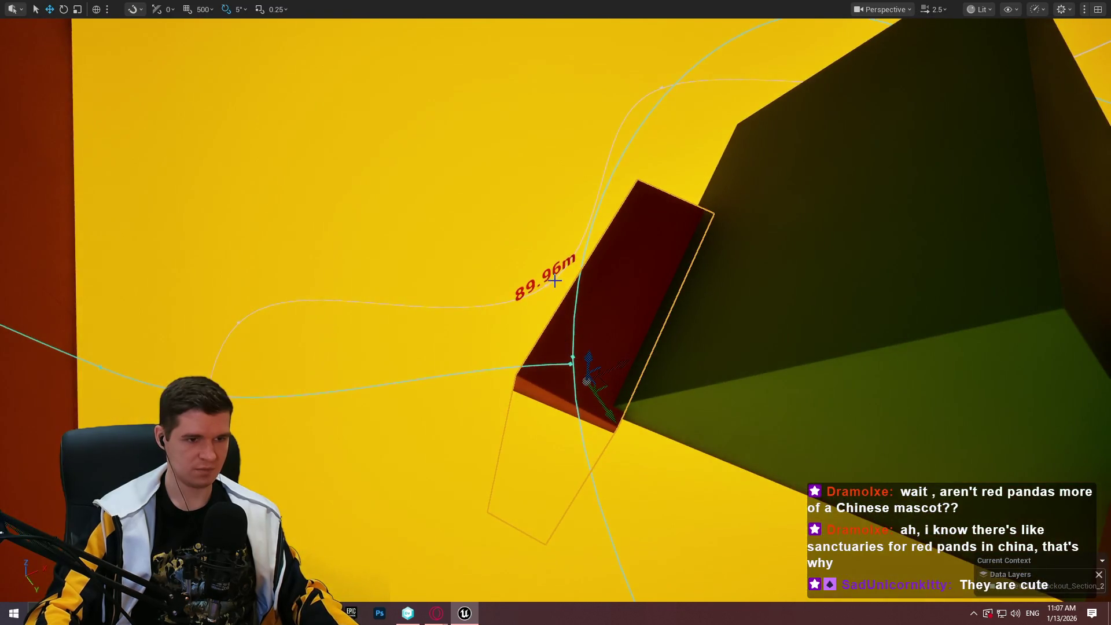
Move a spline point to shorten the platform path to 88.08m
{"action": "left_click", "coordinate": [439, 306]}
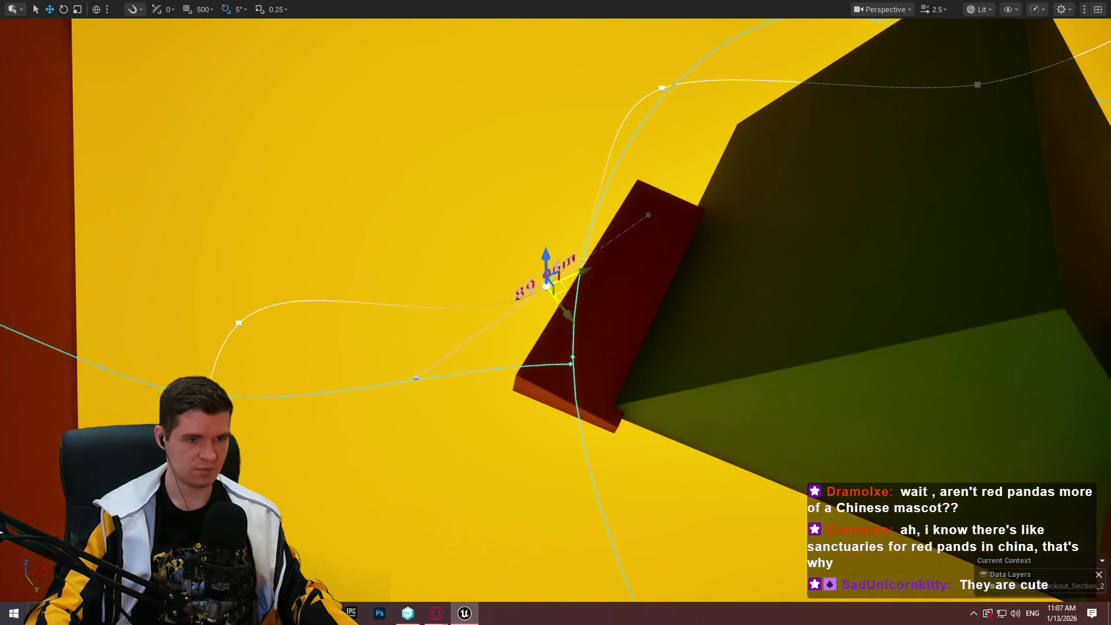
{"action": "left_click_drag", "start_coordinate": [527, 279], "coordinate": [513, 273]}
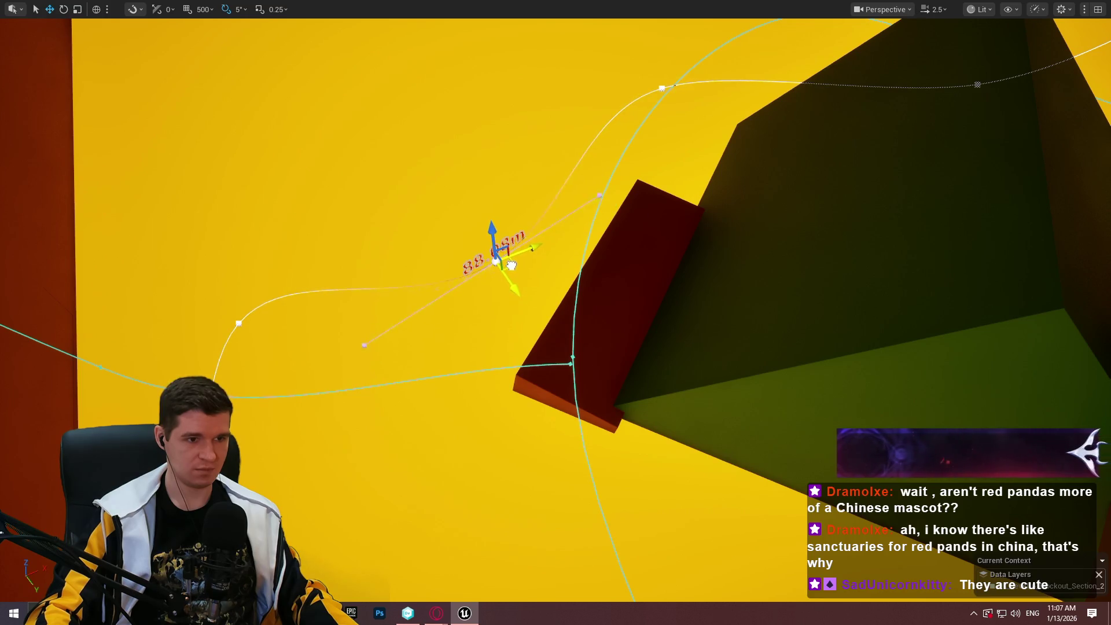
{"action": "left_click_drag", "start_coordinate": [637, 310], "coordinate": [591, 491]}
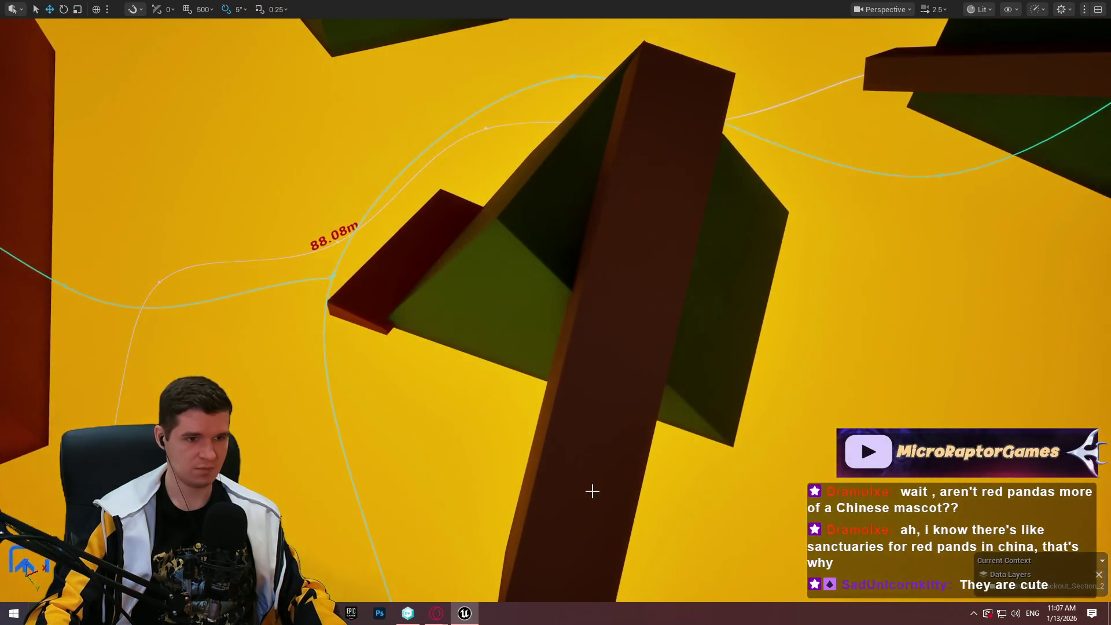
{"action": "right_click", "coordinate": [649, 357]}
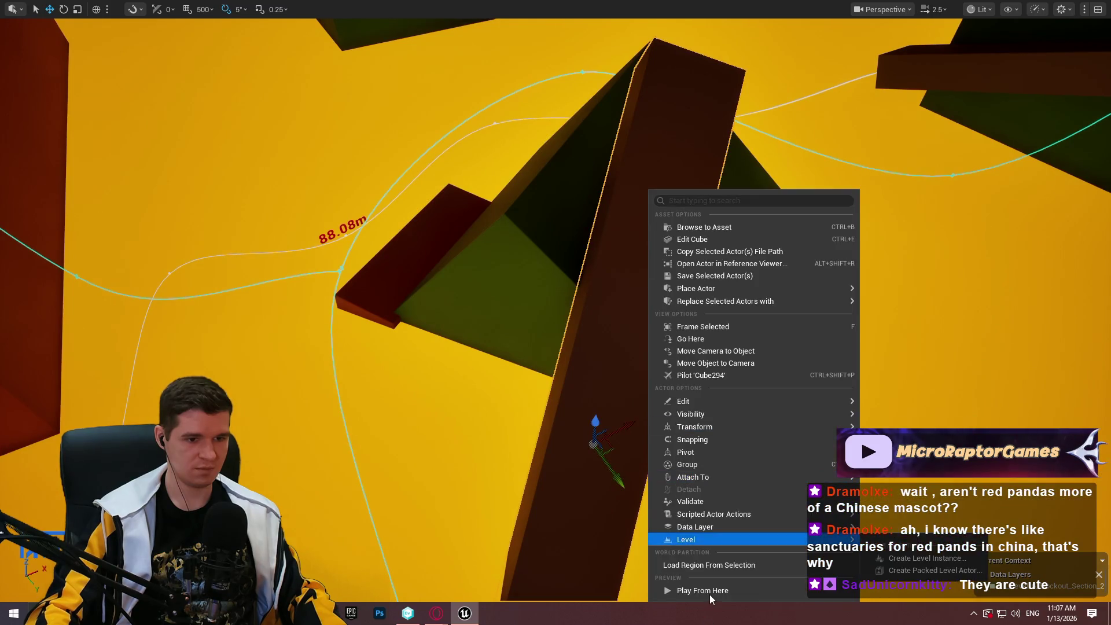
Playtest from the brown beam, running the character up the brown and green slopes
{"action": "key", "text": "Escape"}
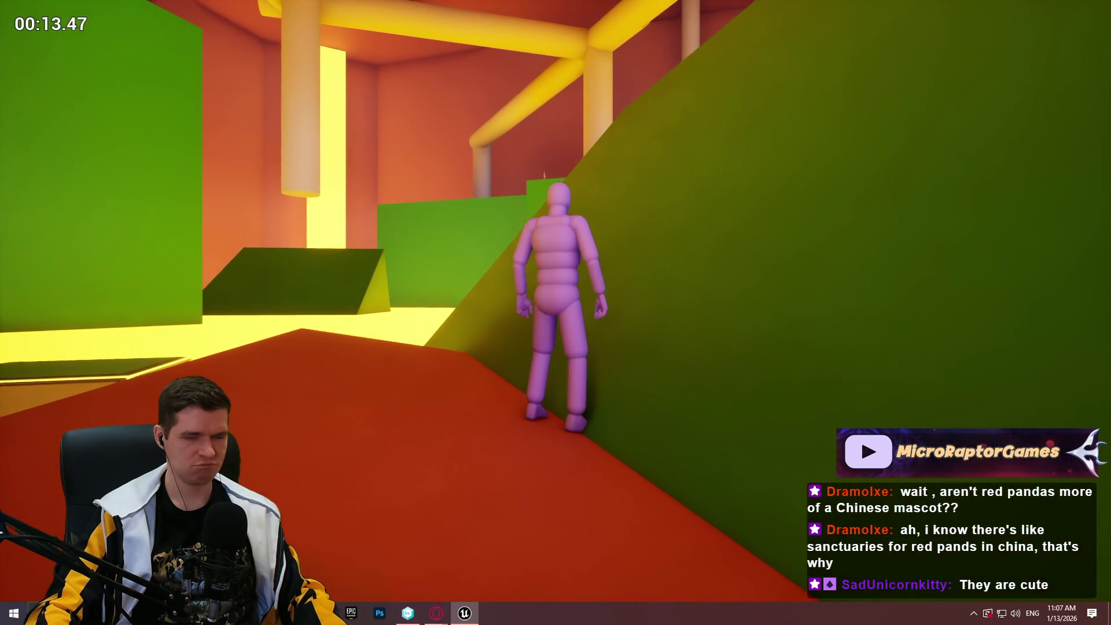
{"action": "key", "text": "Escape"}
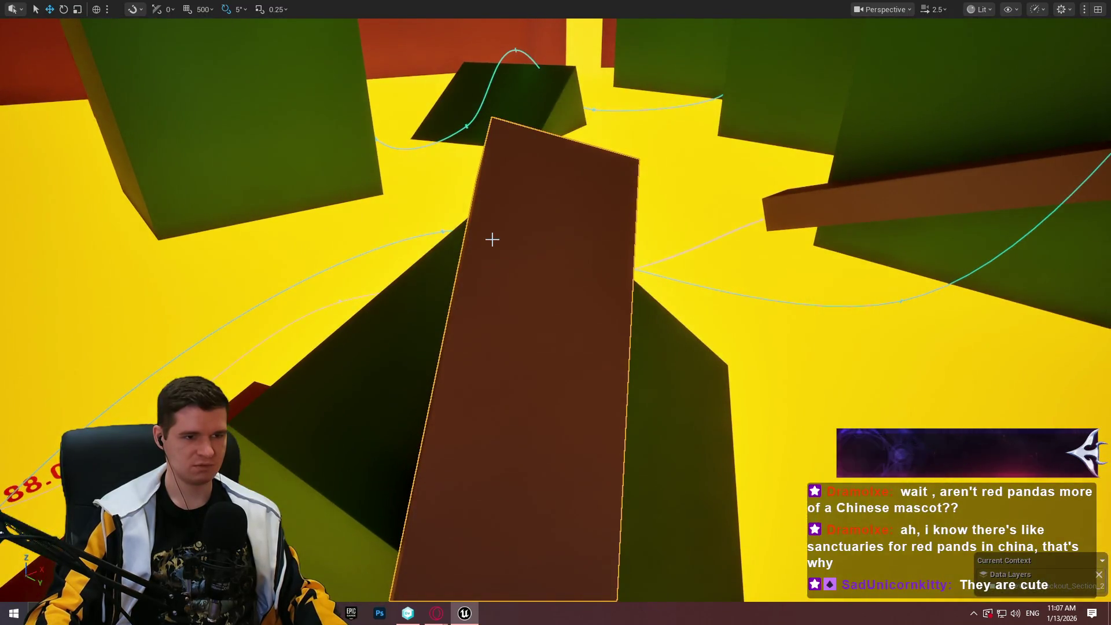
{"action": "right_click", "coordinate": [491, 240]}
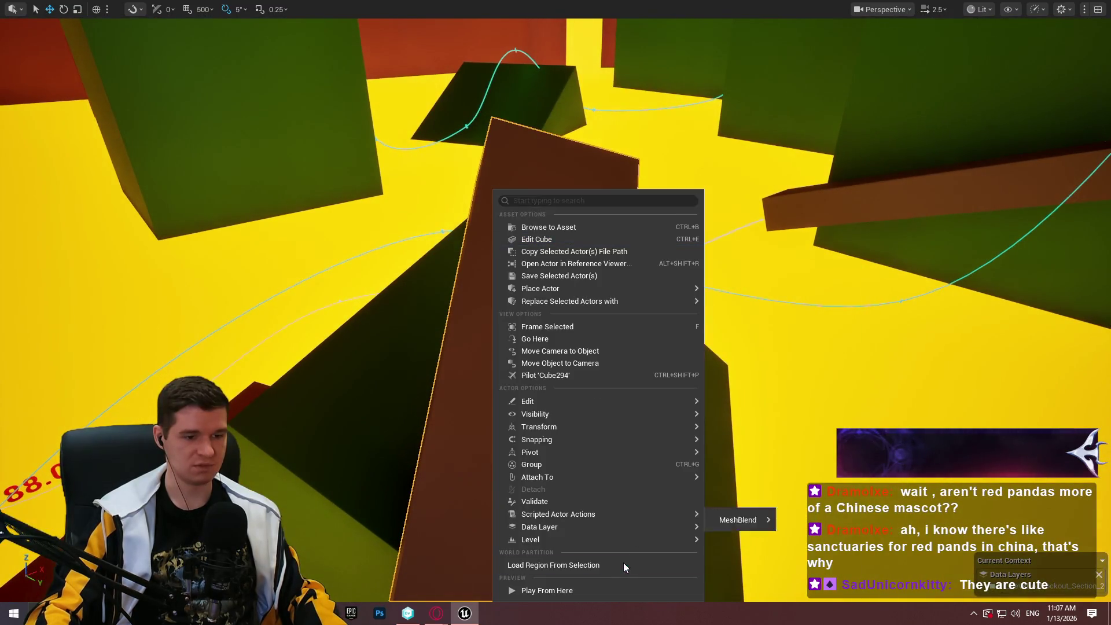
{"action": "left_click", "coordinate": [597, 594]}
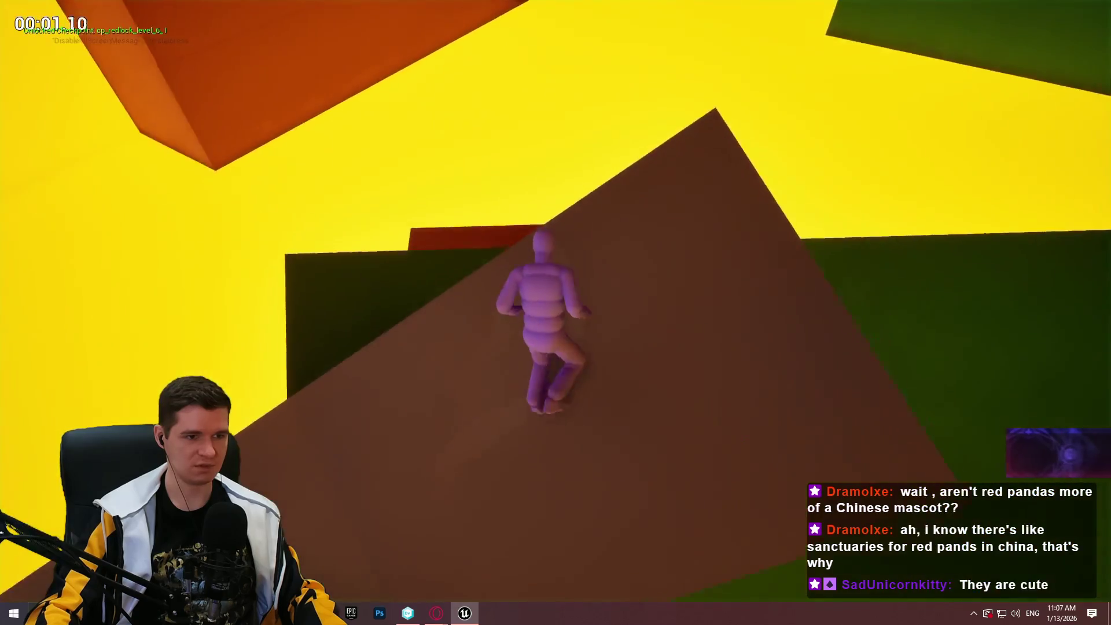
{"action": "key", "text": "w"}
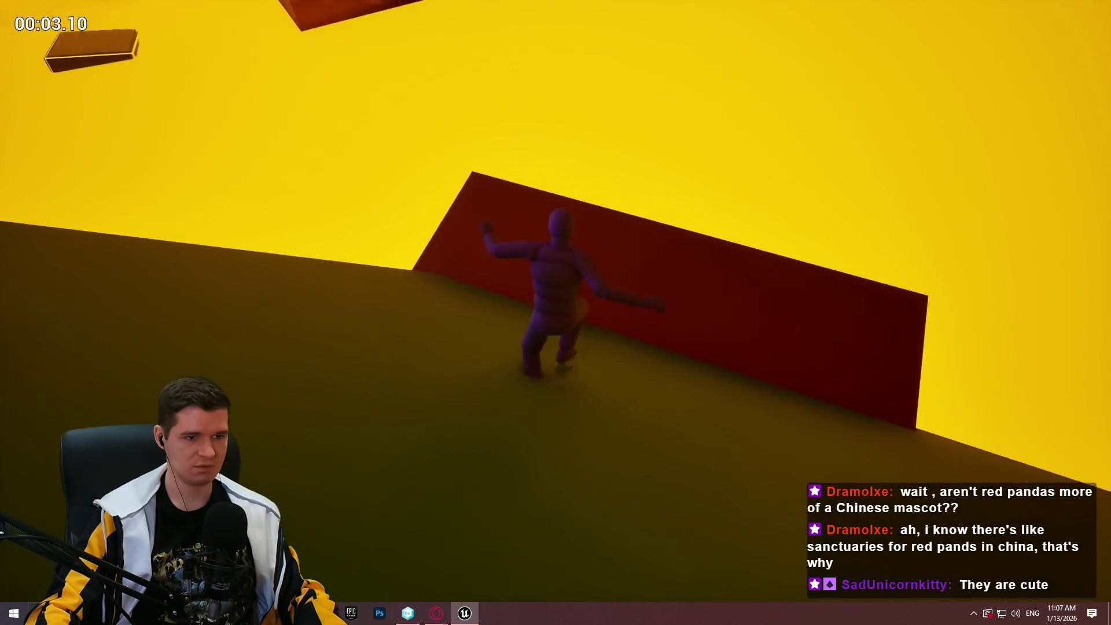
{"action": "key", "text": "w"}
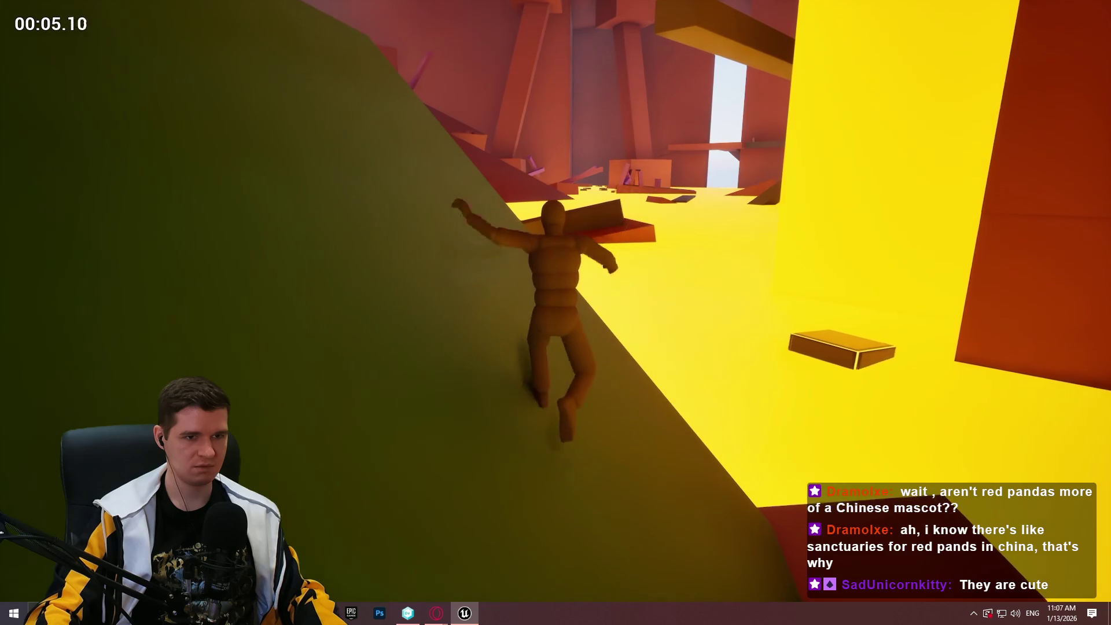
{"action": "key", "text": "w"}
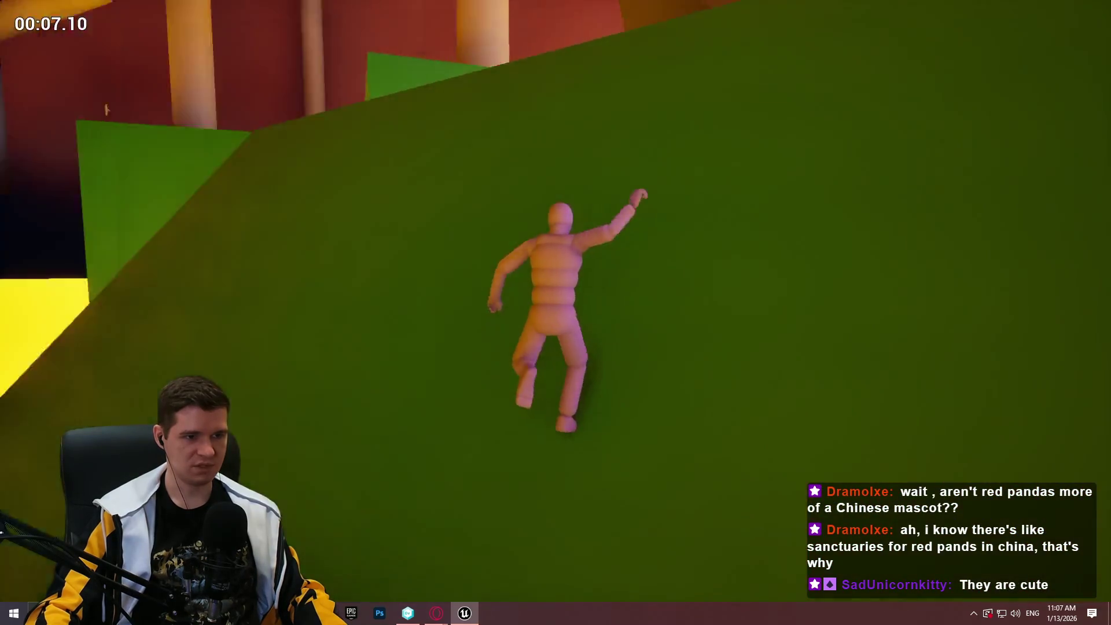
{"action": "key", "text": "w"}
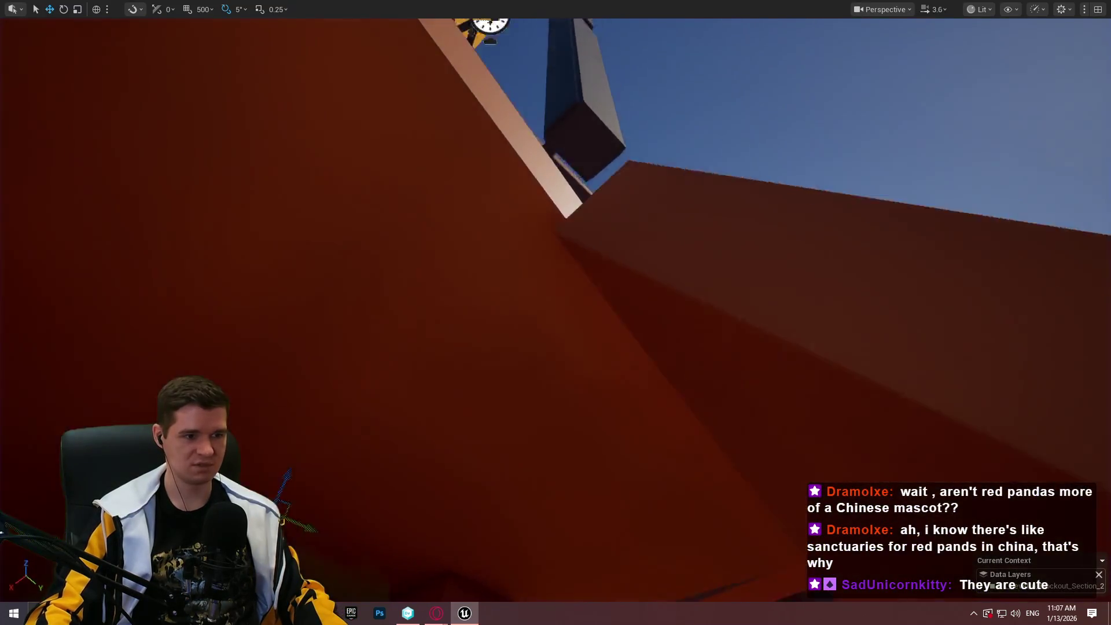
Rotate the green wedge ramp under the brown beam by 5 degrees, then reselect the beam
{"action": "scroll", "coordinate": [556, 312], "scroll_direction": "up", "scroll_amount": 3}
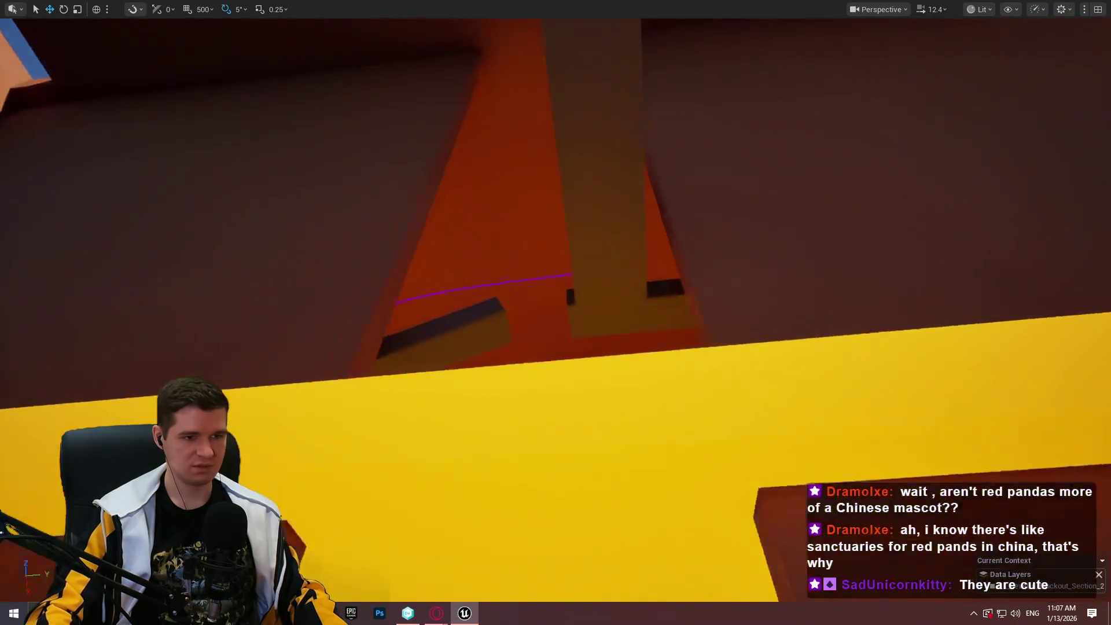
{"action": "scroll", "coordinate": [556, 313], "scroll_direction": "down", "scroll_amount": 1}
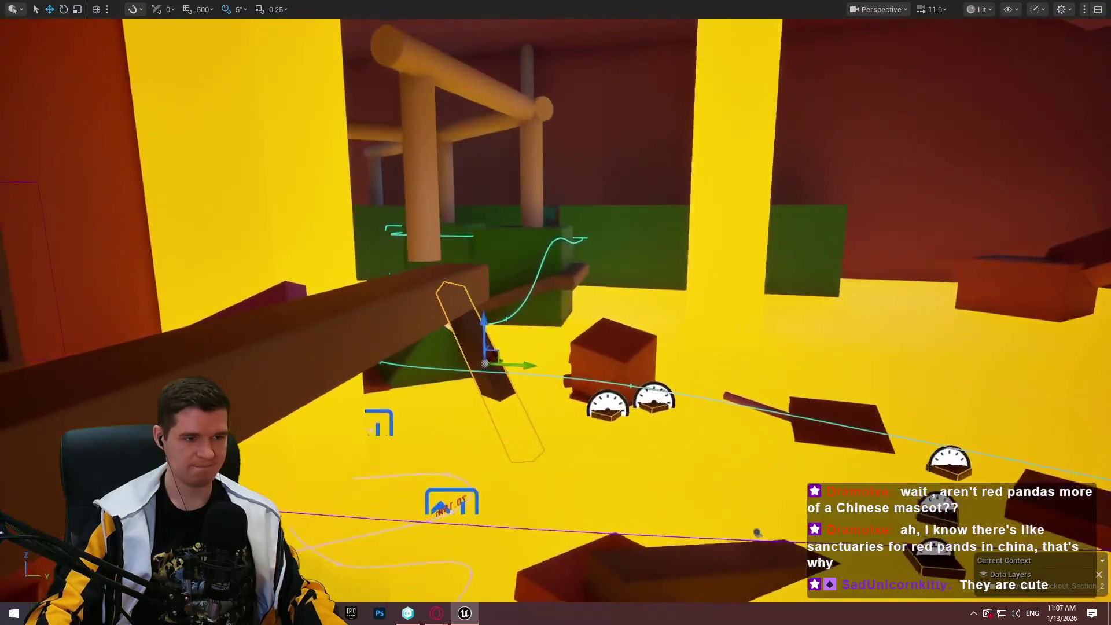
{"action": "key", "text": "w"}
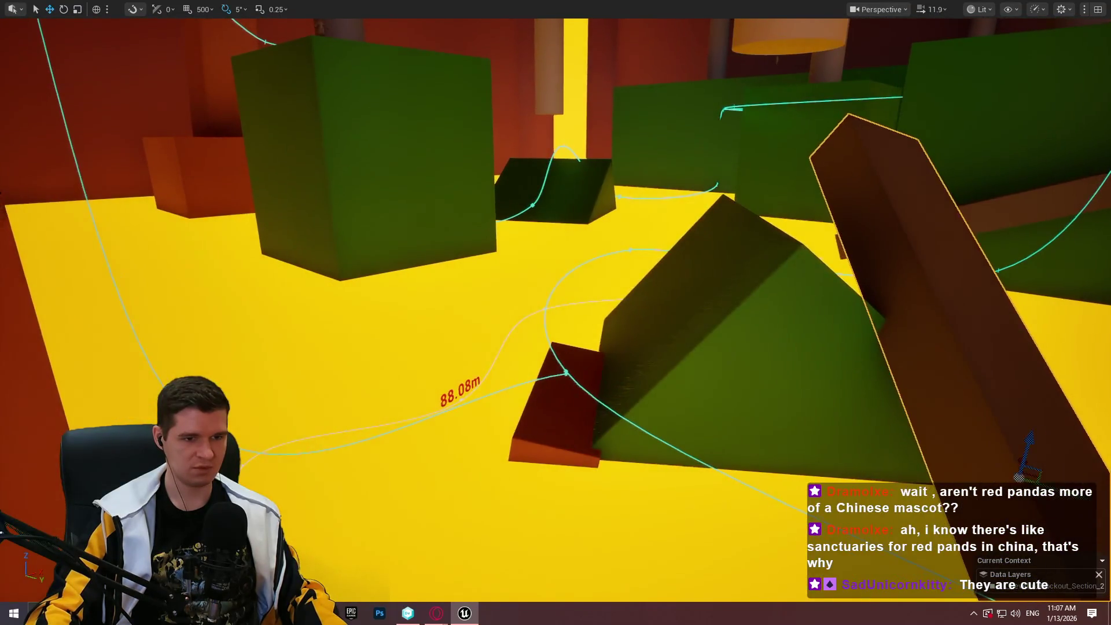
{"action": "left_click", "coordinate": [796, 383]}
{"action": "key", "text": "e"}
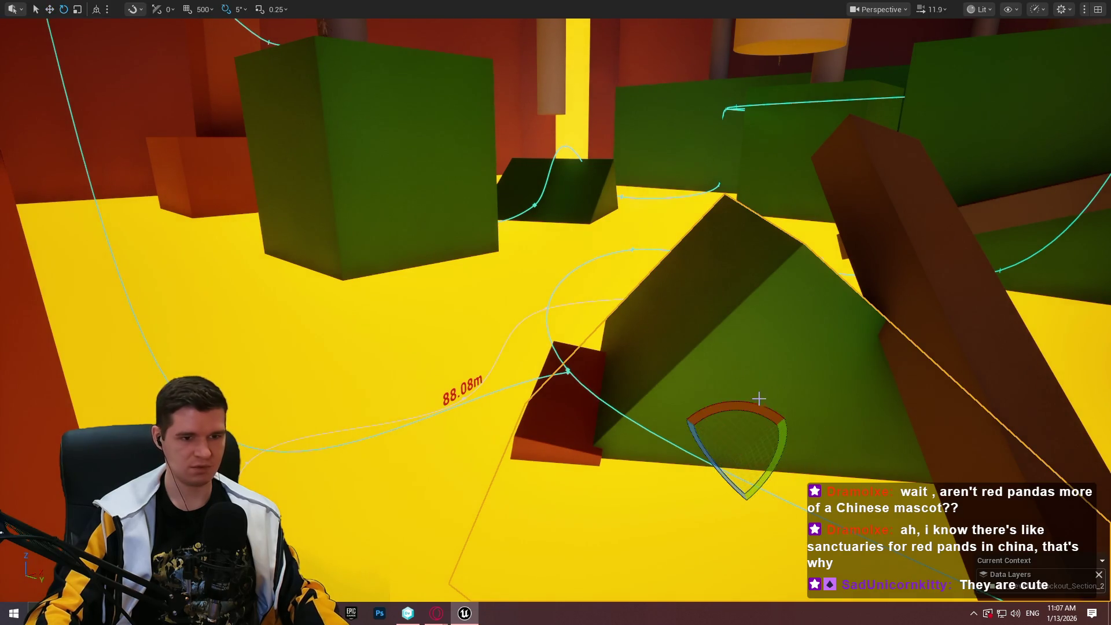
{"action": "left_click_drag", "start_coordinate": [752, 416], "coordinate": [688, 501]}
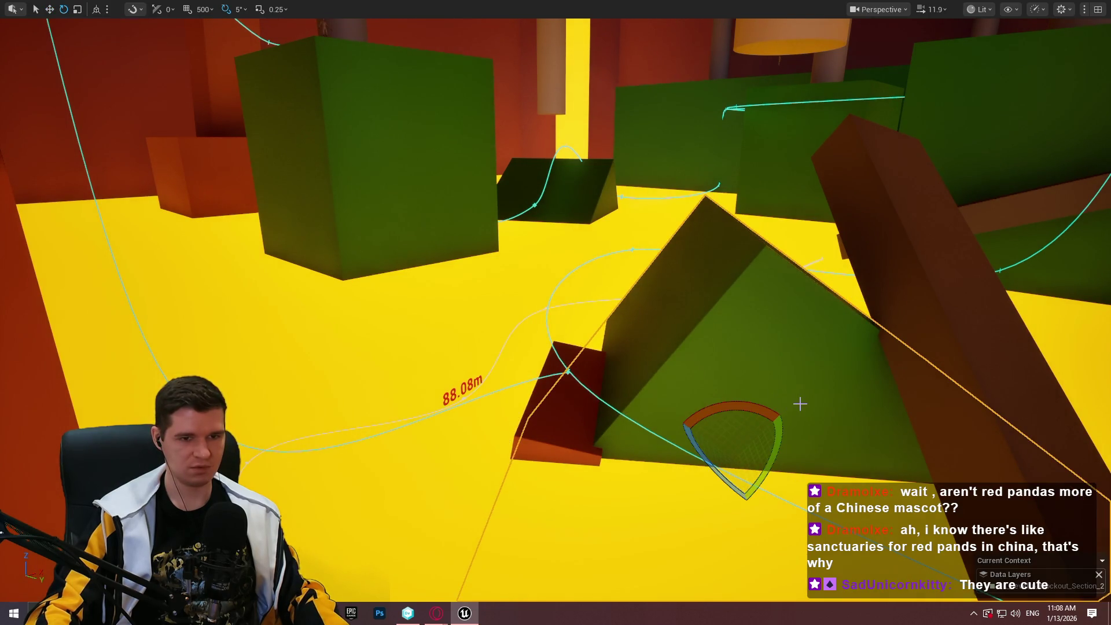
{"action": "left_click", "coordinate": [955, 344]}
{"action": "right_click", "coordinate": [972, 332]}
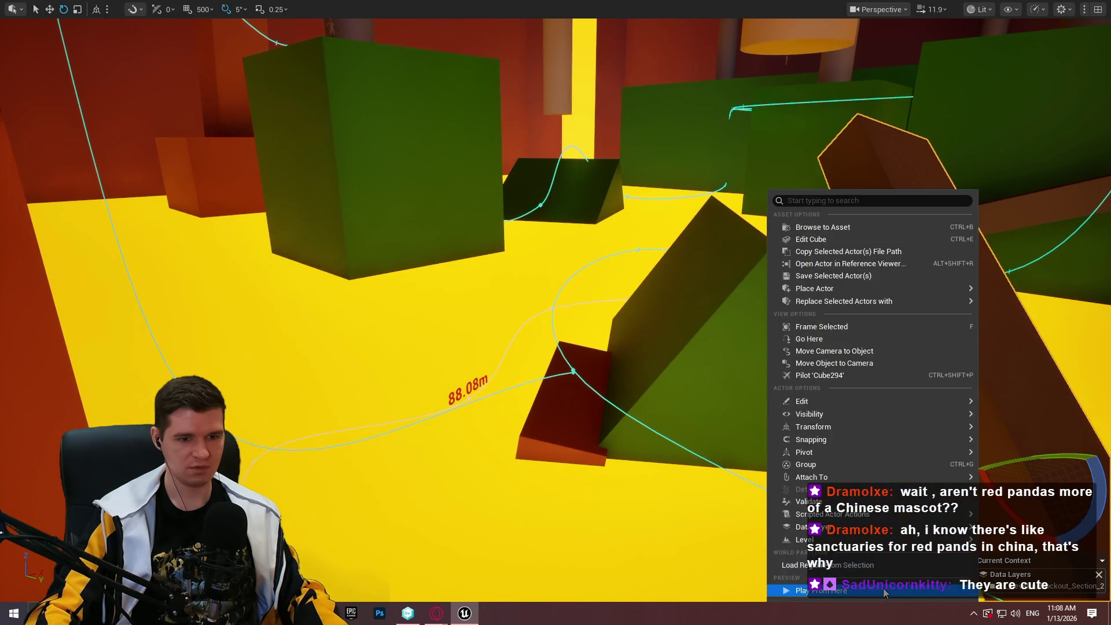
Playtest from the beam, running and climbing across the floating and tall blocks until the fall
{"action": "key", "text": "Escape"}
{"action": "key", "text": "alt+p"}
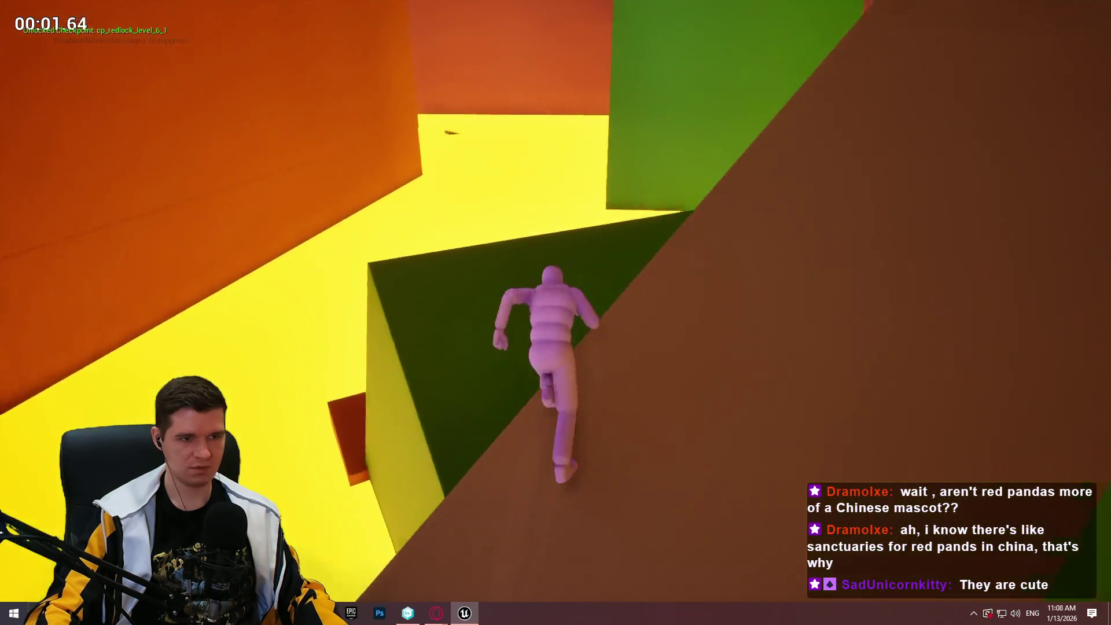
{"action": "key", "text": "w"}
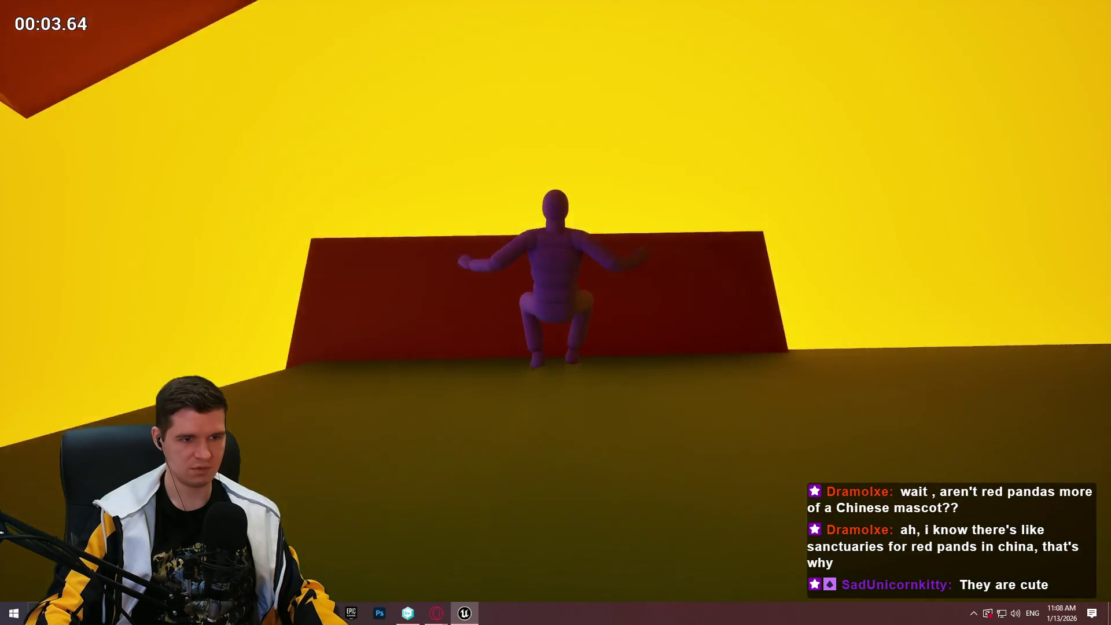
{"action": "key", "text": "w"}
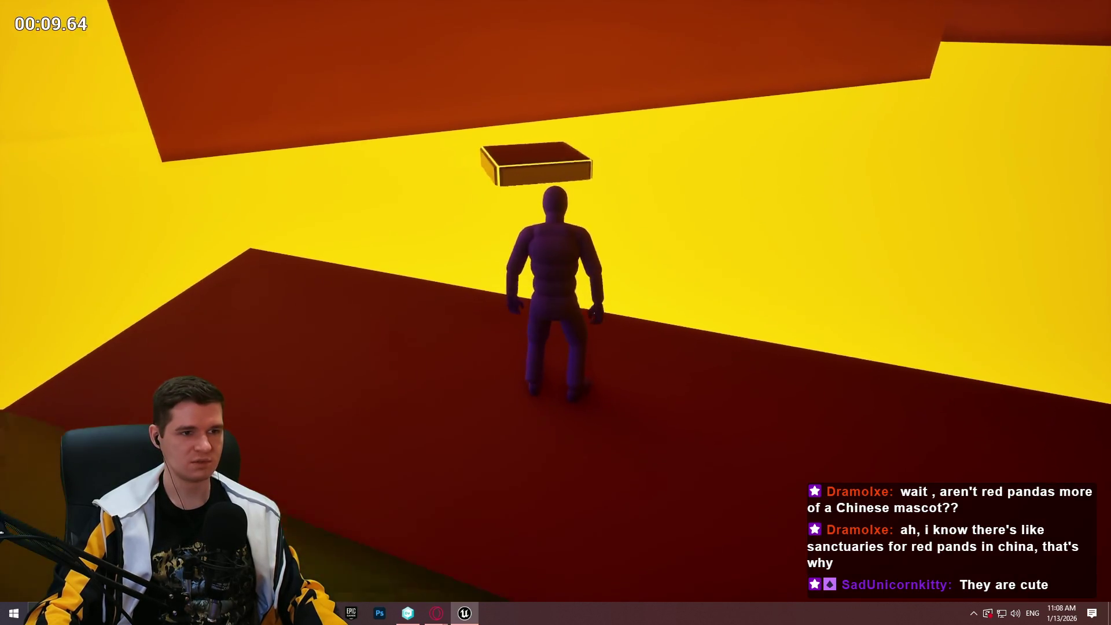
{"action": "key", "text": "w"}
{"action": "key", "text": "space"}
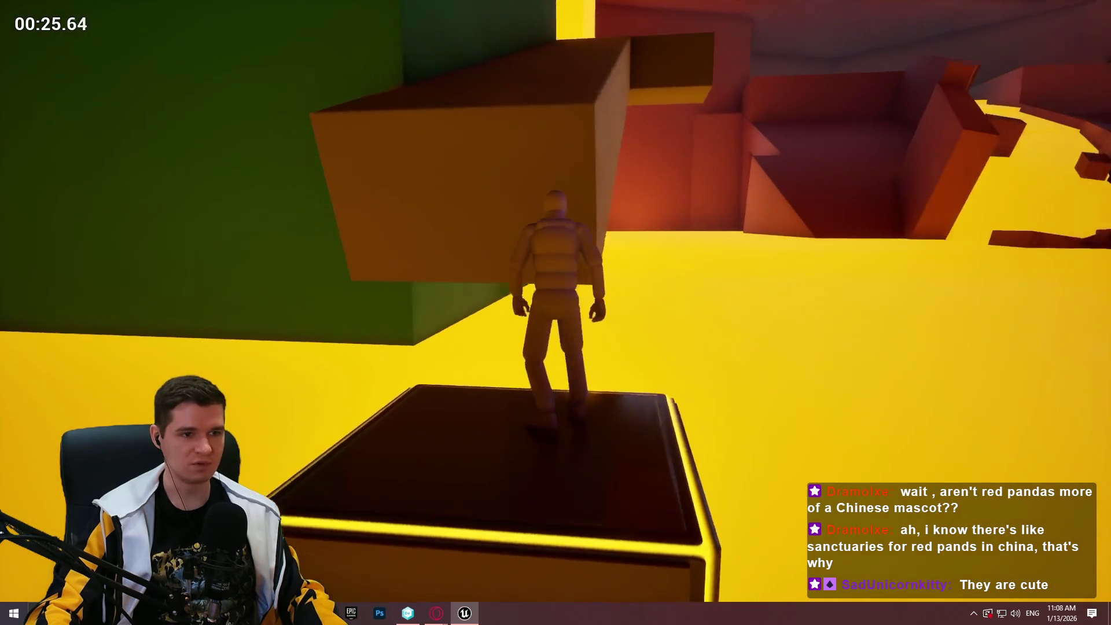
{"action": "key", "text": "space"}
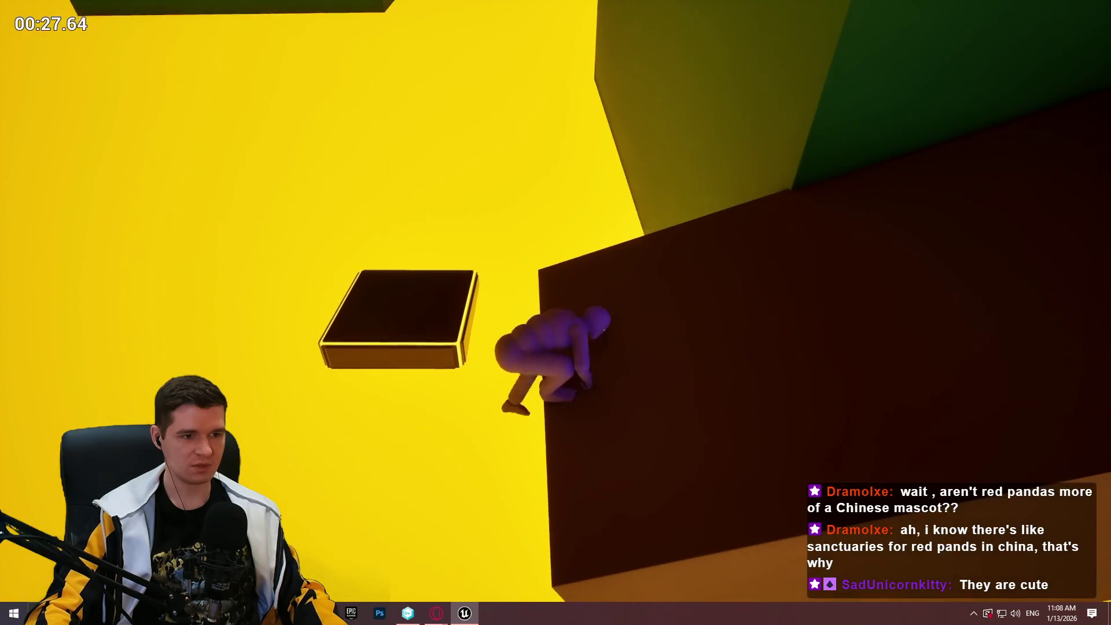
{"action": "key", "text": "w"}
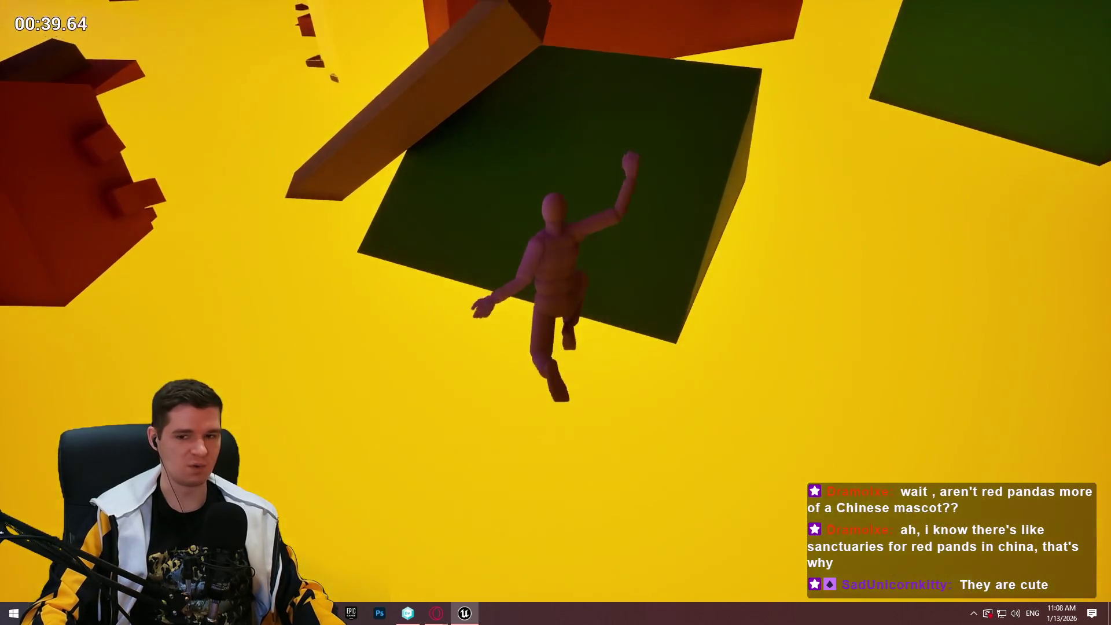
{"action": "key", "text": "F8"}
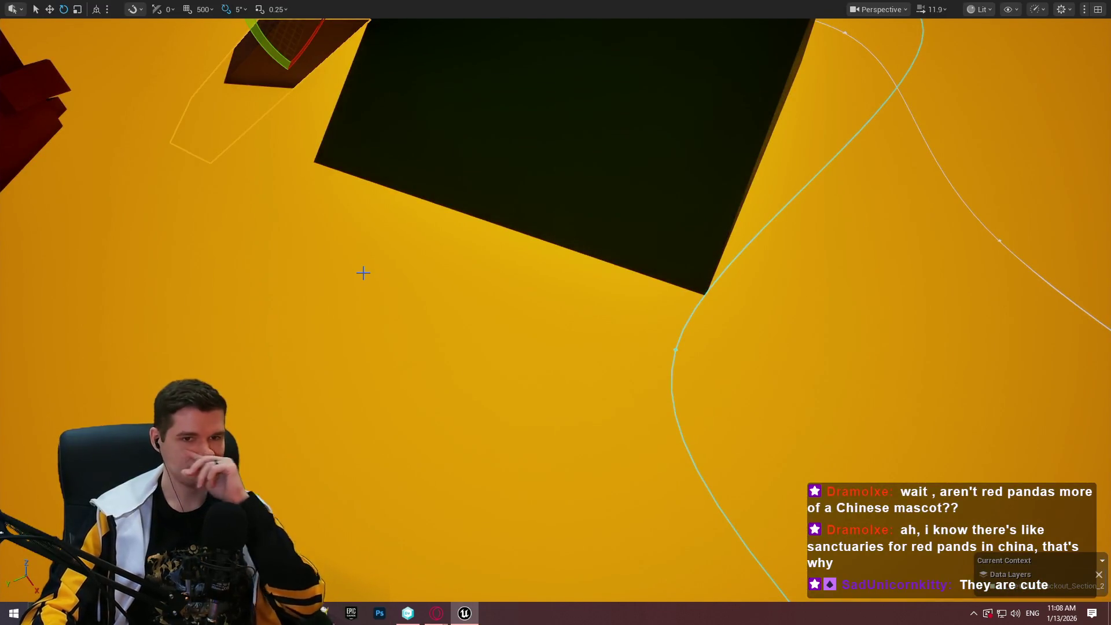
Drop a BP_MovingPlatform_Spline into the open space of the level
{"action": "left_click_drag", "start_coordinate": [378, 256], "coordinate": [406, 253]}
{"action": "key", "text": "F11"}
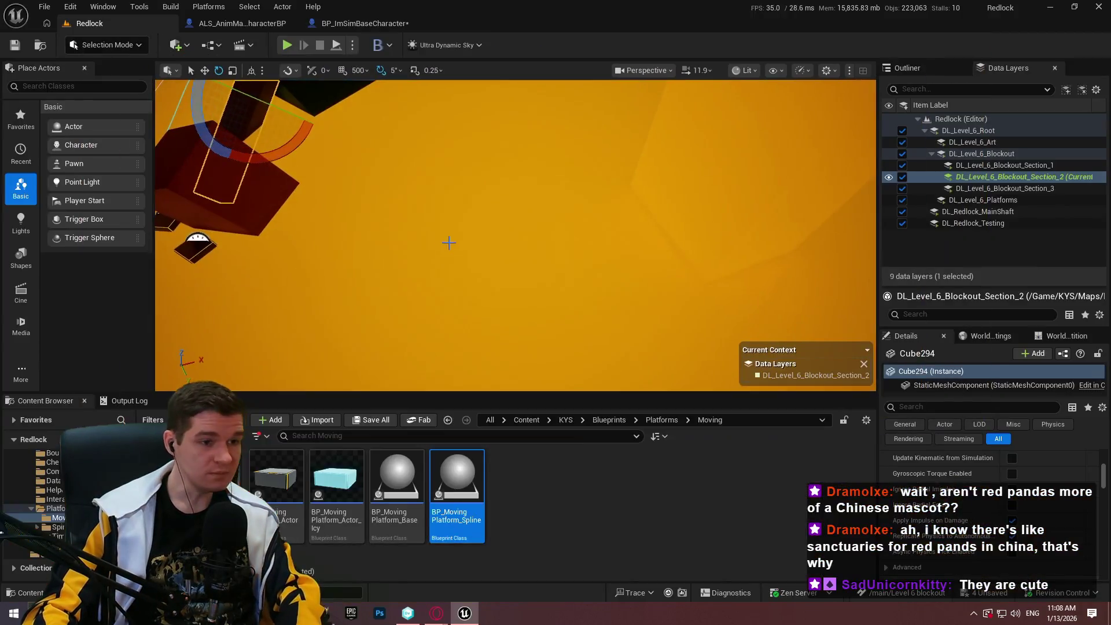
{"action": "left_click_drag", "start_coordinate": [446, 507], "coordinate": [650, 216]}
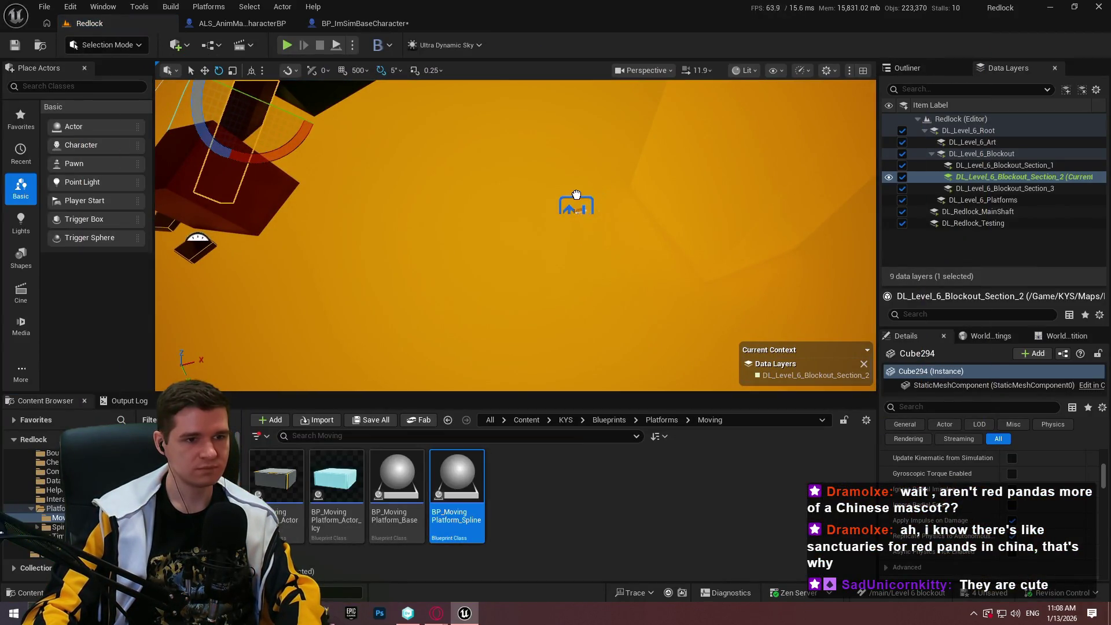
Rotate the new spline platform to about -160 degrees and fill the screen with the viewport
{"action": "left_click_drag", "start_coordinate": [576, 194], "coordinate": [576, 196]}
{"action": "mouse_move", "coordinate": [619, 240]}
{"action": "left_mouse_down"}
{"action": "mouse_move", "coordinate": [613, 248]}
{"action": "mouse_move", "coordinate": [634, 240]}
{"action": "left_mouse_up"}
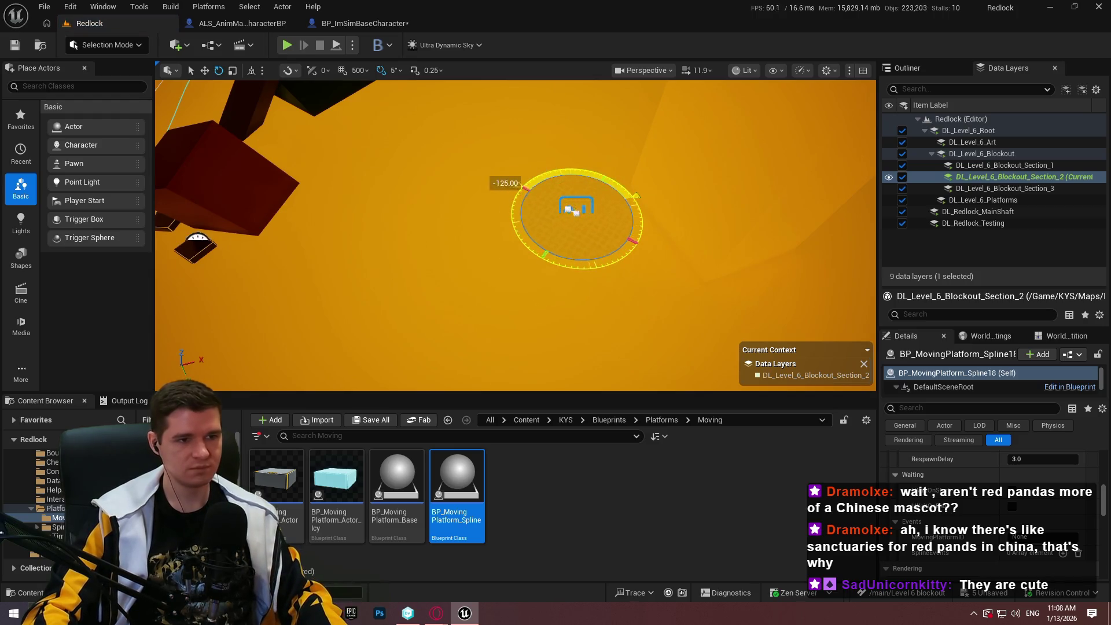
{"action": "left_click_drag", "start_coordinate": [636, 196], "coordinate": [560, 251]}
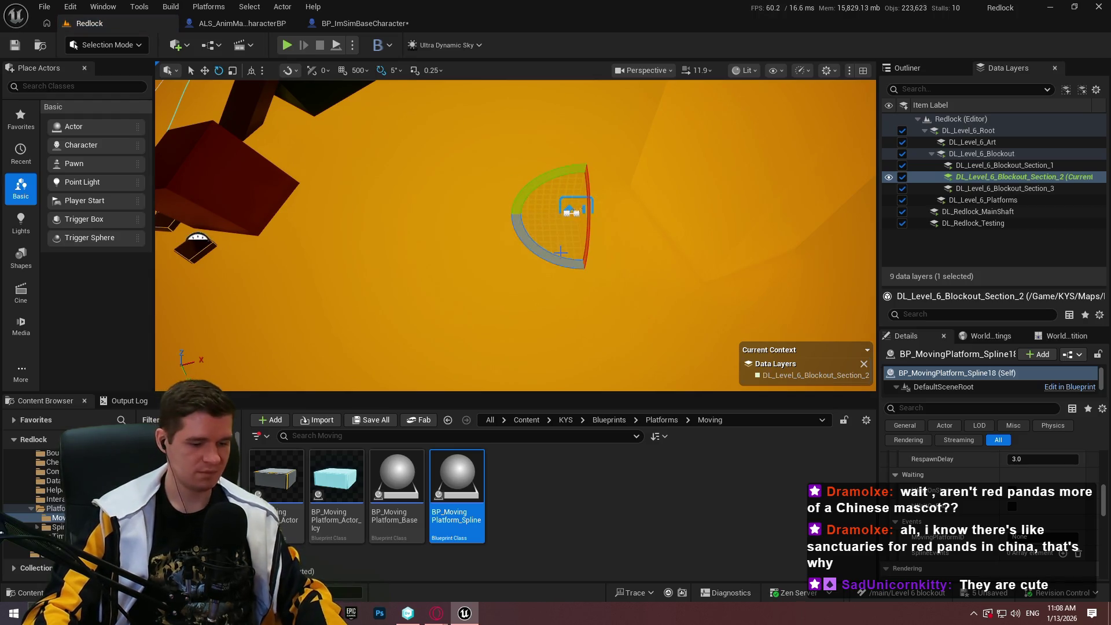
{"action": "key", "text": "F11"}
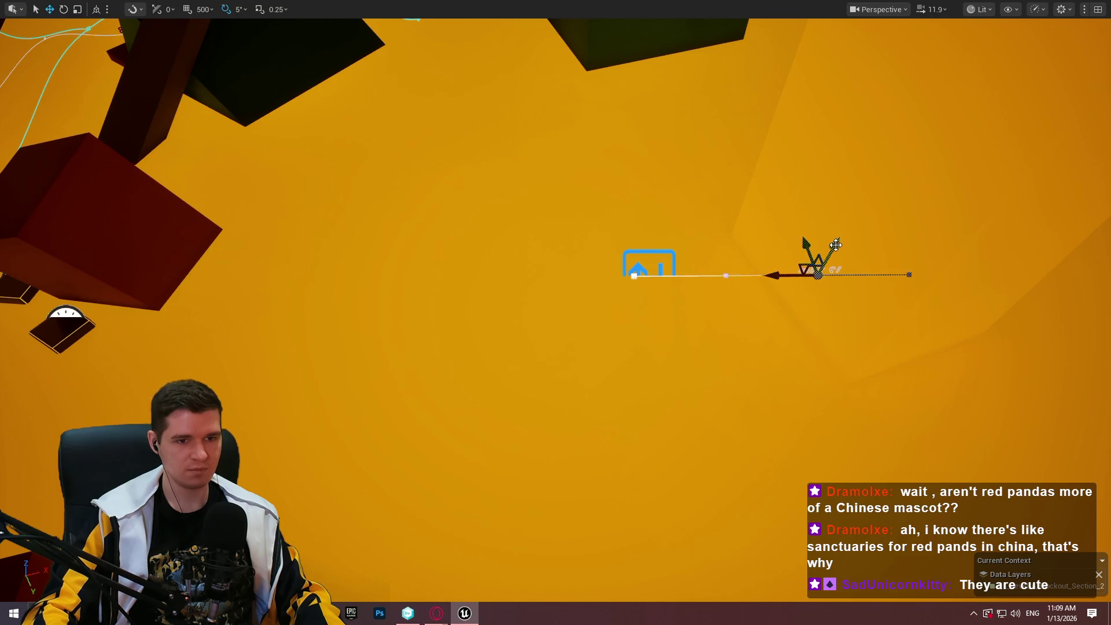
Stretch the platform's spline path, pulling a path point up and to the right
{"action": "mouse_move", "coordinate": [835, 244]}
{"action": "left_mouse_down"}
{"action": "mouse_move", "coordinate": [862, 152]}
{"action": "mouse_move", "coordinate": [610, 284]}
{"action": "mouse_move", "coordinate": [707, 291]}
{"action": "left_mouse_up"}
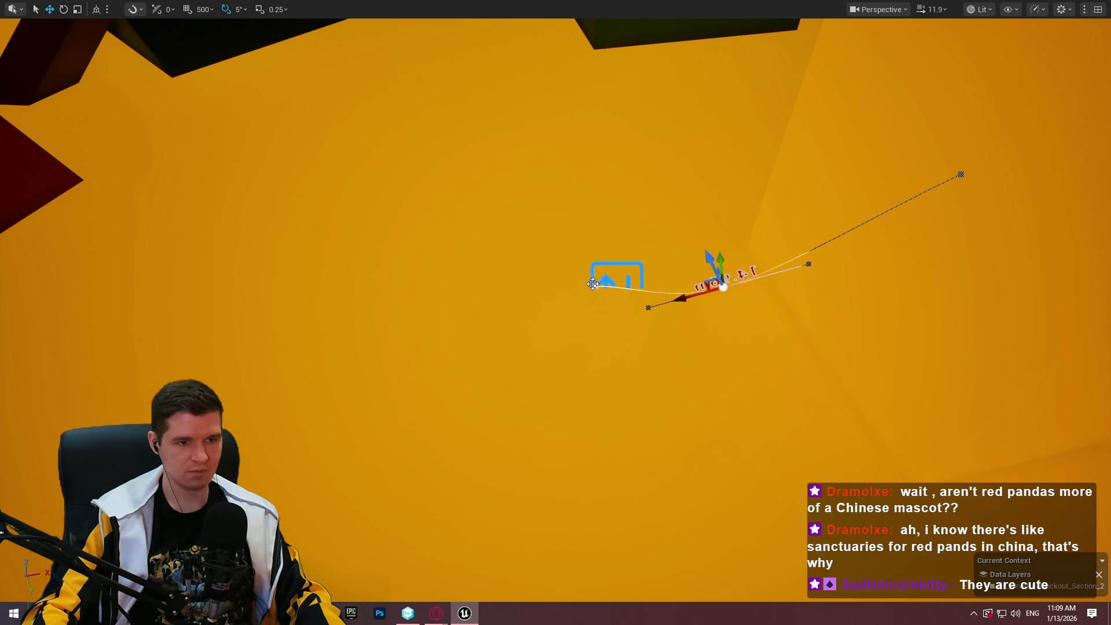
{"action": "left_click", "coordinate": [592, 284]}
{"action": "mouse_move", "coordinate": [592, 283]}
{"action": "left_mouse_down"}
{"action": "mouse_move", "coordinate": [497, 277]}
{"action": "mouse_move", "coordinate": [521, 283]}
{"action": "left_mouse_up"}
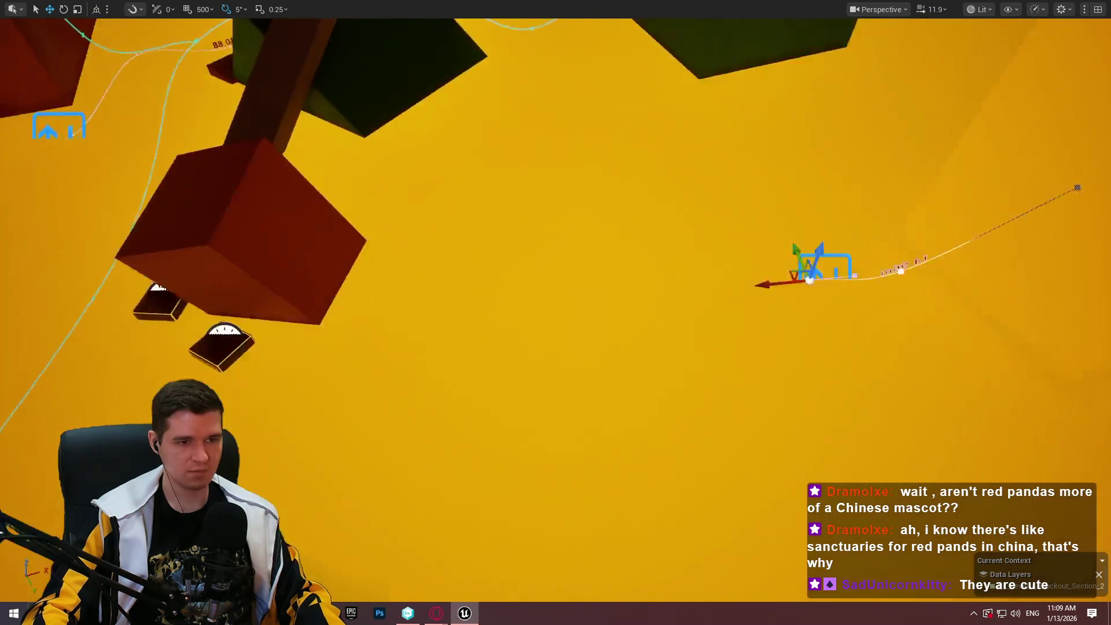
{"action": "left_click_drag", "start_coordinate": [635, 254], "coordinate": [634, 247]}
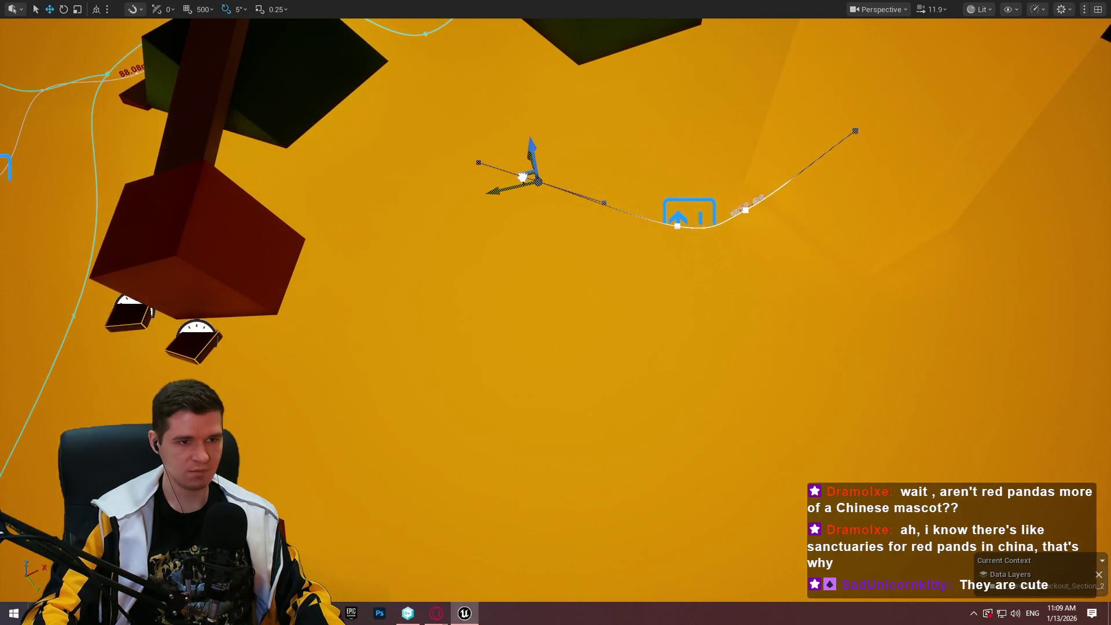
{"action": "mouse_move", "coordinate": [526, 174]}
{"action": "left_mouse_down"}
{"action": "mouse_move", "coordinate": [639, 111]}
{"action": "mouse_move", "coordinate": [683, 123]}
{"action": "mouse_move", "coordinate": [672, 111]}
{"action": "left_mouse_up"}
{"action": "mouse_move", "coordinate": [555, 313]}
{"action": "left_mouse_down"}
{"action": "mouse_move", "coordinate": [544, 324]}
{"action": "mouse_move", "coordinate": [532, 312]}
{"action": "mouse_move", "coordinate": [544, 306]}
{"action": "left_mouse_up"}
{"action": "left_click_drag", "start_coordinate": [846, 248], "coordinate": [846, 242]}
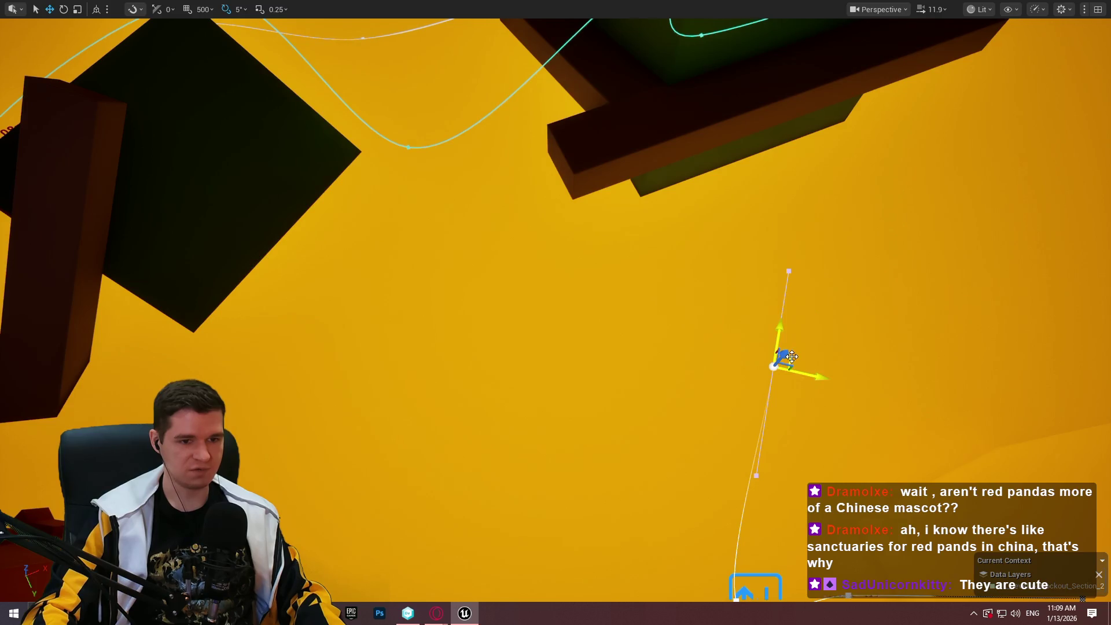
Drag the spline's start point down-left, delete its loose end point, and reselect the spline
{"action": "mouse_move", "coordinate": [670, 301]}
{"action": "left_mouse_down"}
{"action": "mouse_move", "coordinate": [639, 318]}
{"action": "mouse_move", "coordinate": [637, 334]}
{"action": "left_mouse_up"}
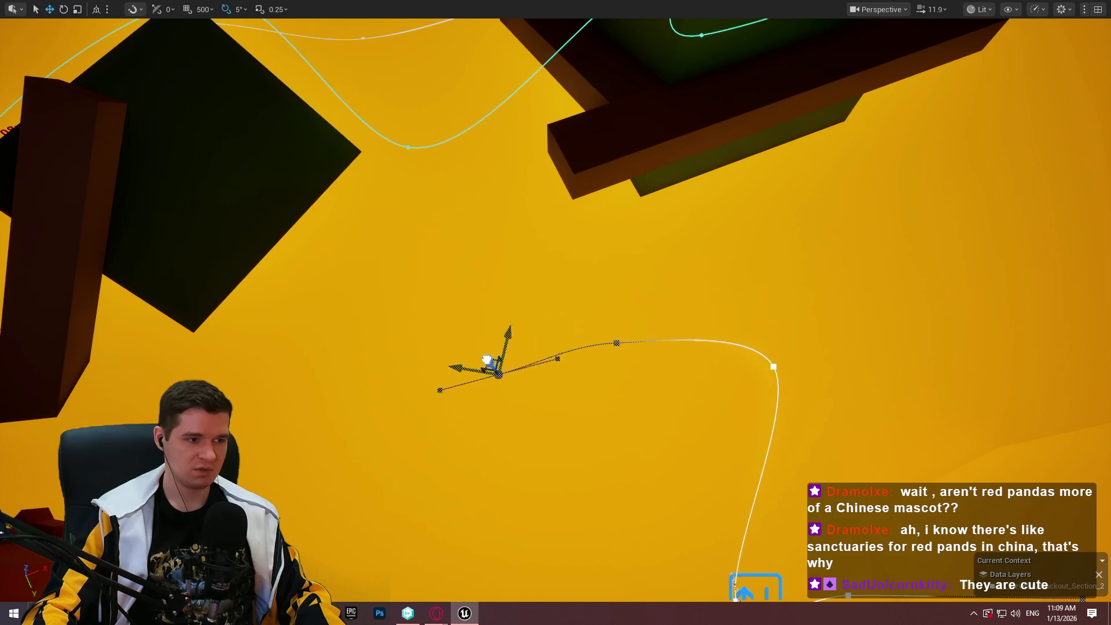
{"action": "mouse_move", "coordinate": [486, 360]}
{"action": "left_mouse_down"}
{"action": "mouse_move", "coordinate": [300, 402]}
{"action": "mouse_move", "coordinate": [319, 388]}
{"action": "left_mouse_up"}
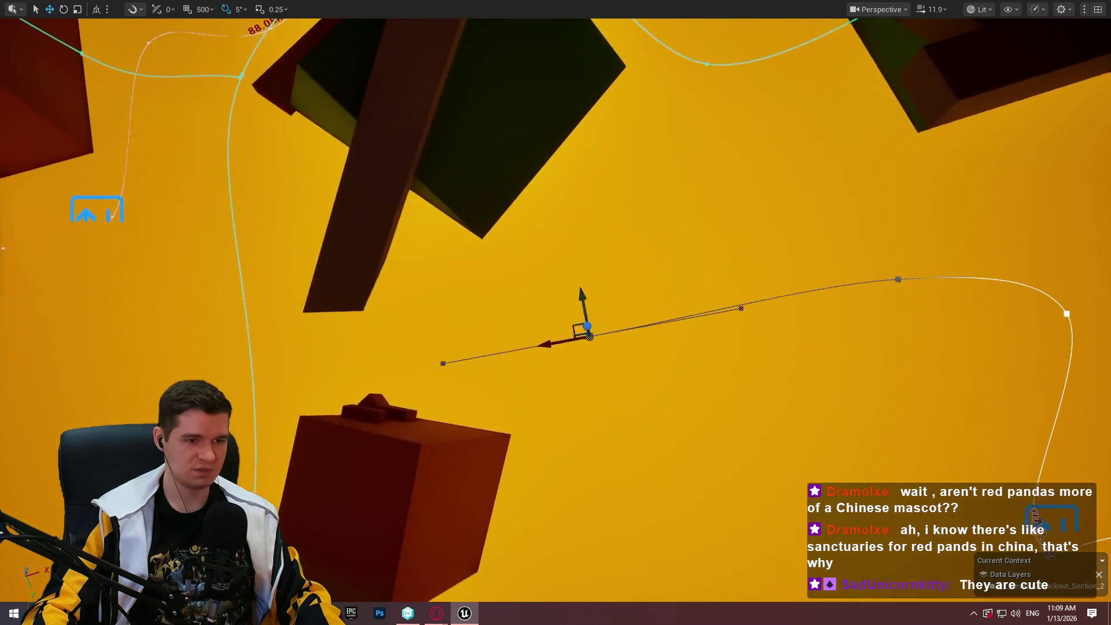
{"action": "left_click_drag", "start_coordinate": [523, 333], "coordinate": [518, 332]}
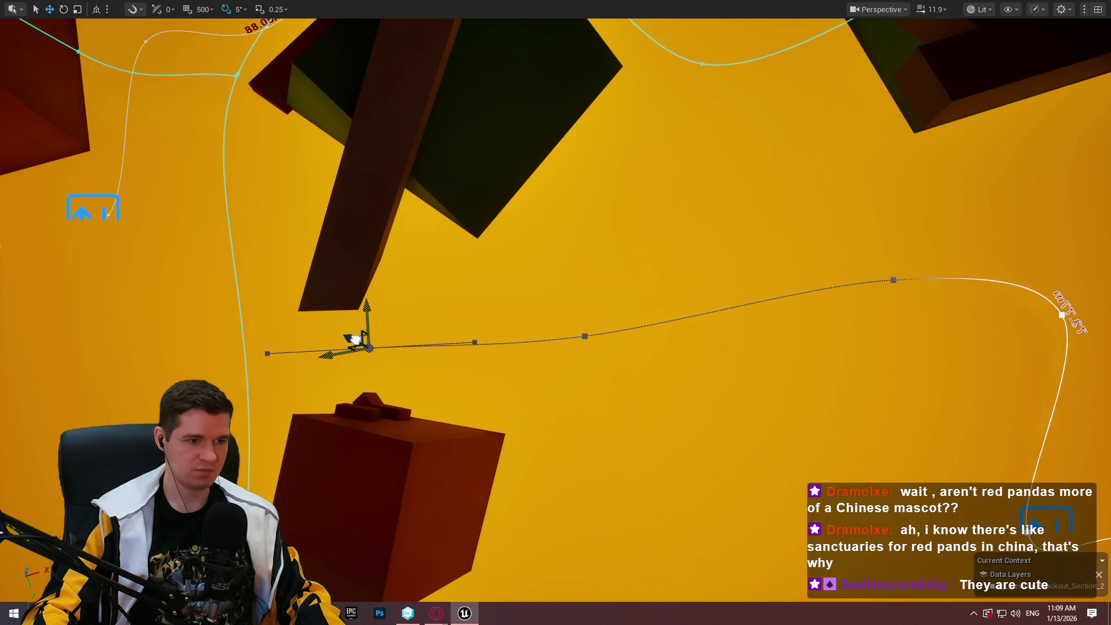
{"action": "left_click_drag", "start_coordinate": [413, 334], "coordinate": [437, 281]}
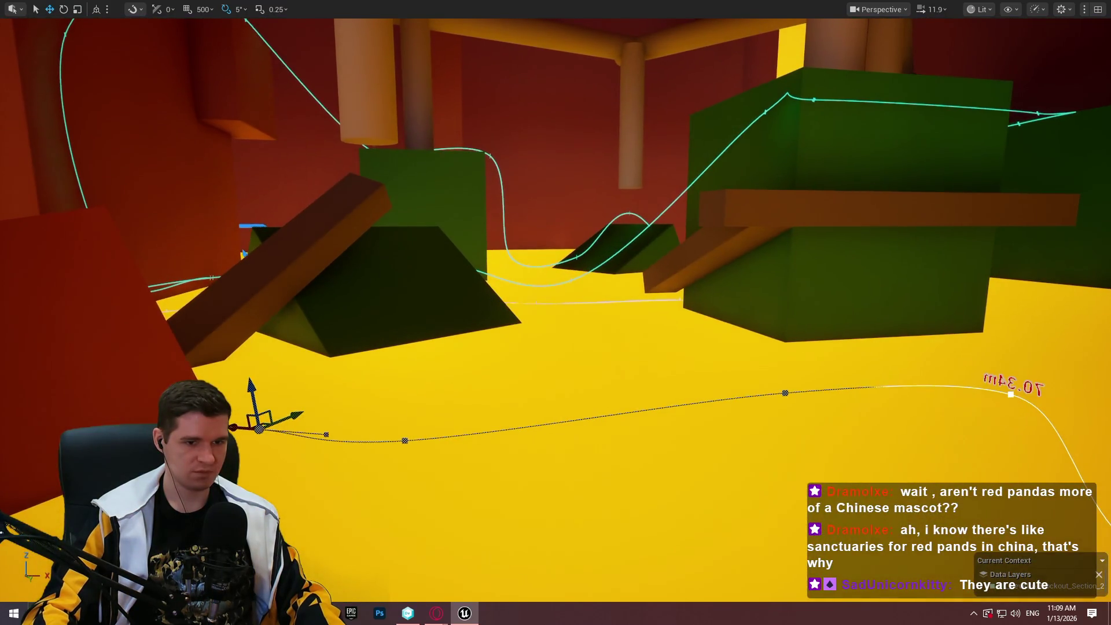
{"action": "key", "text": "Delete"}
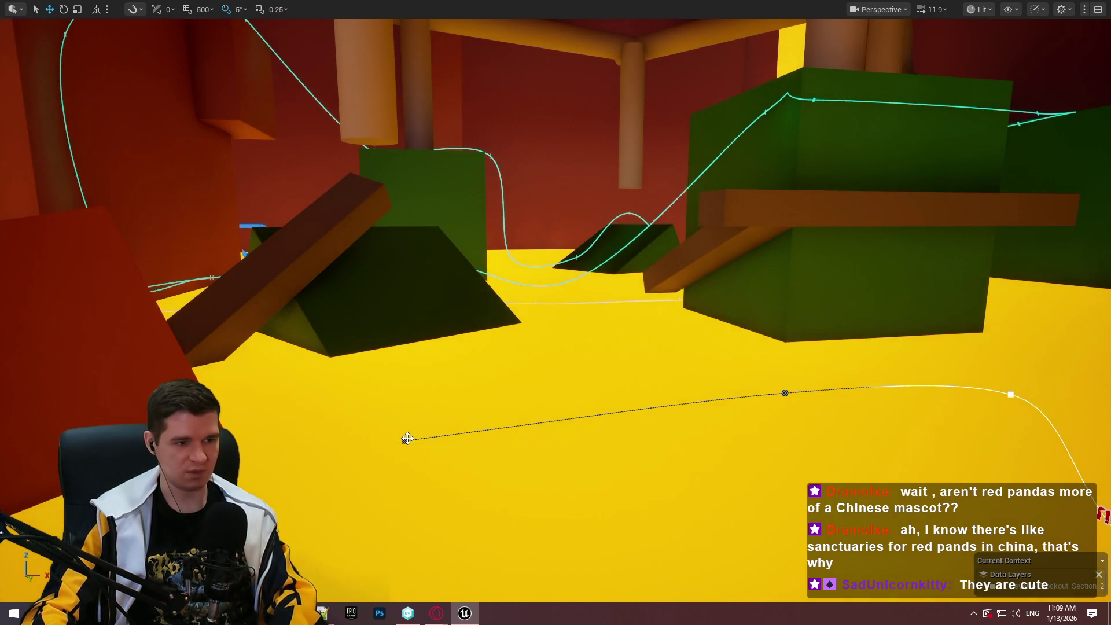
{"action": "left_click", "coordinate": [781, 393]}
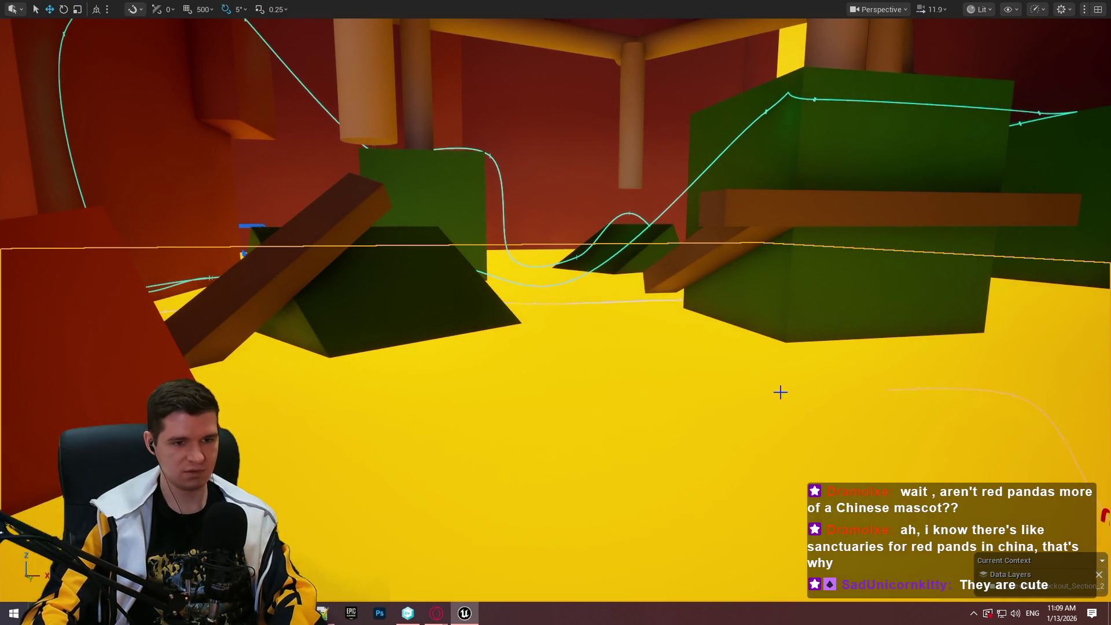
{"action": "left_click", "coordinate": [1012, 394]}
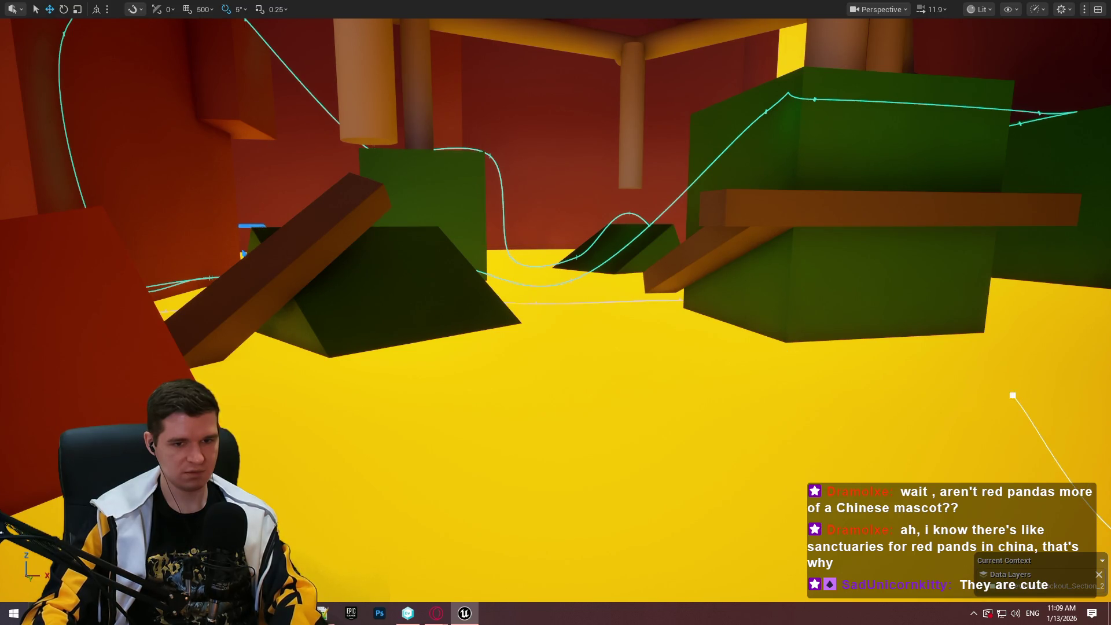
{"action": "key", "text": "w"}
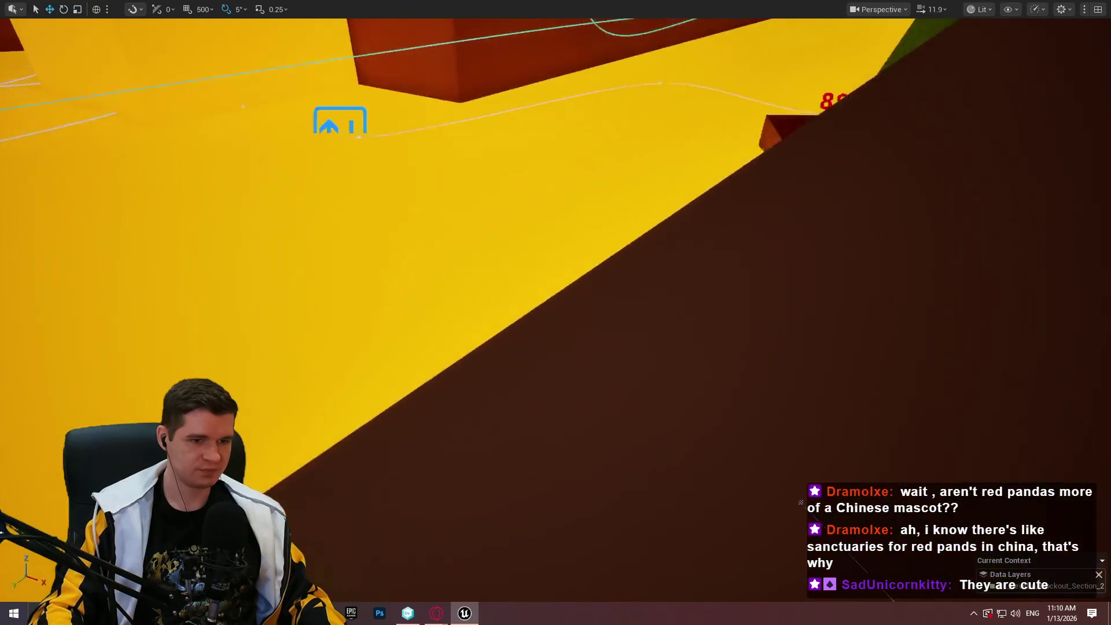
{"action": "scroll", "coordinate": [800, 502], "scroll_direction": "down", "scroll_amount": 2}
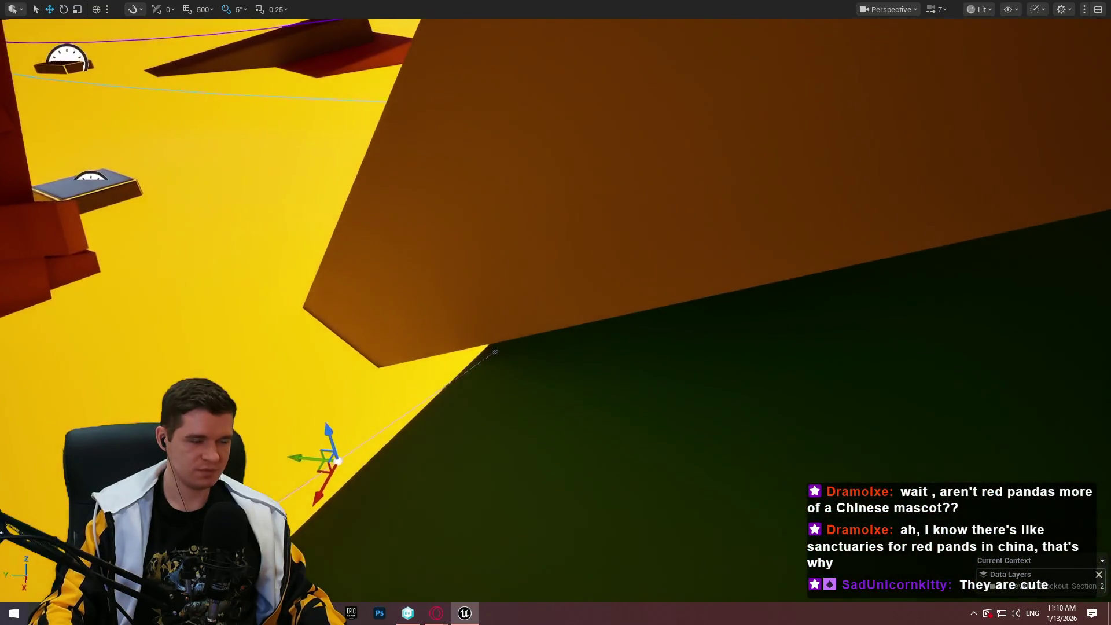
{"action": "key", "text": "w"}
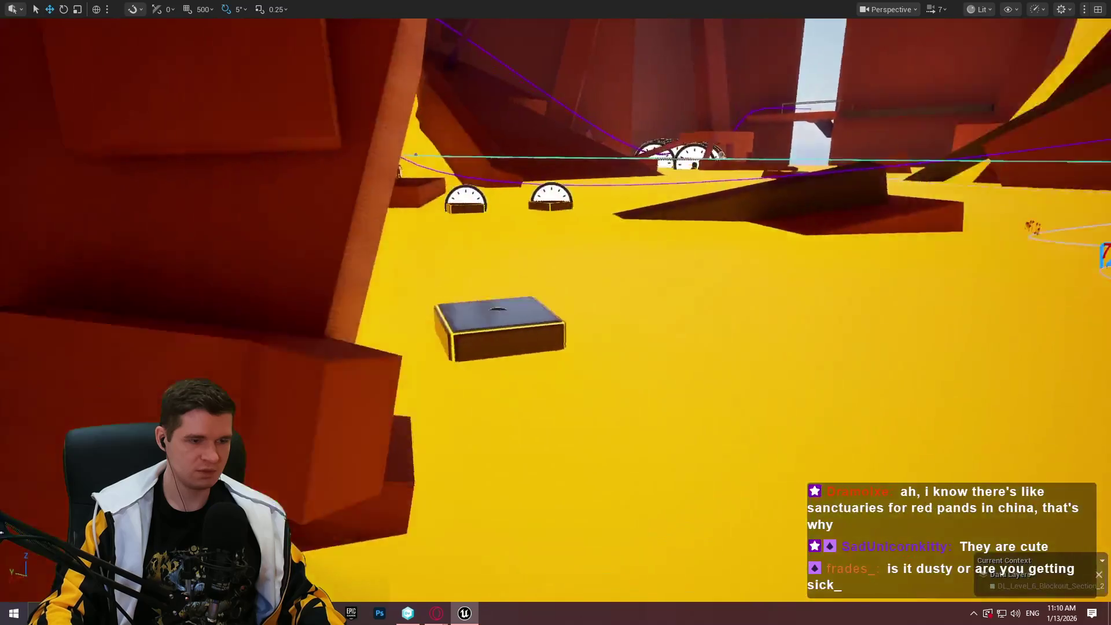
{"action": "key", "text": "w"}
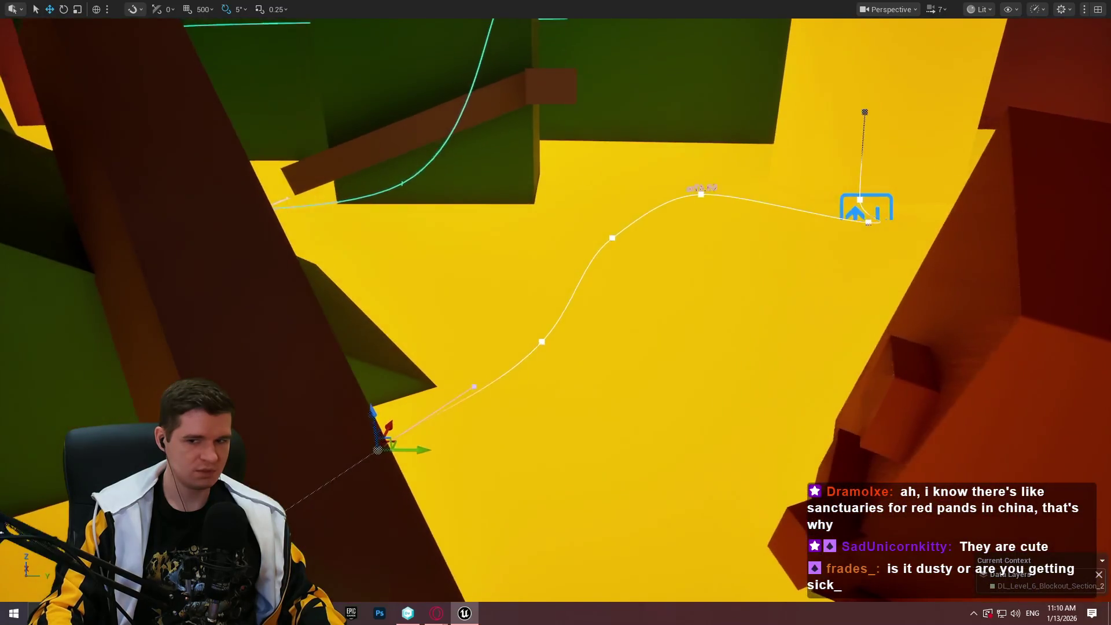
{"action": "key", "text": "w"}
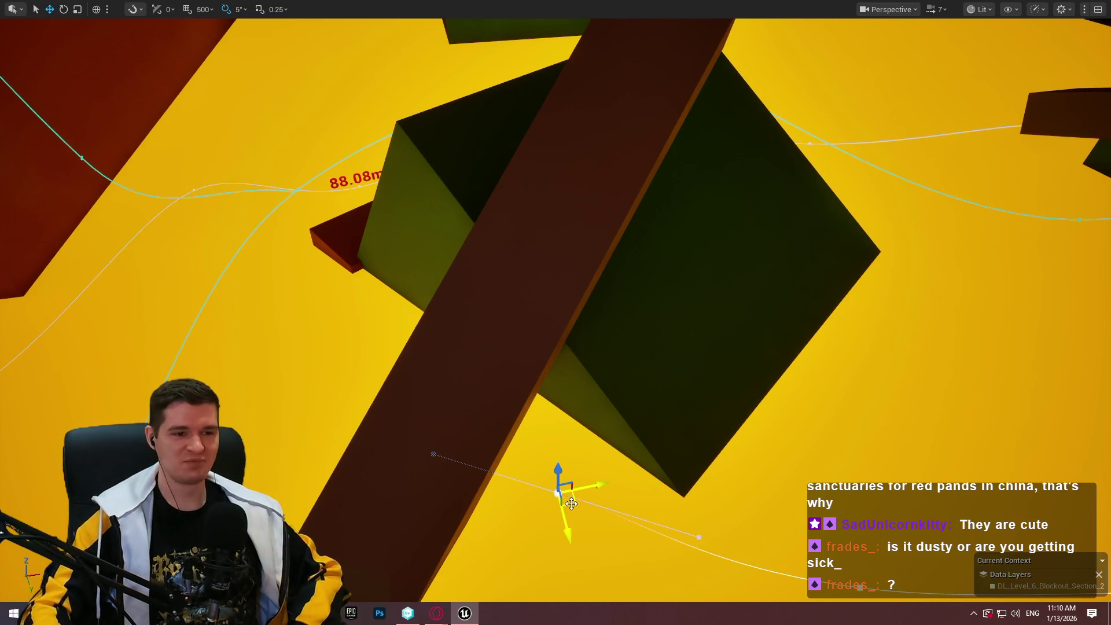
{"action": "left_click_drag", "start_coordinate": [591, 468], "coordinate": [590, 468]}
Add a new point on the platform spline and drag it down and right
{"action": "left_click_drag", "start_coordinate": [463, 497], "coordinate": [462, 497]}
{"action": "left_click_drag", "start_coordinate": [748, 487], "coordinate": [756, 516]}
{"action": "key", "text": "f"}
{"action": "left_click_drag", "start_coordinate": [413, 354], "coordinate": [413, 354]}
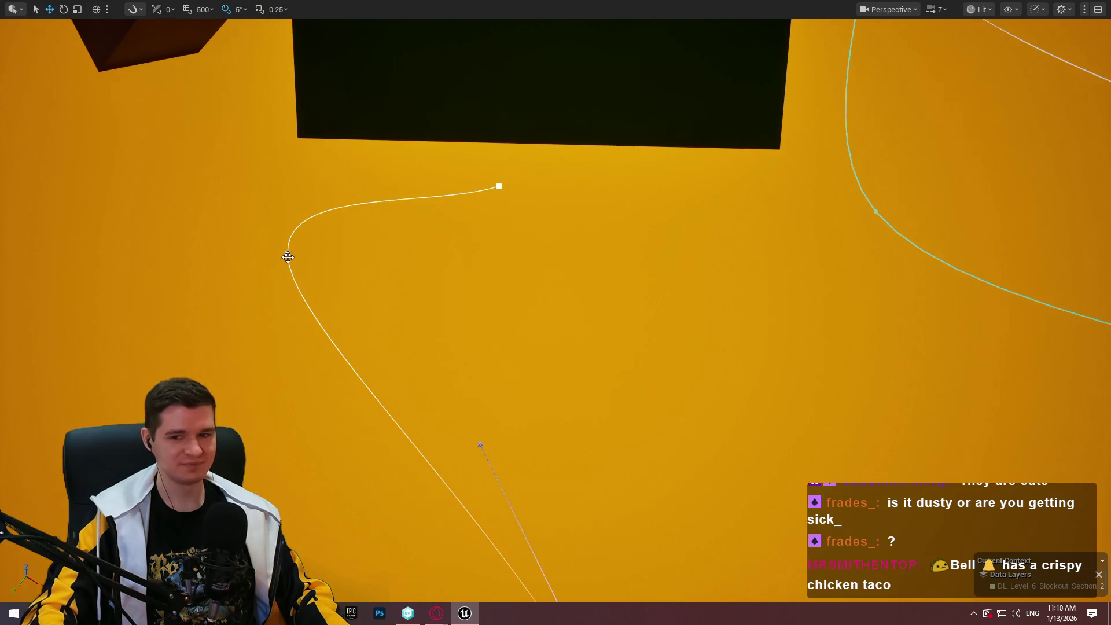
{"action": "left_click", "coordinate": [287, 257]}
{"action": "left_click_drag", "start_coordinate": [288, 257], "coordinate": [393, 288]}
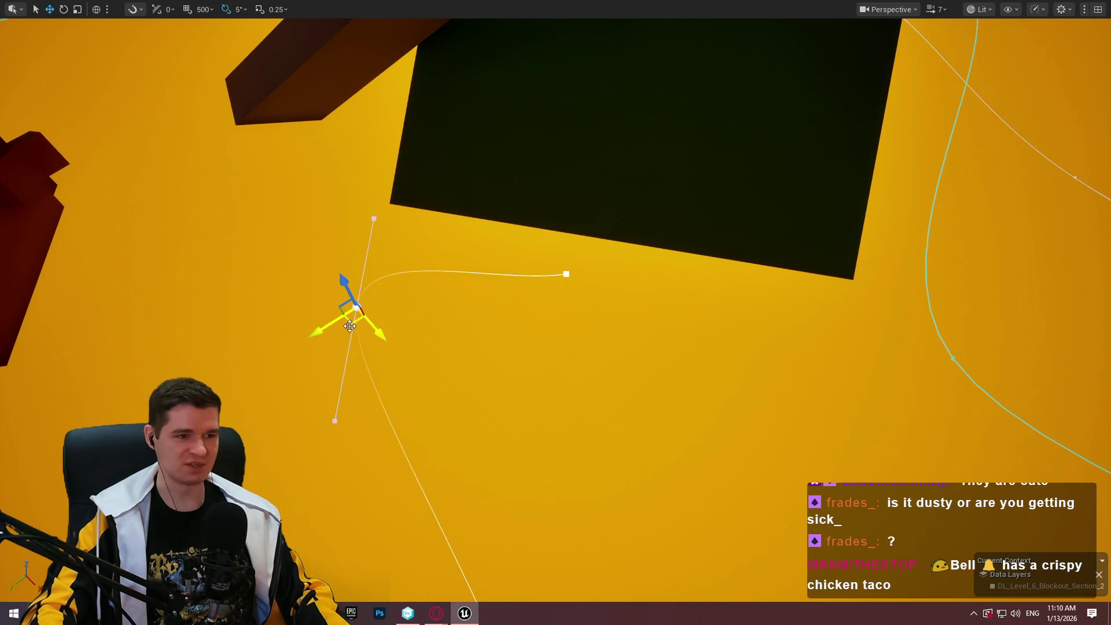
{"action": "mouse_move", "coordinate": [350, 326]}
{"action": "left_mouse_down"}
{"action": "mouse_move", "coordinate": [429, 379]}
{"action": "mouse_move", "coordinate": [388, 384]}
{"action": "mouse_move", "coordinate": [385, 420]}
{"action": "left_mouse_up"}
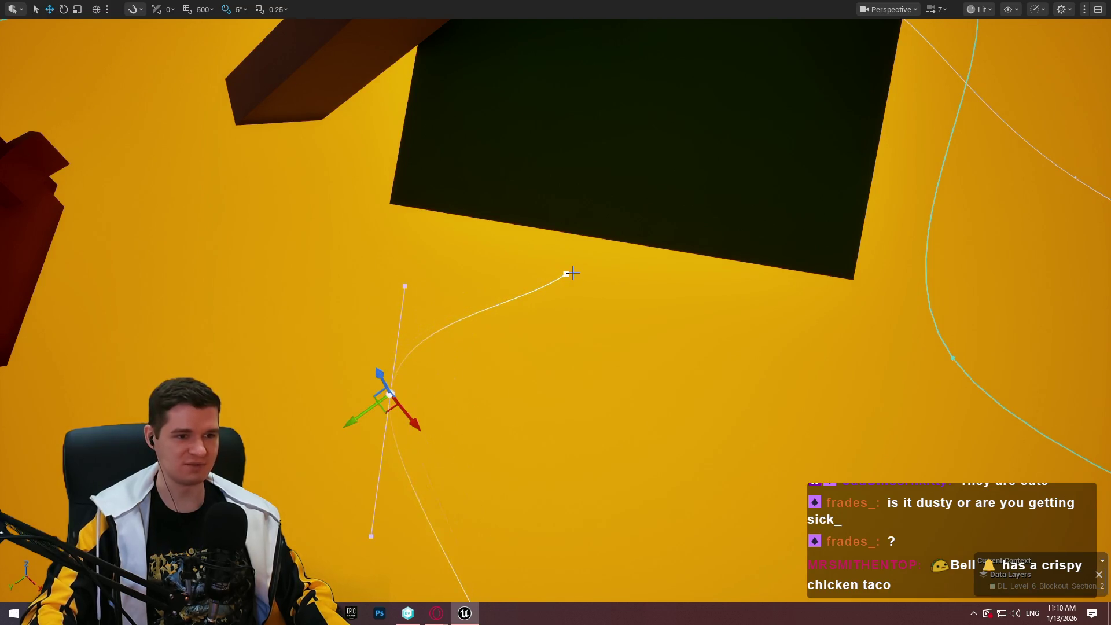
Drag the spline's end point up and right so the path runs about 78.36m
{"action": "left_click", "coordinate": [573, 273]}
{"action": "mouse_move", "coordinate": [572, 273]}
{"action": "left_mouse_down"}
{"action": "mouse_move", "coordinate": [570, 315]}
{"action": "mouse_move", "coordinate": [597, 300]}
{"action": "mouse_move", "coordinate": [498, 285]}
{"action": "mouse_move", "coordinate": [530, 282]}
{"action": "left_mouse_up"}
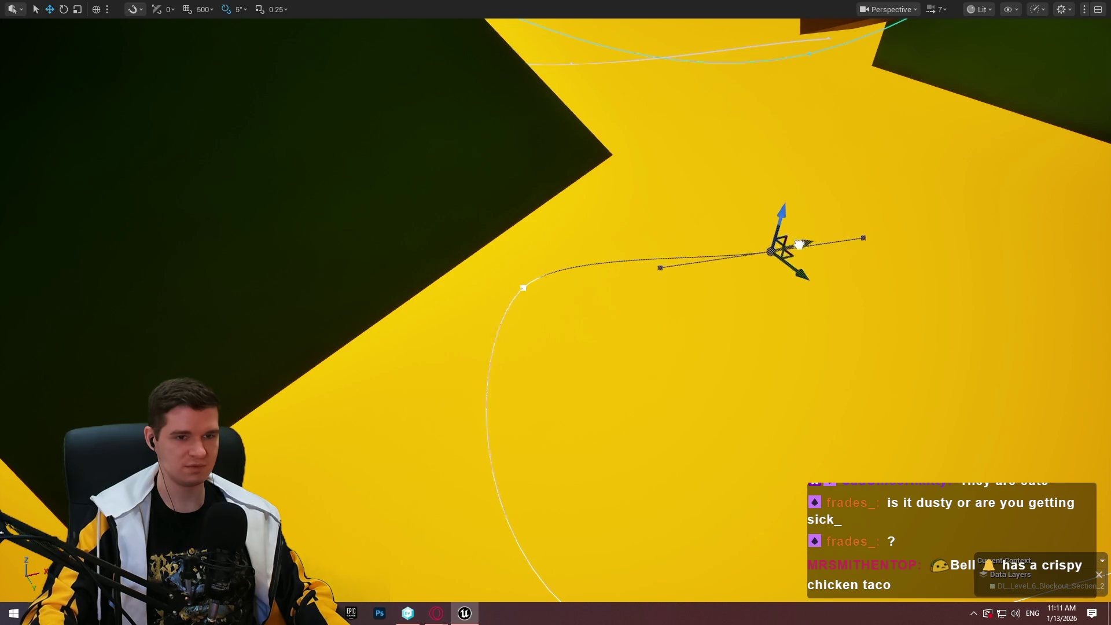
{"action": "left_click_drag", "start_coordinate": [799, 244], "coordinate": [820, 250]}
{"action": "mouse_move", "coordinate": [544, 290]}
{"action": "left_mouse_down"}
{"action": "mouse_move", "coordinate": [712, 240]}
{"action": "mouse_move", "coordinate": [718, 221]}
{"action": "left_mouse_up"}
{"action": "mouse_move", "coordinate": [556, 312]}
{"action": "left_mouse_down"}
{"action": "mouse_move", "coordinate": [492, 333]}
{"action": "mouse_move", "coordinate": [446, 310]}
{"action": "mouse_move", "coordinate": [784, 270]}
{"action": "left_mouse_up"}
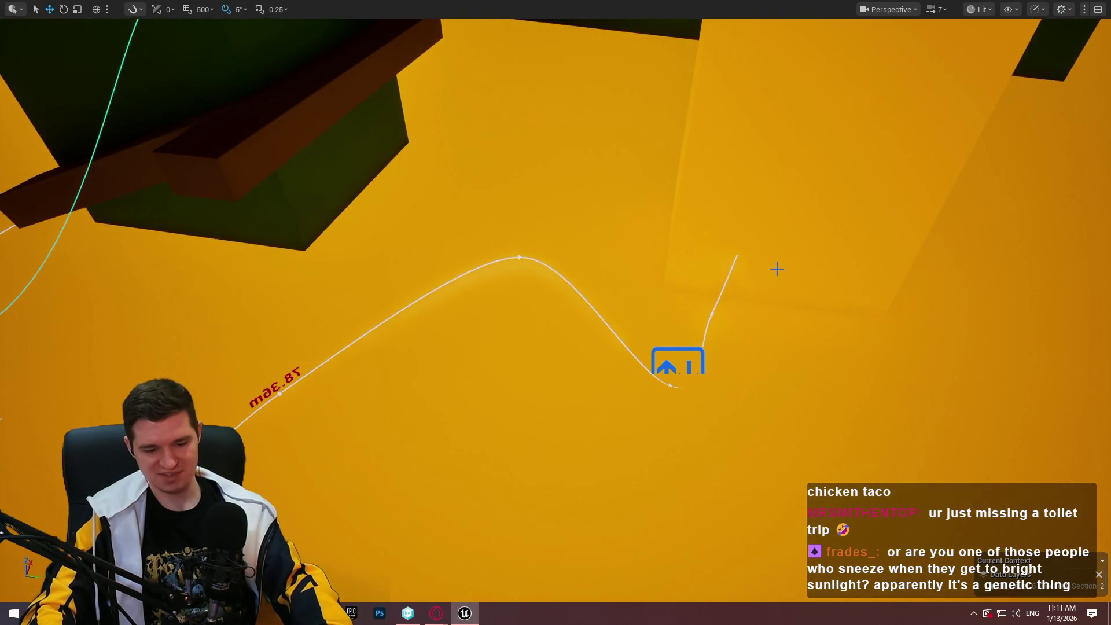
{"action": "key", "text": "F11"}
{"action": "left_click", "coordinate": [592, 270]}
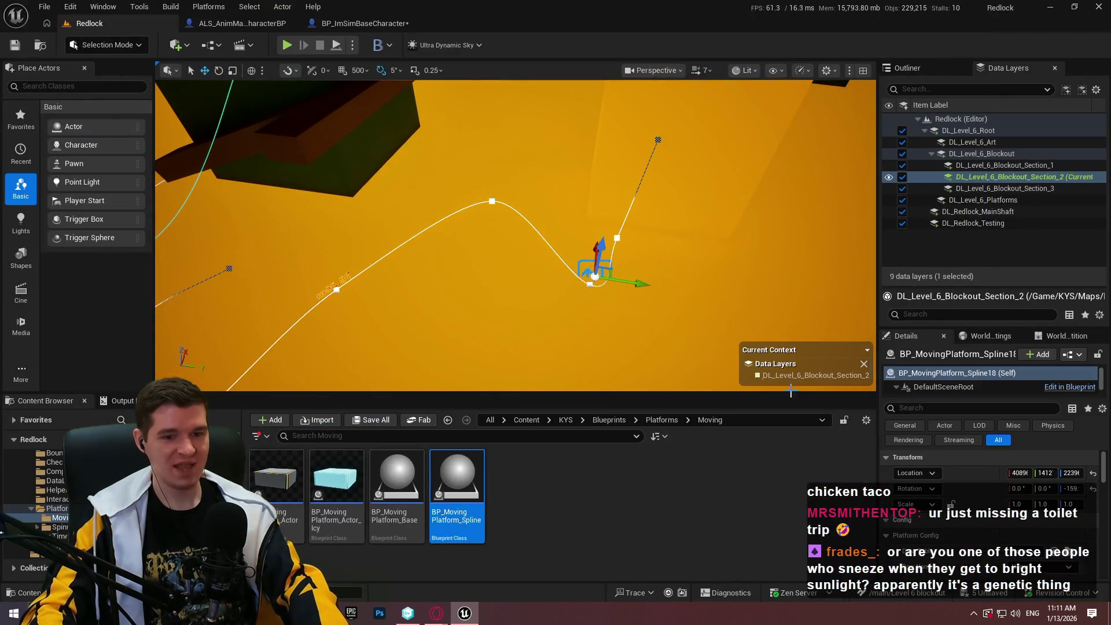
Save all level changes, checking out the modified assets including Cube195
{"action": "scroll", "coordinate": [970, 521], "scroll_direction": "down", "scroll_amount": 3}
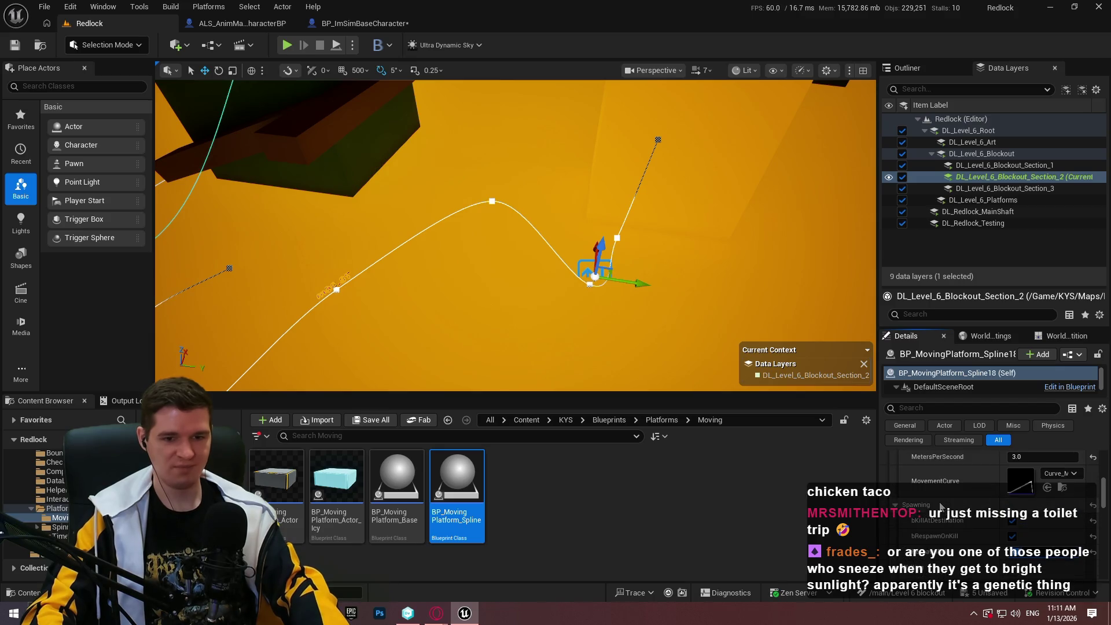
{"action": "key", "text": "a"}
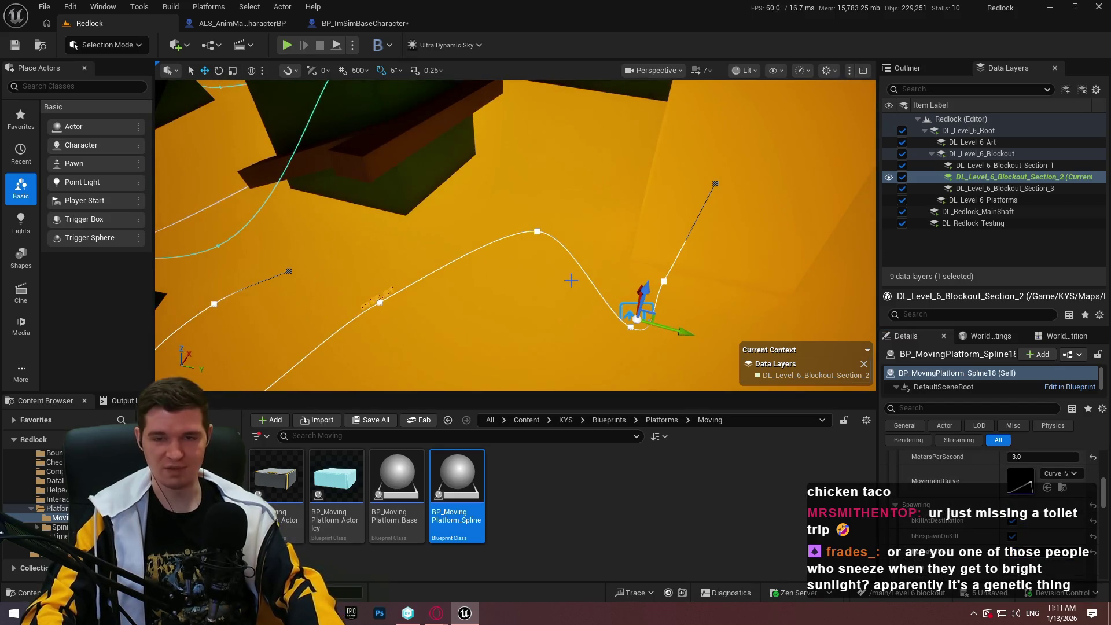
{"action": "key", "text": "F11"}
{"action": "key", "text": "w"}
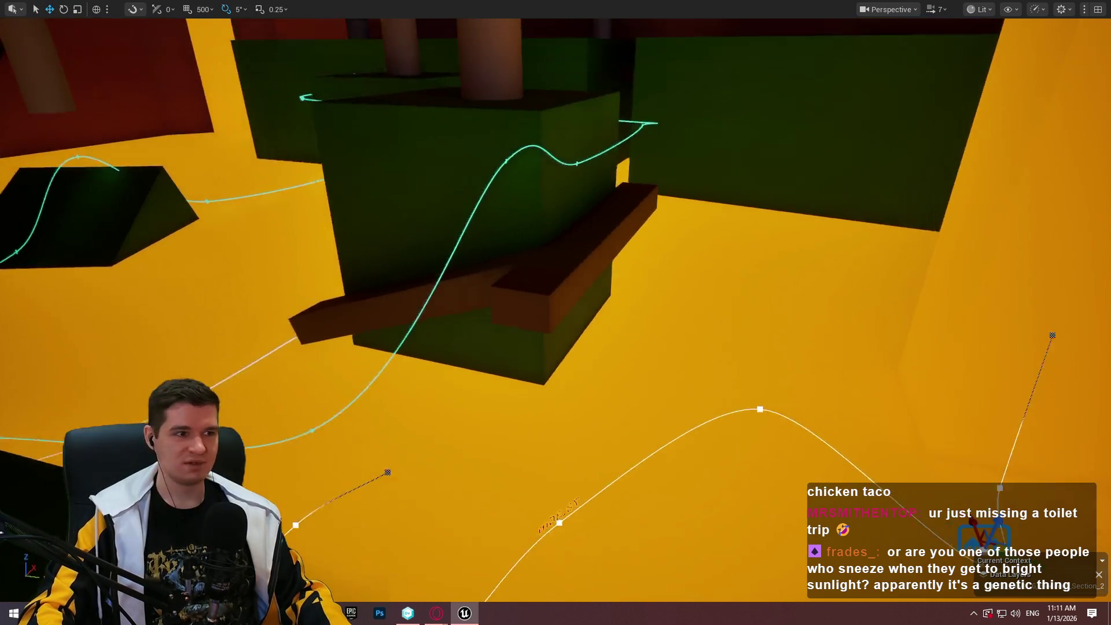
{"action": "key", "text": "s"}
{"action": "key", "text": "F11"}
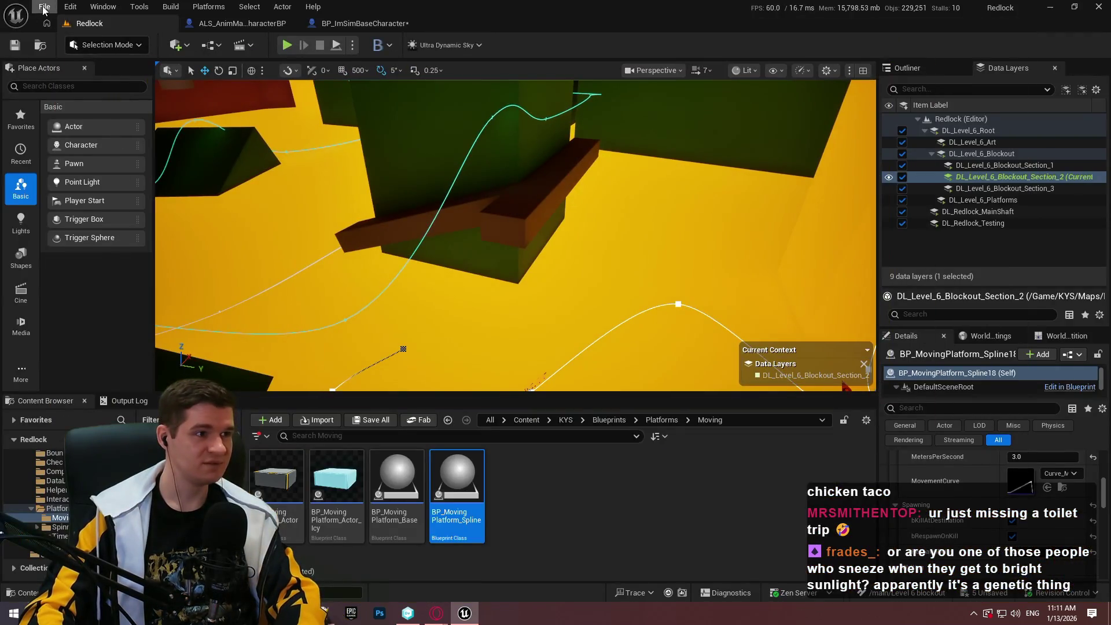
{"action": "left_click", "coordinate": [44, 7]}
{"action": "left_click", "coordinate": [88, 173]}
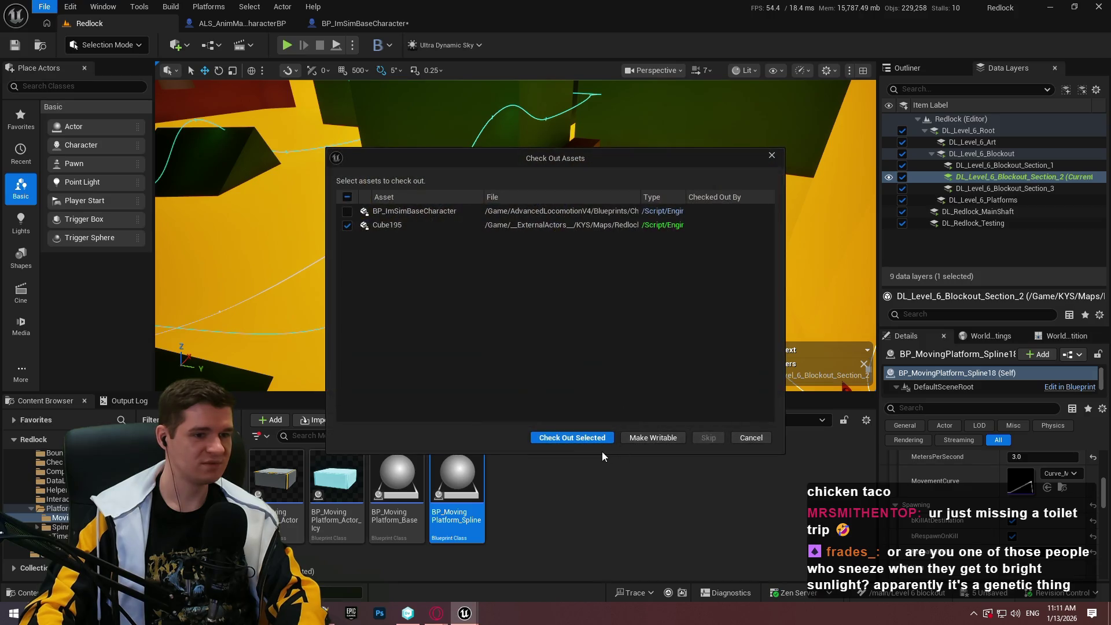
{"action": "left_click", "coordinate": [581, 441]}
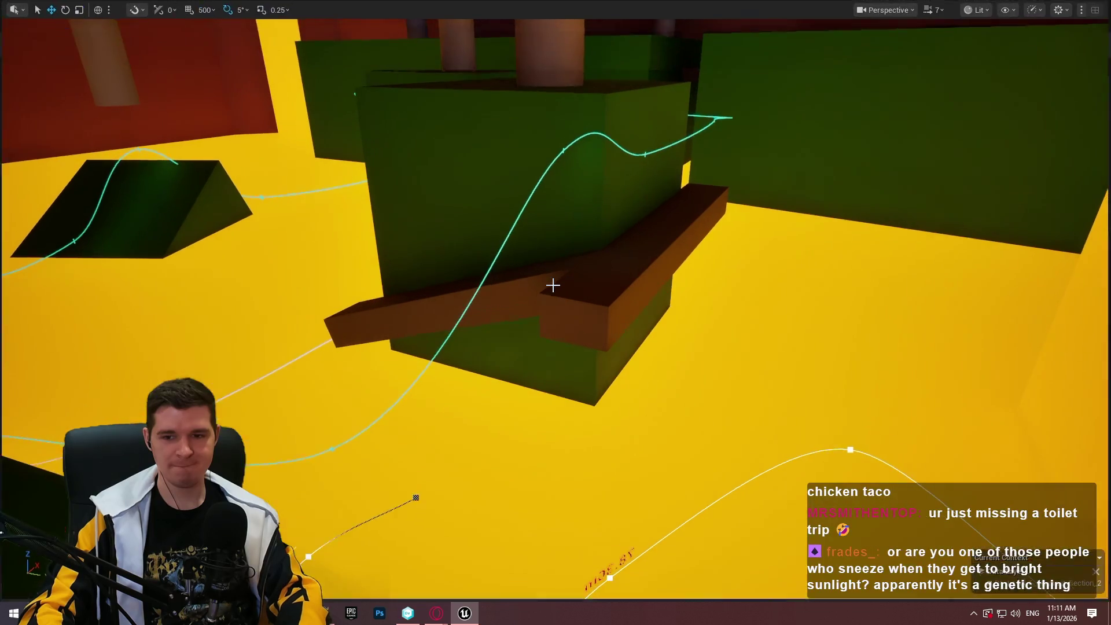
Start a Play From Here playtest on the brown beam
{"action": "key", "text": "F11"}
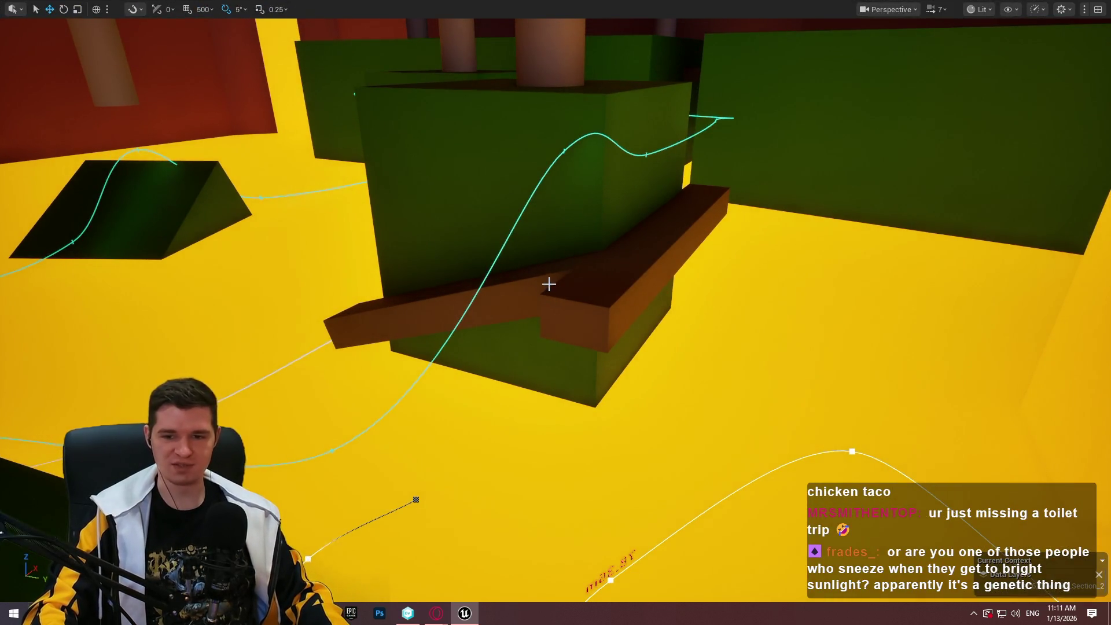
{"action": "left_click_drag", "start_coordinate": [548, 284], "coordinate": [483, 333]}
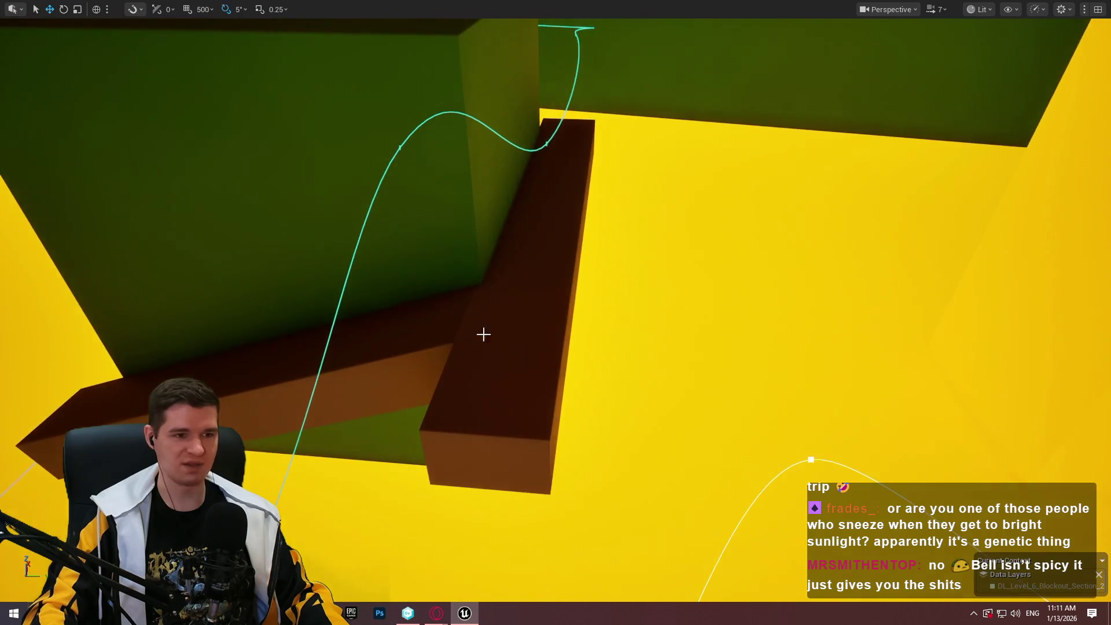
{"action": "right_click", "coordinate": [515, 347]}
{"action": "left_click", "coordinate": [602, 588]}
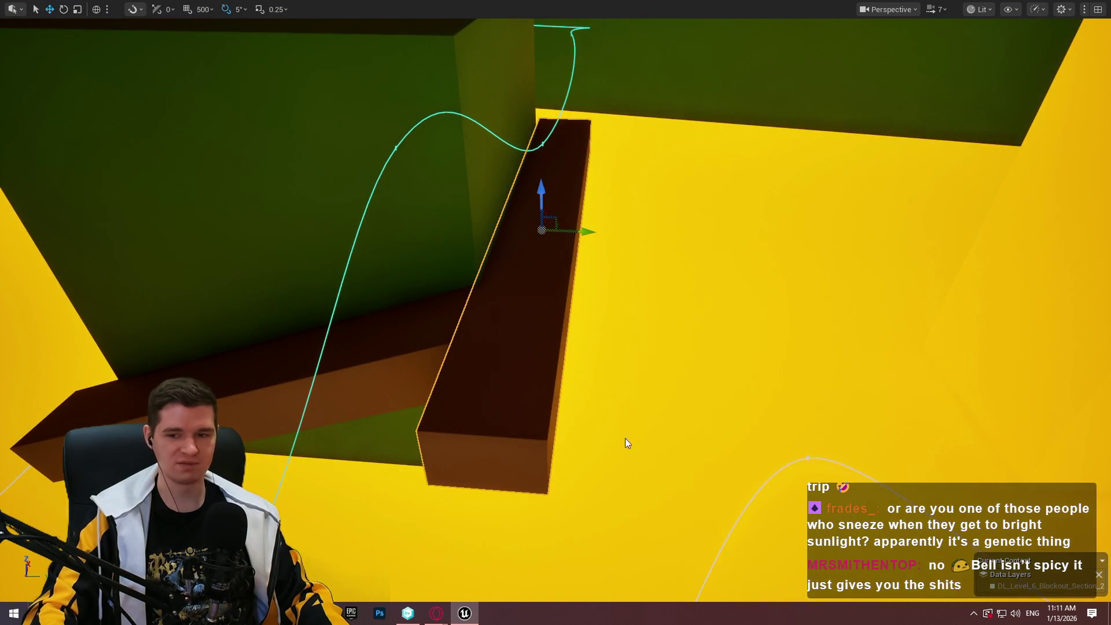
Run and jump the mannequin along the green slope onto the red platform under the floating block
{"action": "left_click", "coordinate": [640, 322]}
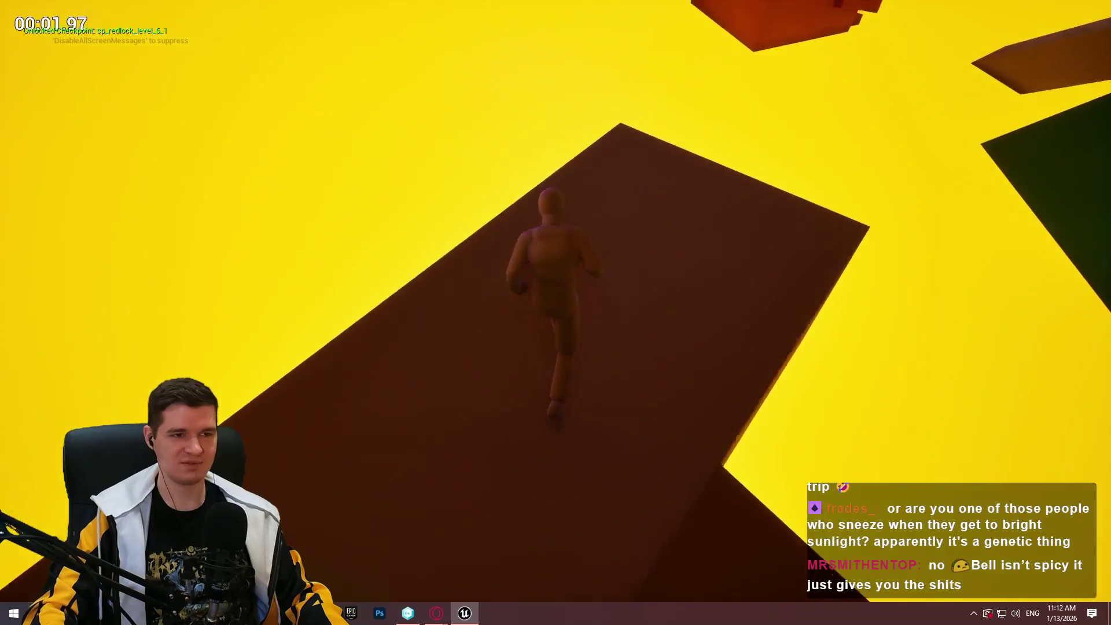
{"action": "key", "text": "w"}
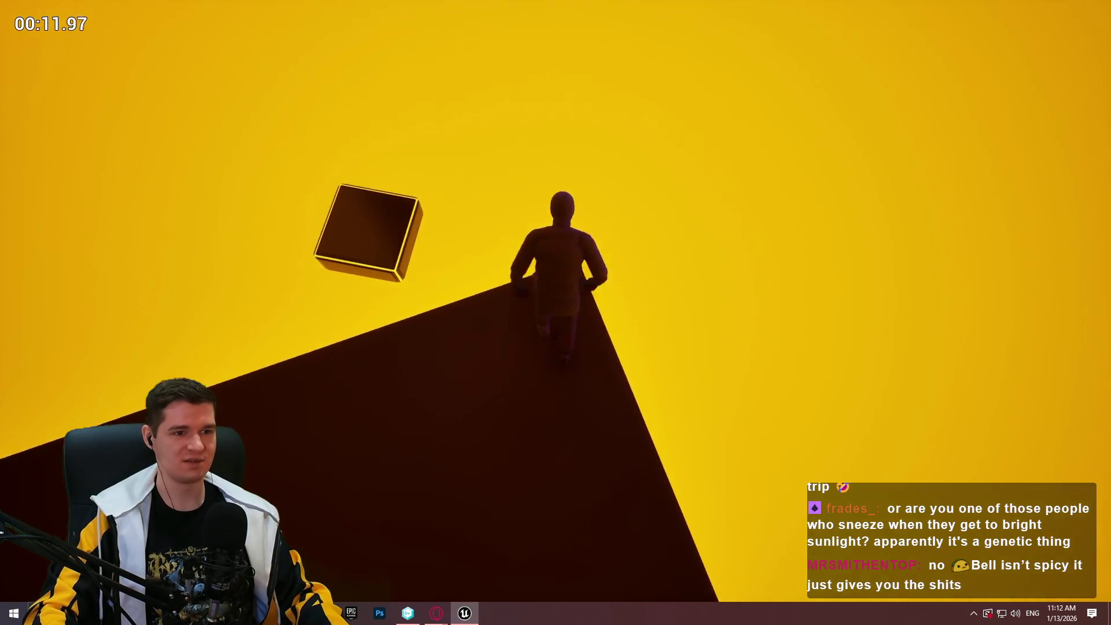
{"action": "key", "text": "space"}
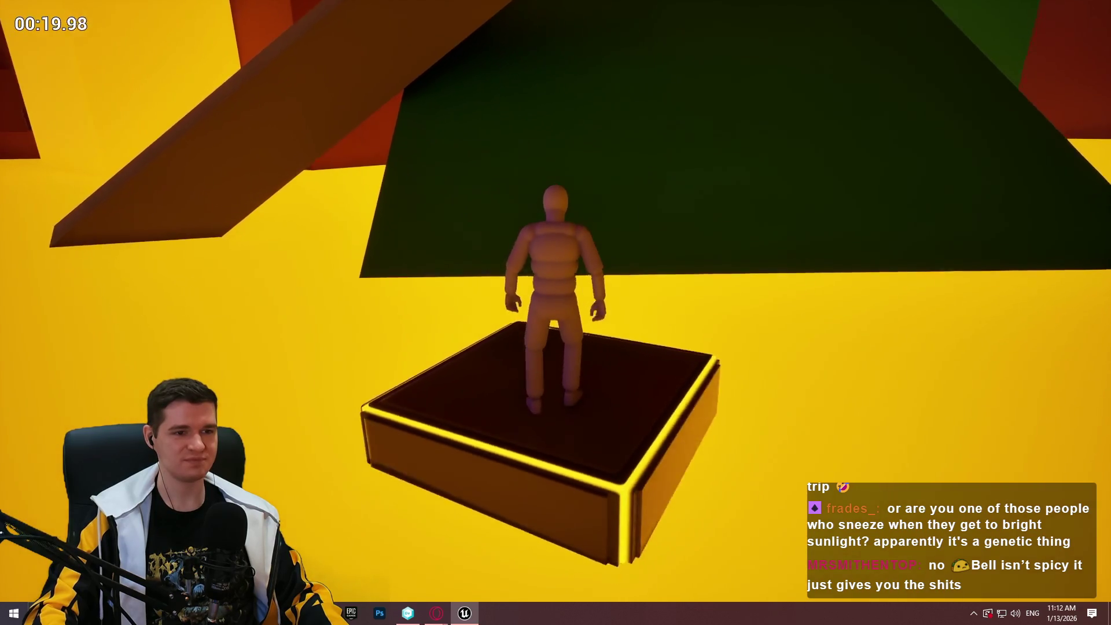
{"action": "key", "text": "w"}
{"action": "key", "text": "space"}
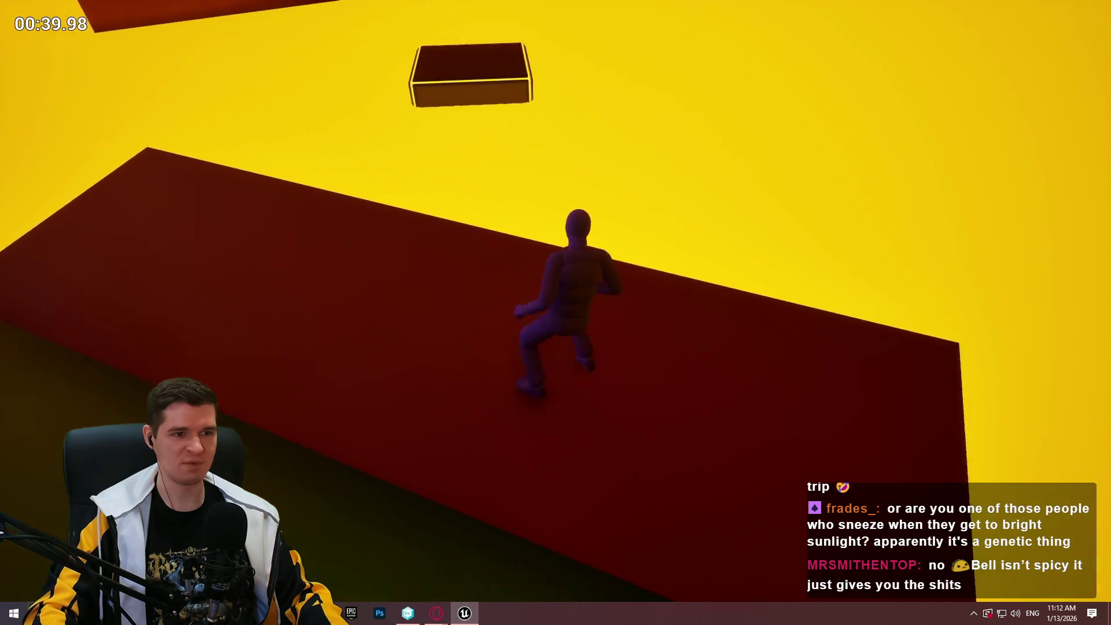
{"action": "key", "text": "space"}
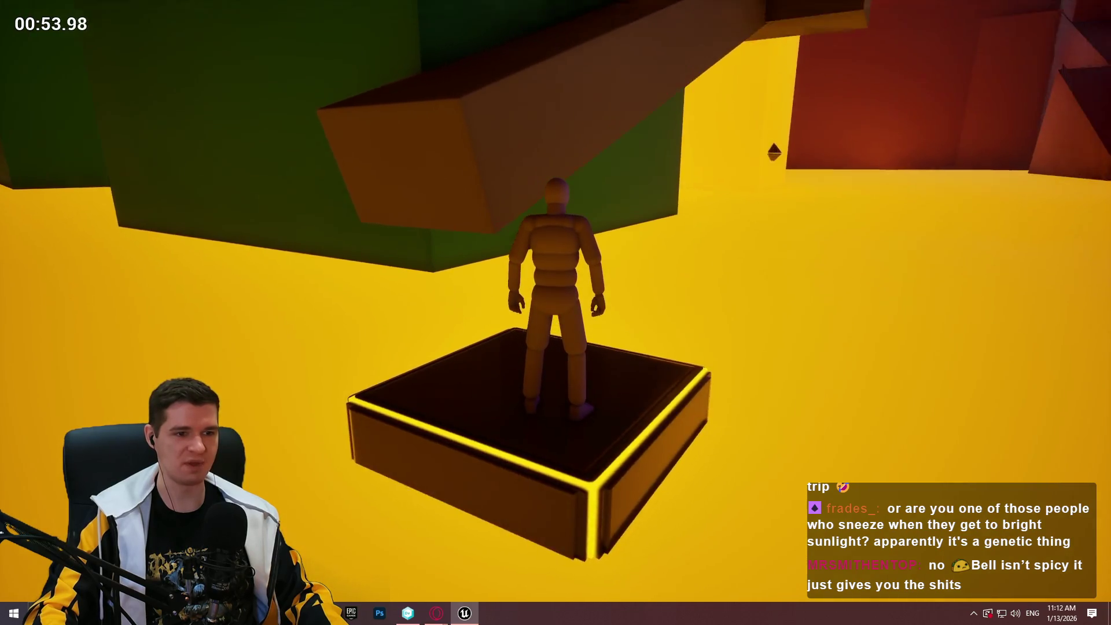
Climb the mannequin up the large block, run along its top, then stop Play In Editor
{"action": "key", "text": "space"}
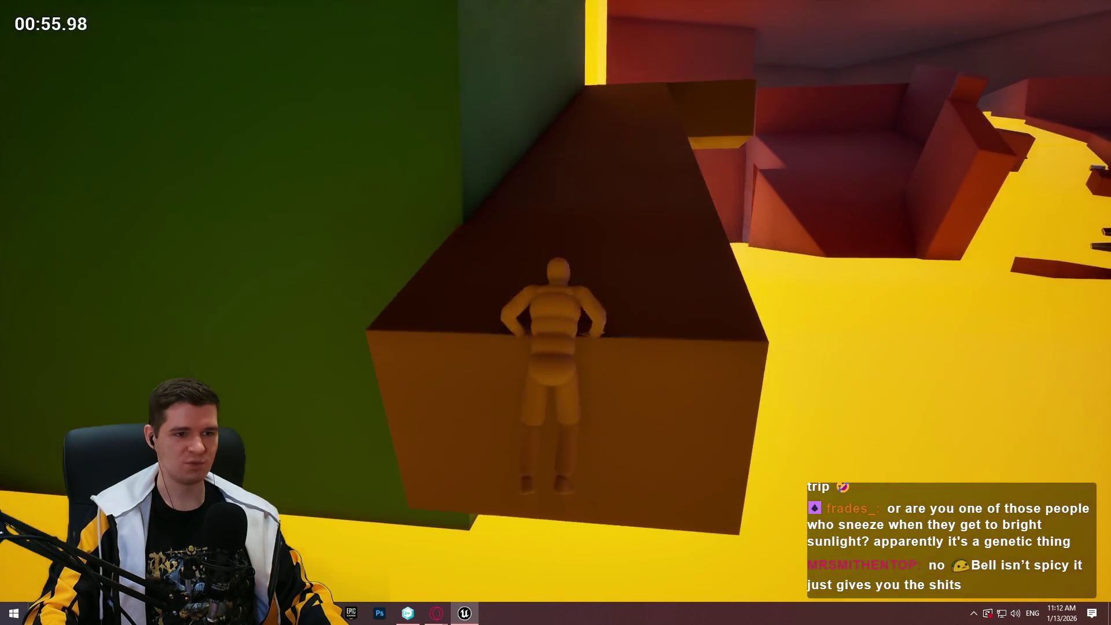
{"action": "key", "text": "w"}
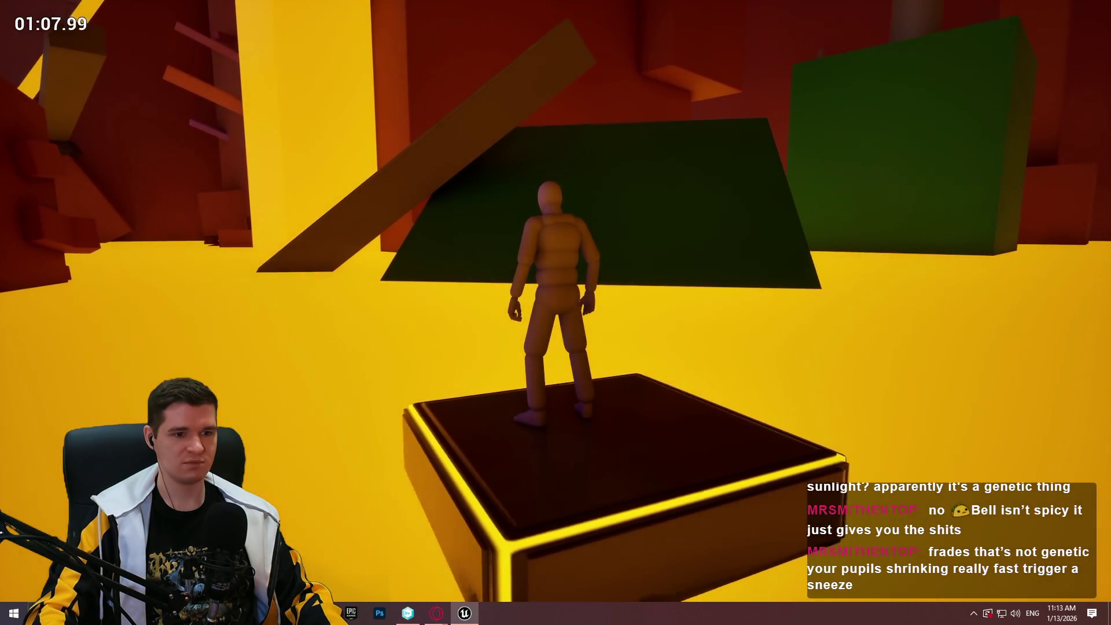
{"action": "key", "text": "Escape"}
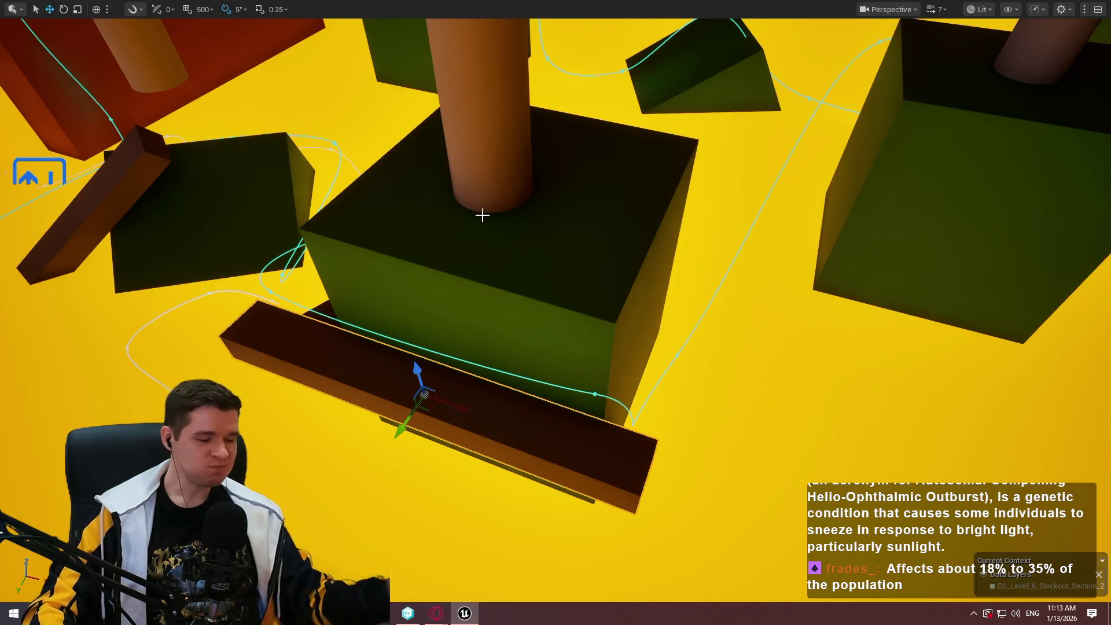
Duplicate the brown beam, rotate it 90° and push it against the green block
{"action": "left_click_drag", "start_coordinate": [469, 212], "coordinate": [443, 203]}
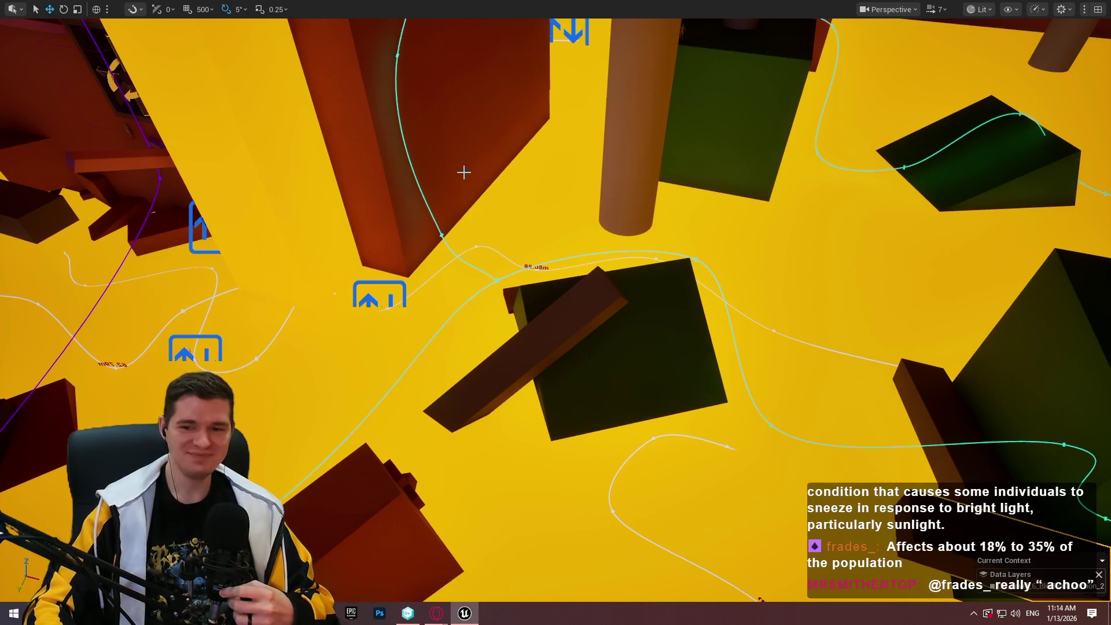
{"action": "left_click_drag", "start_coordinate": [643, 353], "coordinate": [631, 254]}
{"action": "left_click_drag", "start_coordinate": [330, 437], "coordinate": [487, 437]}
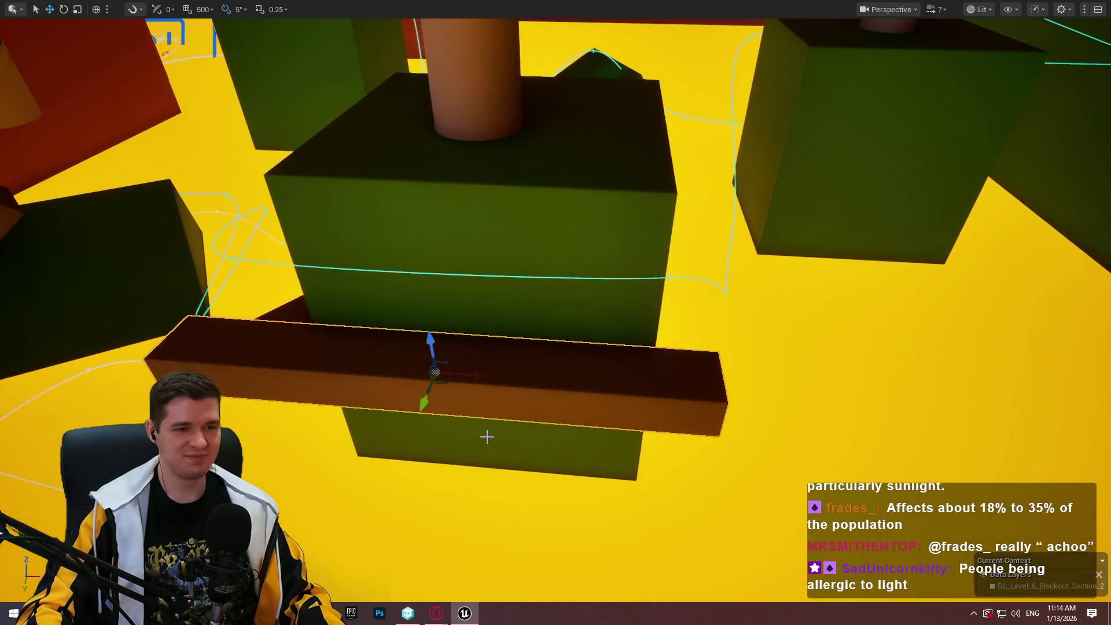
{"action": "mouse_move", "coordinate": [447, 381]}
{"action": "left_mouse_down"}
{"action": "mouse_move", "coordinate": [682, 360]}
{"action": "mouse_move", "coordinate": [725, 377]}
{"action": "mouse_move", "coordinate": [607, 370]}
{"action": "left_mouse_up"}
{"action": "key", "text": "e"}
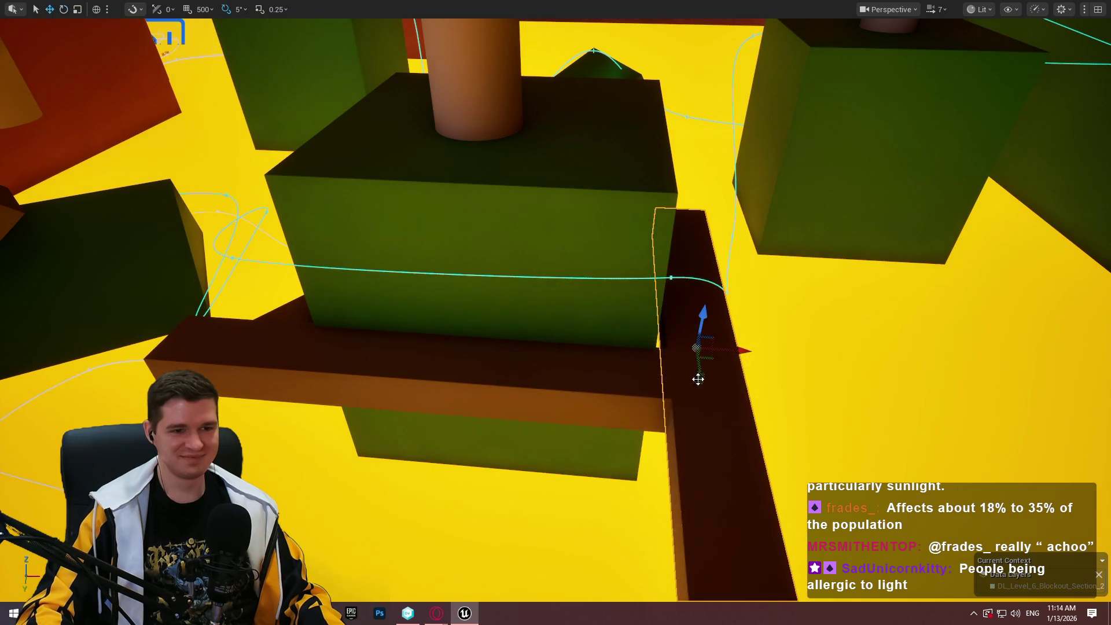
{"action": "mouse_move", "coordinate": [709, 355]}
{"action": "left_mouse_down"}
{"action": "mouse_move", "coordinate": [689, 330]}
{"action": "mouse_move", "coordinate": [679, 251]}
{"action": "mouse_move", "coordinate": [701, 258]}
{"action": "mouse_move", "coordinate": [671, 255]}
{"action": "left_mouse_up"}
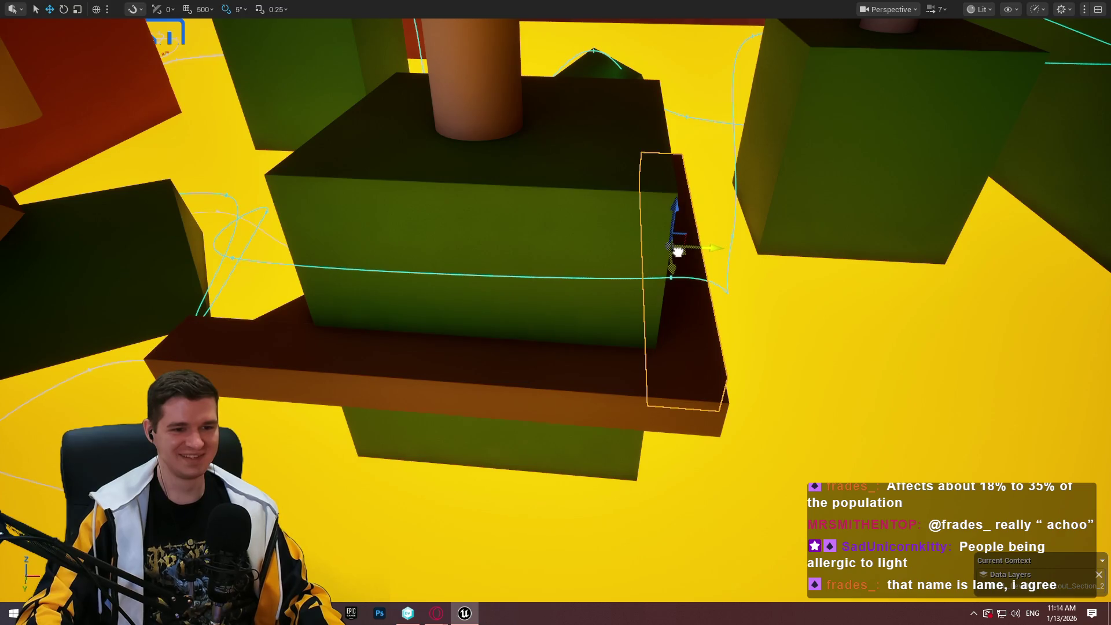
Slide the duplicate beam along its length to line it up side-on
{"action": "mouse_move", "coordinate": [413, 327]}
{"action": "left_mouse_down"}
{"action": "mouse_move", "coordinate": [411, 340]}
{"action": "mouse_move", "coordinate": [456, 344]}
{"action": "left_mouse_up"}
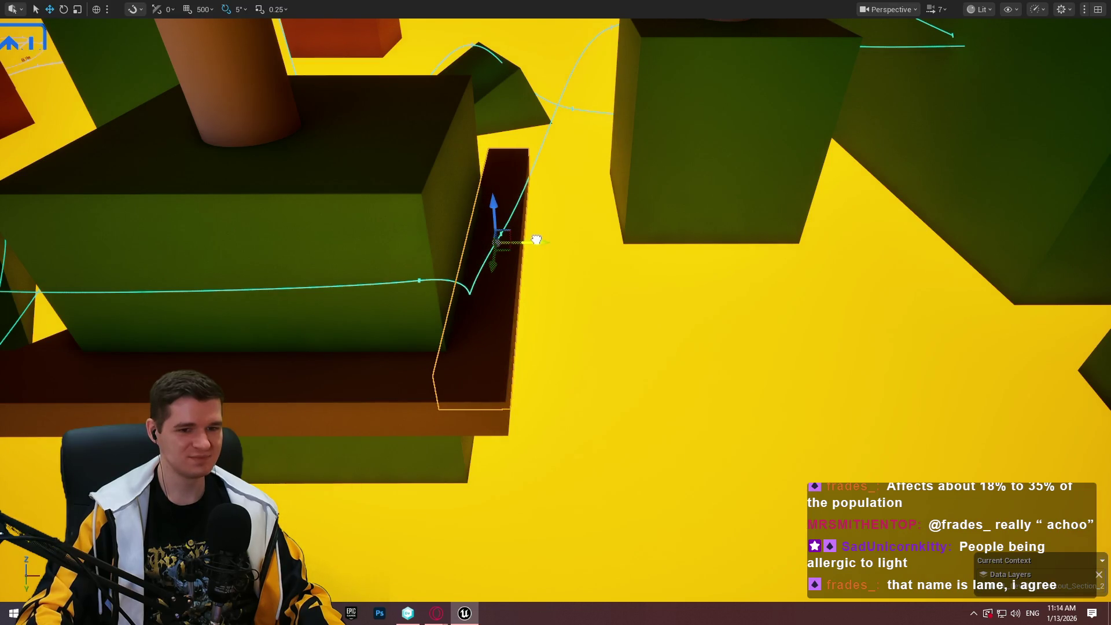
{"action": "left_click_drag", "start_coordinate": [536, 240], "coordinate": [536, 246]}
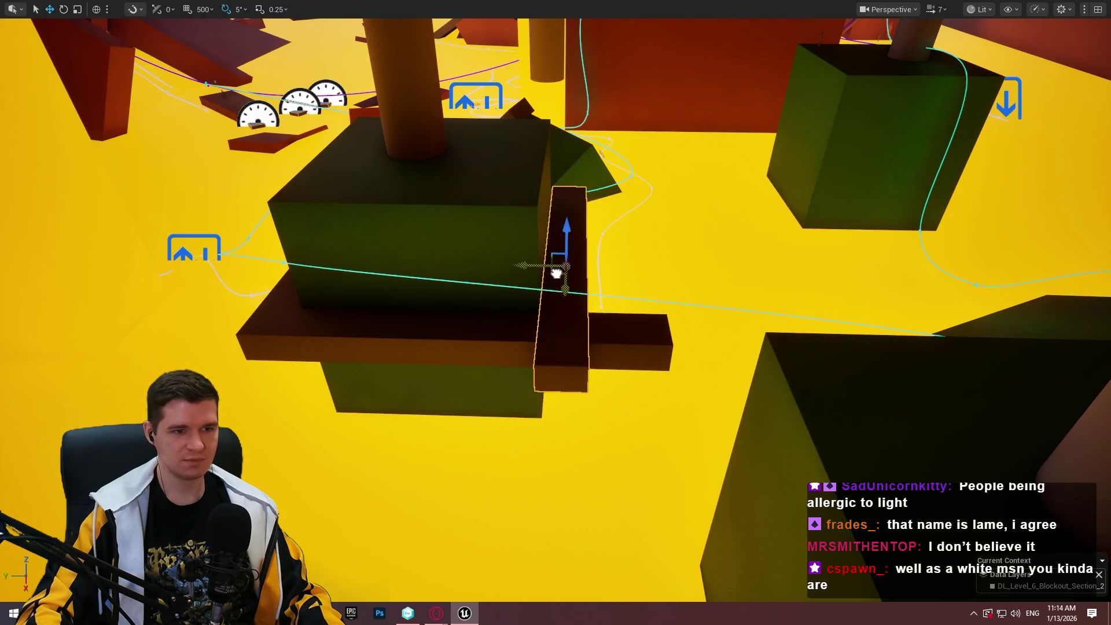
{"action": "left_click_drag", "start_coordinate": [563, 250], "coordinate": [585, 250]}
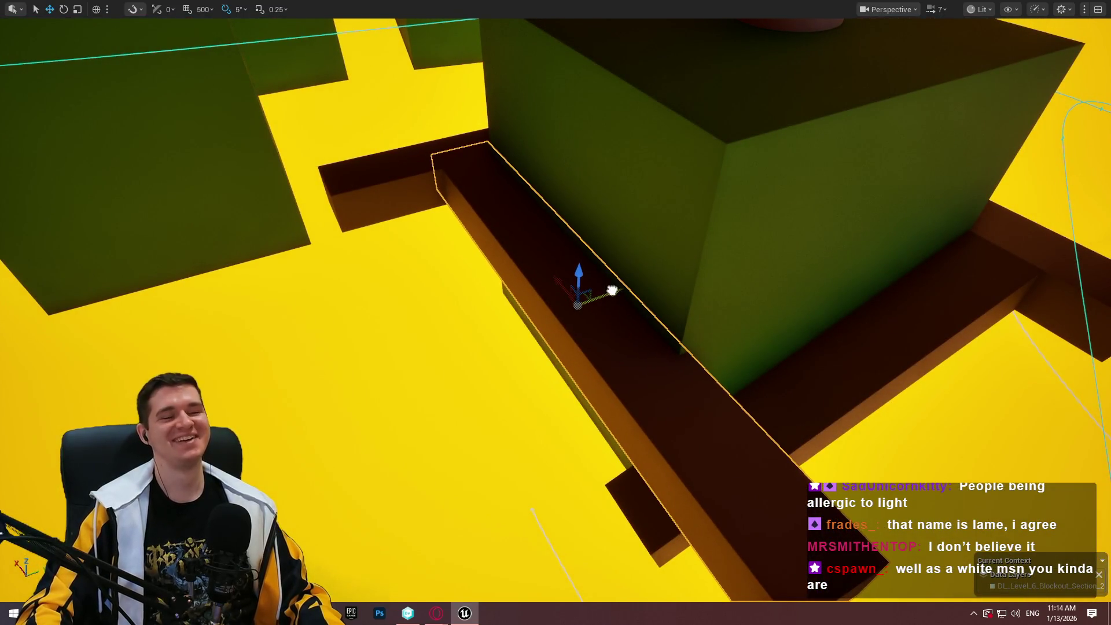
{"action": "left_click_drag", "start_coordinate": [613, 290], "coordinate": [603, 299]}
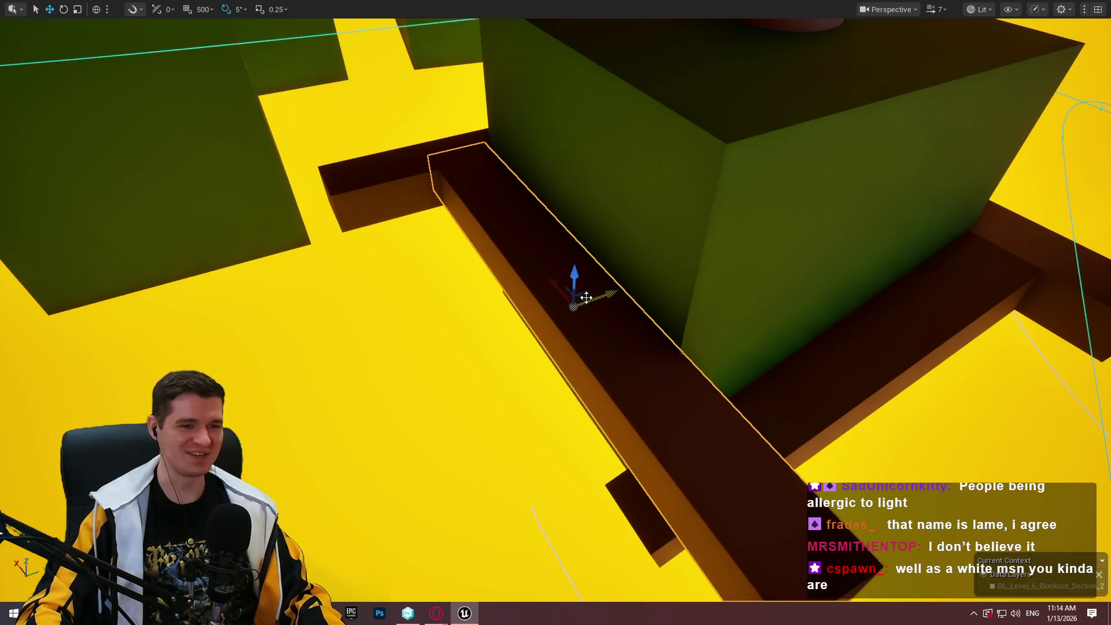
{"action": "mouse_move", "coordinate": [536, 278]}
{"action": "left_mouse_down"}
{"action": "mouse_move", "coordinate": [504, 243]}
{"action": "mouse_move", "coordinate": [503, 258]}
{"action": "left_mouse_up"}
{"action": "key", "text": "r"}
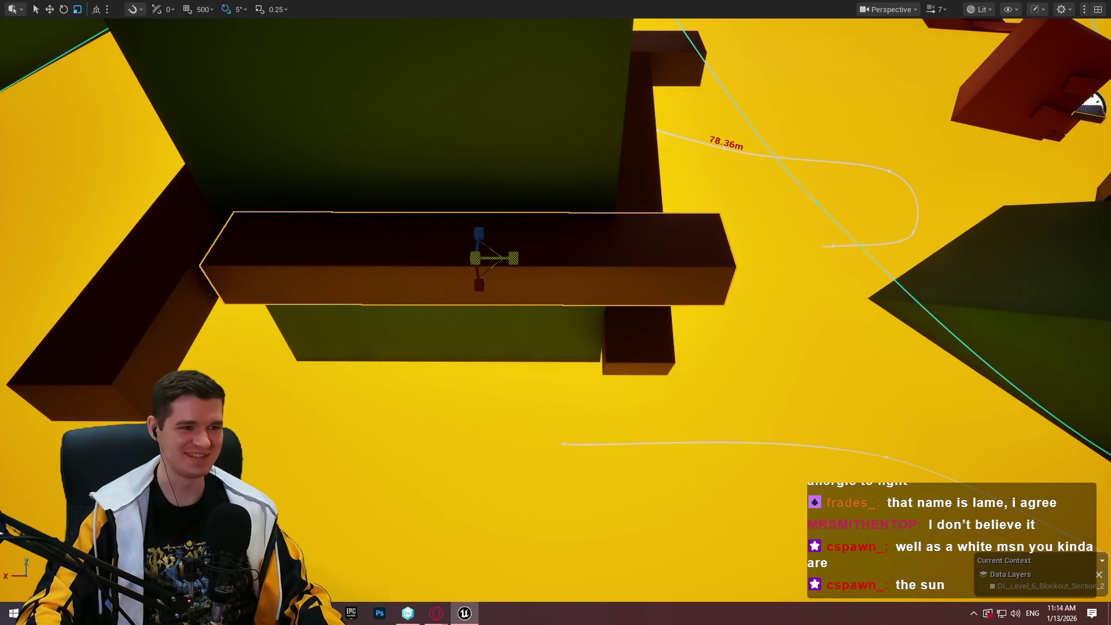
Scale the crosswise beam down along X to shorten it
{"action": "mouse_move", "coordinate": [431, 260]}
{"action": "left_mouse_down"}
{"action": "mouse_move", "coordinate": [288, 251]}
{"action": "mouse_move", "coordinate": [391, 250]}
{"action": "left_mouse_up"}
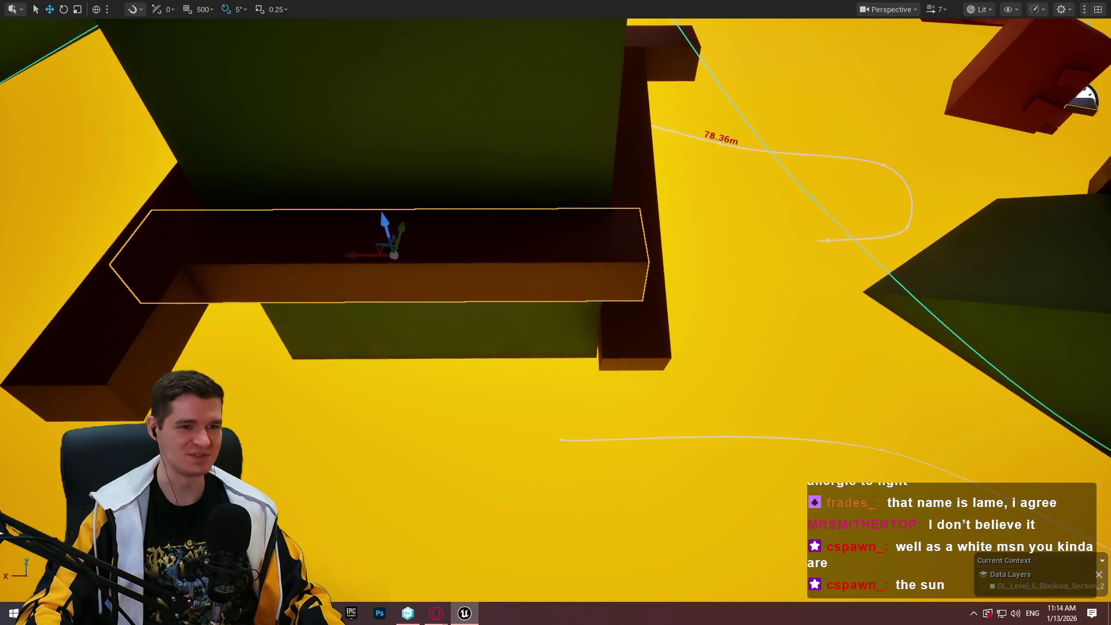
{"action": "key", "text": "f"}
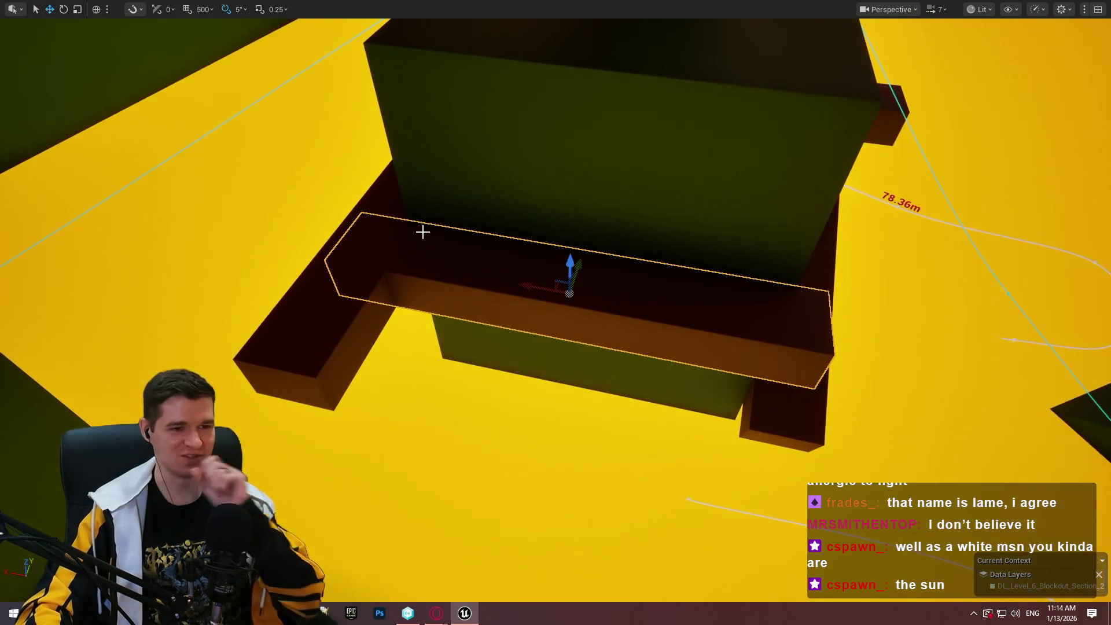
{"action": "mouse_move", "coordinate": [551, 346]}
{"action": "left_mouse_down"}
{"action": "mouse_move", "coordinate": [596, 278]}
{"action": "mouse_move", "coordinate": [493, 270]}
{"action": "mouse_move", "coordinate": [553, 287]}
{"action": "mouse_move", "coordinate": [532, 397]}
{"action": "mouse_move", "coordinate": [491, 370]}
{"action": "left_mouse_up"}
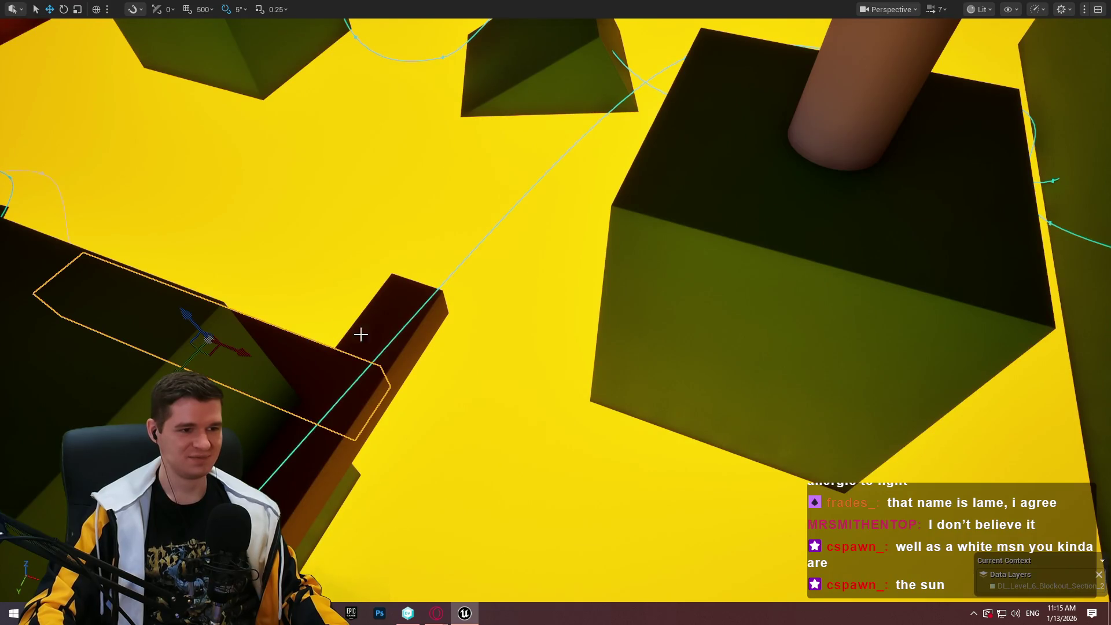
Move the other horizontal beam against the side of the green block
{"action": "left_click", "coordinate": [254, 334]}
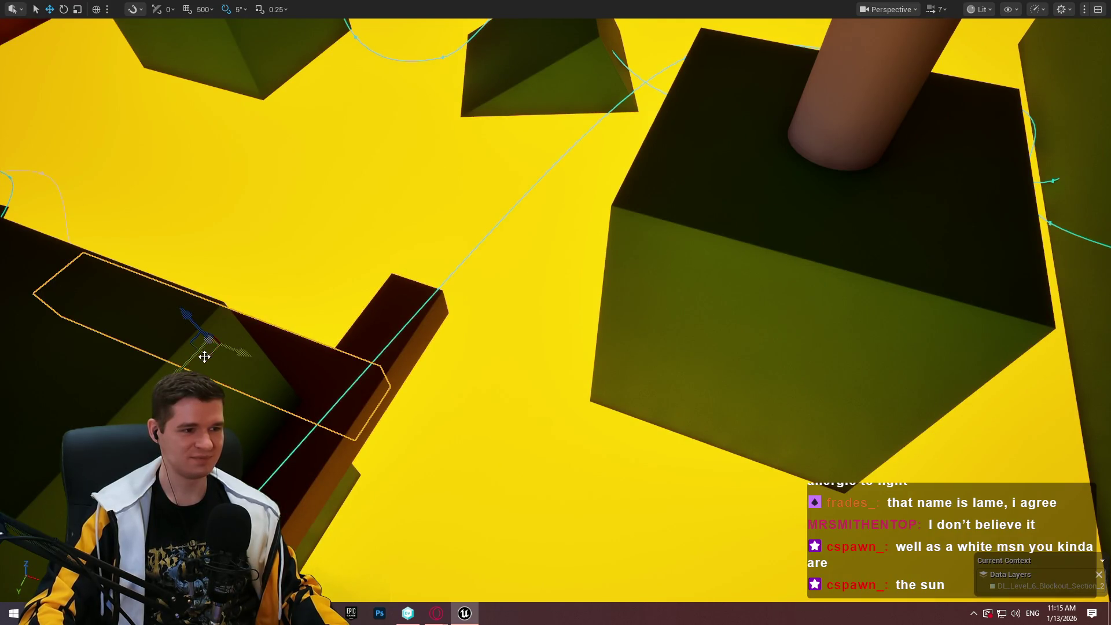
{"action": "mouse_move", "coordinate": [204, 356]}
{"action": "left_mouse_down"}
{"action": "mouse_move", "coordinate": [773, 388]}
{"action": "mouse_move", "coordinate": [744, 408]}
{"action": "mouse_move", "coordinate": [856, 381]}
{"action": "mouse_move", "coordinate": [741, 411]}
{"action": "left_mouse_up"}
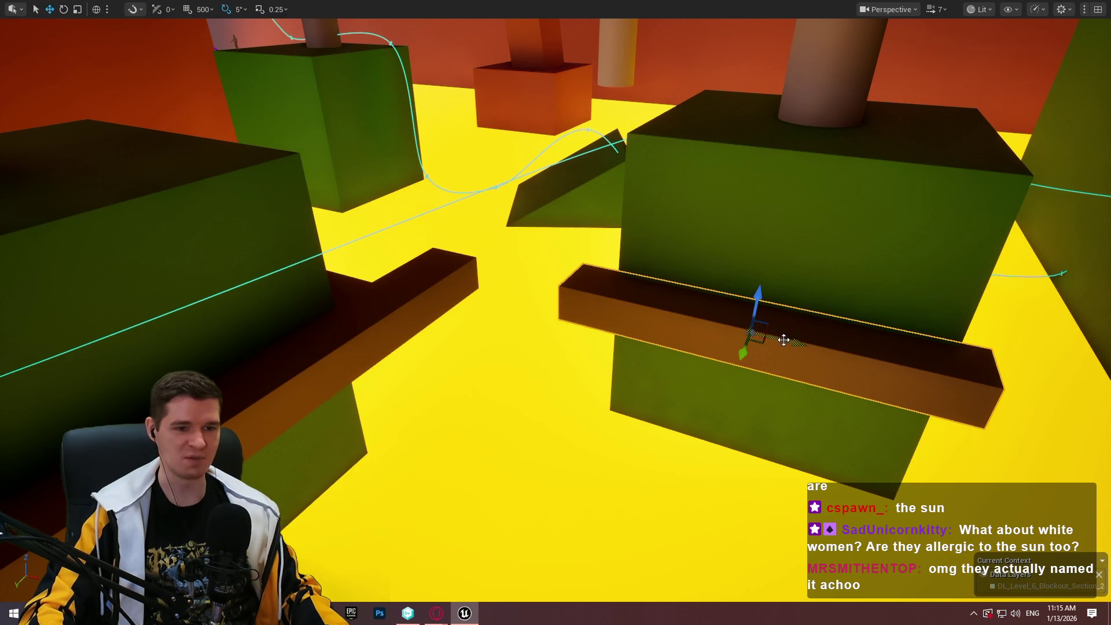
{"action": "scroll", "coordinate": [805, 350], "scroll_direction": "down", "scroll_amount": 2}
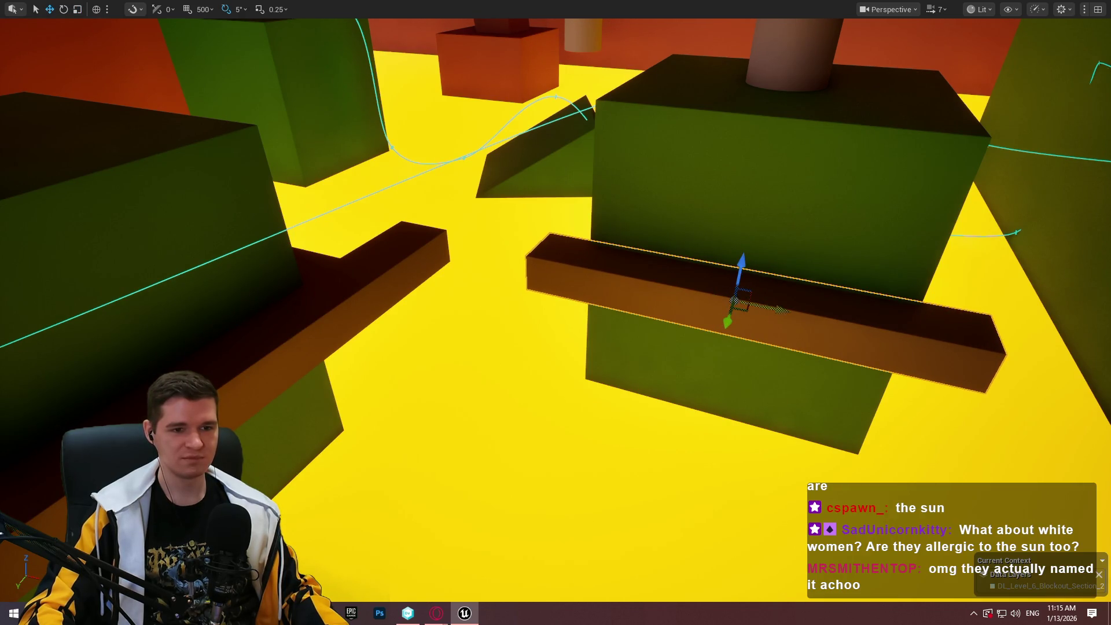
{"action": "scroll", "coordinate": [751, 312], "scroll_direction": "up", "scroll_amount": 6}
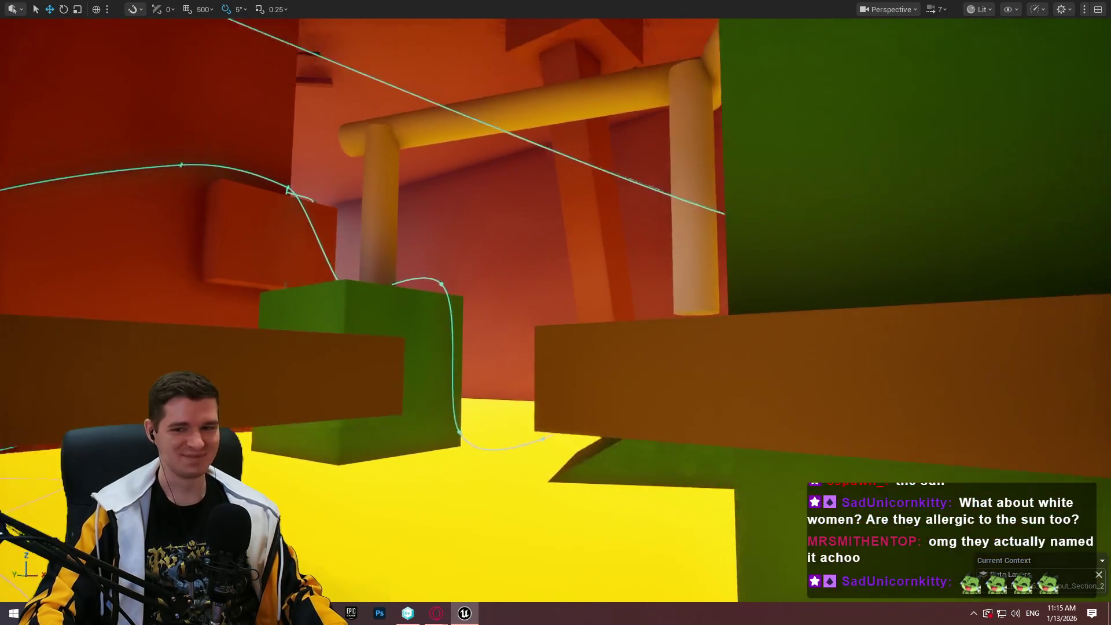
{"action": "scroll", "coordinate": [751, 314], "scroll_direction": "down", "scroll_amount": 5}
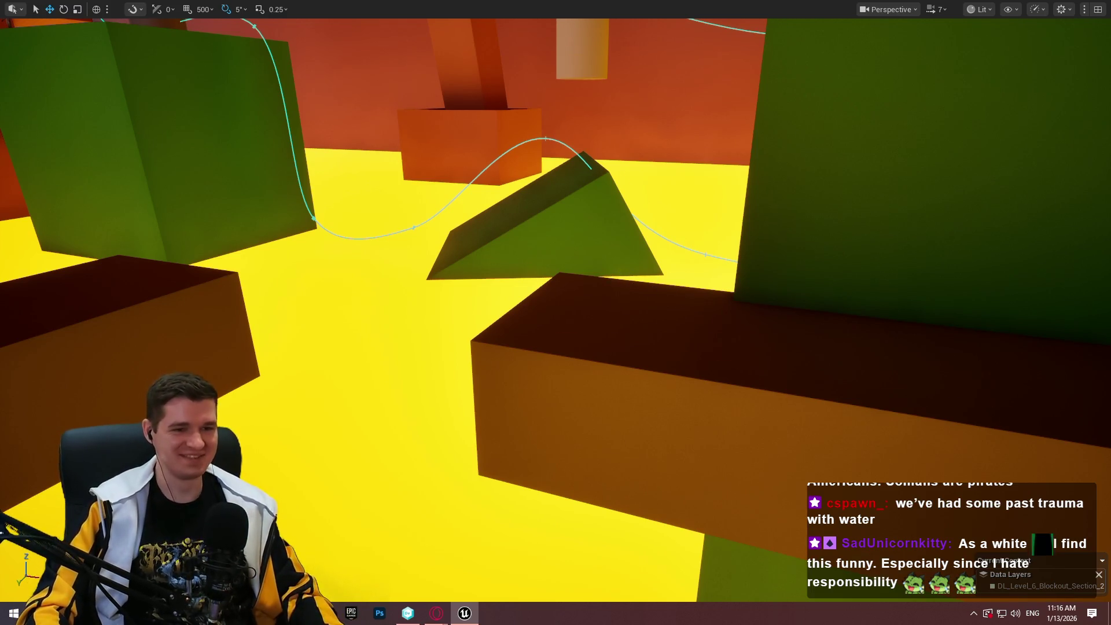
Move the brown beam toward the lower right, then undo it back to its rotated spot
{"action": "key", "text": "w"}
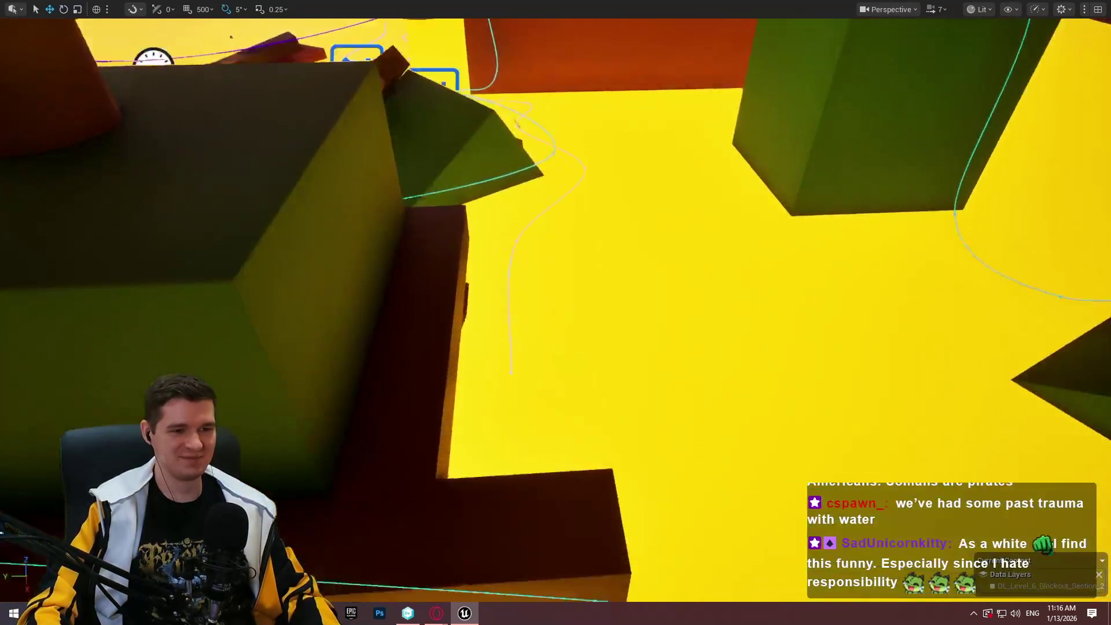
{"action": "key", "text": "w"}
{"action": "left_click", "coordinate": [477, 281]}
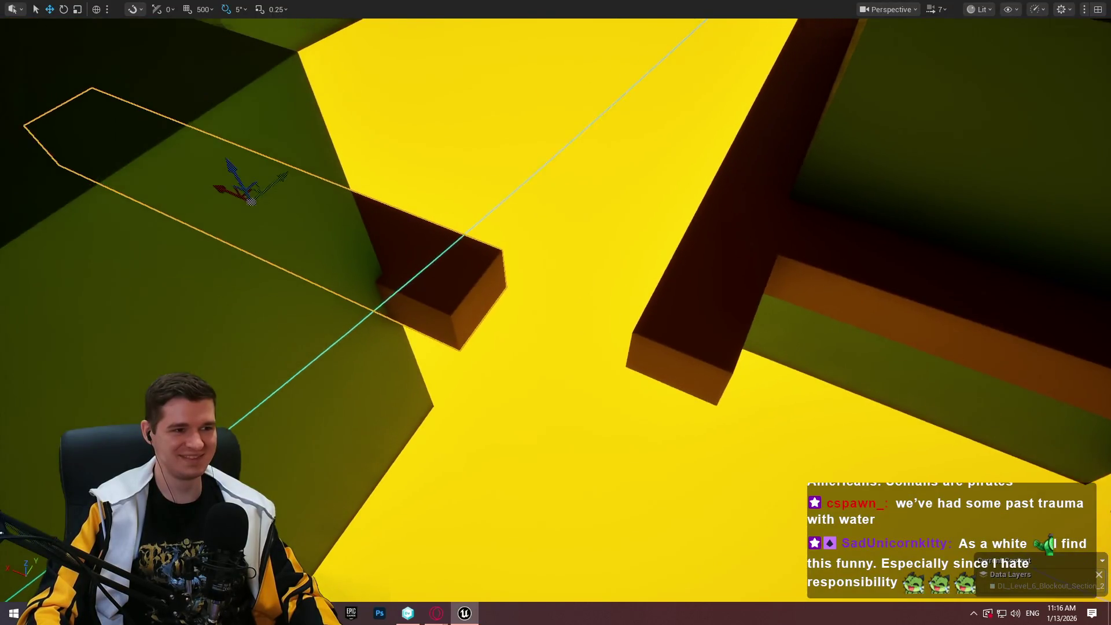
{"action": "mouse_move", "coordinate": [354, 226]}
{"action": "left_mouse_down"}
{"action": "mouse_move", "coordinate": [505, 291]}
{"action": "mouse_move", "coordinate": [398, 272]}
{"action": "left_mouse_up"}
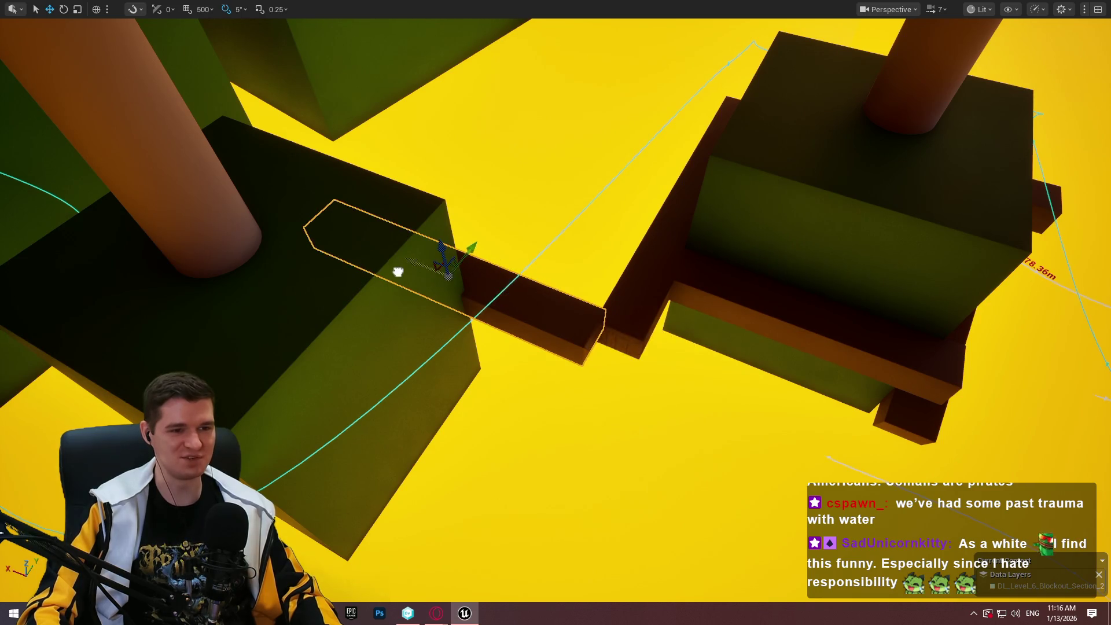
{"action": "key", "text": "ctrl+z"}
Play From Here on the beam, climb onto the raised block, then end the playtest
{"action": "right_click", "coordinate": [622, 189]}
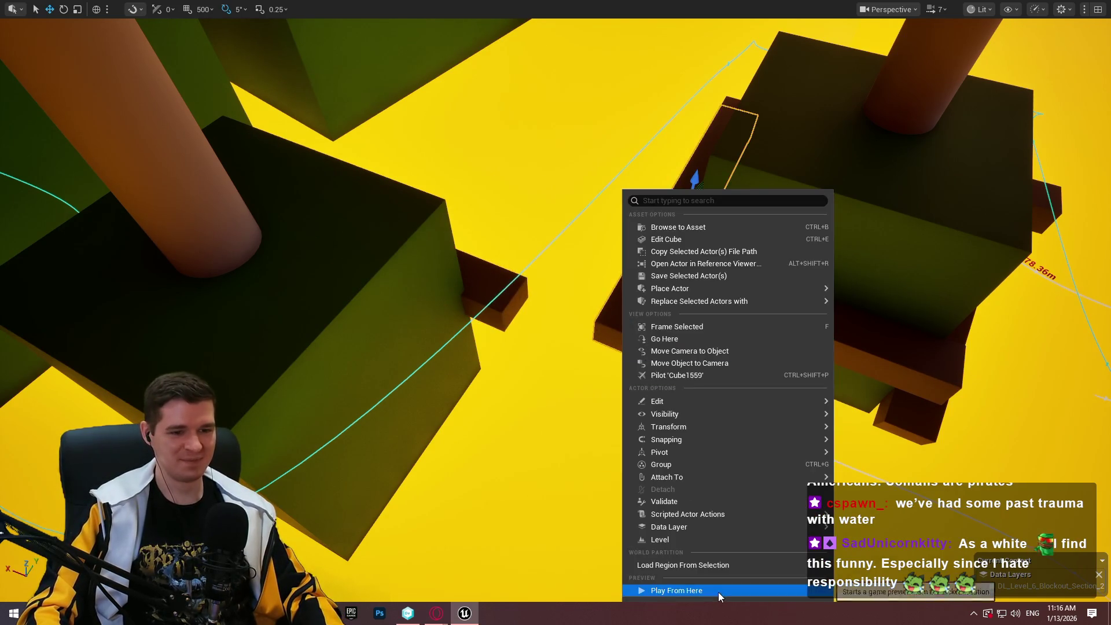
{"action": "left_click", "coordinate": [717, 592]}
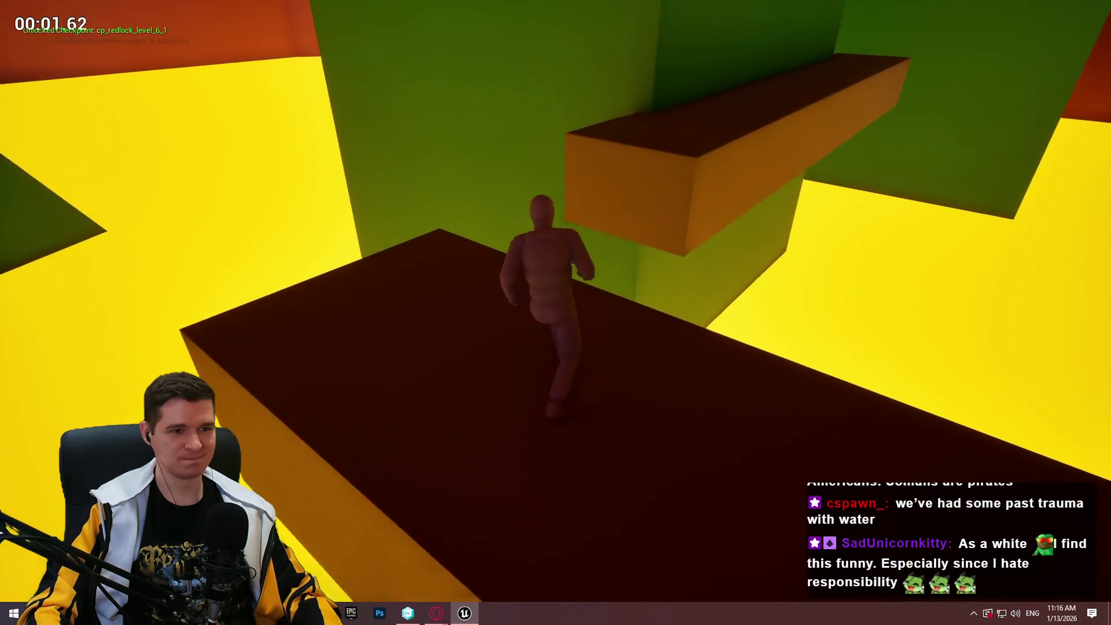
{"action": "key", "text": "w"}
{"action": "key", "text": "space"}
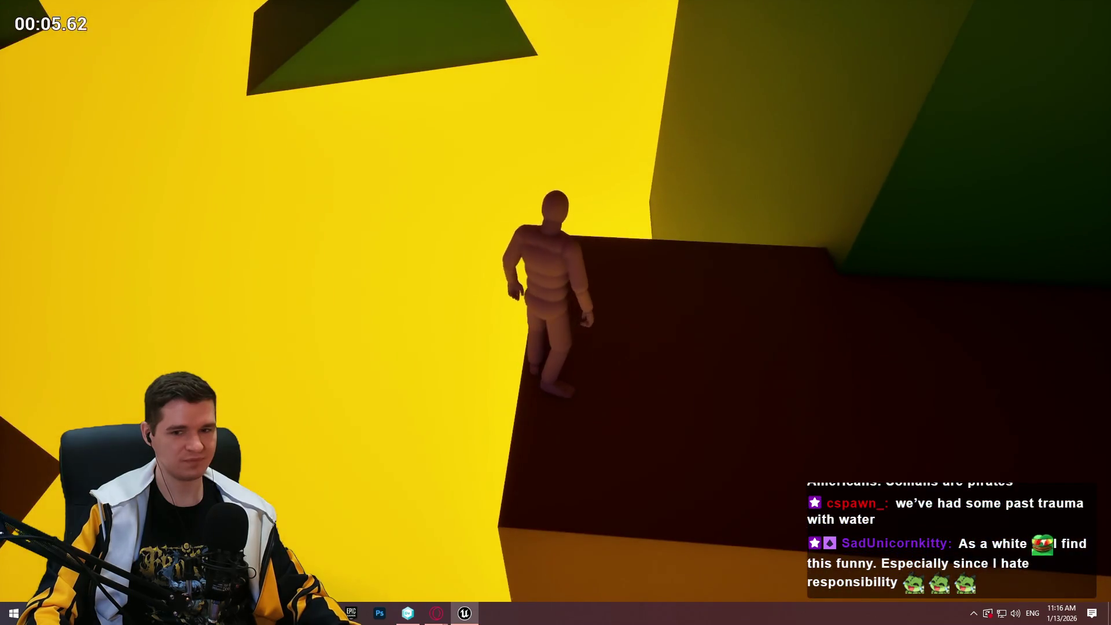
{"action": "key", "text": "Escape"}
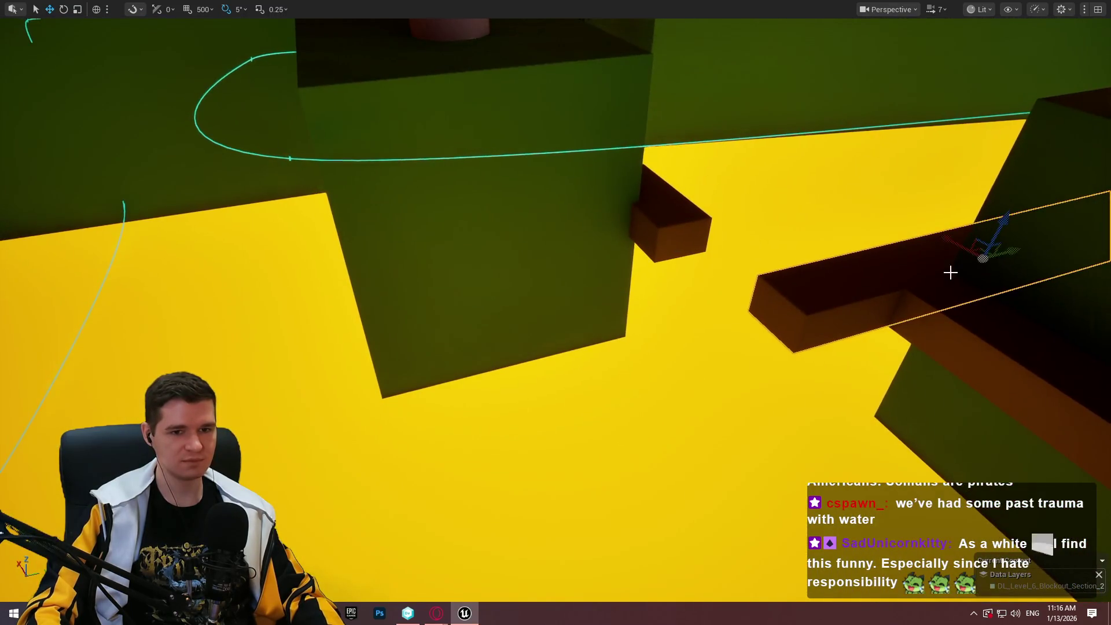
Move the vertical beam on the right along its Z axis and rotate it about 55 degrees
{"action": "left_click_drag", "start_coordinate": [982, 250], "coordinate": [479, 254]}
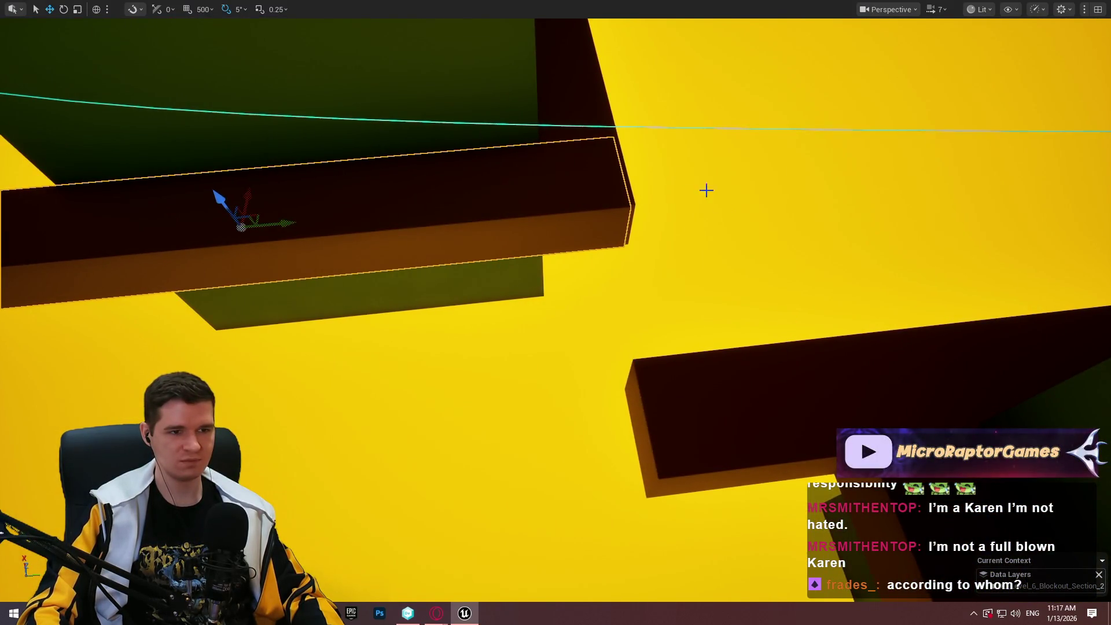
{"action": "left_click", "coordinate": [572, 106]}
{"action": "mouse_move", "coordinate": [515, 105]}
{"action": "left_mouse_down"}
{"action": "mouse_move", "coordinate": [556, 249]}
{"action": "mouse_move", "coordinate": [549, 214]}
{"action": "mouse_move", "coordinate": [548, 242]}
{"action": "left_mouse_up"}
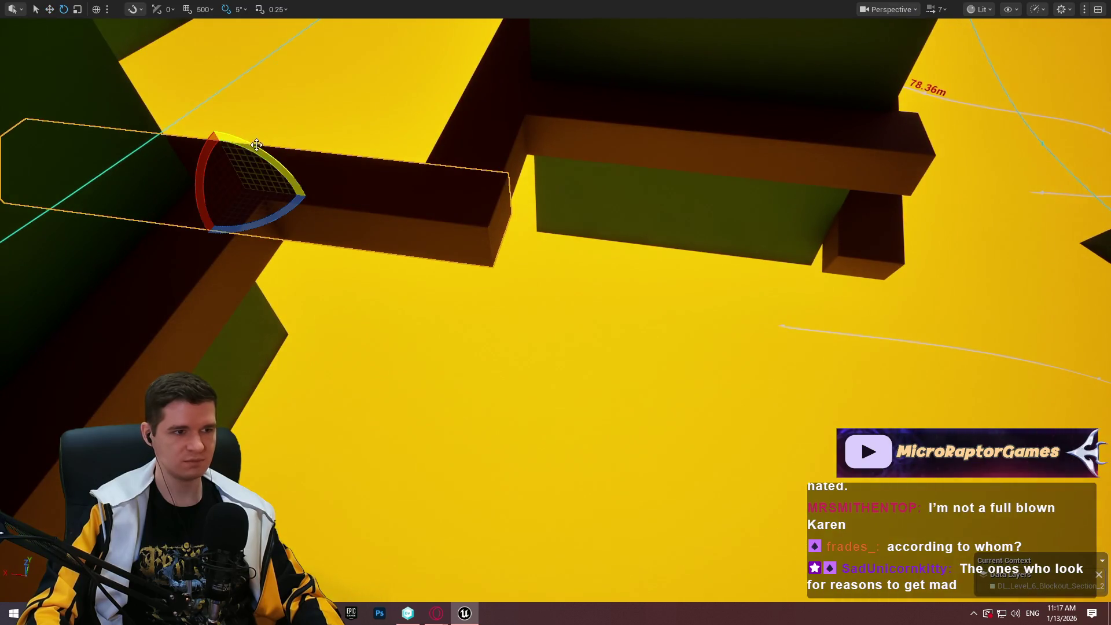
{"action": "mouse_move", "coordinate": [256, 144]}
{"action": "left_mouse_down"}
{"action": "mouse_move", "coordinate": [197, 151]}
{"action": "mouse_move", "coordinate": [181, 181]}
{"action": "left_mouse_up"}
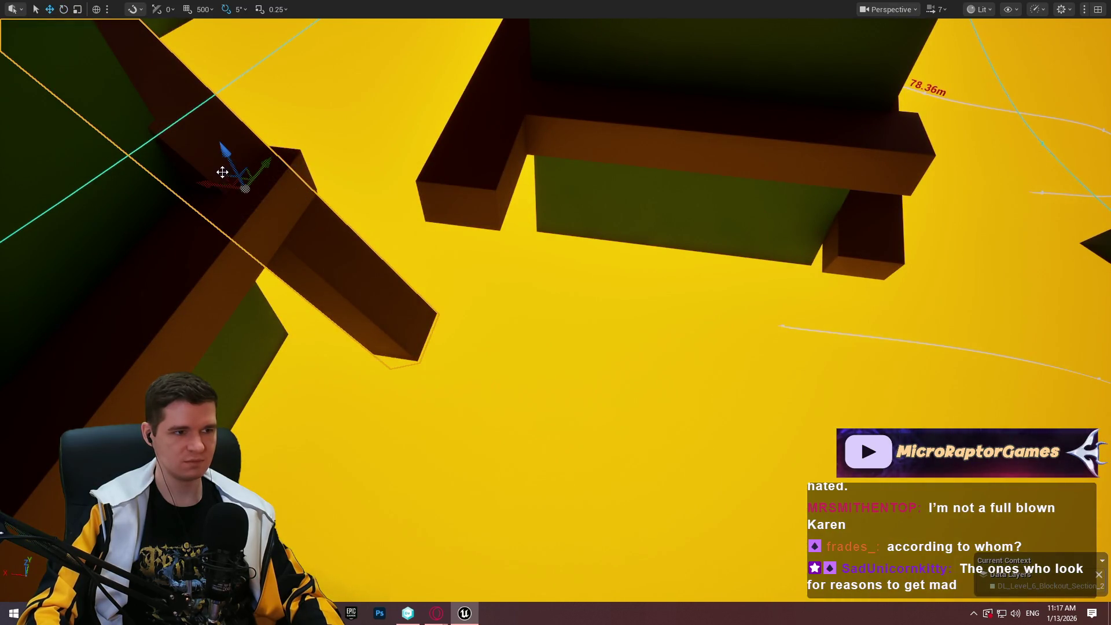
Shorten the brown beam, slide it down-right along its axis, then restore the full editor layout
{"action": "left_click_drag", "start_coordinate": [276, 216], "coordinate": [258, 202]}
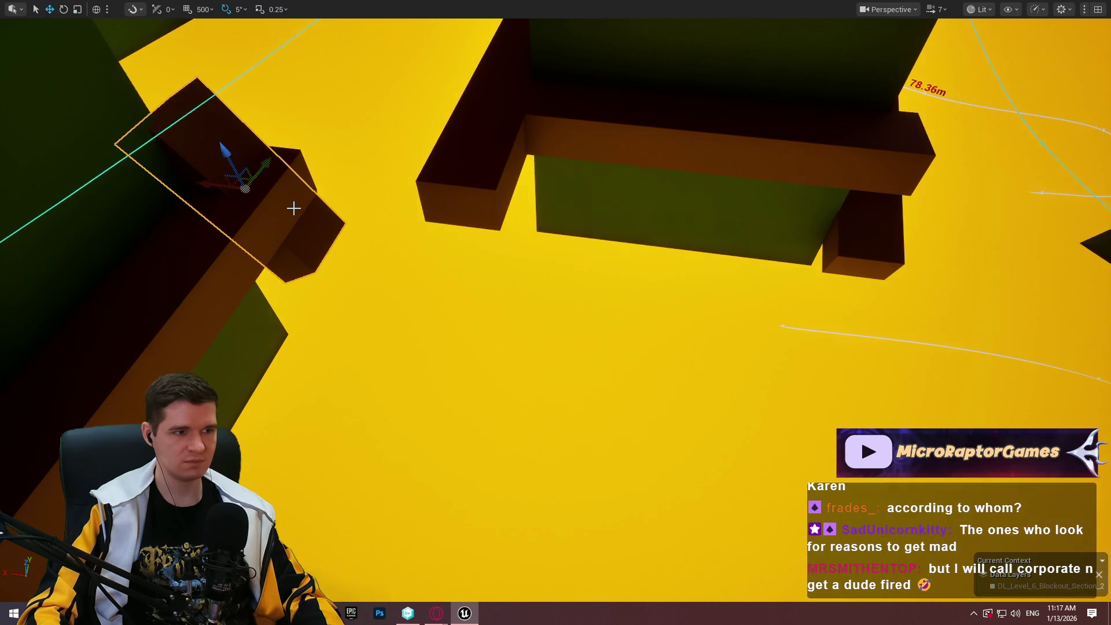
{"action": "mouse_move", "coordinate": [225, 153]}
{"action": "left_mouse_down"}
{"action": "mouse_move", "coordinate": [259, 217]}
{"action": "mouse_move", "coordinate": [311, 265]}
{"action": "left_mouse_up"}
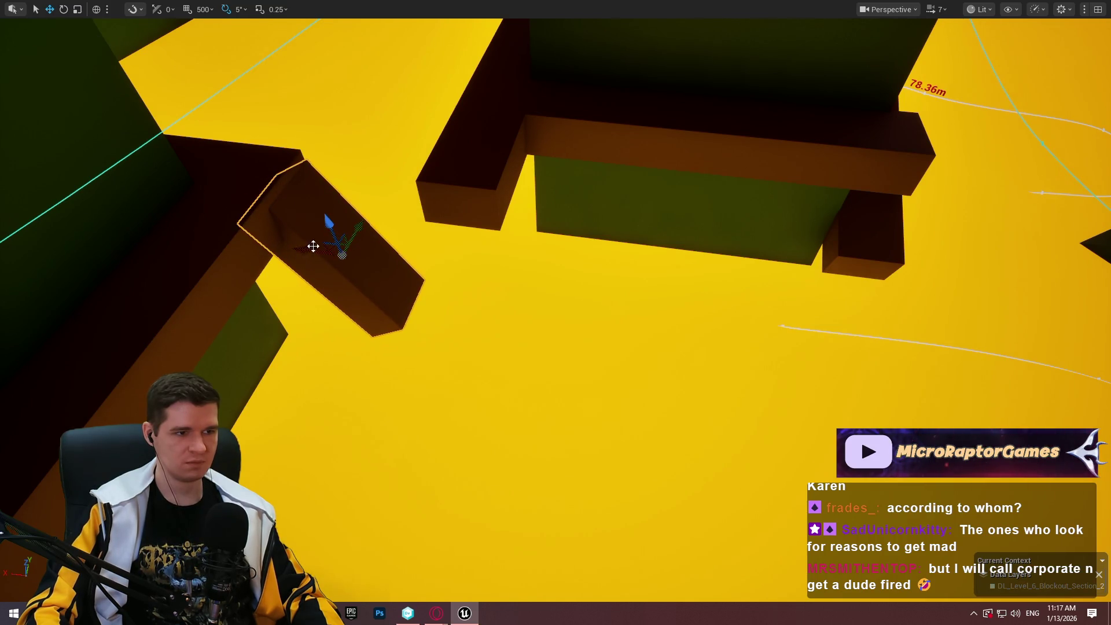
{"action": "left_click_drag", "start_coordinate": [328, 226], "coordinate": [340, 249]}
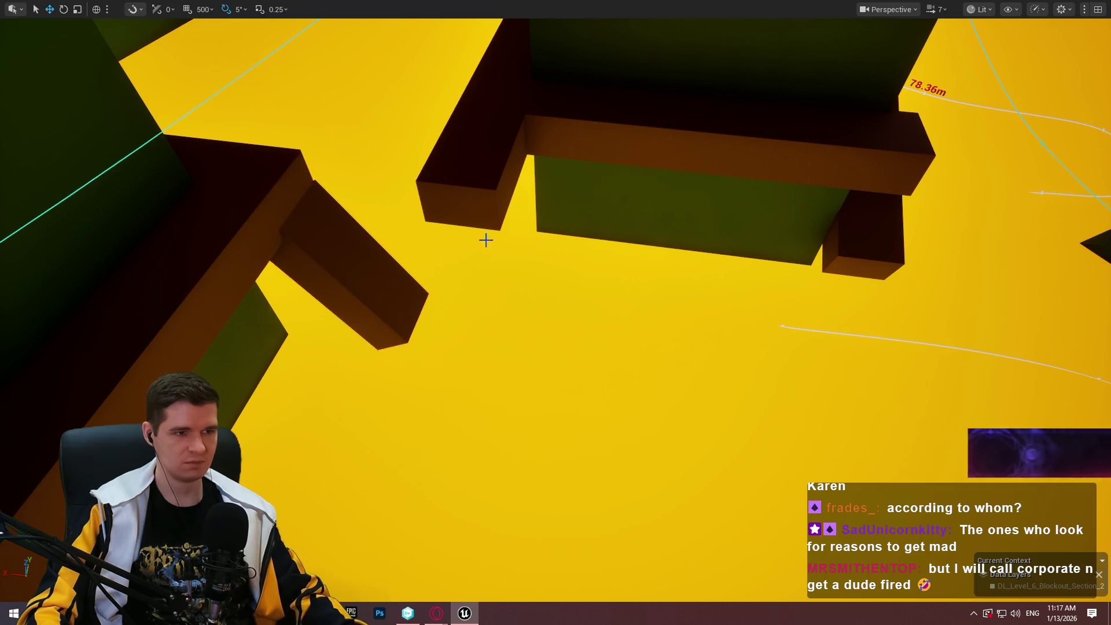
{"action": "left_click_drag", "start_coordinate": [484, 238], "coordinate": [483, 237]}
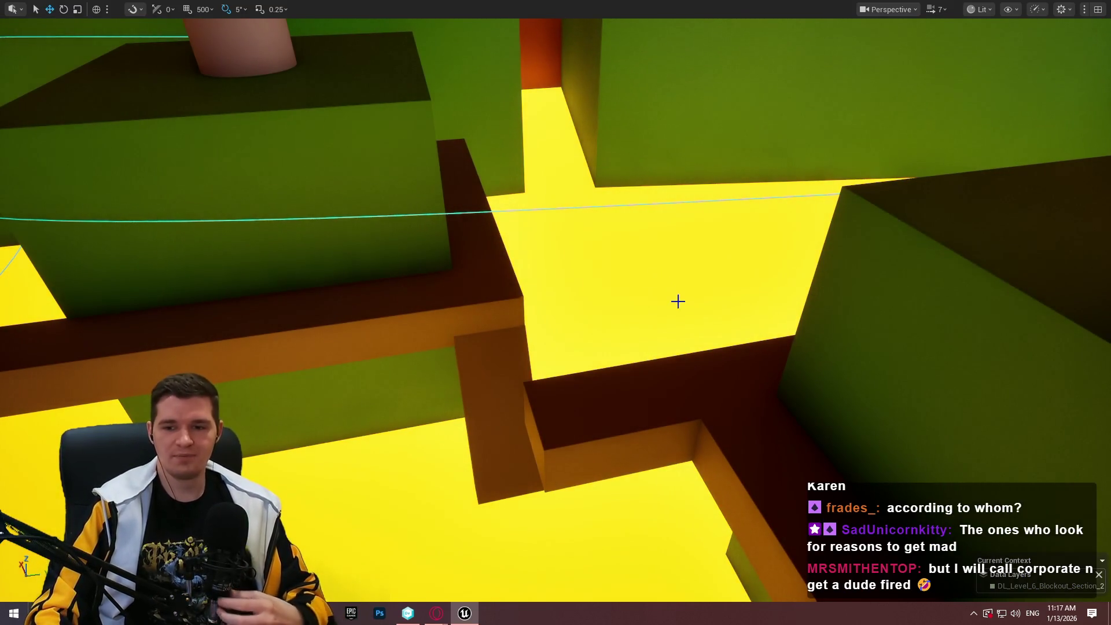
{"action": "left_click_drag", "start_coordinate": [597, 355], "coordinate": [598, 355]}
{"action": "left_click_drag", "start_coordinate": [693, 325], "coordinate": [693, 325]}
{"action": "key", "text": "F11"}
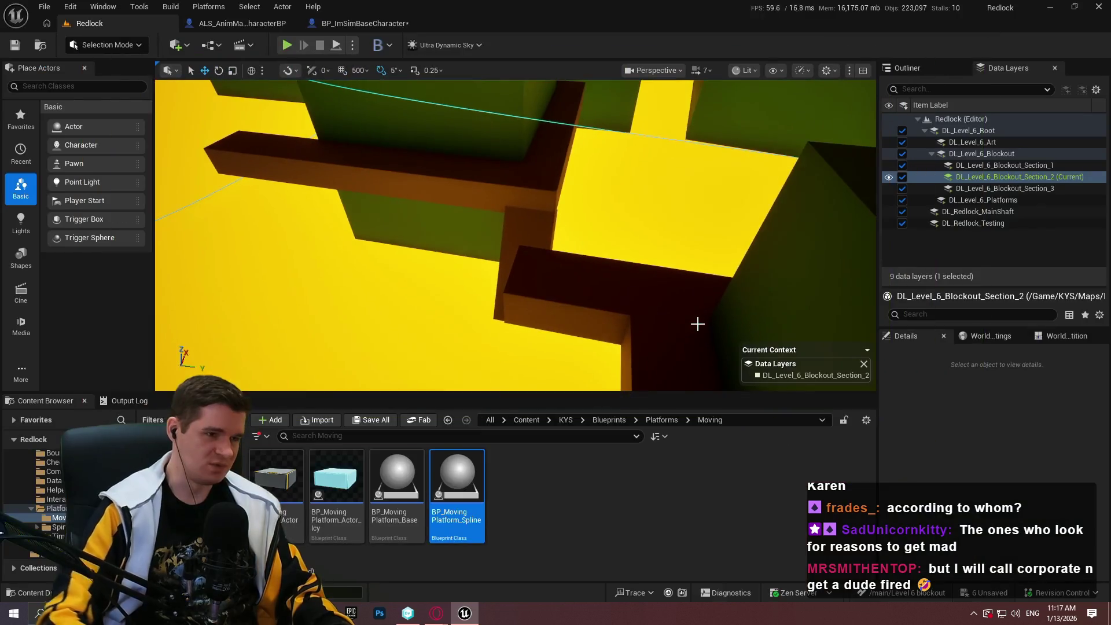
Save all changed files without checking out assets, and make the viewport fill the screen again
{"action": "left_click", "coordinate": [37, 7]}
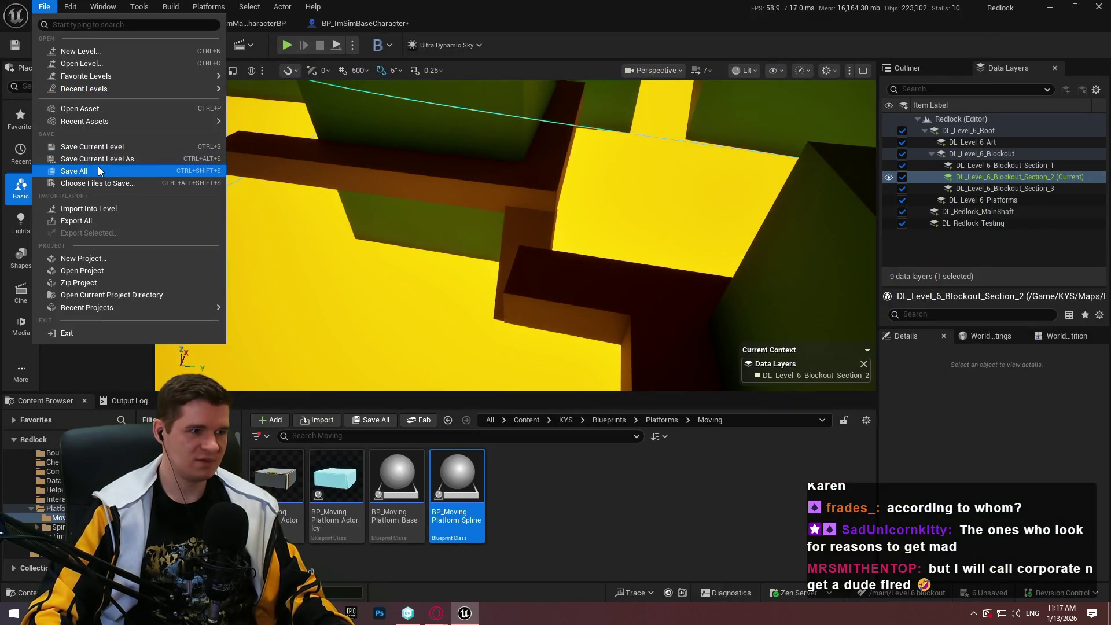
{"action": "left_click", "coordinate": [100, 170]}
{"action": "left_click", "coordinate": [762, 441]}
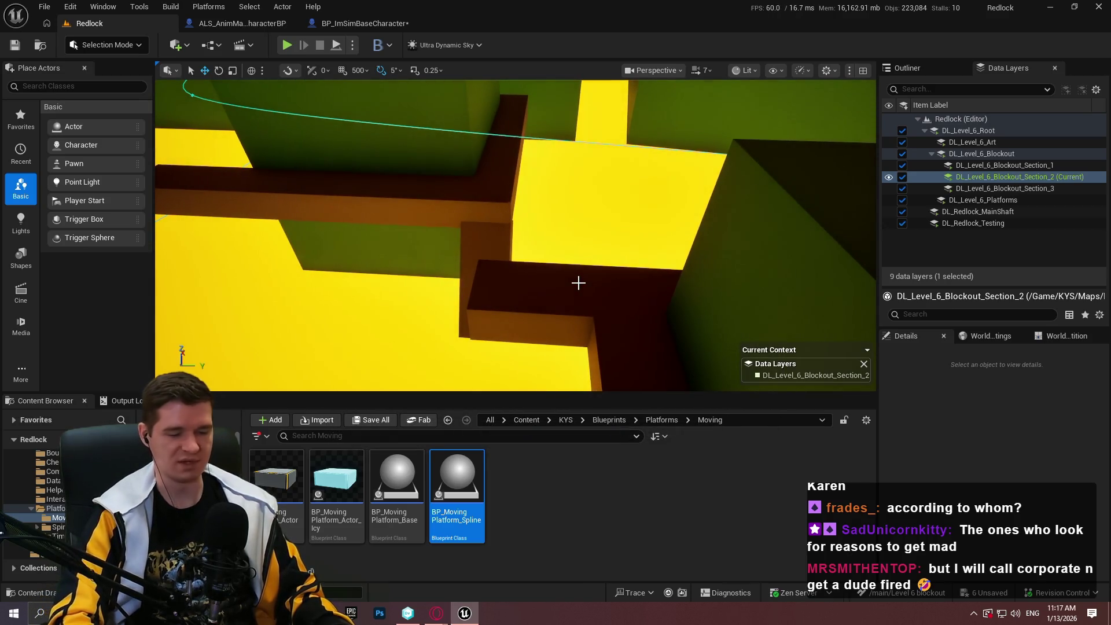
{"action": "key", "text": "F11"}
{"action": "left_click_drag", "start_coordinate": [578, 282], "coordinate": [649, 256]}
Stretch the long dark beam's Y scale so it extends at both ends, then deselect it
{"action": "left_click", "coordinate": [615, 213]}
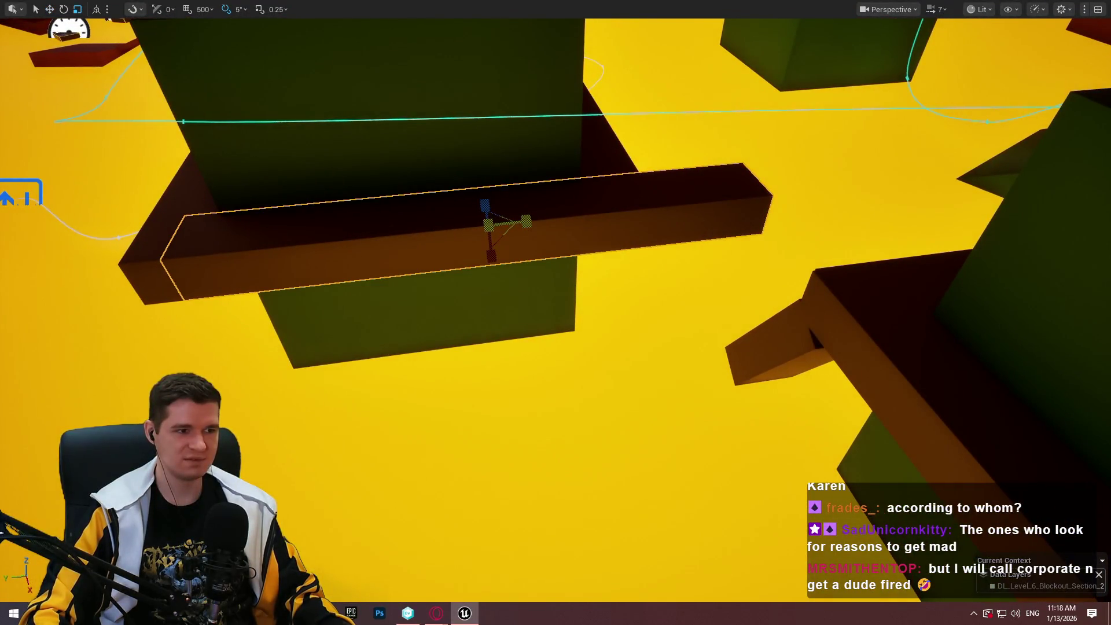
{"action": "left_click_drag", "start_coordinate": [526, 221], "coordinate": [535, 220]}
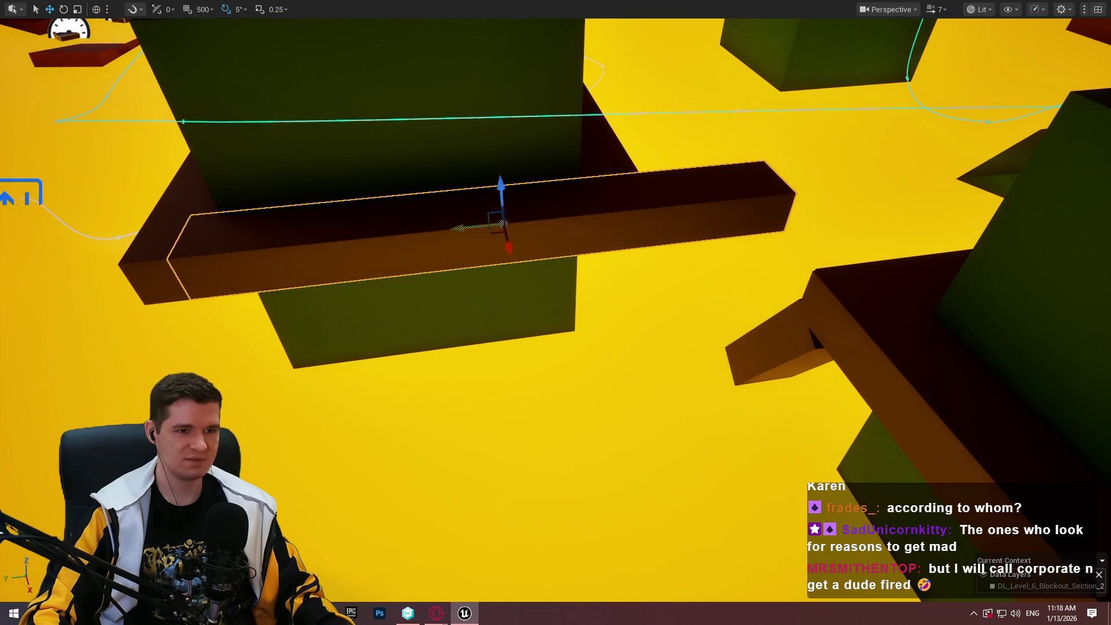
{"action": "mouse_move", "coordinate": [453, 223]}
{"action": "left_mouse_down"}
{"action": "mouse_move", "coordinate": [359, 208]}
{"action": "mouse_move", "coordinate": [347, 220]}
{"action": "mouse_move", "coordinate": [350, 201]}
{"action": "mouse_move", "coordinate": [190, 178]}
{"action": "mouse_move", "coordinate": [173, 157]}
{"action": "mouse_move", "coordinate": [150, 161]}
{"action": "mouse_move", "coordinate": [220, 146]}
{"action": "mouse_move", "coordinate": [186, 151]}
{"action": "mouse_move", "coordinate": [200, 155]}
{"action": "left_mouse_up"}
{"action": "left_click", "coordinate": [221, 146]}
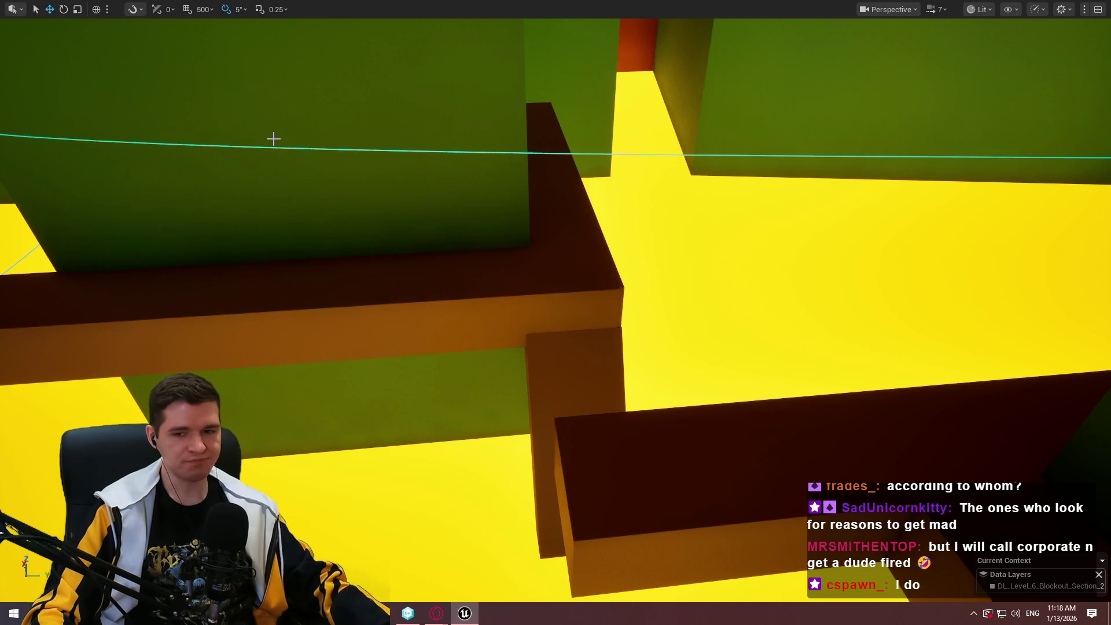
{"action": "mouse_move", "coordinate": [555, 312]}
{"action": "left_mouse_down"}
{"action": "mouse_move", "coordinate": [521, 318]}
{"action": "mouse_move", "coordinate": [555, 313]}
{"action": "mouse_move", "coordinate": [509, 353]}
{"action": "mouse_move", "coordinate": [532, 342]}
{"action": "mouse_move", "coordinate": [588, 262]}
{"action": "left_mouse_up"}
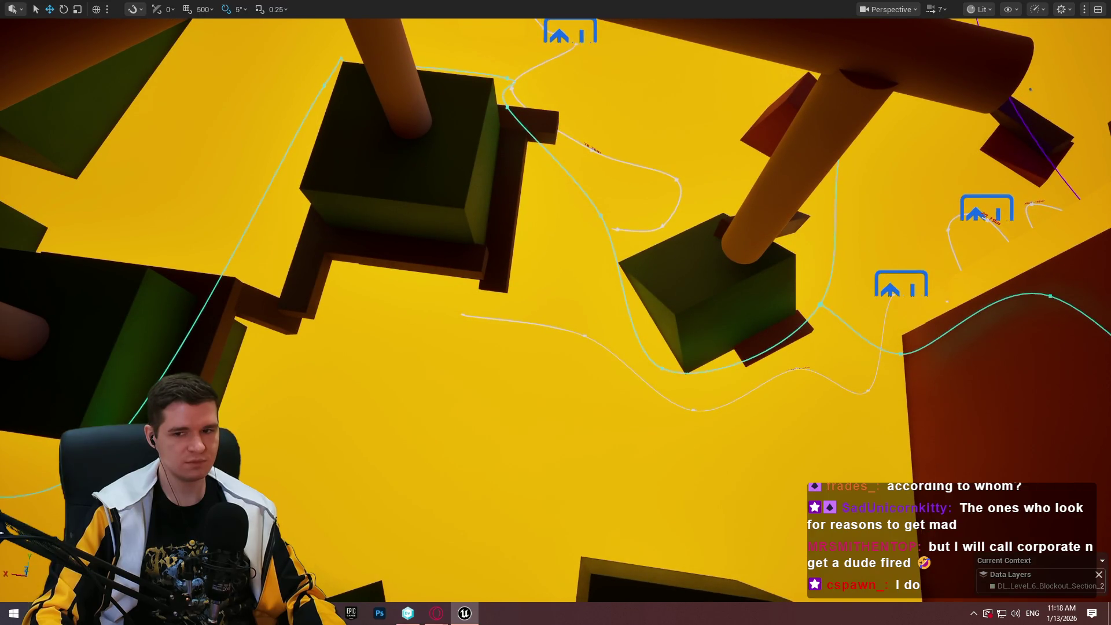
Rotate the dark red block by -40° and a further -30°, then lower it
{"action": "left_click_drag", "start_coordinate": [711, 302], "coordinate": [710, 302]}
{"action": "left_click", "coordinate": [711, 302]}
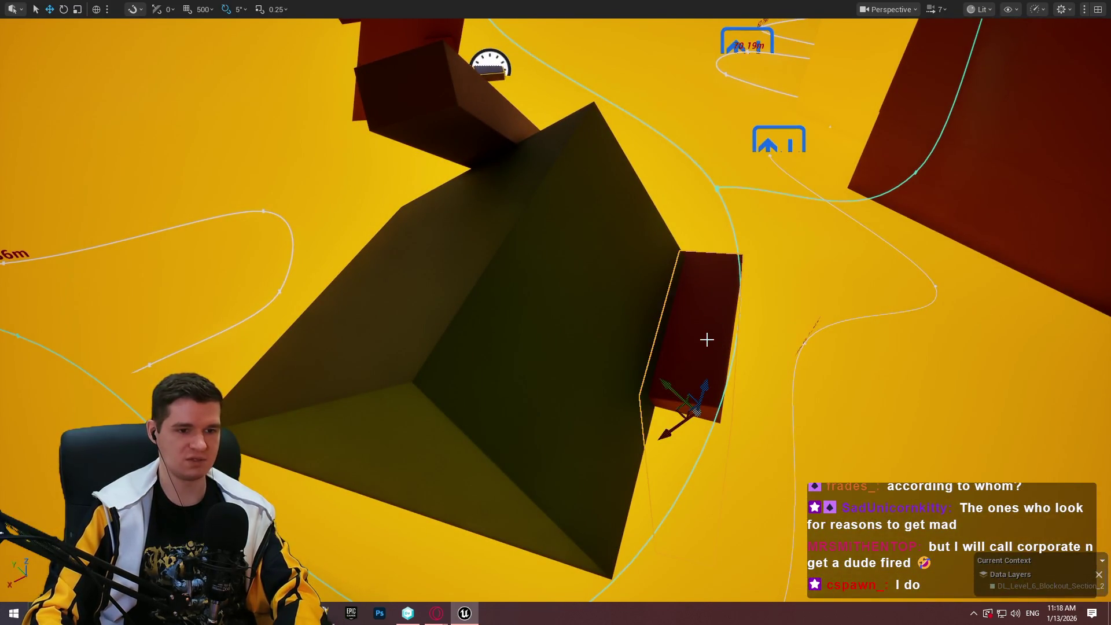
{"action": "left_click_drag", "start_coordinate": [702, 340], "coordinate": [702, 340]}
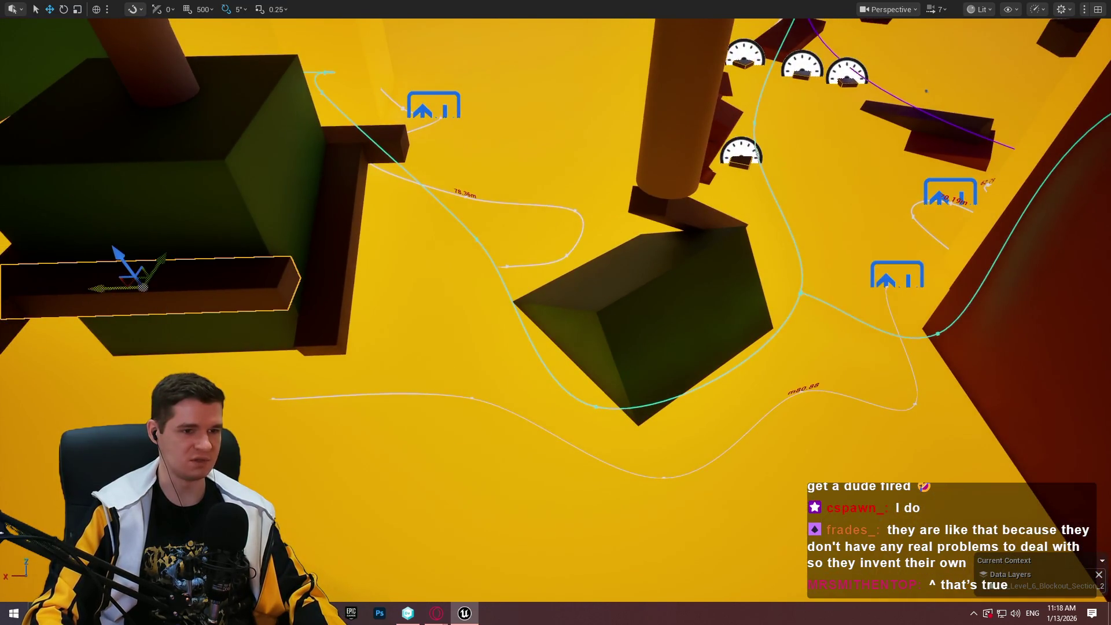
{"action": "mouse_move", "coordinate": [113, 290]}
{"action": "left_mouse_down"}
{"action": "mouse_move", "coordinate": [735, 248]}
{"action": "mouse_move", "coordinate": [556, 328]}
{"action": "left_mouse_up"}
{"action": "key", "text": "e"}
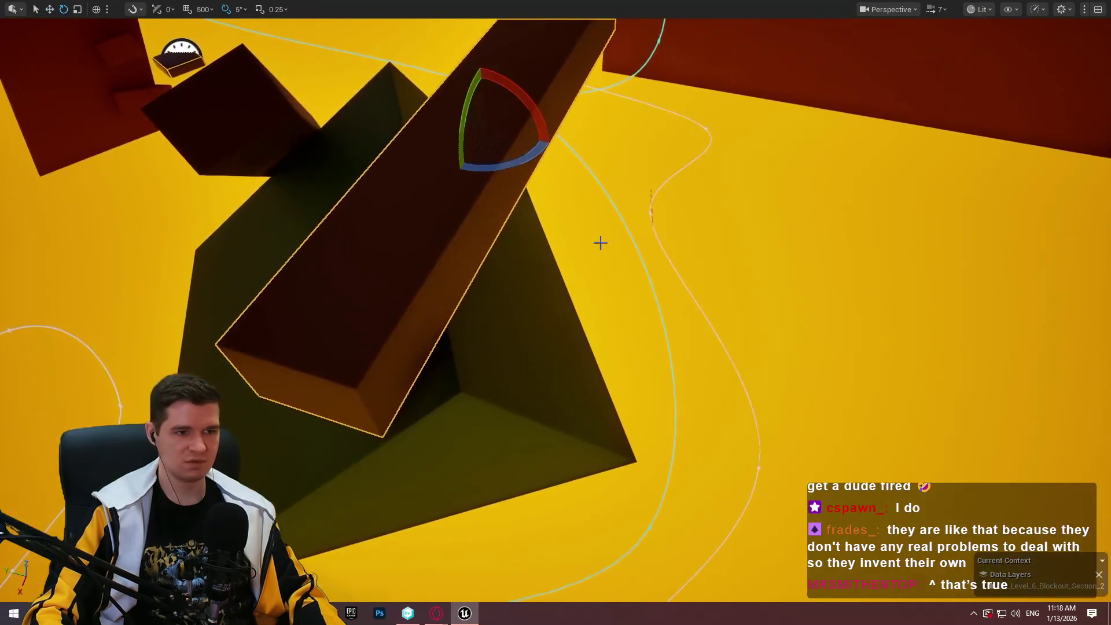
{"action": "left_click_drag", "start_coordinate": [544, 139], "coordinate": [491, 177]}
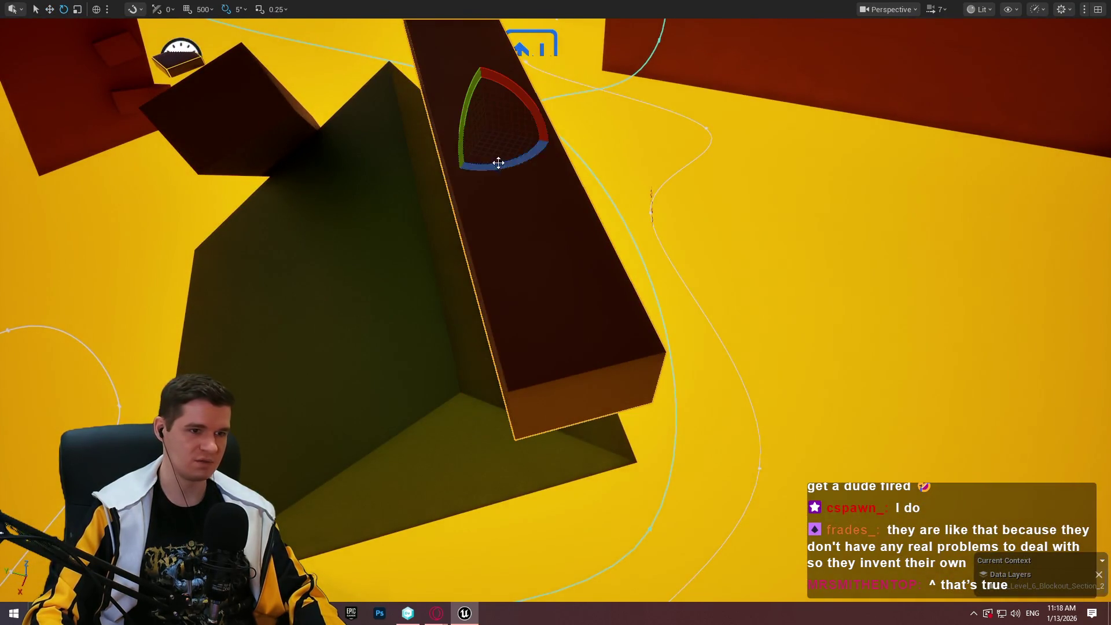
{"action": "mouse_move", "coordinate": [483, 93]}
{"action": "left_mouse_down"}
{"action": "mouse_move", "coordinate": [502, 175]}
{"action": "mouse_move", "coordinate": [493, 184]}
{"action": "left_mouse_up"}
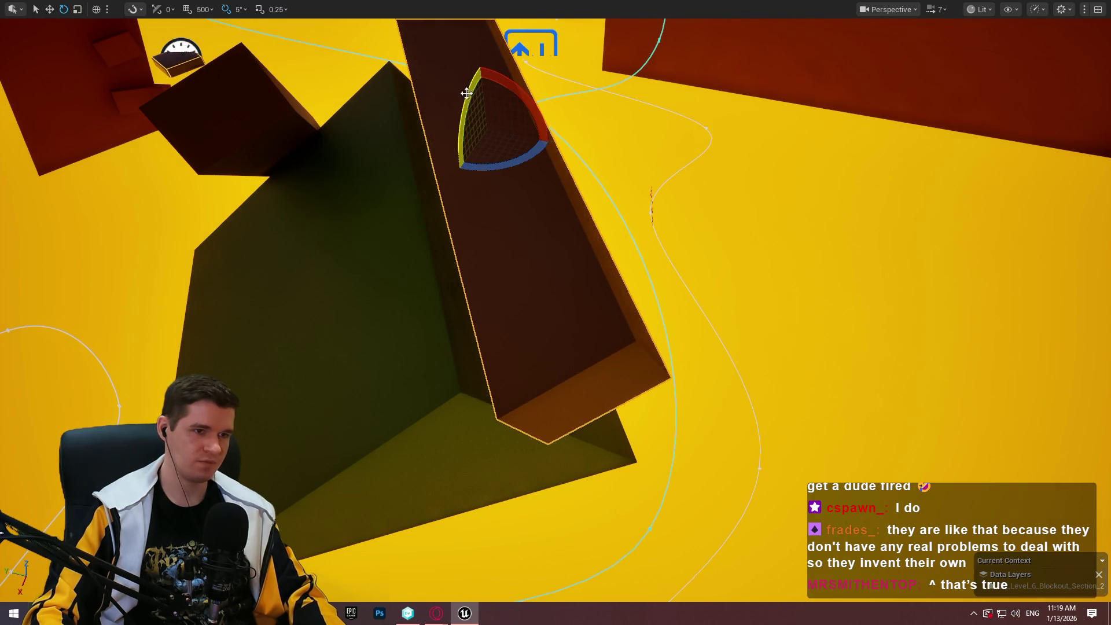
{"action": "key", "text": "w"}
{"action": "mouse_move", "coordinate": [483, 98]}
{"action": "left_mouse_down"}
{"action": "mouse_move", "coordinate": [480, 224]}
{"action": "mouse_move", "coordinate": [571, 186]}
{"action": "mouse_move", "coordinate": [580, 280]}
{"action": "left_mouse_up"}
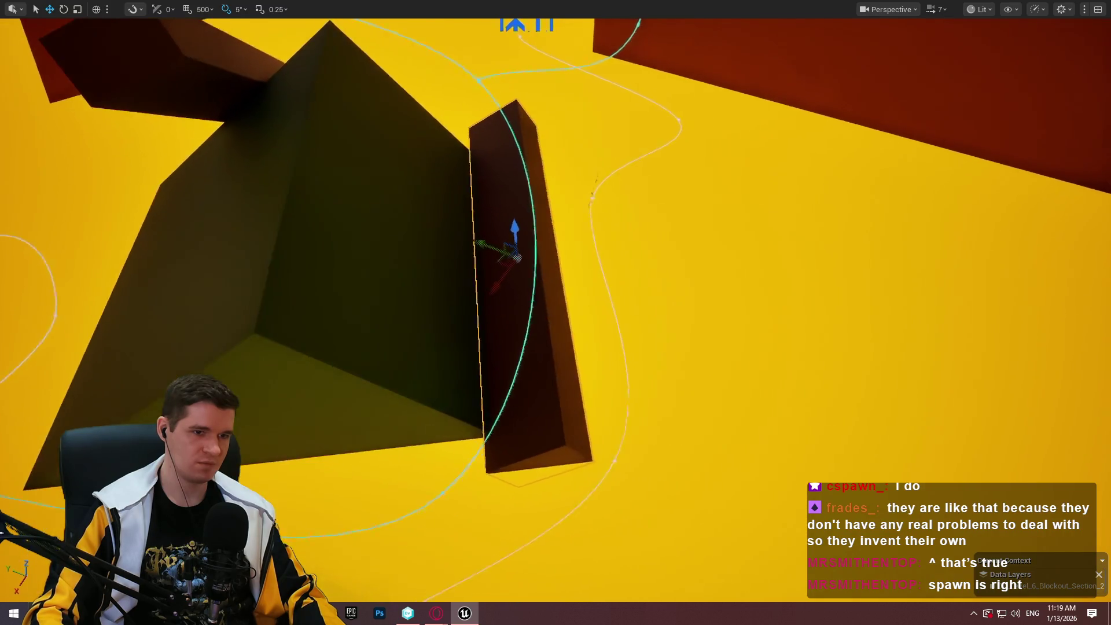
Tilt the block about 5° more into a near-vertical slab and shift it along X
{"action": "scroll", "coordinate": [581, 280], "scroll_direction": "up", "scroll_amount": 5}
{"action": "left_click_drag", "start_coordinate": [725, 230], "coordinate": [724, 248]}
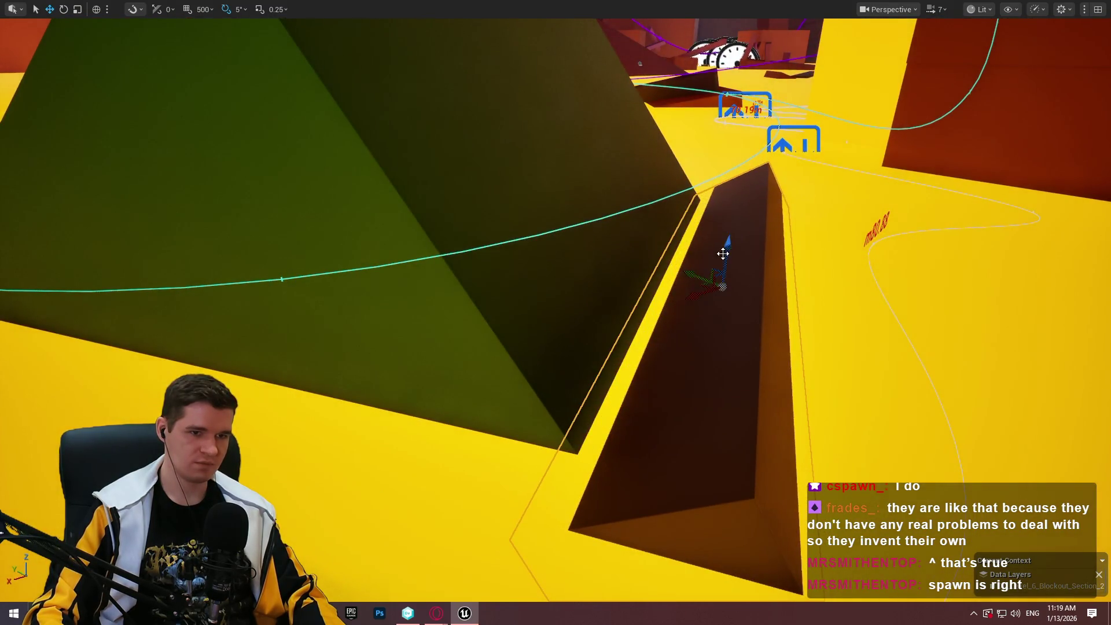
{"action": "key", "text": "e"}
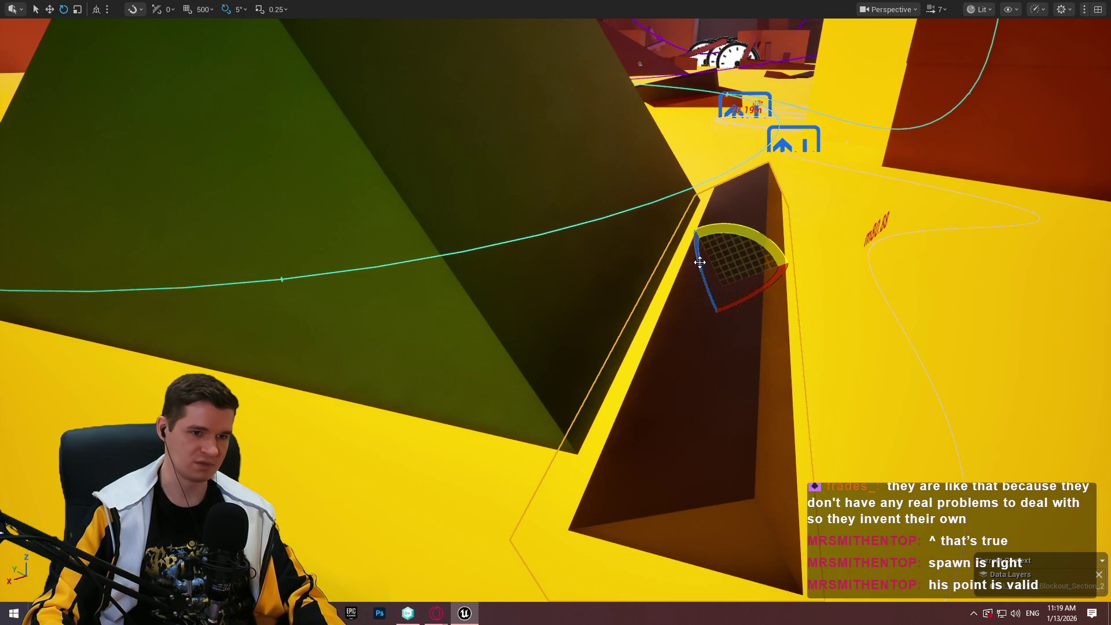
{"action": "left_click_drag", "start_coordinate": [696, 255], "coordinate": [700, 258]}
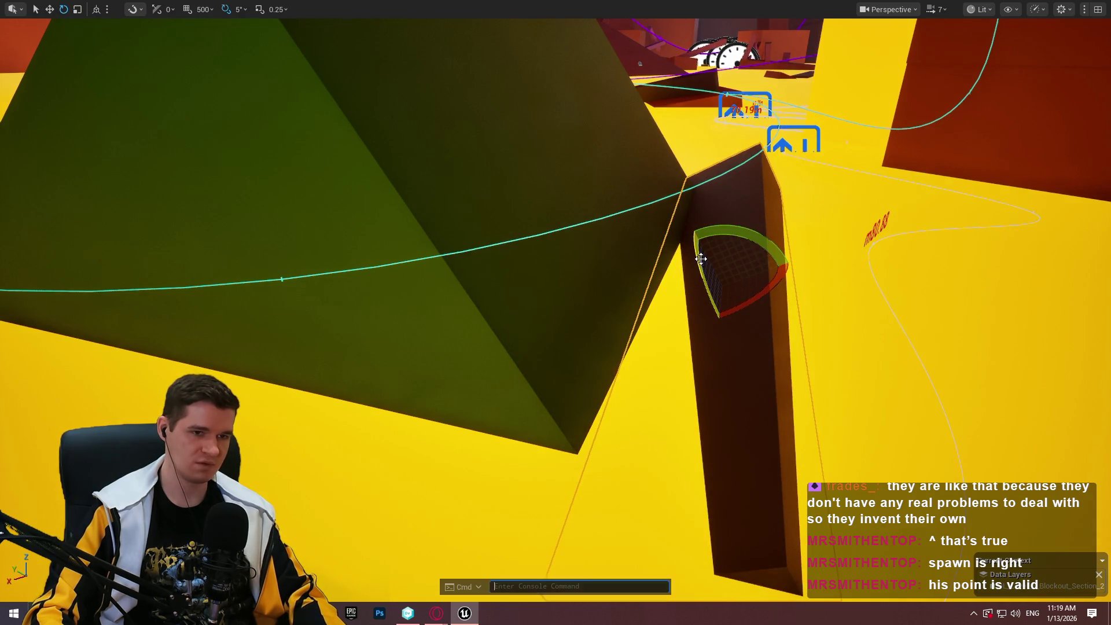
{"action": "key", "text": "grave"}
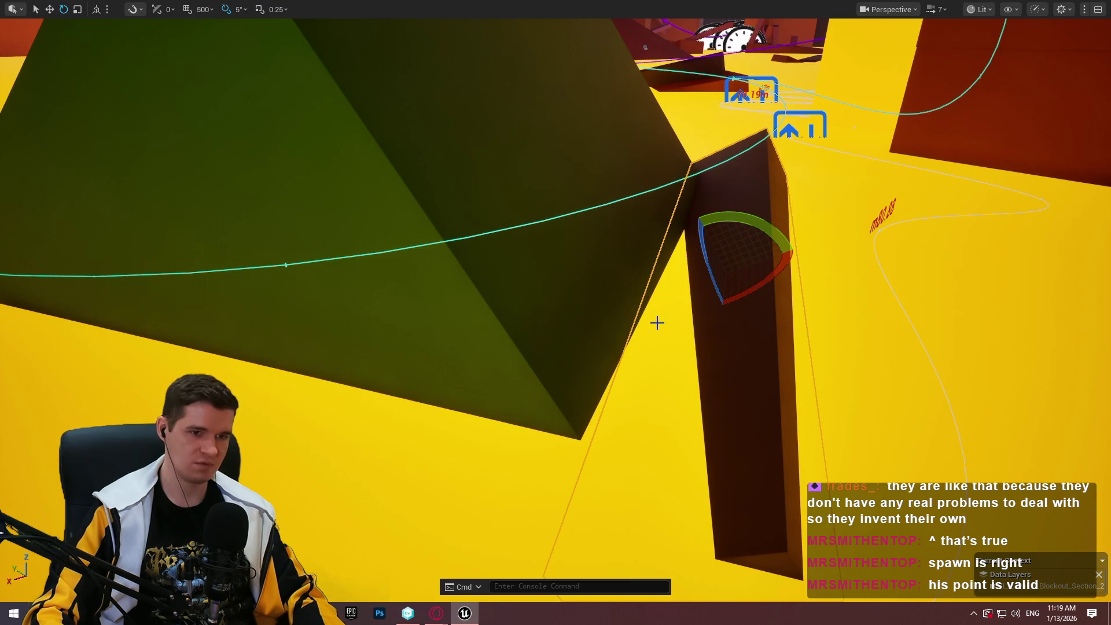
{"action": "key", "text": "w"}
{"action": "mouse_move", "coordinate": [742, 344]}
{"action": "left_mouse_down"}
{"action": "mouse_move", "coordinate": [719, 330]}
{"action": "mouse_move", "coordinate": [734, 351]}
{"action": "mouse_move", "coordinate": [714, 345]}
{"action": "left_mouse_up"}
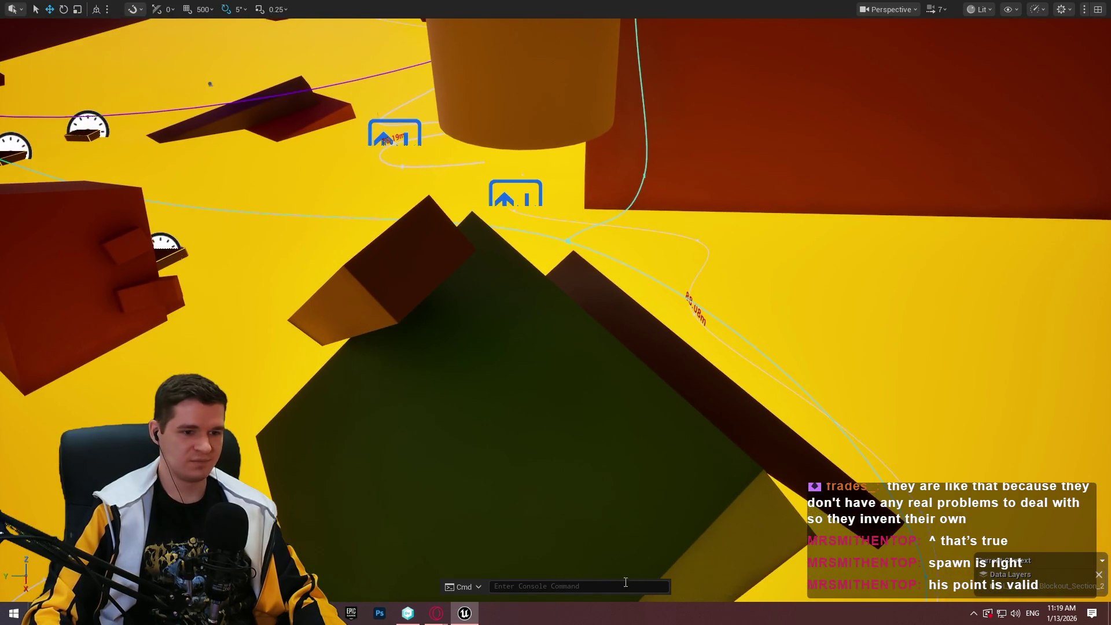
{"action": "right_click", "coordinate": [475, 358]}
{"action": "left_click", "coordinate": [575, 594]}
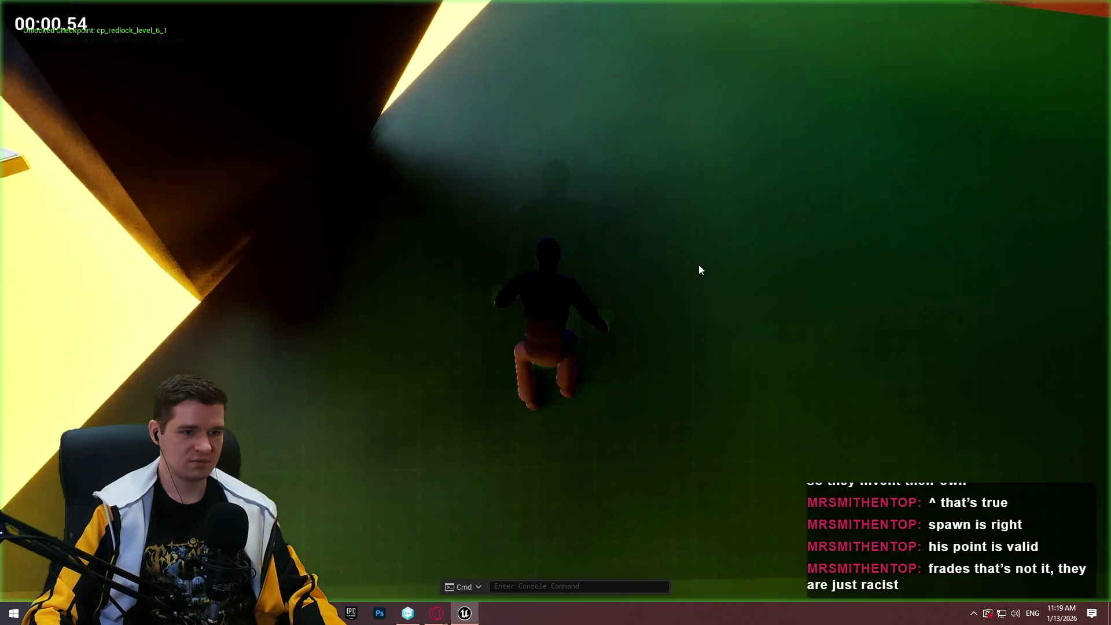
{"action": "key", "text": "w"}
{"action": "key", "text": "space"}
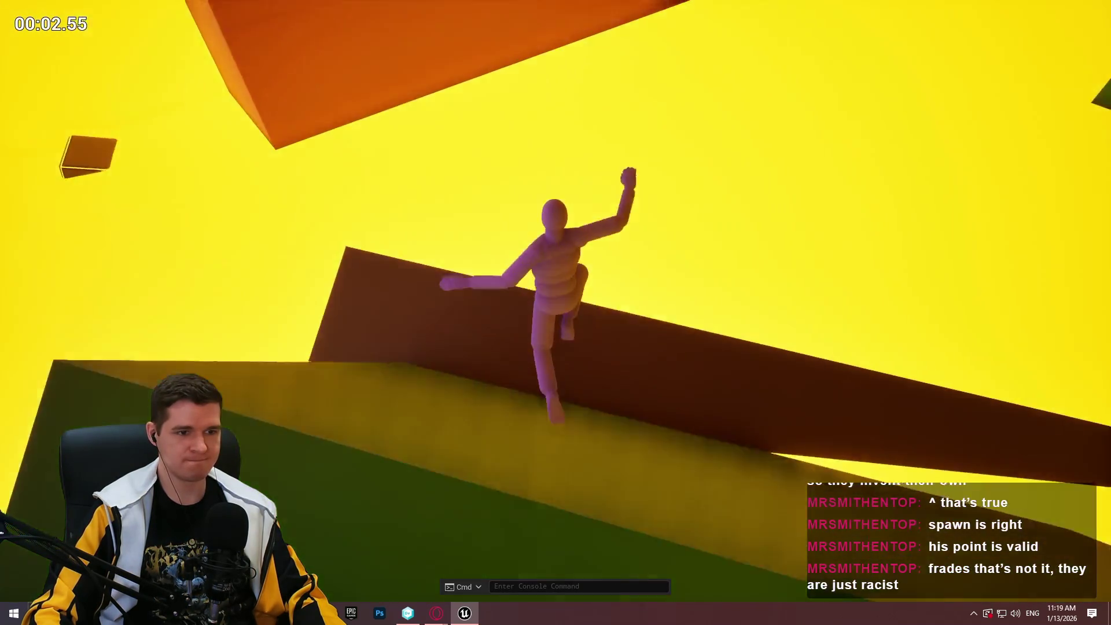
{"action": "key", "text": "w"}
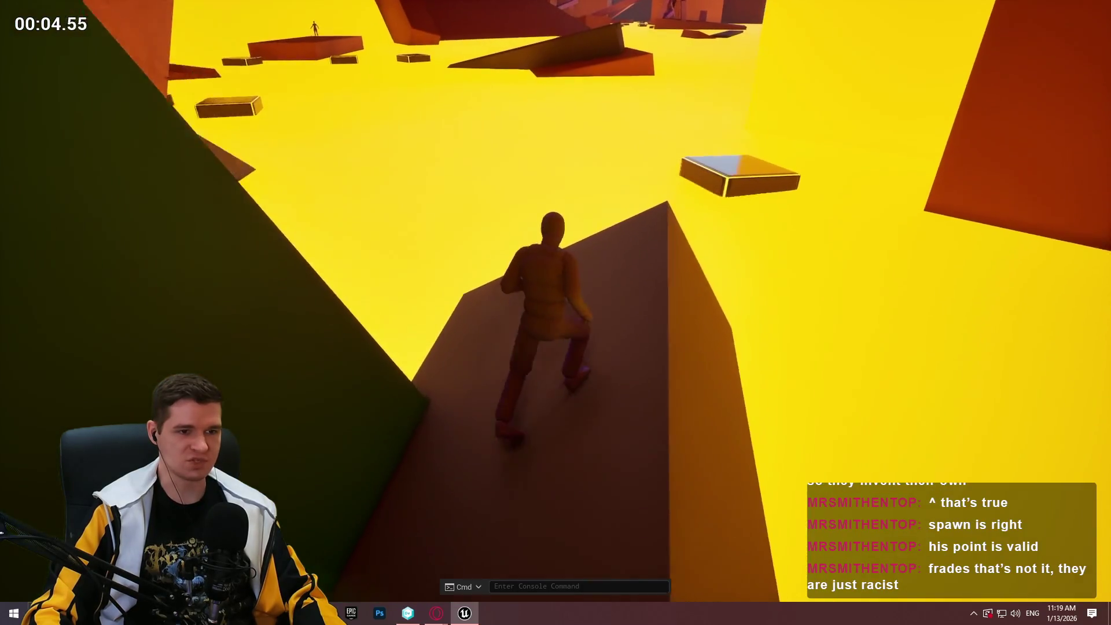
{"action": "key", "text": "w"}
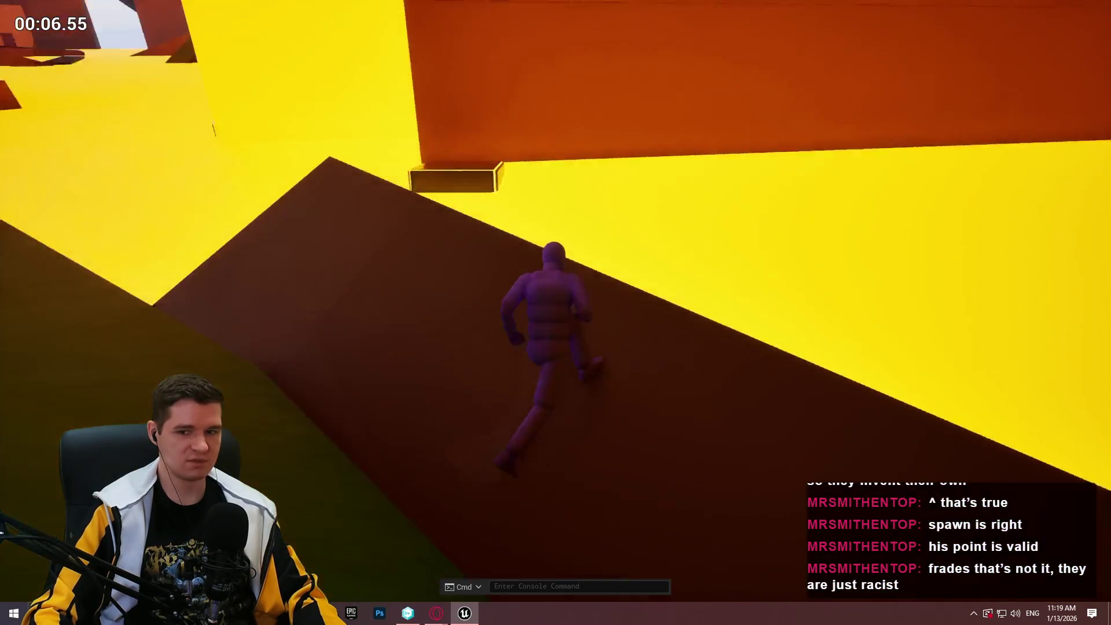
{"action": "key", "text": "w"}
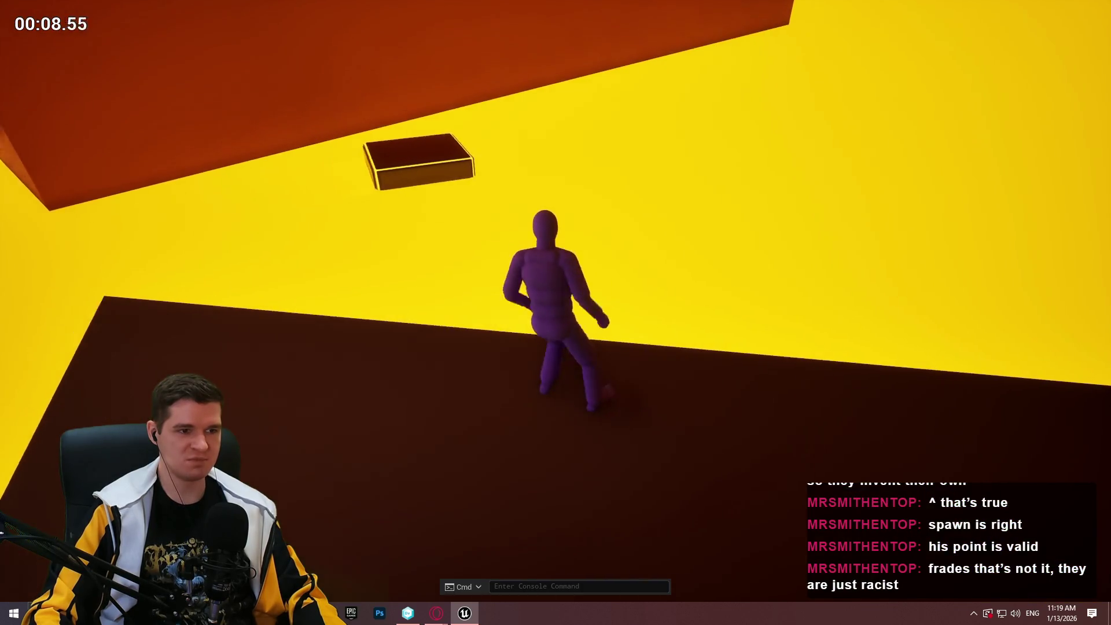
{"action": "key", "text": "w"}
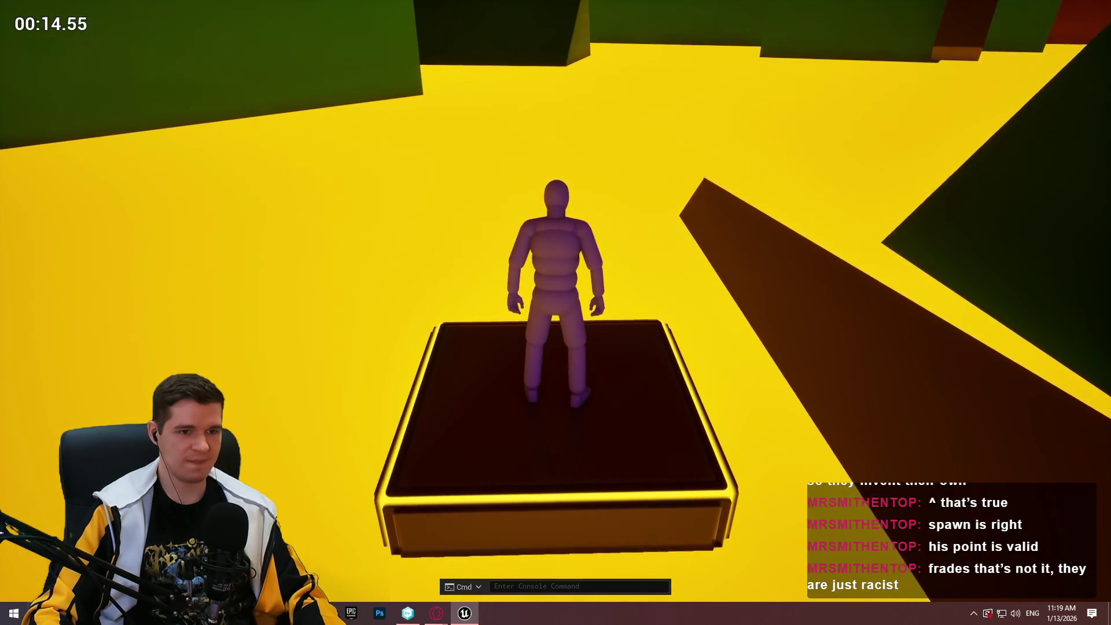
{"action": "key", "text": "Escape"}
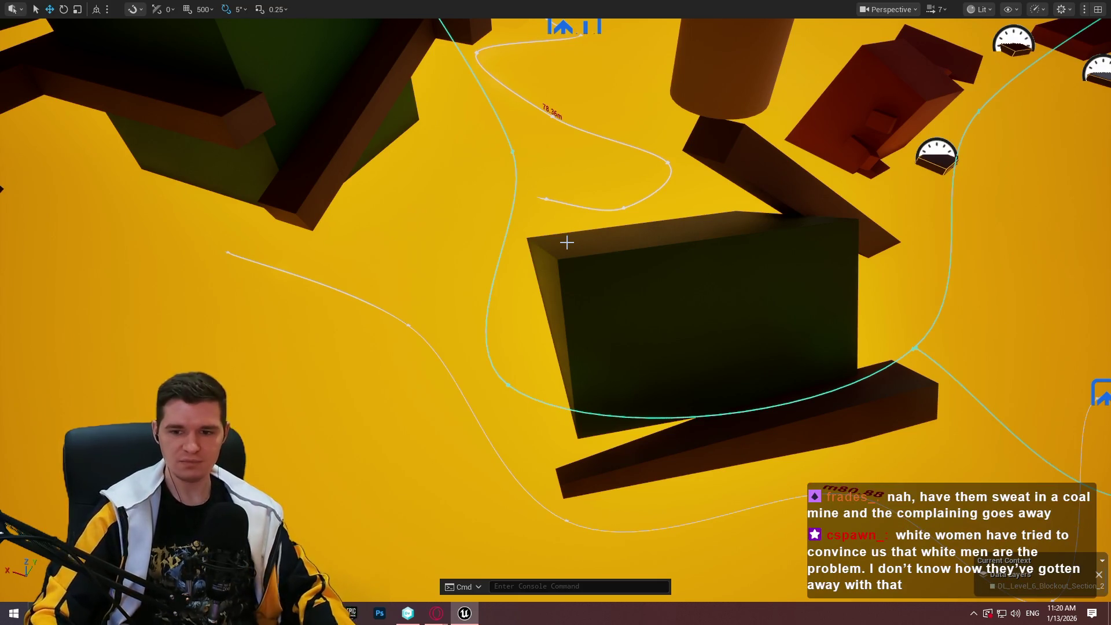
{"action": "scroll", "coordinate": [629, 409], "scroll_direction": "down", "scroll_amount": 3}
{"action": "scroll", "coordinate": [635, 392], "scroll_direction": "up", "scroll_amount": 3}
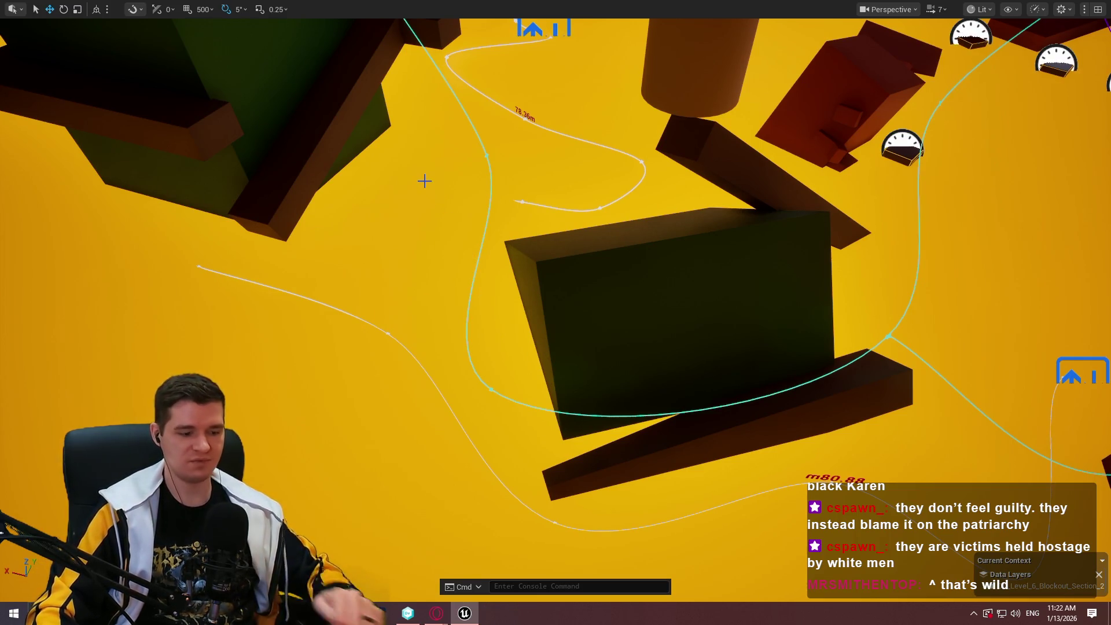
{"action": "left_click_drag", "start_coordinate": [671, 410], "coordinate": [671, 411]}
{"action": "scroll", "coordinate": [671, 411], "scroll_direction": "down", "scroll_amount": 2}
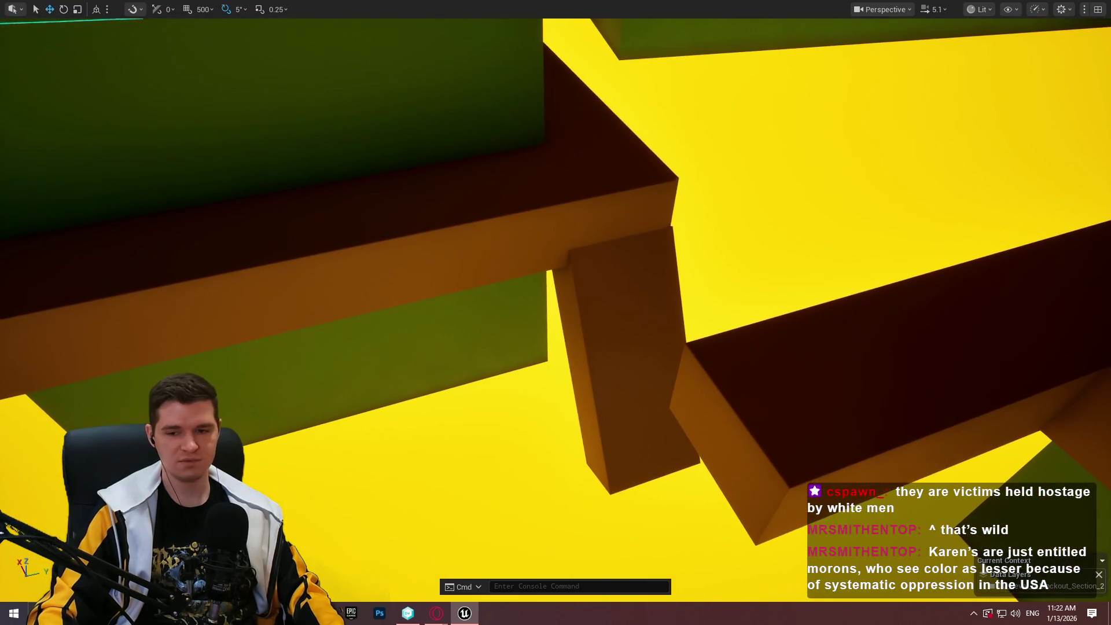
{"action": "left_click_drag", "start_coordinate": [719, 365], "coordinate": [719, 365]}
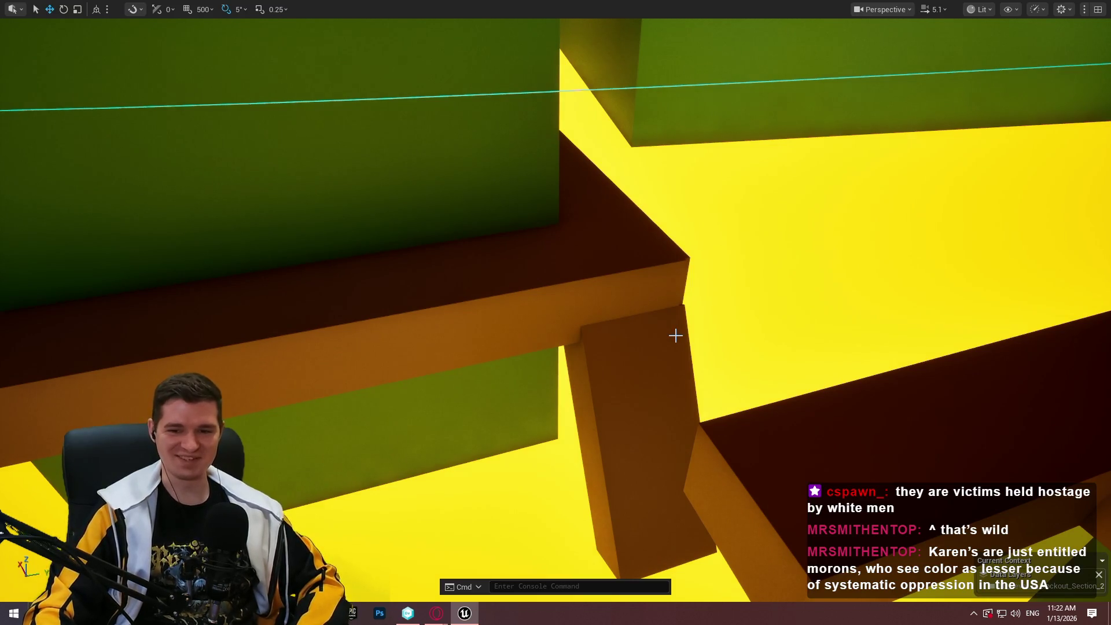
{"action": "mouse_move", "coordinate": [598, 397]}
{"action": "left_mouse_down"}
{"action": "mouse_move", "coordinate": [610, 410]}
{"action": "mouse_move", "coordinate": [623, 379]}
{"action": "left_mouse_up"}
{"action": "left_click_drag", "start_coordinate": [644, 336], "coordinate": [644, 336]}
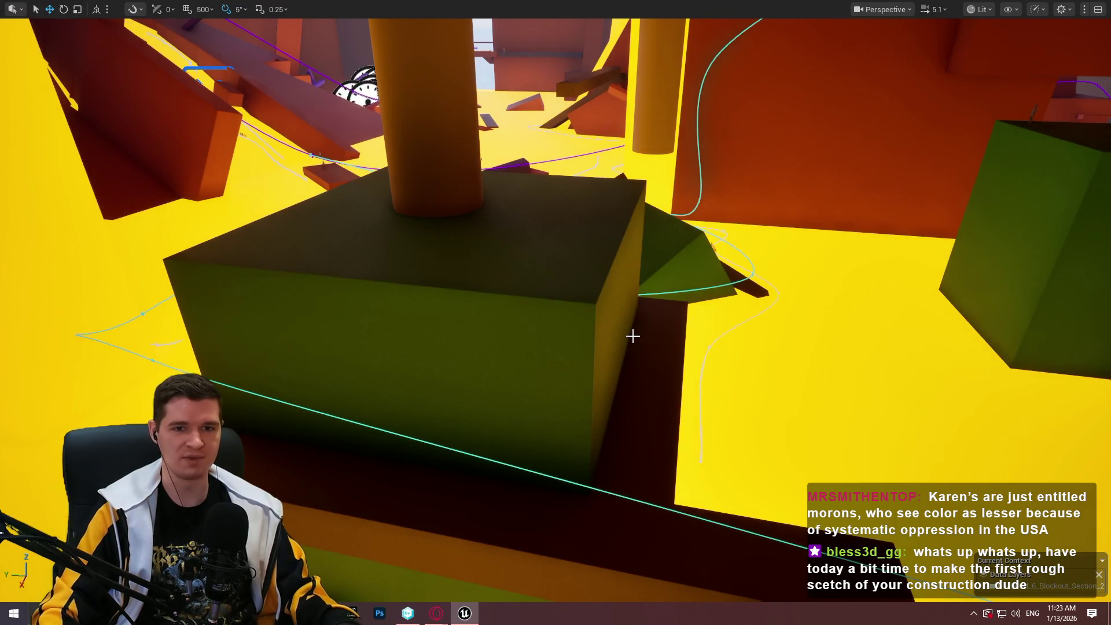
{"action": "left_click_drag", "start_coordinate": [636, 336], "coordinate": [636, 336]}
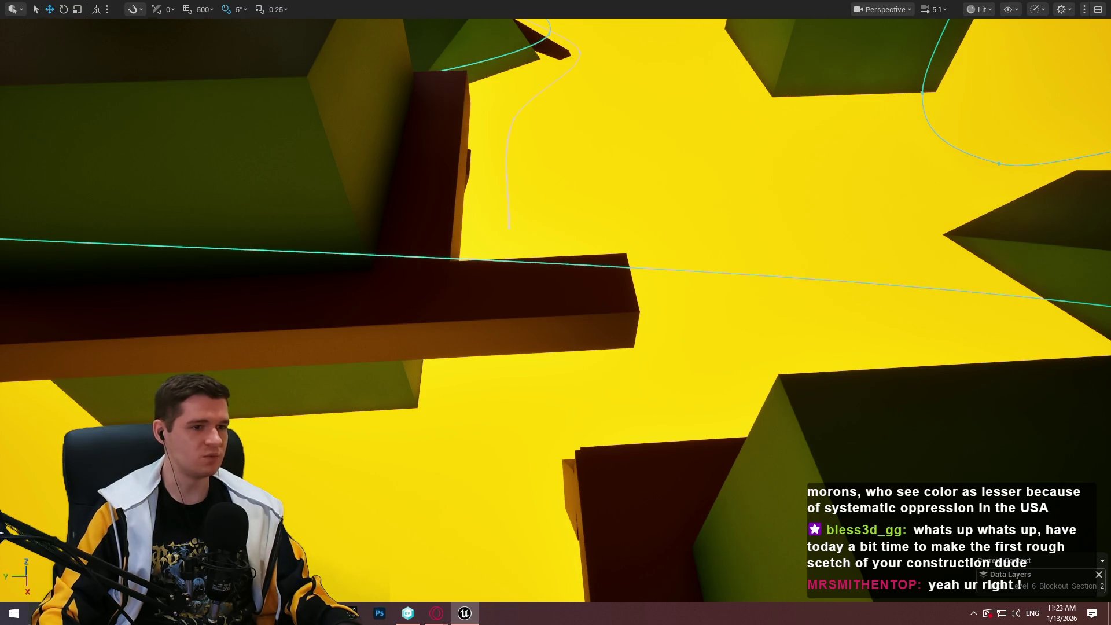
{"action": "left_click_drag", "start_coordinate": [629, 330], "coordinate": [628, 330]}
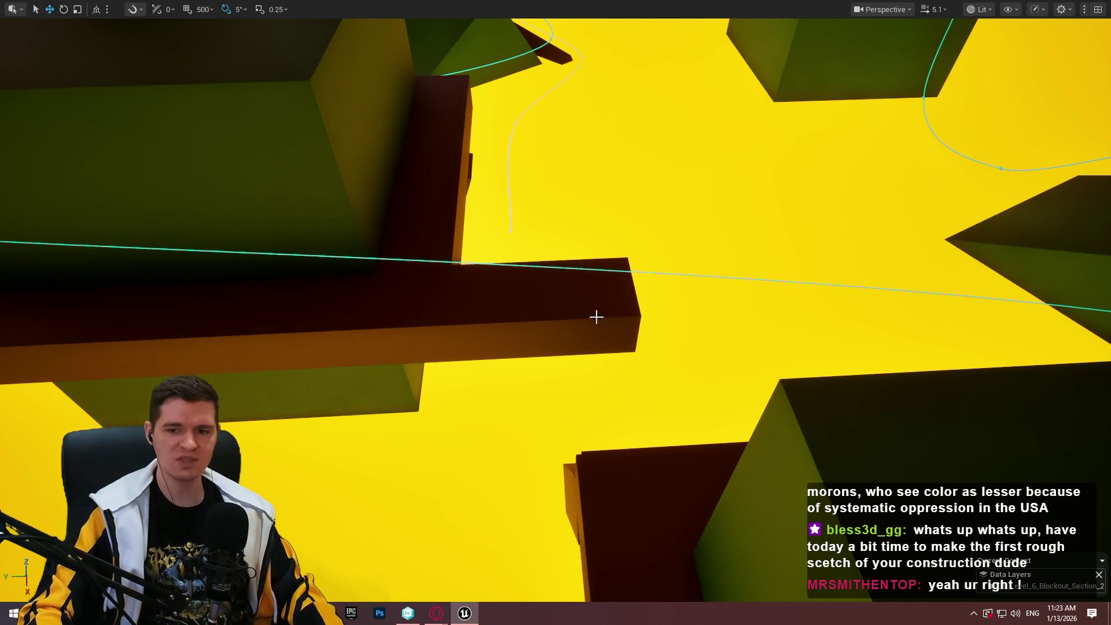
{"action": "mouse_move", "coordinate": [530, 352]}
{"action": "left_mouse_down"}
{"action": "mouse_move", "coordinate": [529, 312]}
{"action": "mouse_move", "coordinate": [703, 428]}
{"action": "left_mouse_up"}
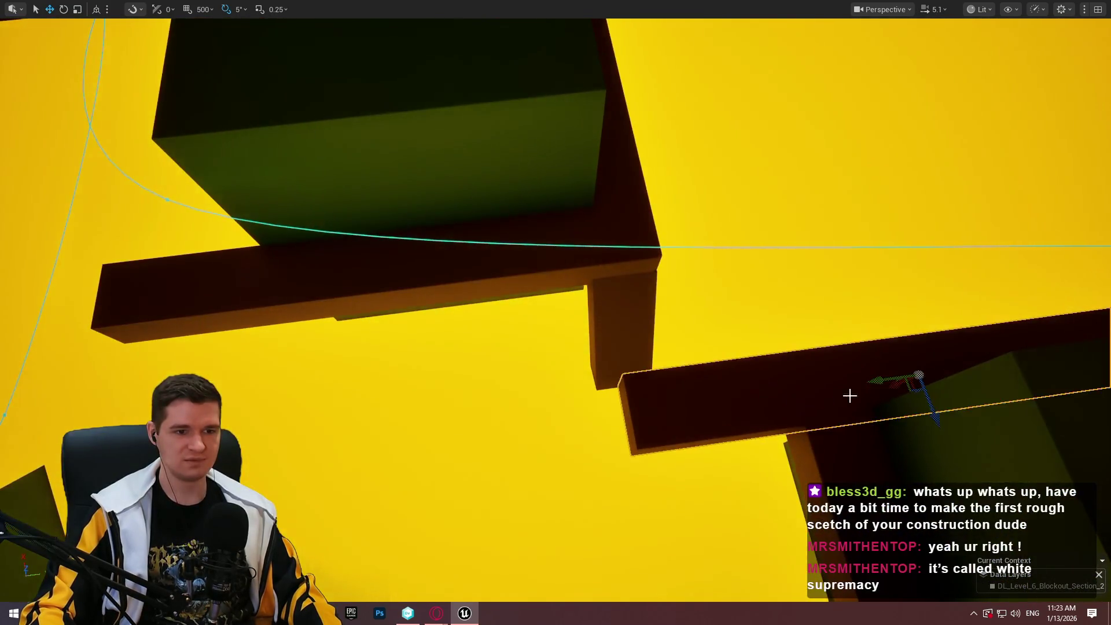
Slide the brown beam under the green block along its Y axis, then deselect it
{"action": "mouse_move", "coordinate": [848, 392]}
{"action": "left_mouse_down"}
{"action": "mouse_move", "coordinate": [843, 242]}
{"action": "mouse_move", "coordinate": [587, 377]}
{"action": "mouse_move", "coordinate": [540, 384]}
{"action": "mouse_move", "coordinate": [555, 396]}
{"action": "mouse_move", "coordinate": [555, 370]}
{"action": "mouse_move", "coordinate": [585, 361]}
{"action": "mouse_move", "coordinate": [532, 347]}
{"action": "left_mouse_up"}
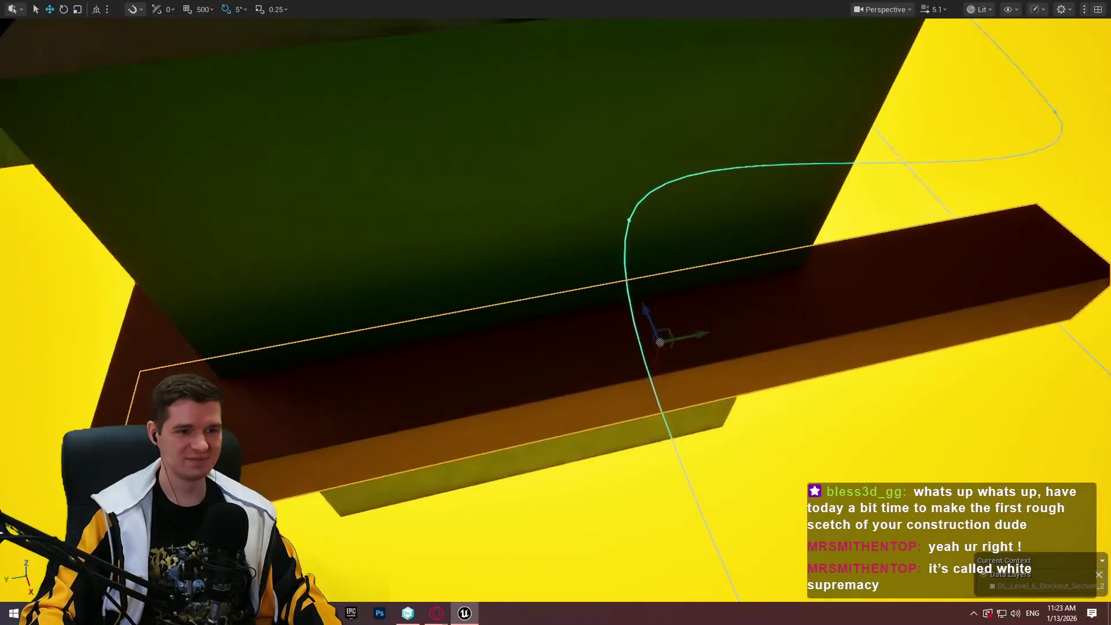
{"action": "mouse_move", "coordinate": [691, 337]}
{"action": "left_mouse_down"}
{"action": "mouse_move", "coordinate": [645, 330]}
{"action": "mouse_move", "coordinate": [732, 168]}
{"action": "mouse_move", "coordinate": [707, 49]}
{"action": "mouse_move", "coordinate": [694, 74]}
{"action": "left_mouse_up"}
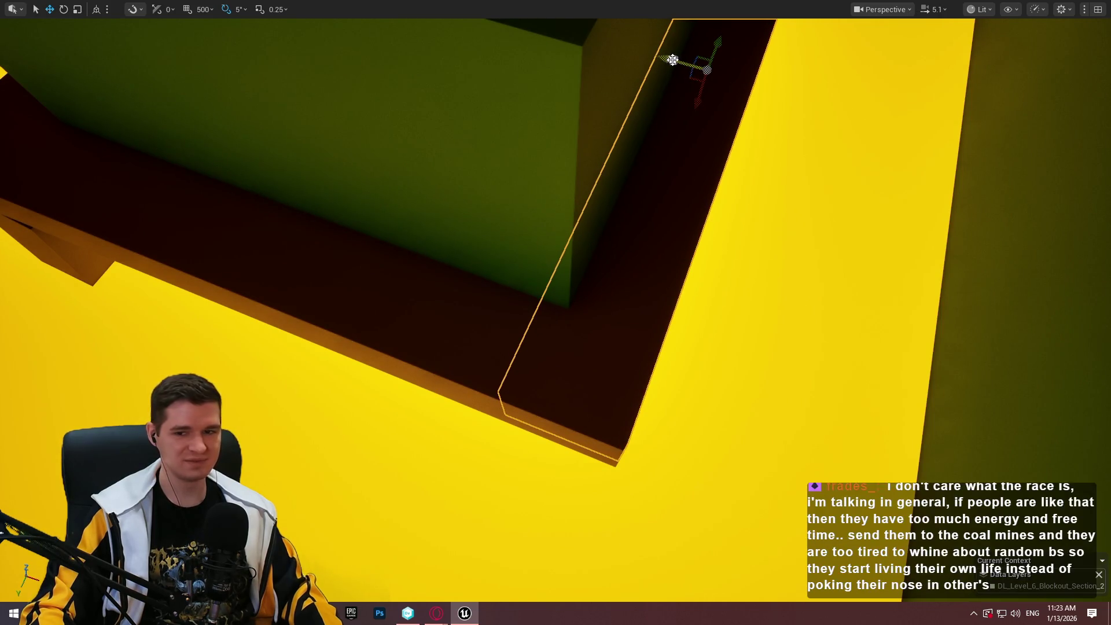
{"action": "left_click", "coordinate": [687, 173]}
{"action": "mouse_move", "coordinate": [687, 173]}
{"action": "left_mouse_down"}
{"action": "mouse_move", "coordinate": [689, 162]}
{"action": "mouse_move", "coordinate": [347, 178]}
{"action": "mouse_move", "coordinate": [358, 173]}
{"action": "mouse_move", "coordinate": [307, 202]}
{"action": "mouse_move", "coordinate": [272, 203]}
{"action": "mouse_move", "coordinate": [696, 174]}
{"action": "left_mouse_up"}
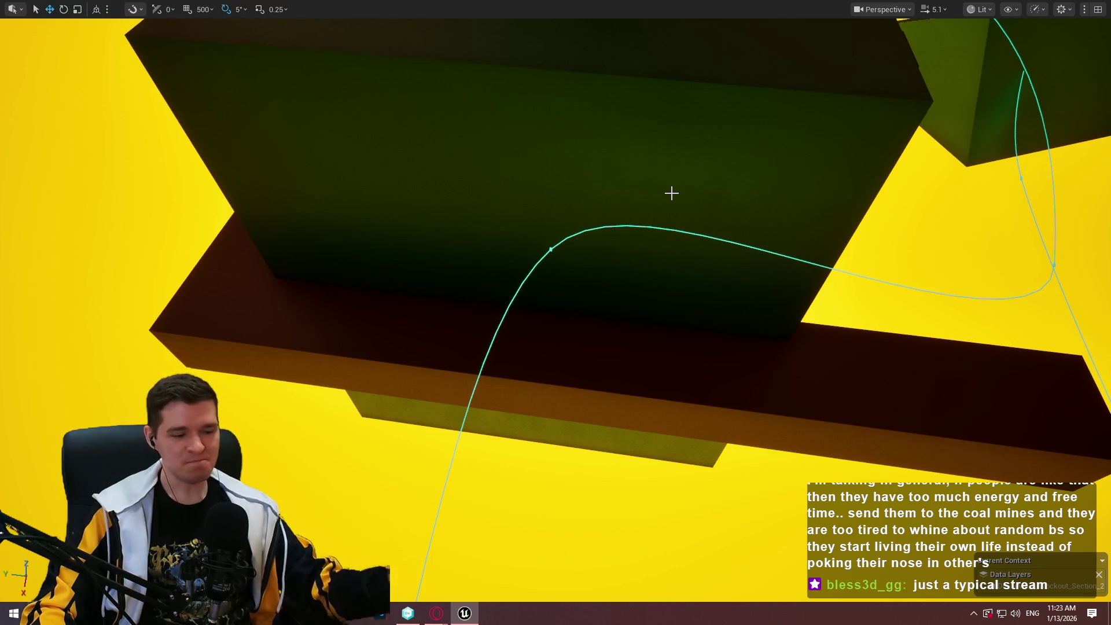
Select the brown box and focus the view on it with F
{"action": "left_click_drag", "start_coordinate": [662, 214], "coordinate": [661, 174]}
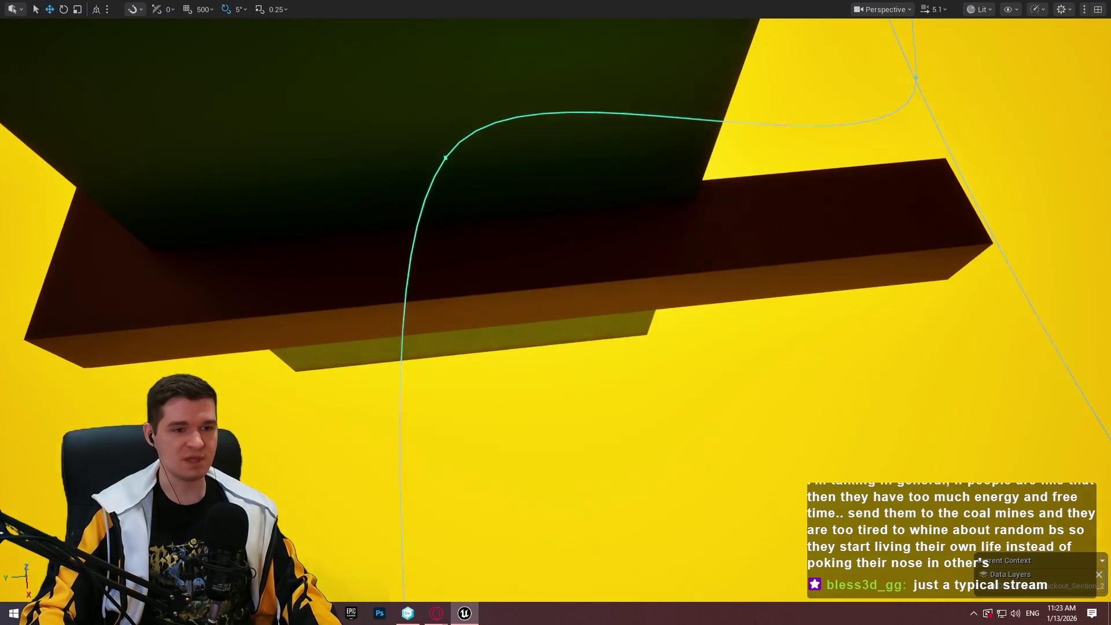
{"action": "left_click", "coordinate": [662, 214]}
{"action": "key", "text": "f"}
{"action": "scroll", "coordinate": [555, 313], "scroll_direction": "down", "scroll_amount": 10}
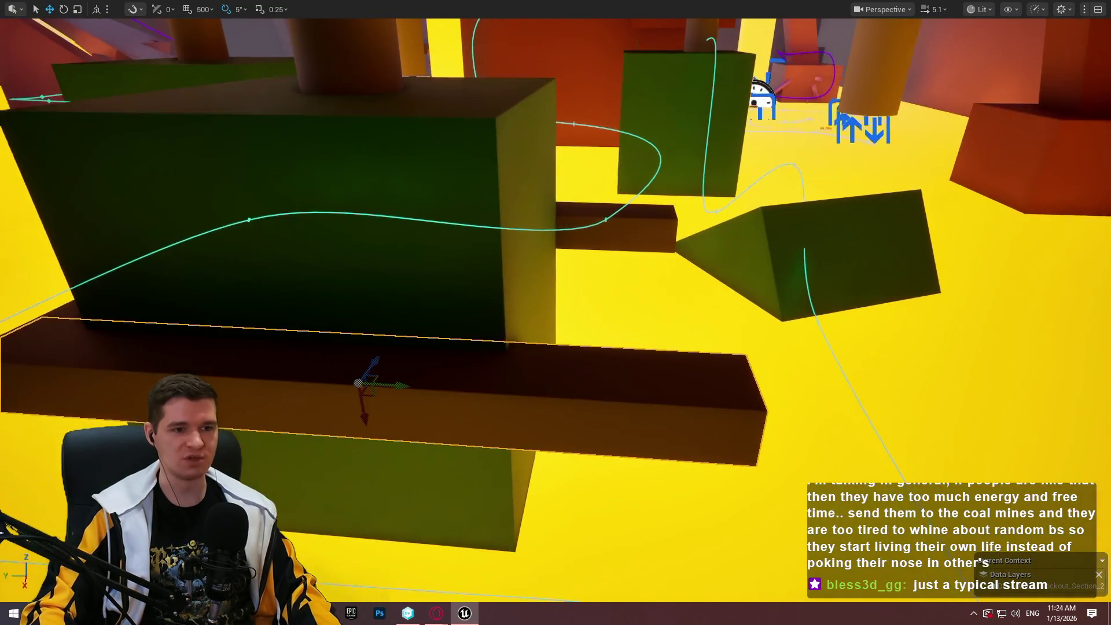
{"action": "mouse_move", "coordinate": [555, 313]}
{"action": "left_mouse_down"}
{"action": "mouse_move", "coordinate": [558, 353]}
{"action": "mouse_move", "coordinate": [556, 284]}
{"action": "mouse_move", "coordinate": [555, 358]}
{"action": "mouse_move", "coordinate": [573, 365]}
{"action": "mouse_move", "coordinate": [561, 347]}
{"action": "mouse_move", "coordinate": [549, 370]}
{"action": "mouse_move", "coordinate": [556, 289]}
{"action": "left_mouse_up"}
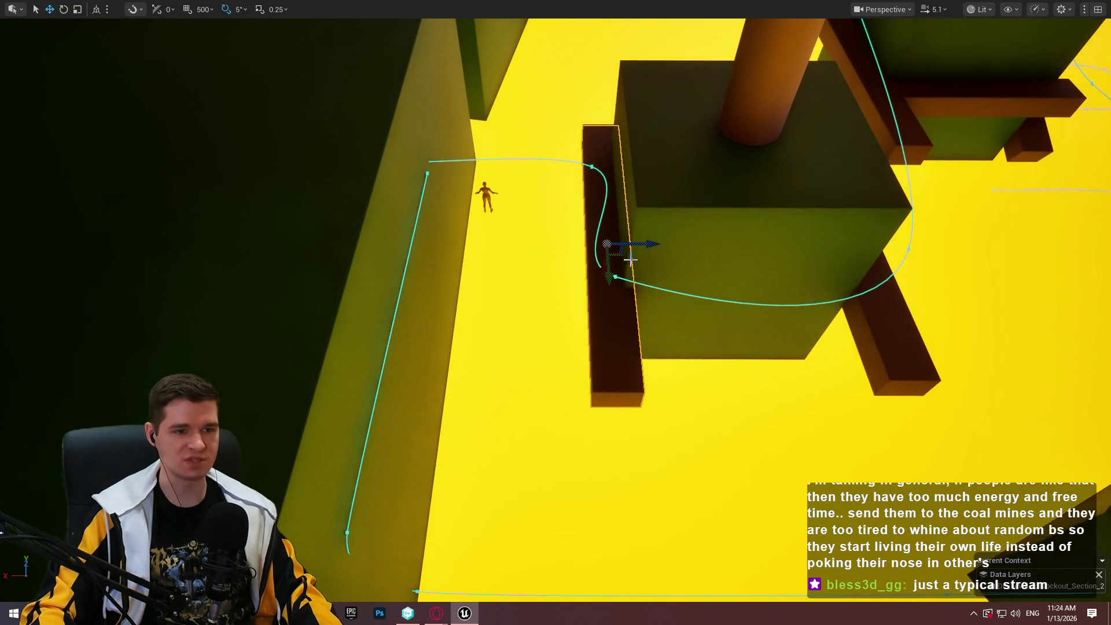
Slide the brown box sideways along Y and rotate it -75° to form an L
{"action": "mouse_move", "coordinate": [619, 255]}
{"action": "left_mouse_down"}
{"action": "mouse_move", "coordinate": [584, 399]}
{"action": "mouse_move", "coordinate": [601, 335]}
{"action": "mouse_move", "coordinate": [515, 372]}
{"action": "mouse_move", "coordinate": [451, 371]}
{"action": "mouse_move", "coordinate": [453, 321]}
{"action": "mouse_move", "coordinate": [451, 339]}
{"action": "mouse_move", "coordinate": [443, 328]}
{"action": "left_mouse_up"}
{"action": "key", "text": "e"}
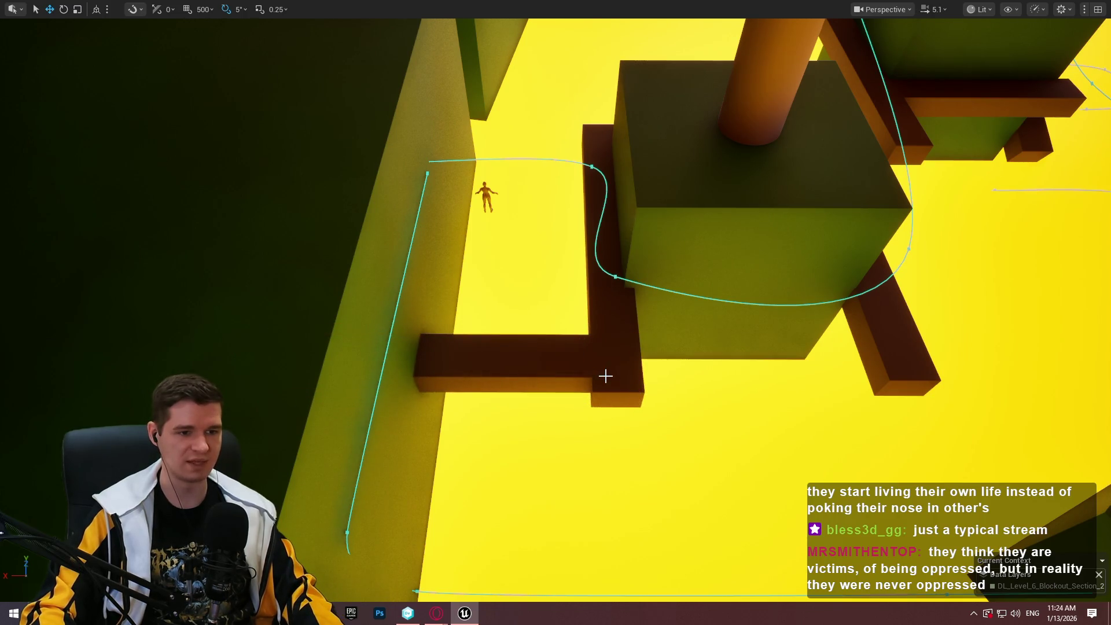
{"action": "left_click", "coordinate": [618, 396]}
{"action": "left_click", "coordinate": [627, 322]}
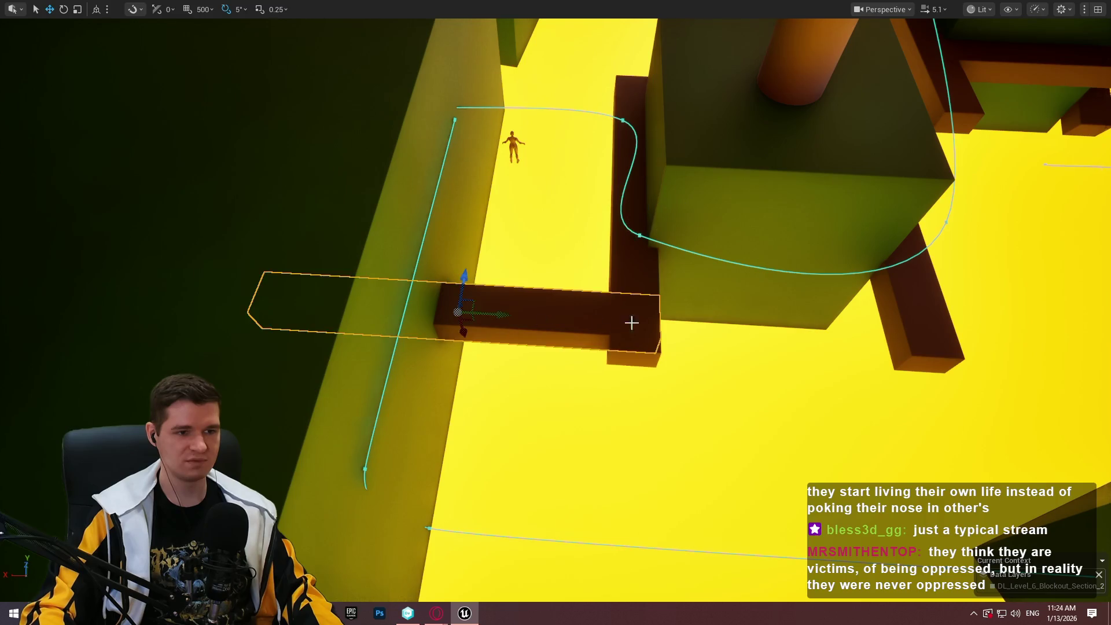
{"action": "left_click_drag", "start_coordinate": [661, 319], "coordinate": [540, 314]}
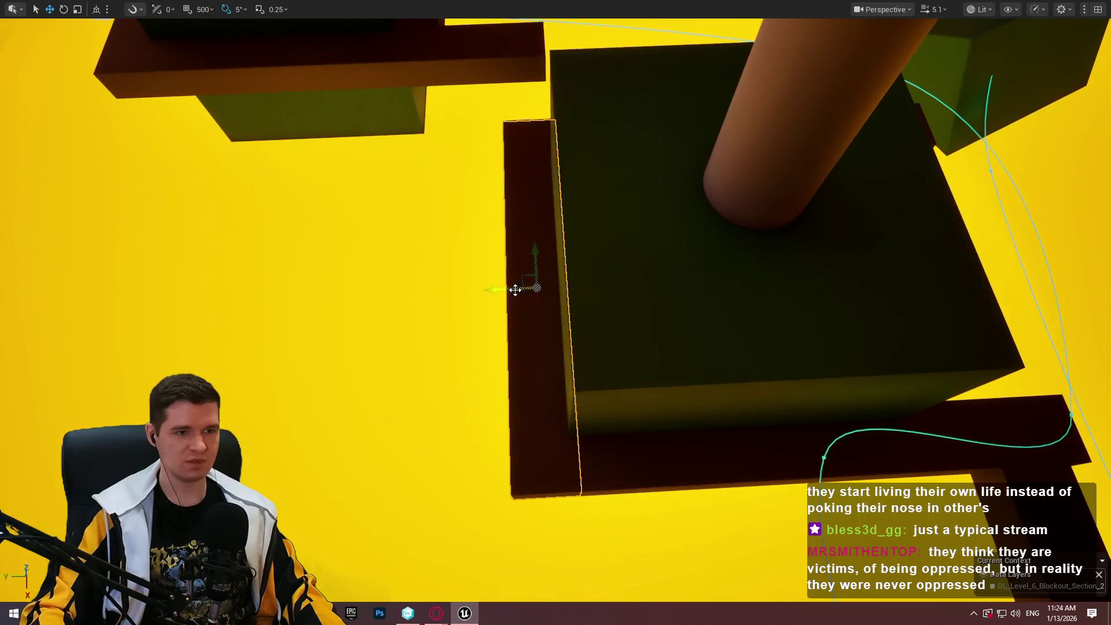
Delete the thin slab and select the brown slab under the green block
{"action": "left_click", "coordinate": [914, 311]}
{"action": "left_click_drag", "start_coordinate": [914, 312], "coordinate": [910, 310]}
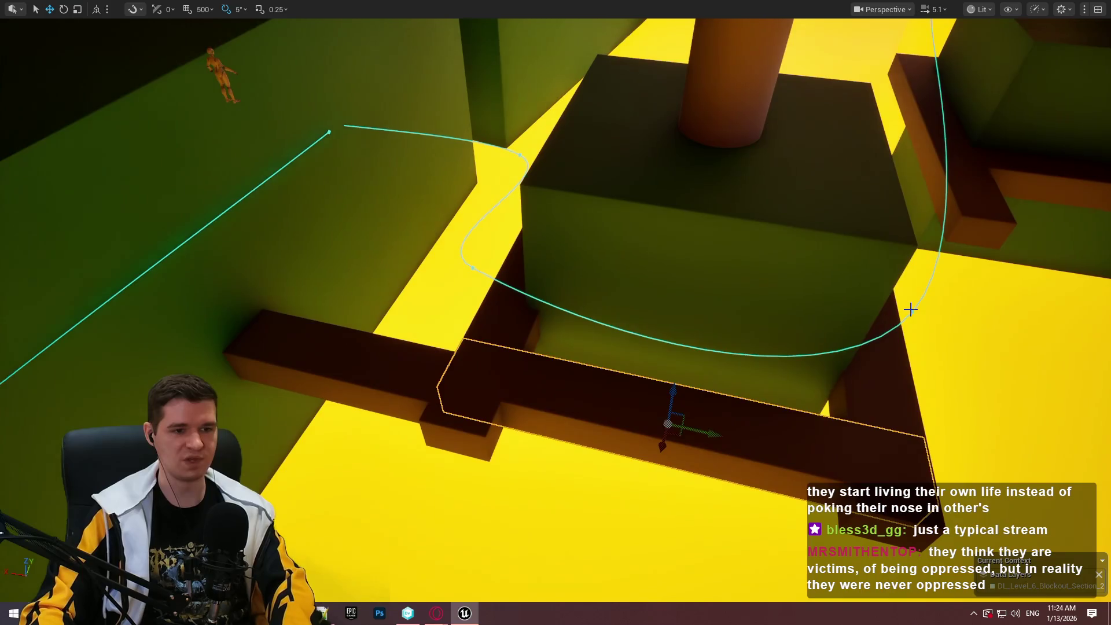
{"action": "key", "text": "Delete"}
{"action": "left_click_drag", "start_coordinate": [650, 376], "coordinate": [650, 377]}
{"action": "left_click_drag", "start_coordinate": [355, 306], "coordinate": [355, 306]}
{"action": "left_click", "coordinate": [356, 306]}
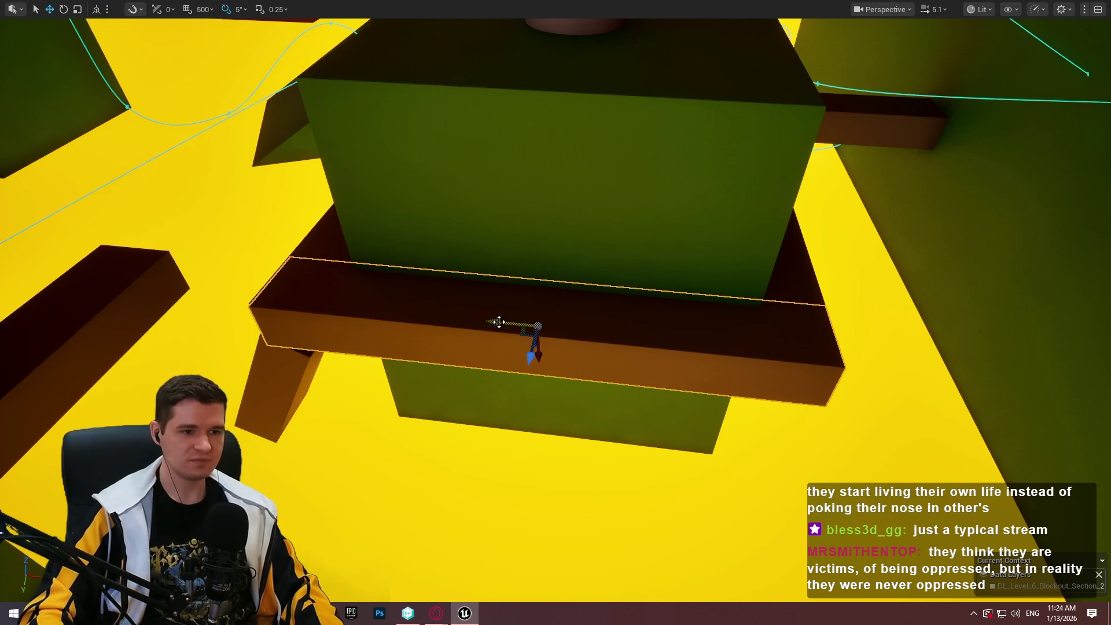
Shift the beam right, undo a trial rotation, then move it down and right
{"action": "mouse_move", "coordinate": [496, 322]}
{"action": "left_mouse_down"}
{"action": "mouse_move", "coordinate": [689, 330]}
{"action": "mouse_move", "coordinate": [251, 322]}
{"action": "mouse_move", "coordinate": [479, 317]}
{"action": "left_mouse_up"}
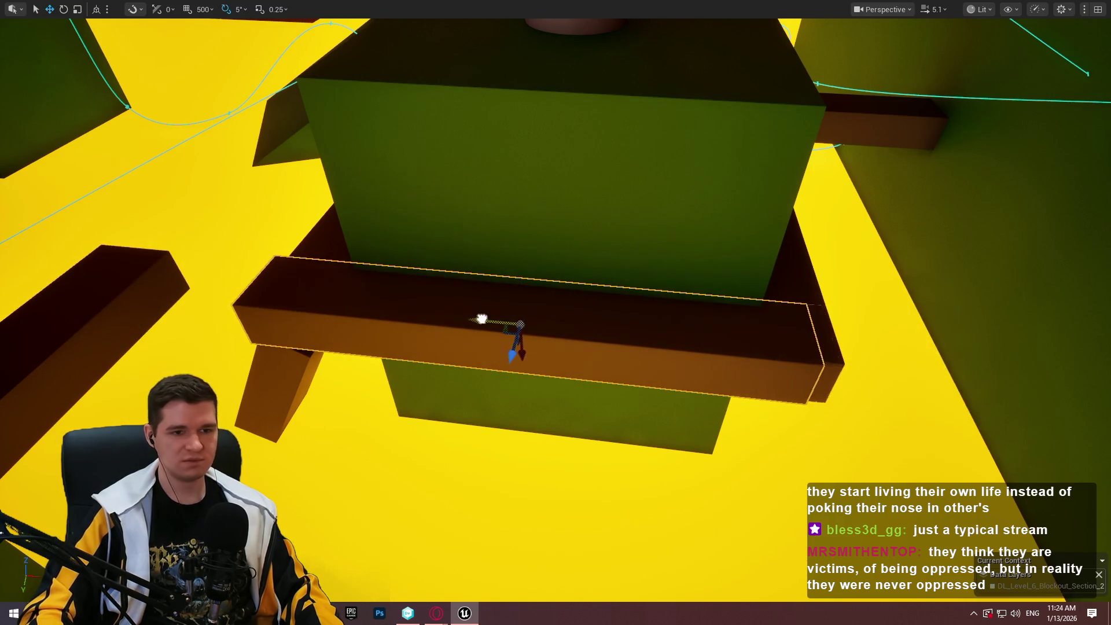
{"action": "key", "text": "e"}
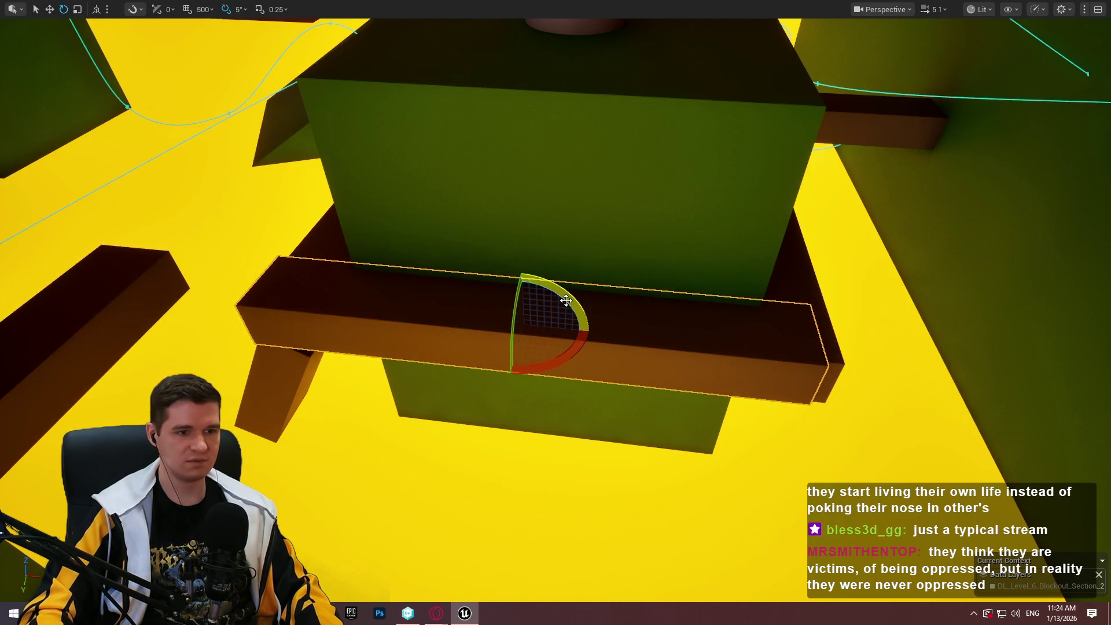
{"action": "left_click_drag", "start_coordinate": [564, 299], "coordinate": [578, 293]}
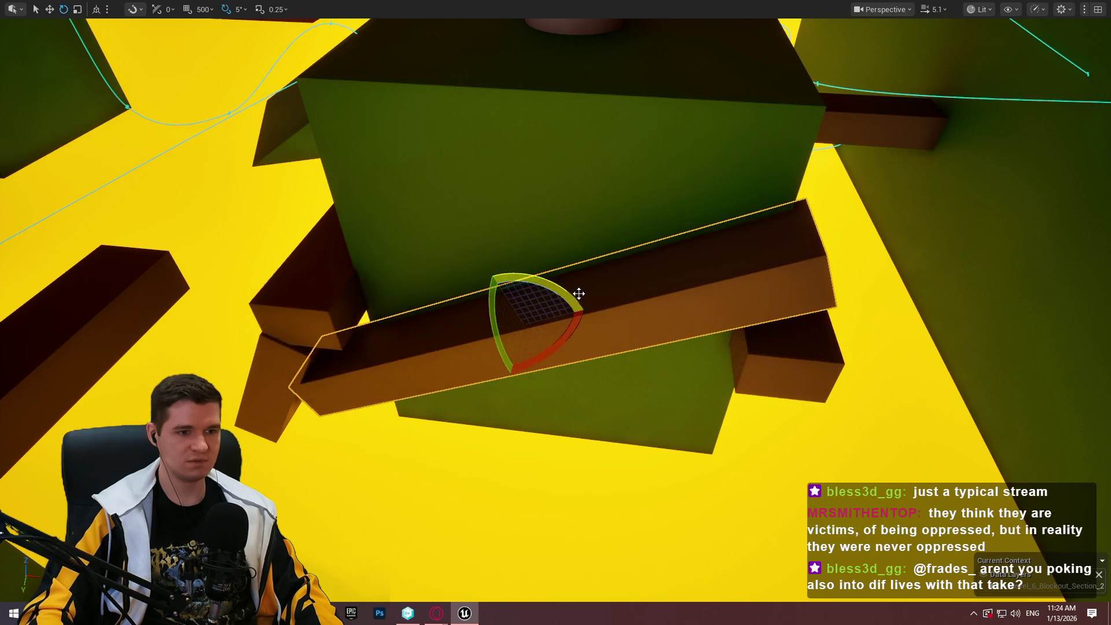
{"action": "key", "text": "w"}
{"action": "key", "text": "ctrl+z"}
{"action": "key", "text": "ctrl+z"}
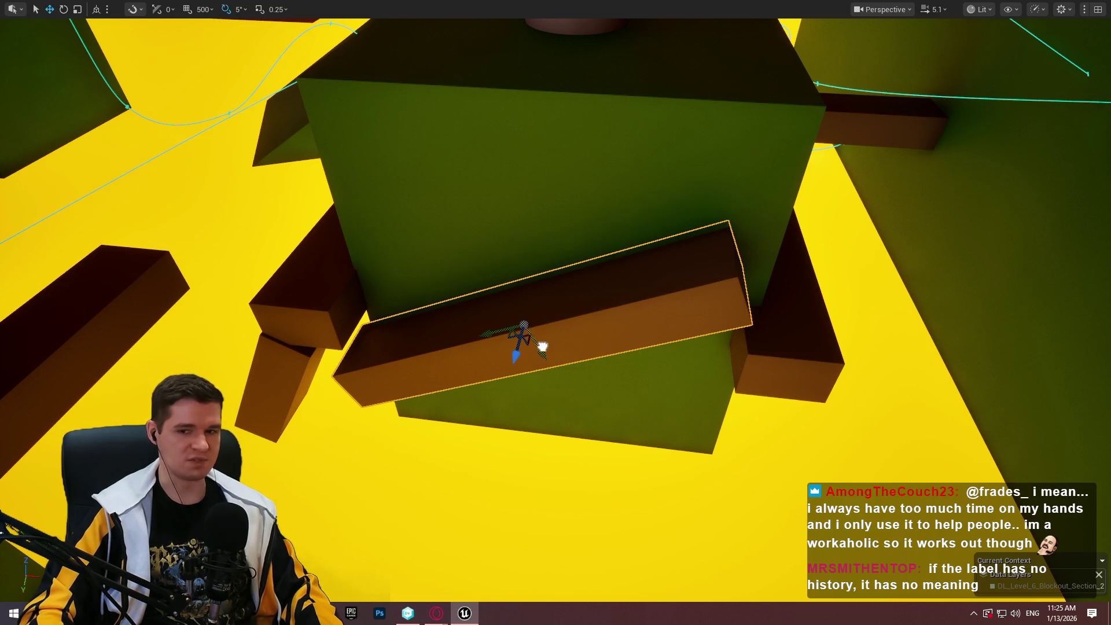
{"action": "mouse_move", "coordinate": [542, 347]}
{"action": "left_mouse_down"}
{"action": "mouse_move", "coordinate": [578, 392]}
{"action": "mouse_move", "coordinate": [610, 402]}
{"action": "mouse_move", "coordinate": [596, 398]}
{"action": "left_mouse_up"}
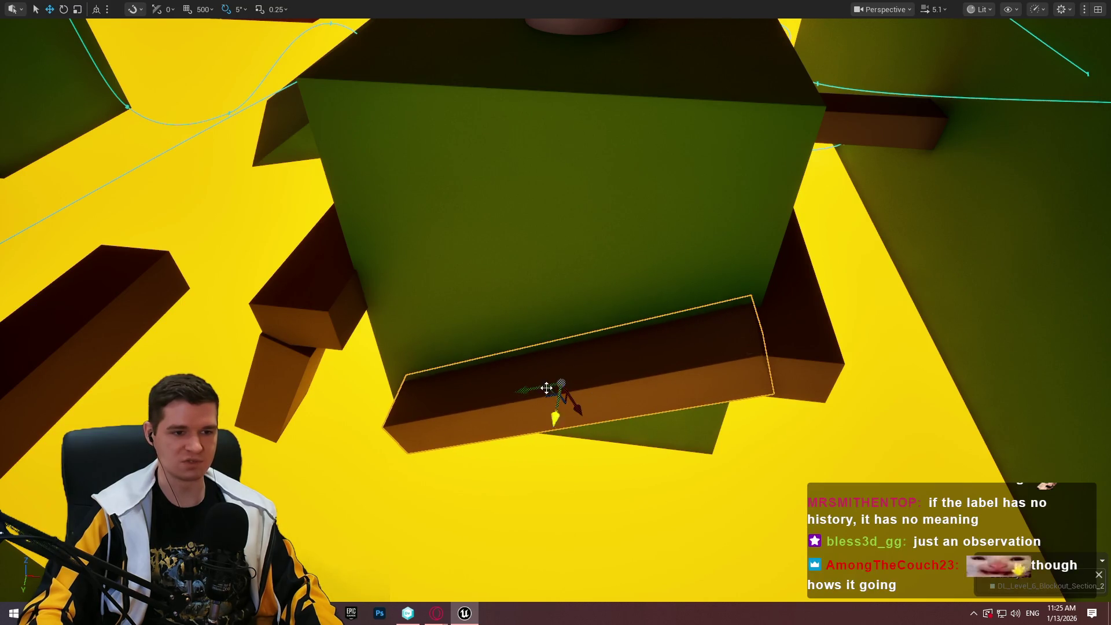
Shorten the beam from its left end and nudge it slightly left and down in world space
{"action": "key", "text": "r"}
{"action": "mouse_move", "coordinate": [528, 389]}
{"action": "left_mouse_down"}
{"action": "mouse_move", "coordinate": [289, 338]}
{"action": "mouse_move", "coordinate": [435, 357]}
{"action": "mouse_move", "coordinate": [405, 324]}
{"action": "mouse_move", "coordinate": [508, 280]}
{"action": "left_mouse_up"}
{"action": "key", "text": "w"}
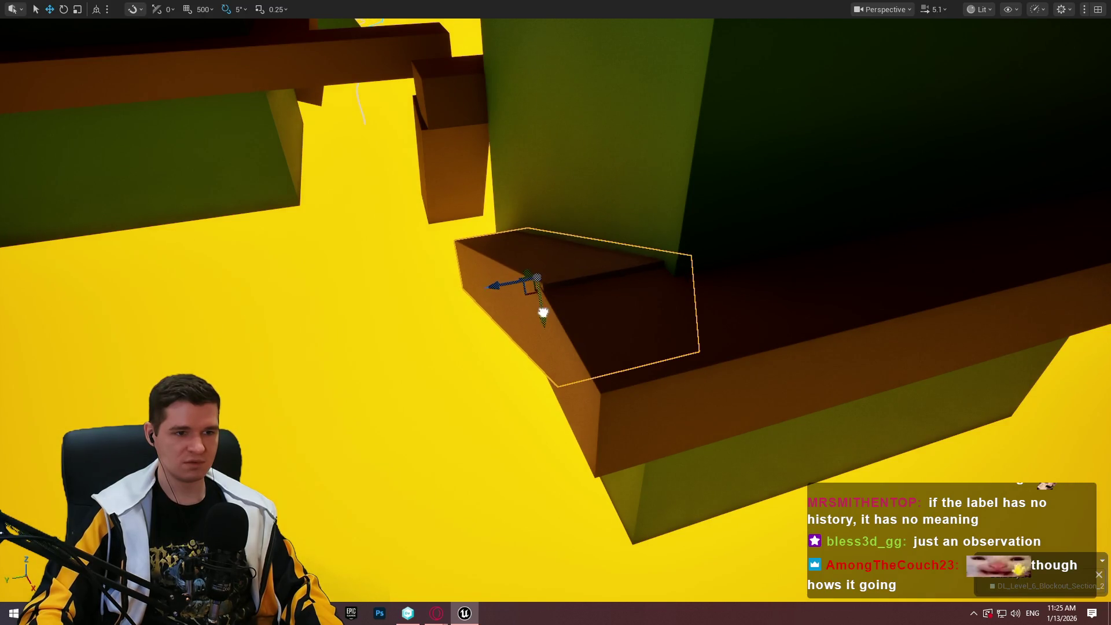
{"action": "mouse_move", "coordinate": [547, 311]}
{"action": "left_mouse_down"}
{"action": "mouse_move", "coordinate": [514, 312]}
{"action": "mouse_move", "coordinate": [487, 362]}
{"action": "left_mouse_up"}
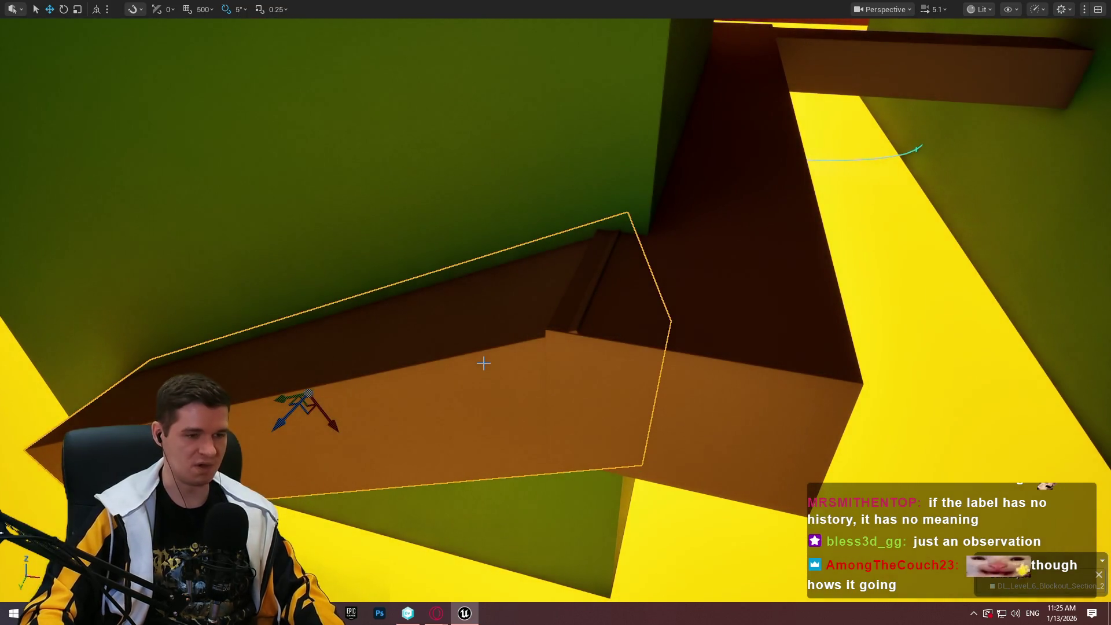
{"action": "key", "text": "ctrl+grave"}
{"action": "left_click_drag", "start_coordinate": [339, 397], "coordinate": [326, 400]}
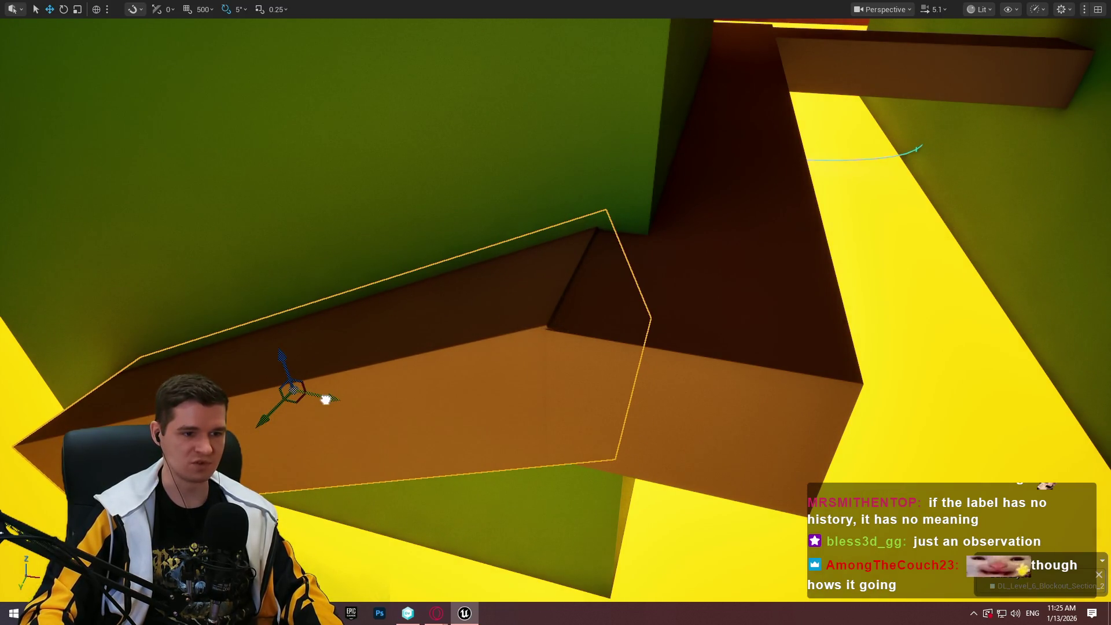
{"action": "left_click_drag", "start_coordinate": [281, 359], "coordinate": [286, 362]}
{"action": "key", "text": "ctrl+grave"}
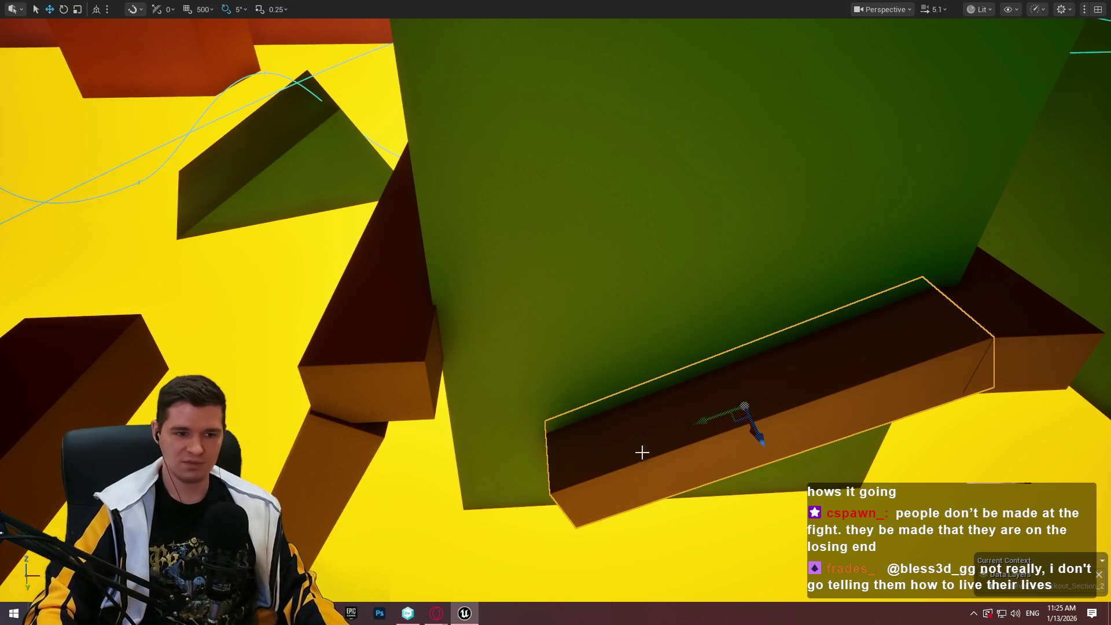
Inspect the adjusted beam from another angle and save the level with Ctrl+S
{"action": "mouse_move", "coordinate": [641, 452]}
{"action": "left_mouse_down"}
{"action": "mouse_move", "coordinate": [692, 433]}
{"action": "mouse_move", "coordinate": [637, 422]}
{"action": "mouse_move", "coordinate": [637, 356]}
{"action": "mouse_move", "coordinate": [595, 346]}
{"action": "mouse_move", "coordinate": [787, 411]}
{"action": "left_mouse_up"}
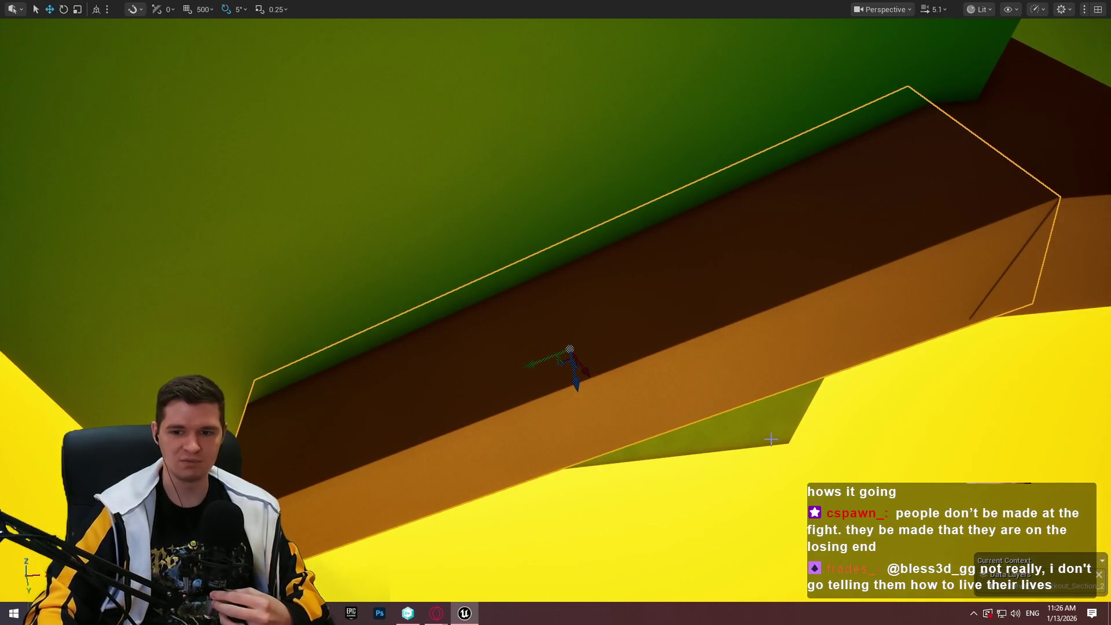
{"action": "key", "text": "ctrl+s"}
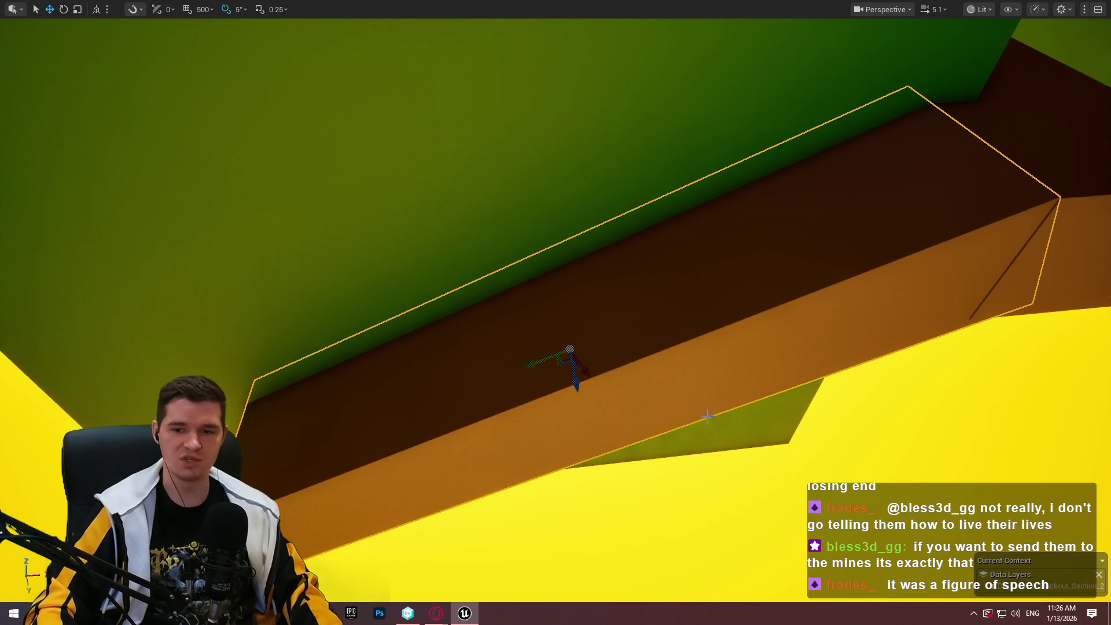
{"action": "scroll", "coordinate": [556, 312], "scroll_direction": "down", "scroll_amount": 2}
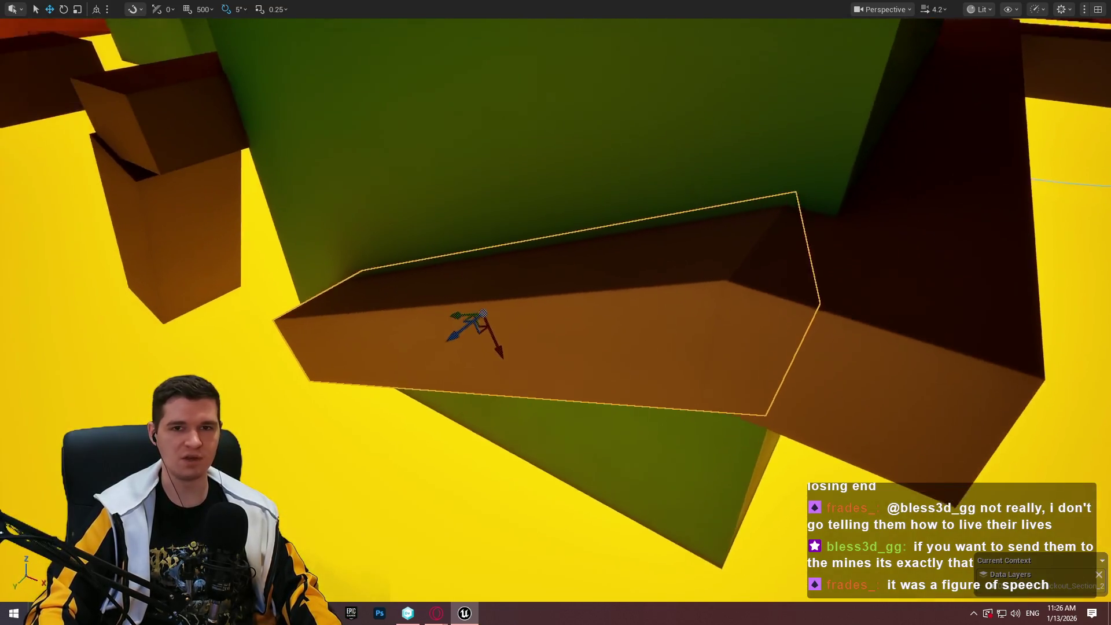
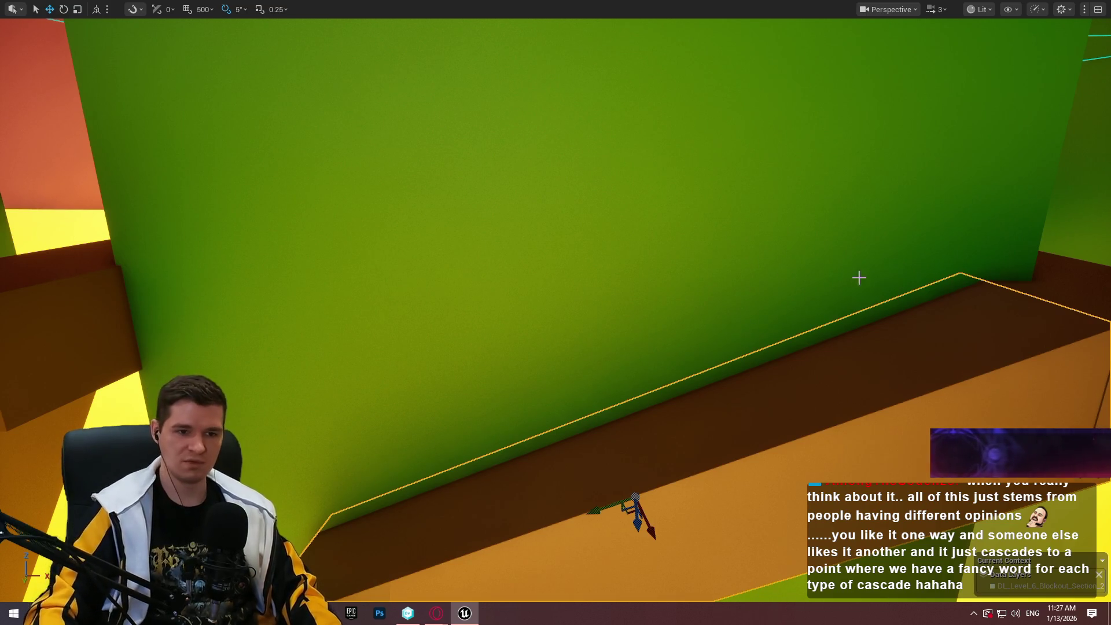
Shorten the orange ledge block and slide it along the green wall
{"action": "key", "text": "f"}
{"action": "key", "text": "r"}
{"action": "mouse_move", "coordinate": [355, 341]}
{"action": "left_mouse_down"}
{"action": "mouse_move", "coordinate": [478, 322]}
{"action": "mouse_move", "coordinate": [457, 332]}
{"action": "mouse_move", "coordinate": [509, 312]}
{"action": "mouse_move", "coordinate": [538, 341]}
{"action": "mouse_move", "coordinate": [464, 361]}
{"action": "left_mouse_up"}
{"action": "key", "text": "w"}
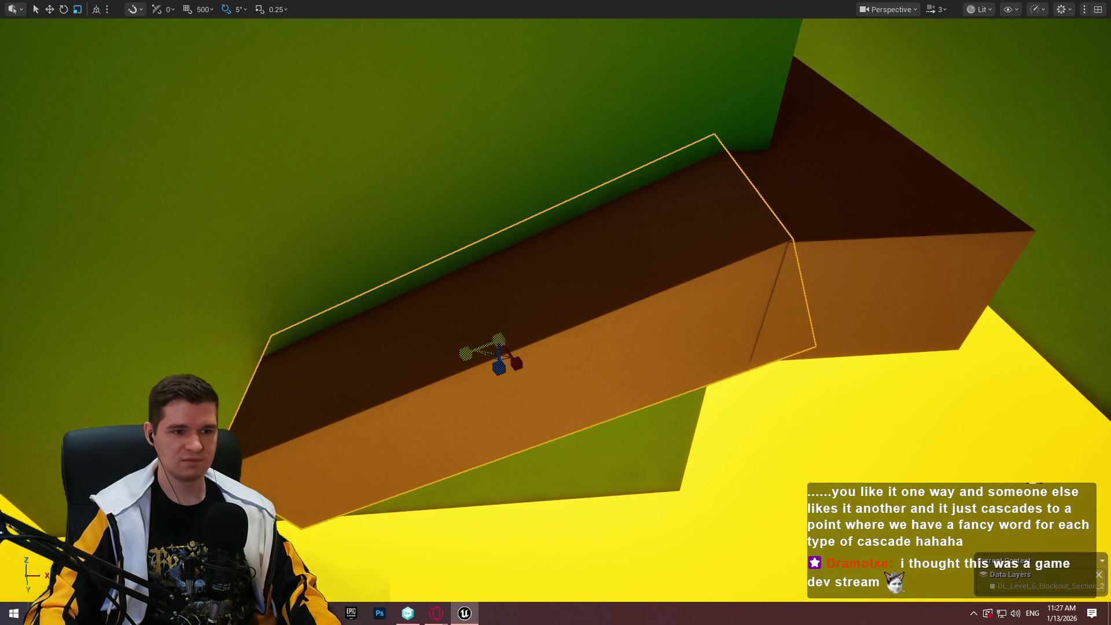
{"action": "key", "text": "ctrl+z"}
{"action": "mouse_move", "coordinate": [461, 352]}
{"action": "left_mouse_down"}
{"action": "mouse_move", "coordinate": [547, 340]}
{"action": "mouse_move", "coordinate": [535, 350]}
{"action": "left_mouse_up"}
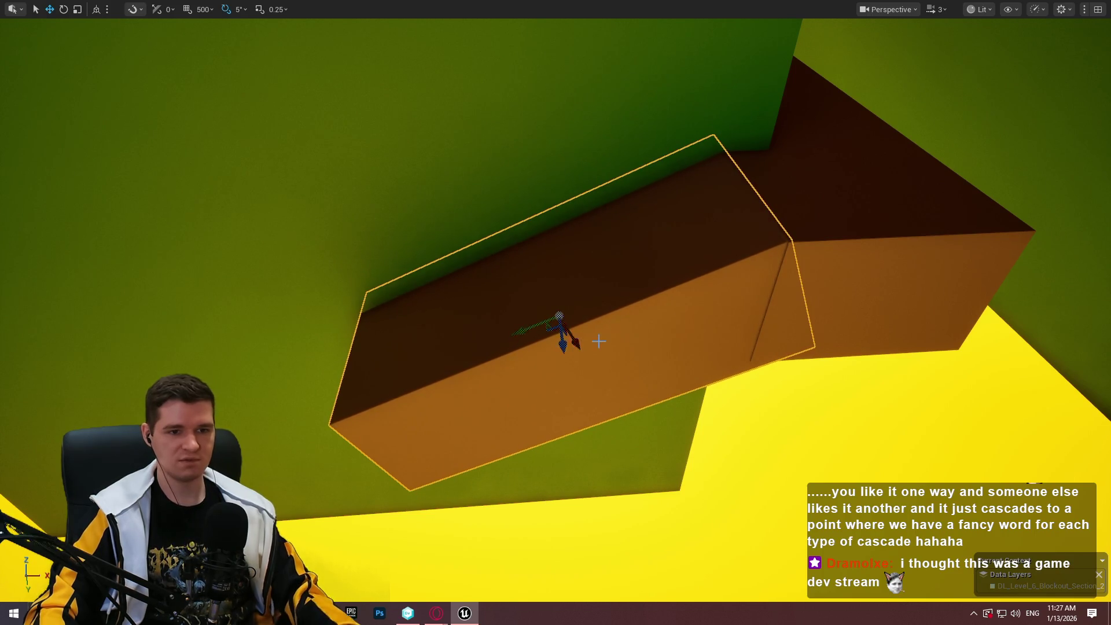
Play from the block, jump the mannequin up to hang on the ledge, then stop the playtest
{"action": "left_click_drag", "start_coordinate": [599, 342], "coordinate": [522, 381]}
{"action": "right_click", "coordinate": [522, 382]}
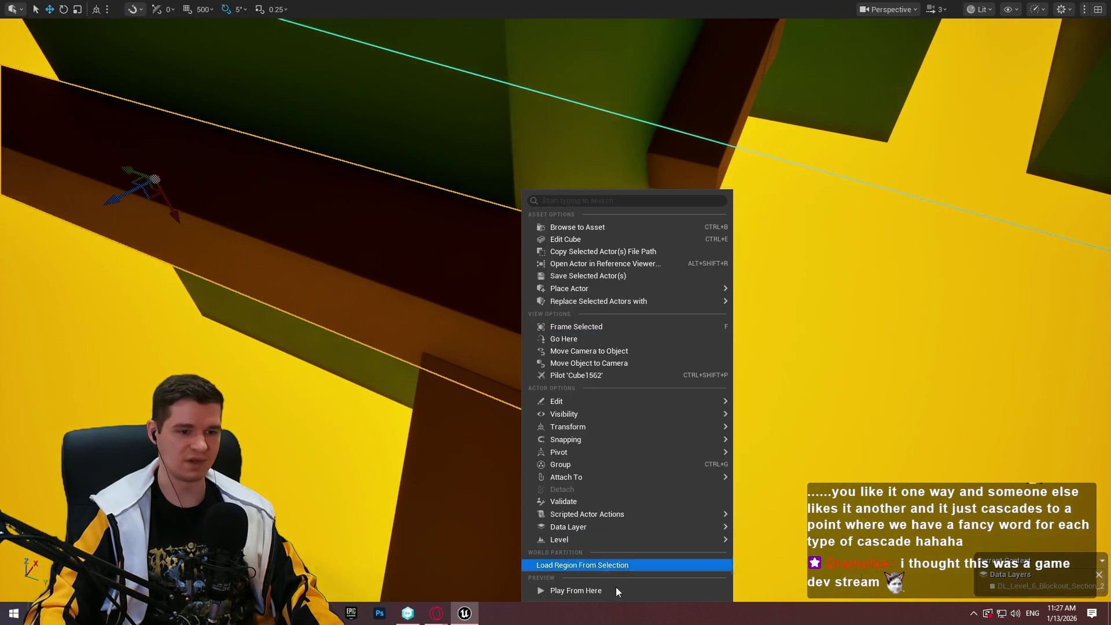
{"action": "left_click", "coordinate": [604, 587]}
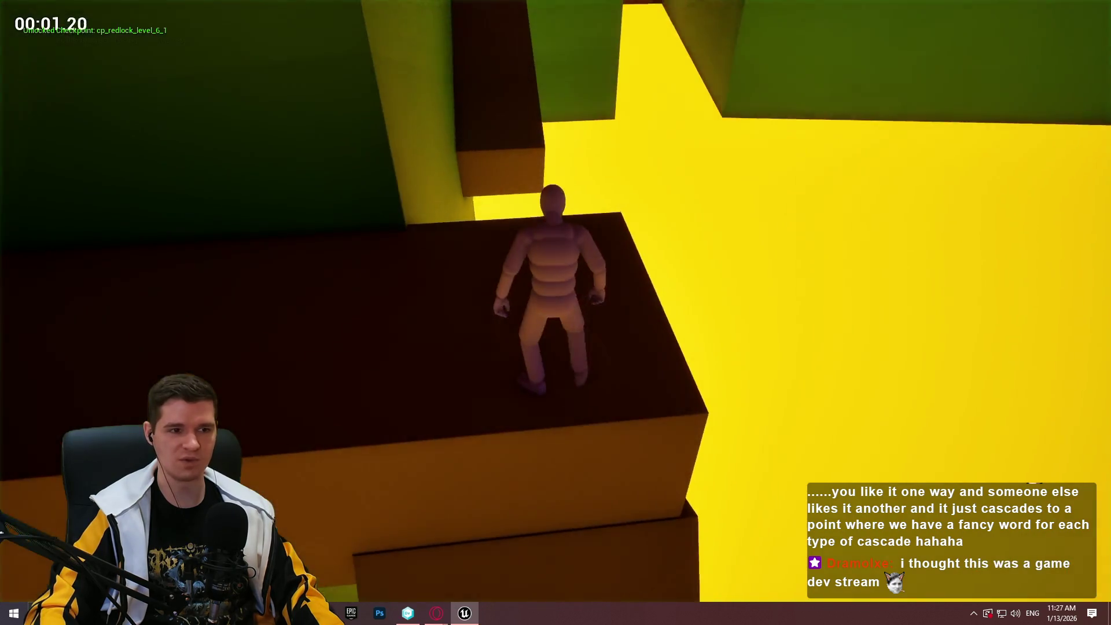
{"action": "key", "text": "w"}
{"action": "key", "text": "space"}
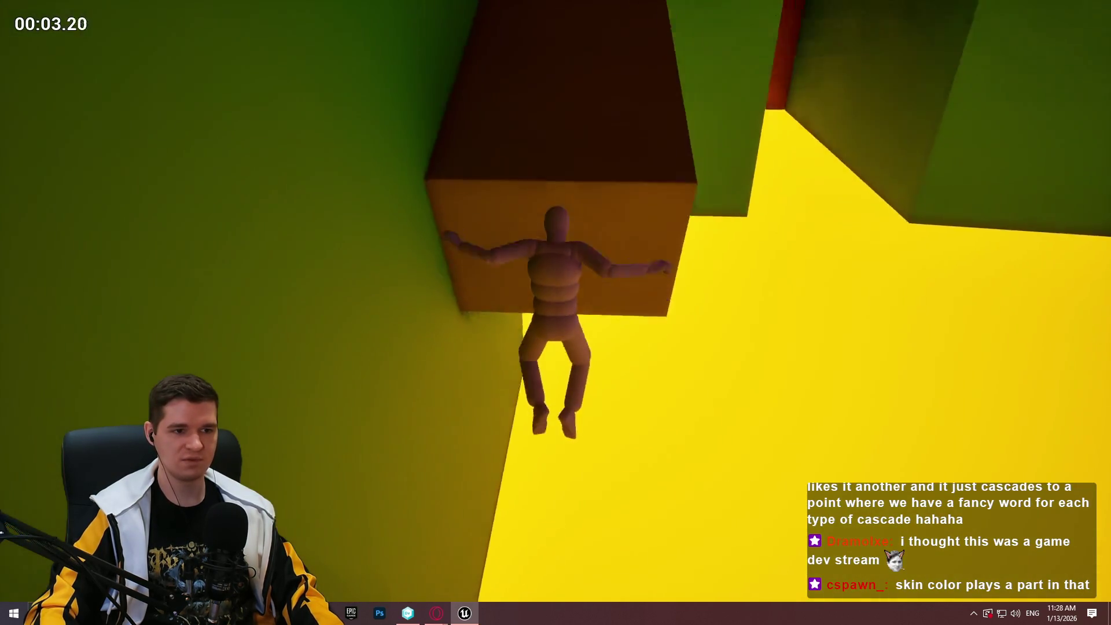
{"action": "key", "text": "Escape"}
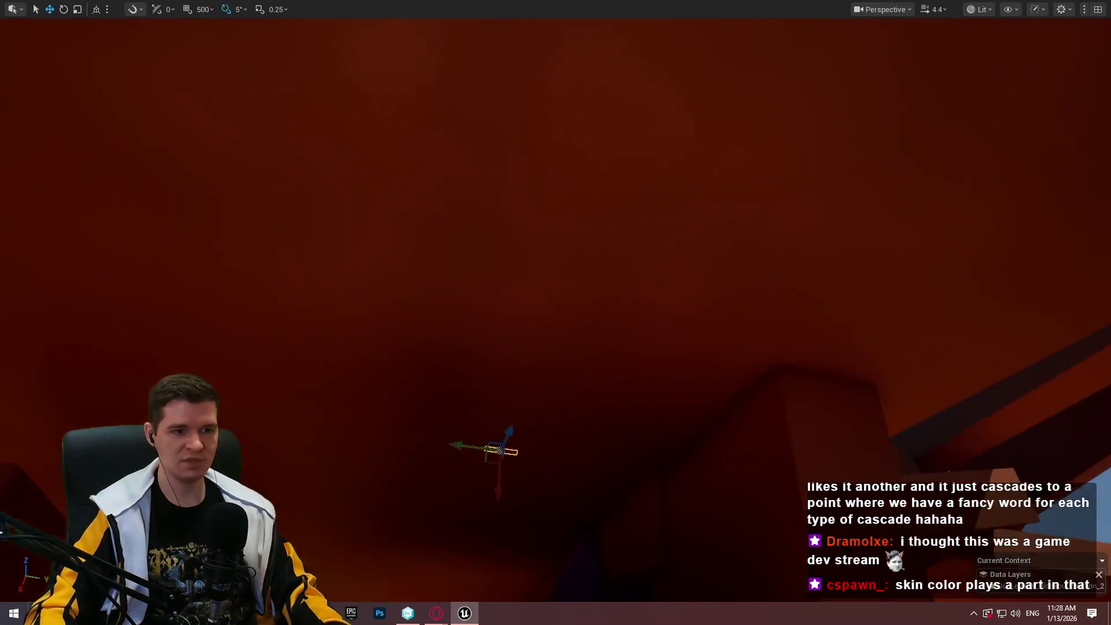
{"action": "scroll", "coordinate": [555, 313], "scroll_direction": "up", "scroll_amount": 2}
{"action": "key", "text": "s"}
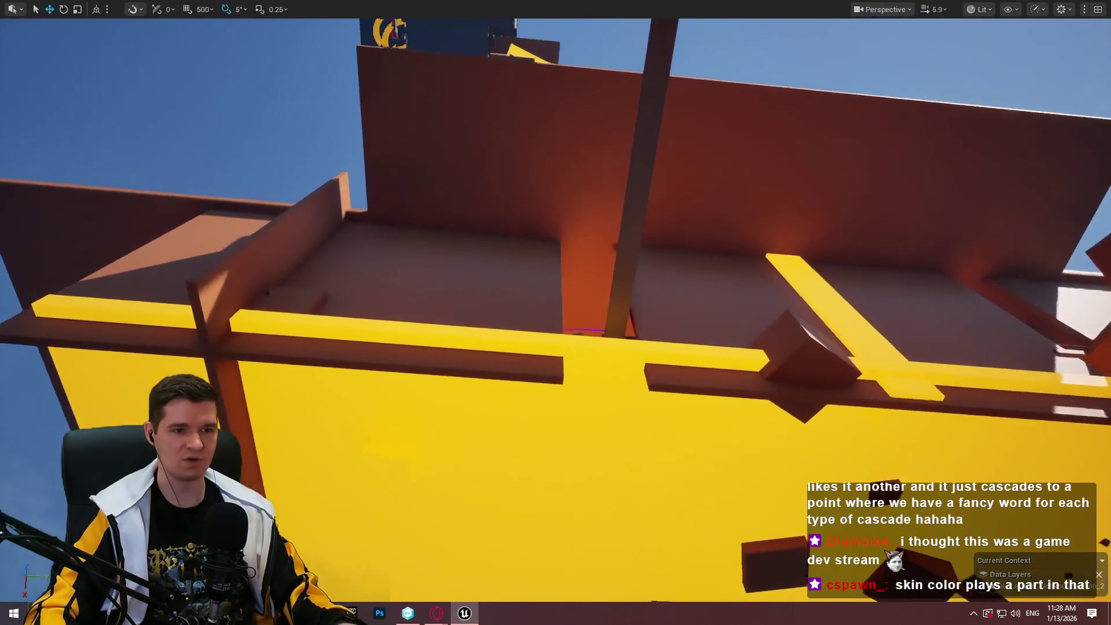
{"action": "key", "text": "w"}
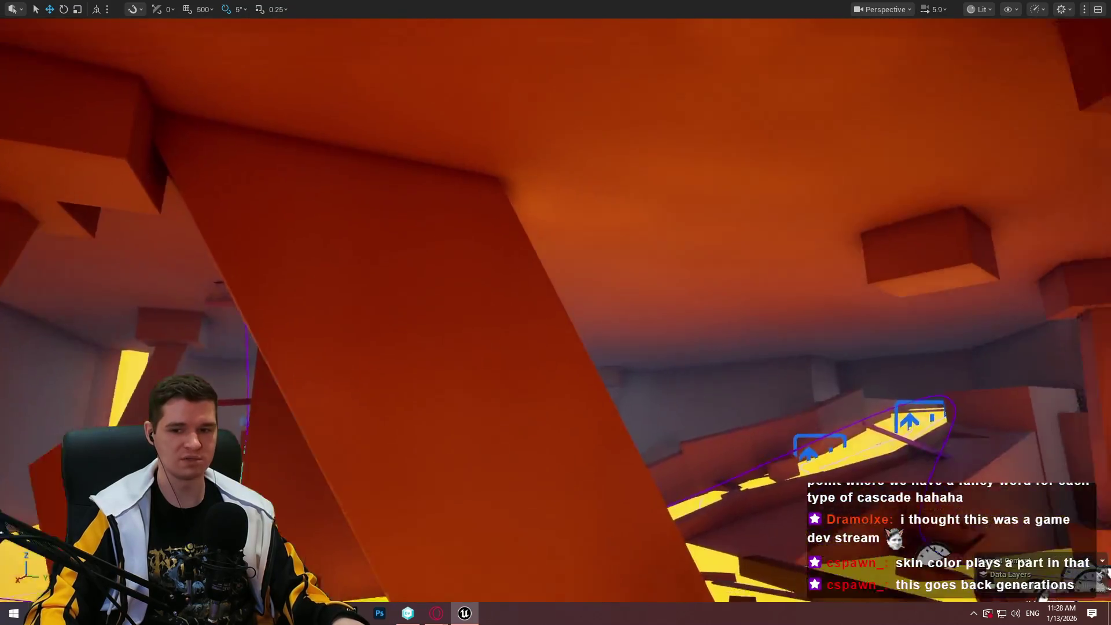
{"action": "key", "text": "w"}
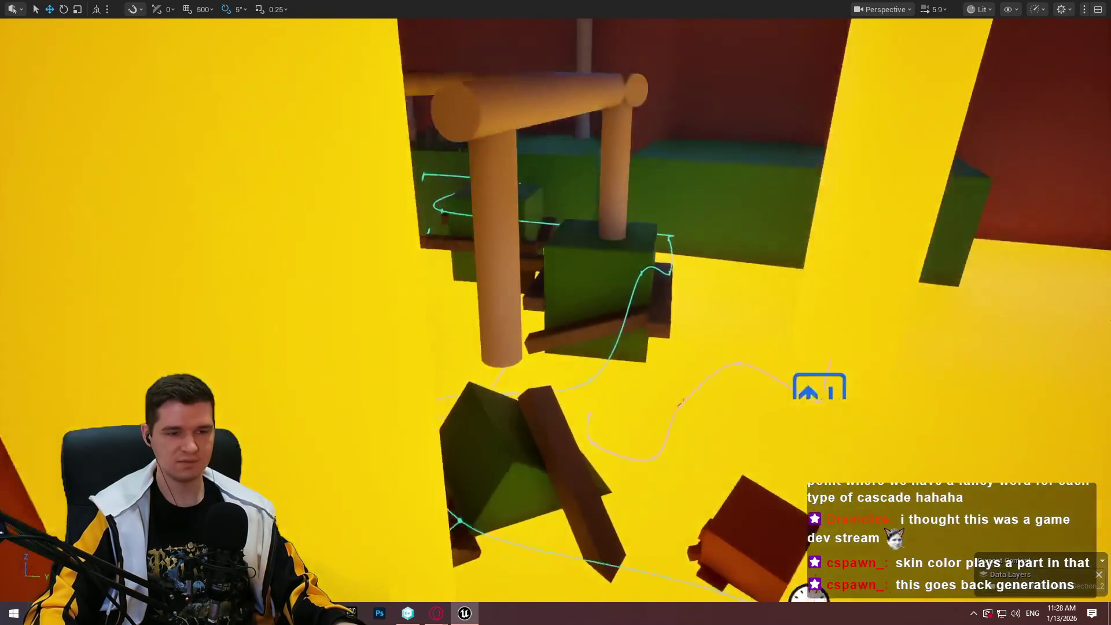
{"action": "key", "text": "w"}
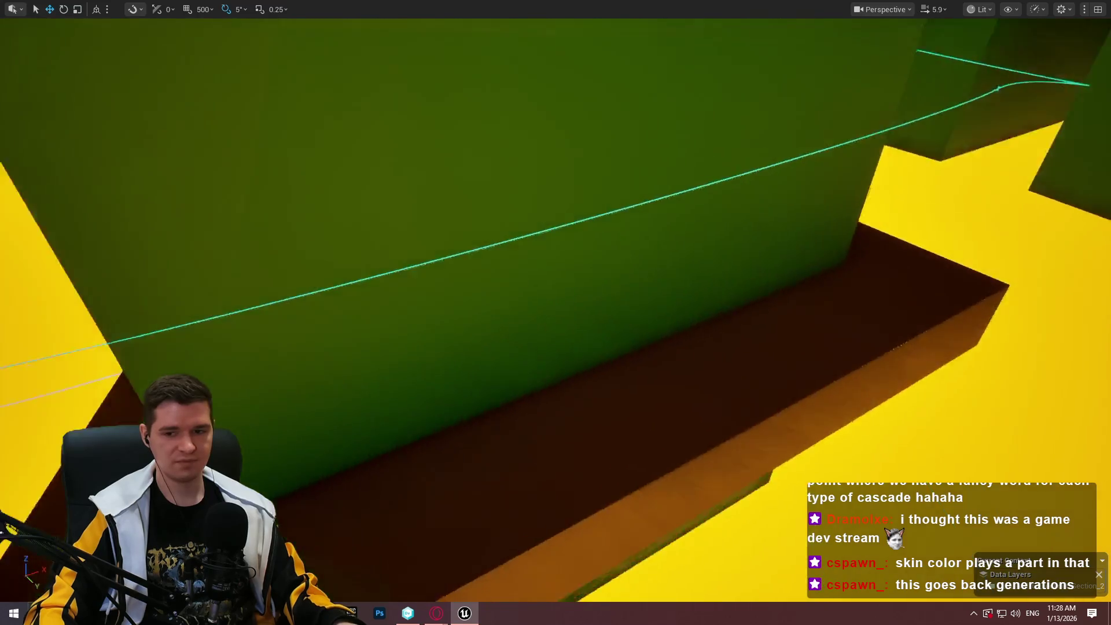
{"action": "key", "text": "w"}
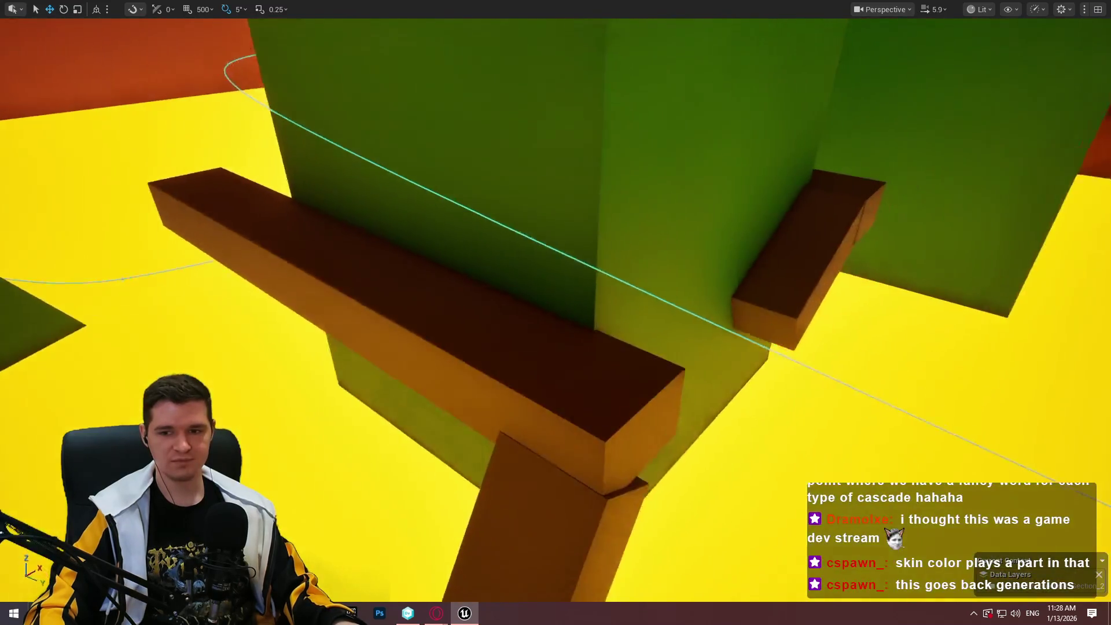
{"action": "key", "text": "w"}
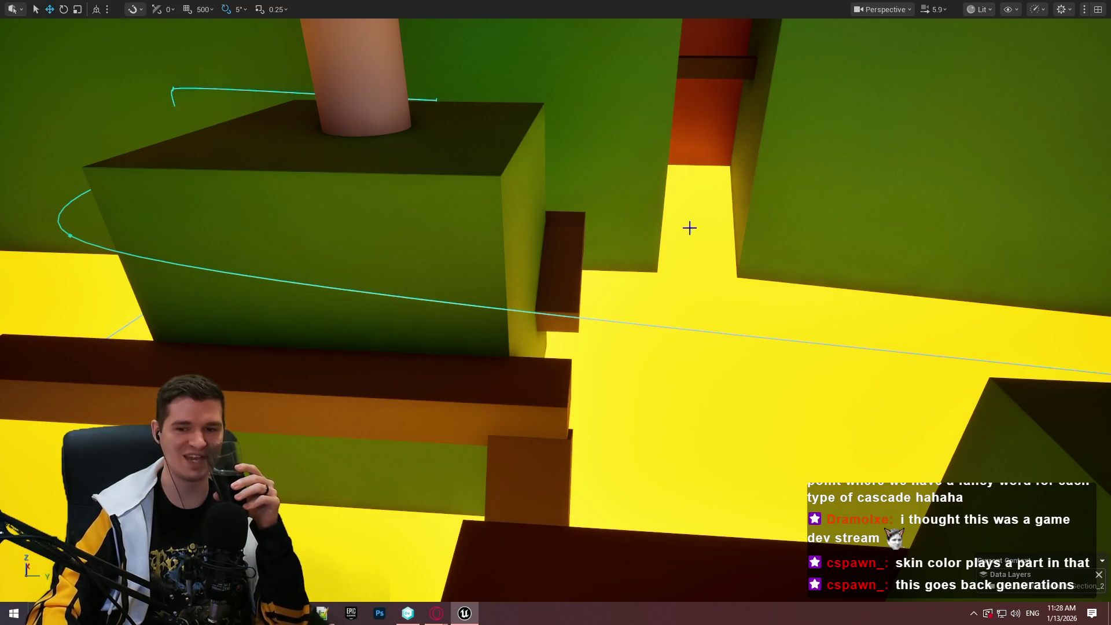
{"action": "right_click", "coordinate": [530, 376]}
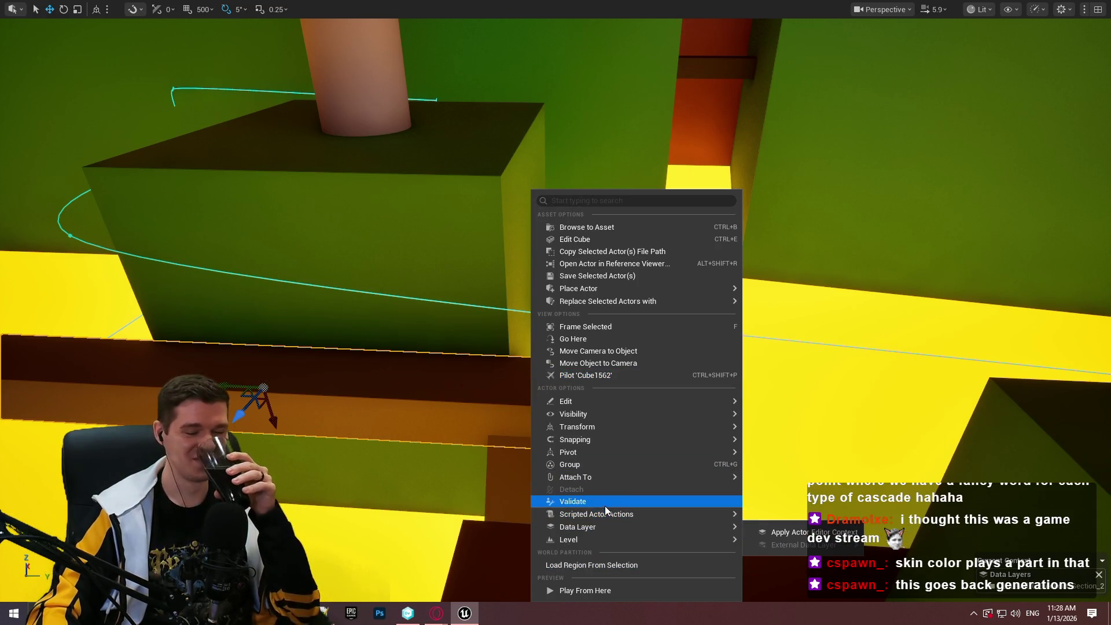
{"action": "left_click", "coordinate": [593, 589]}
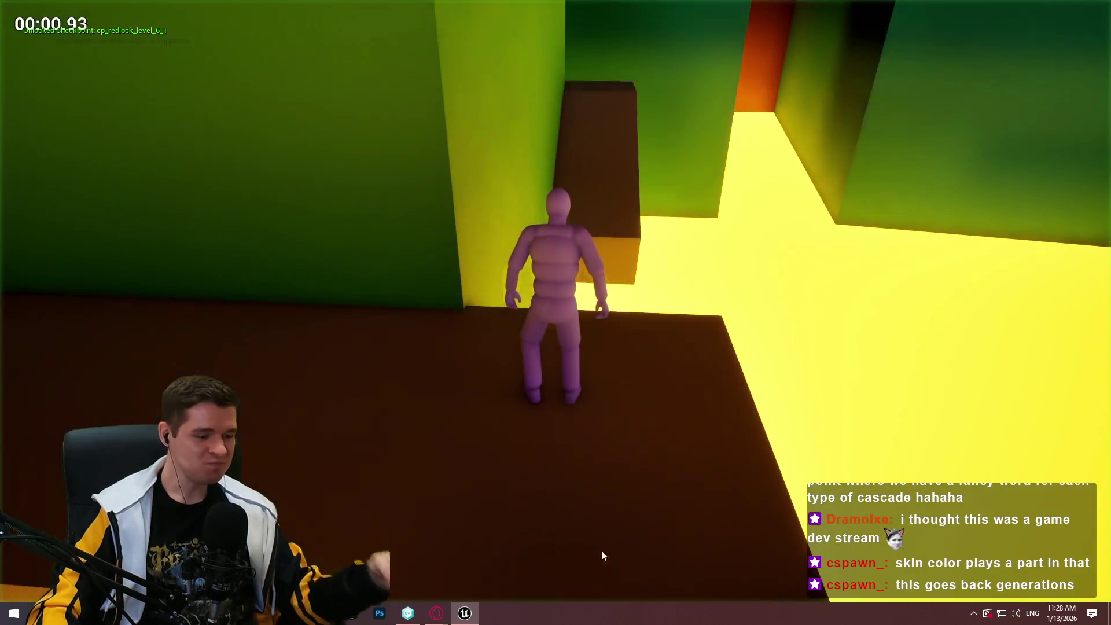
{"action": "key", "text": "w"}
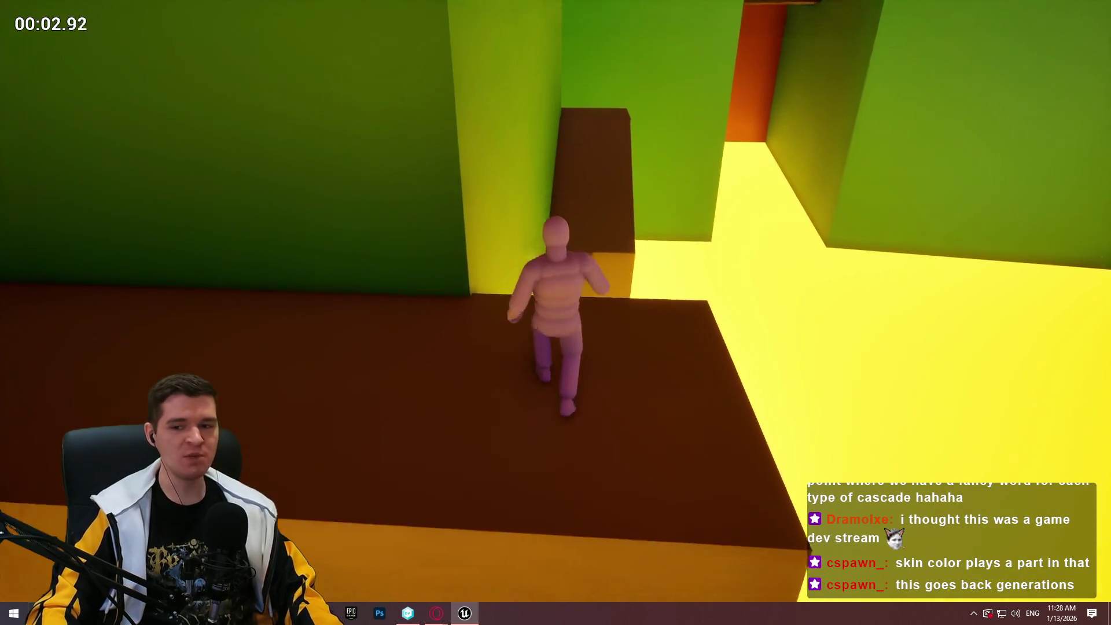
{"action": "key", "text": "space"}
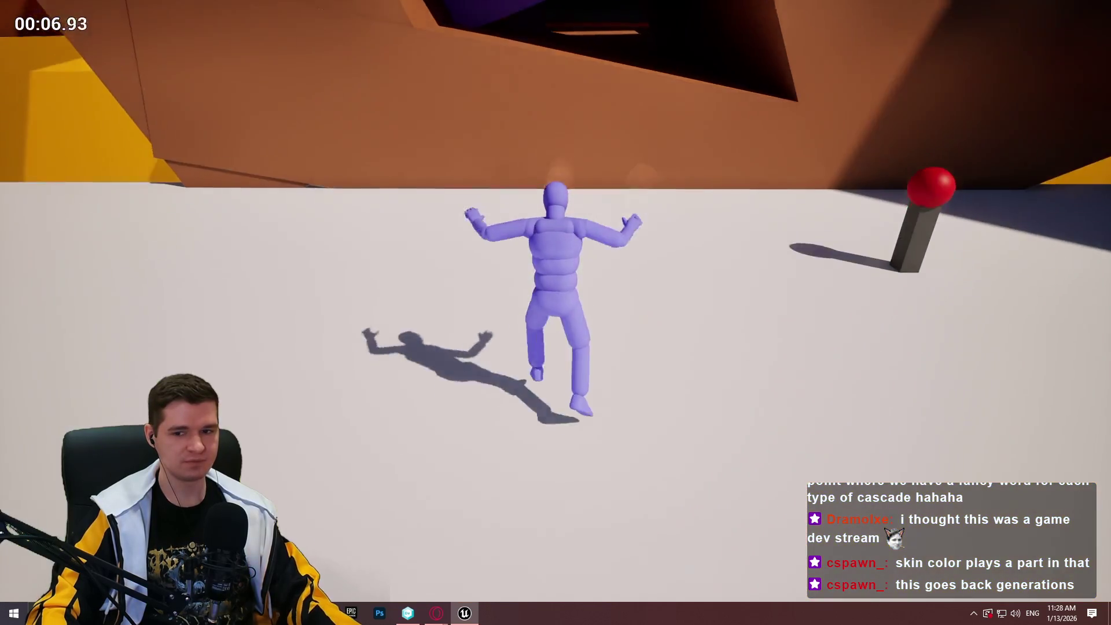
{"action": "key", "text": "Escape"}
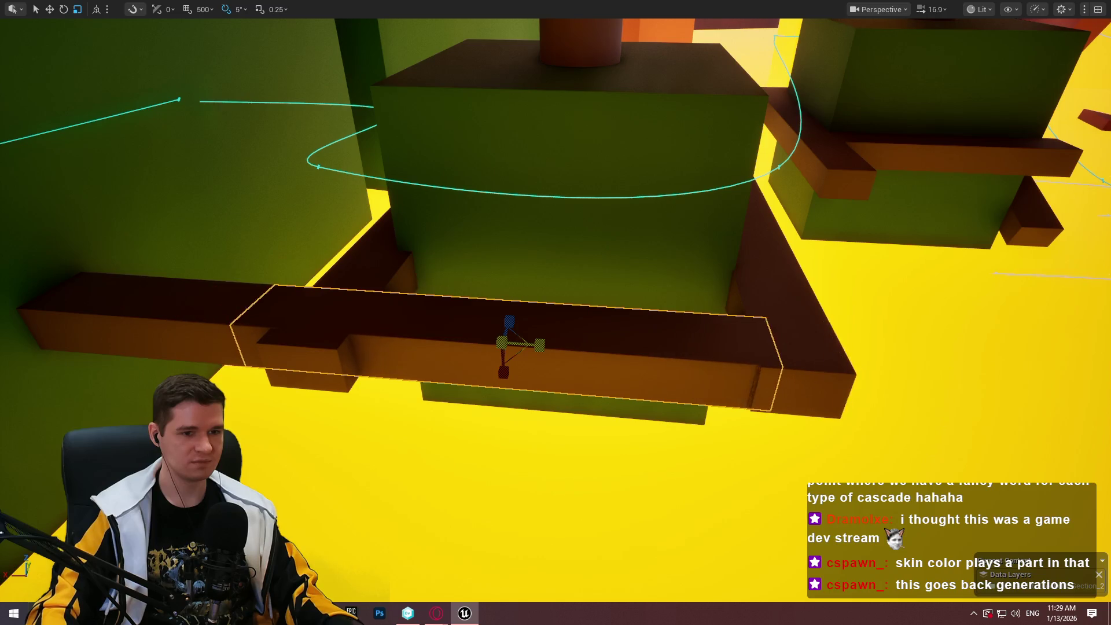
Move the long brown beam further along the wall beside the green block
{"action": "key", "text": "w"}
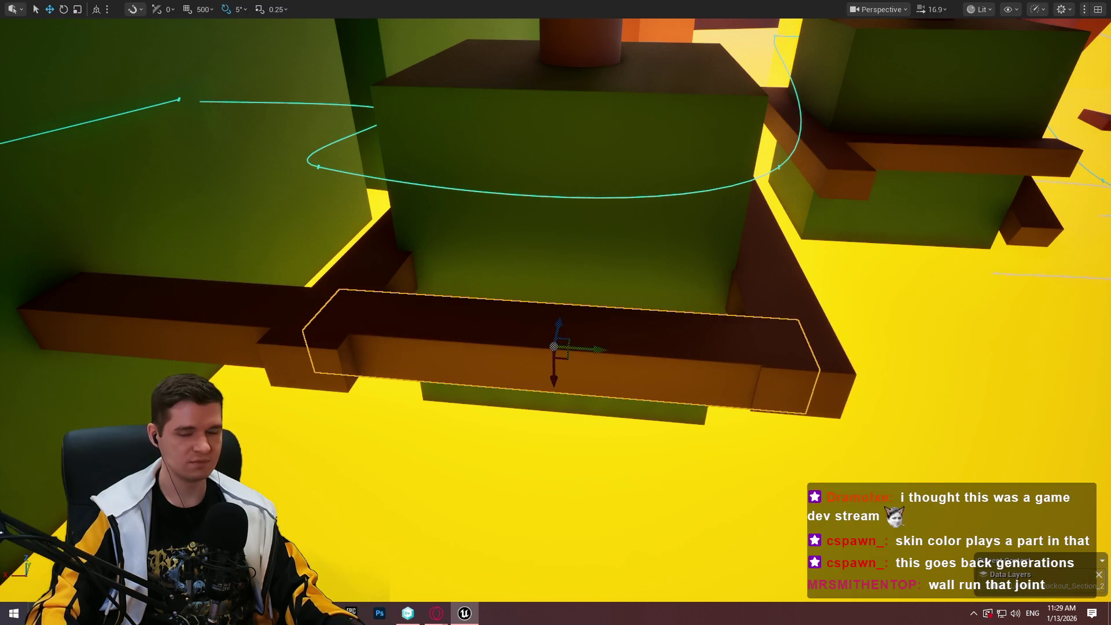
{"action": "scroll", "coordinate": [555, 313], "scroll_direction": "down", "scroll_amount": 2}
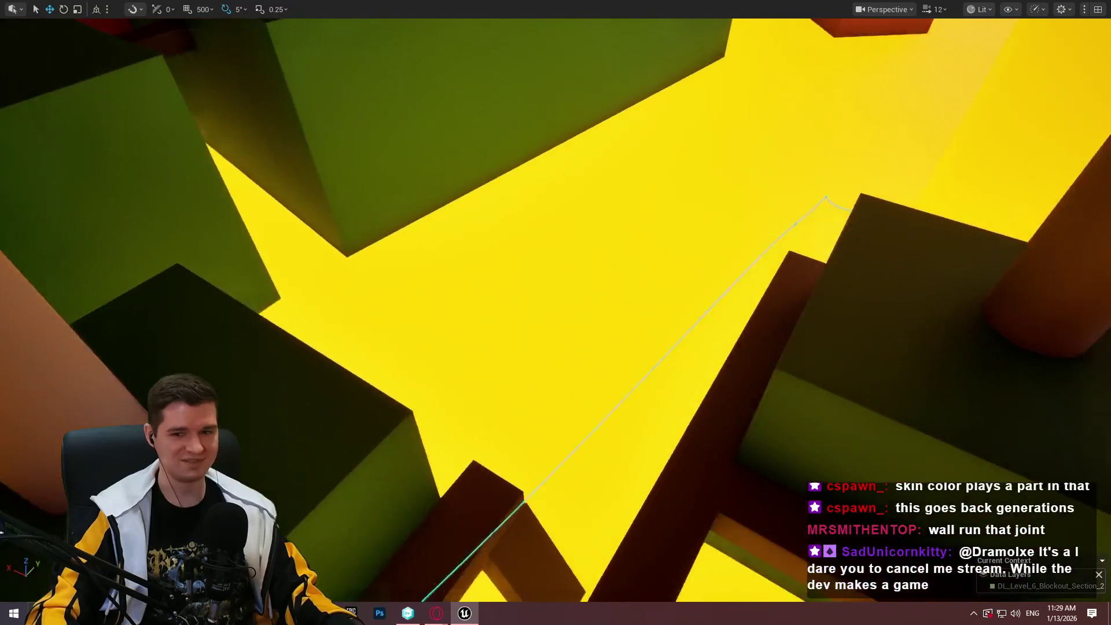
{"action": "scroll", "coordinate": [555, 313], "scroll_direction": "down", "scroll_amount": 2}
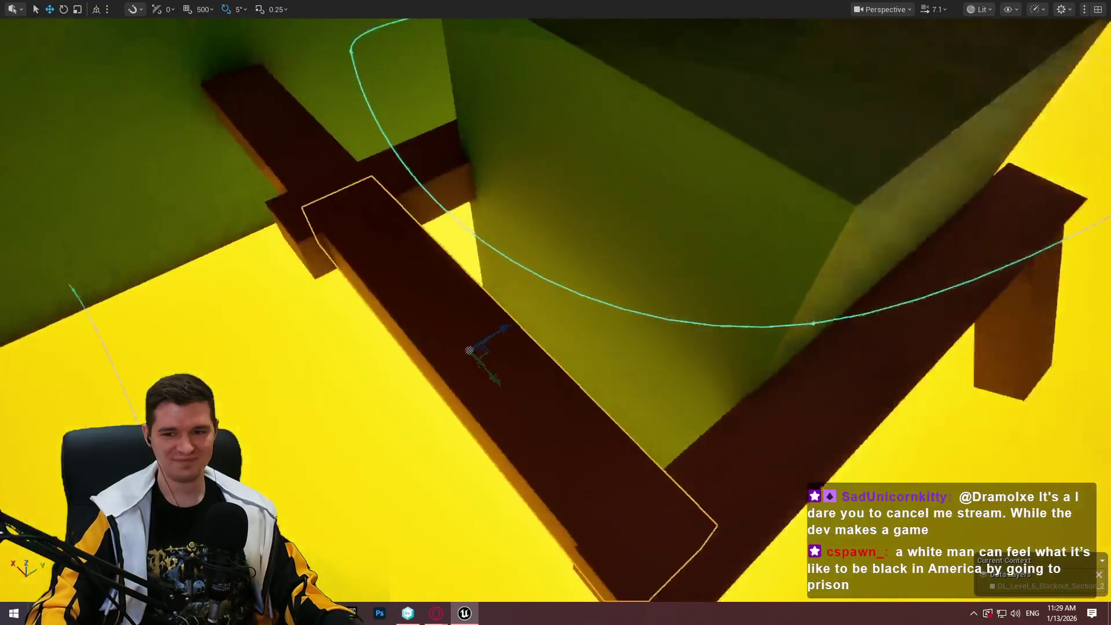
{"action": "left_click_drag", "start_coordinate": [556, 312], "coordinate": [486, 313]}
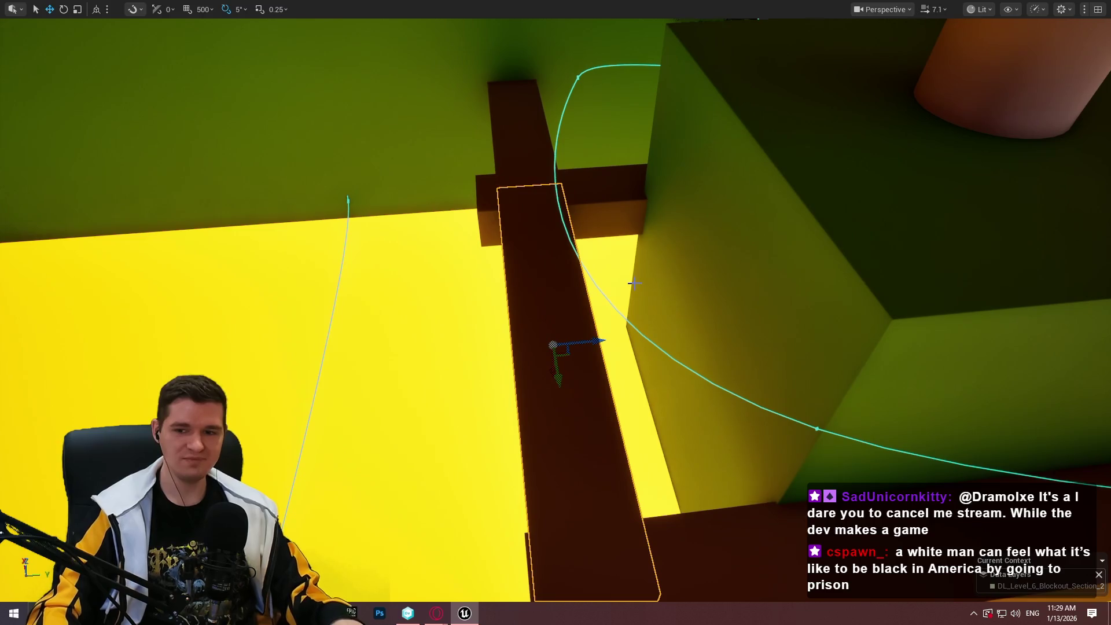
{"action": "mouse_move", "coordinate": [582, 206]}
{"action": "left_mouse_down"}
{"action": "mouse_move", "coordinate": [478, 231]}
{"action": "mouse_move", "coordinate": [389, 229]}
{"action": "left_mouse_up"}
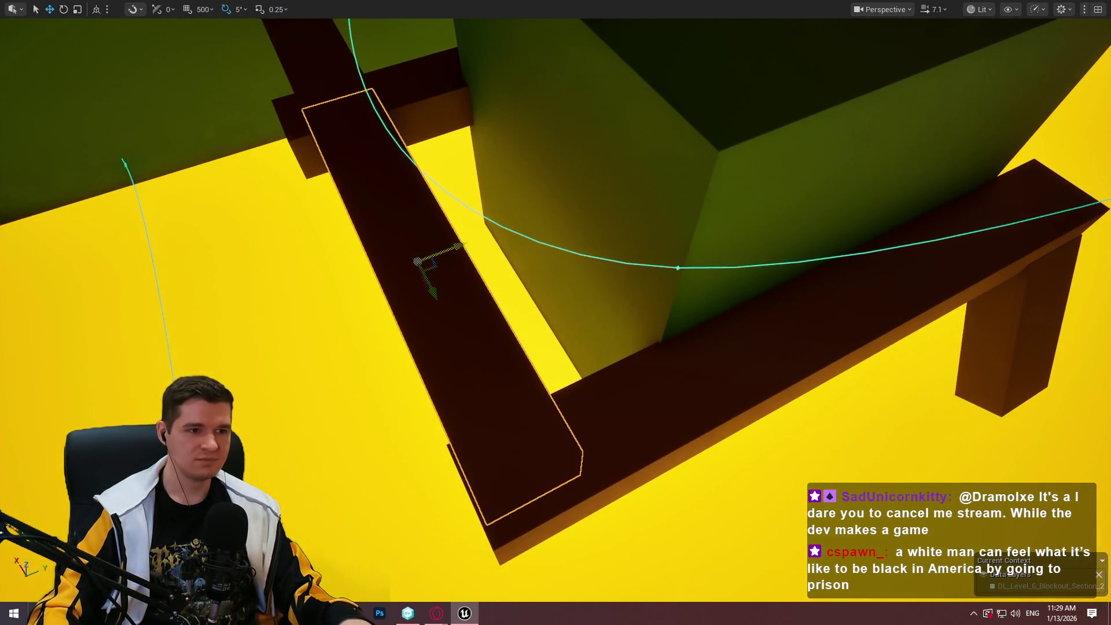
{"action": "mouse_move", "coordinate": [471, 266]}
{"action": "left_mouse_down"}
{"action": "mouse_move", "coordinate": [555, 233]}
{"action": "mouse_move", "coordinate": [670, 322]}
{"action": "mouse_move", "coordinate": [600, 249]}
{"action": "mouse_move", "coordinate": [596, 277]}
{"action": "left_mouse_up"}
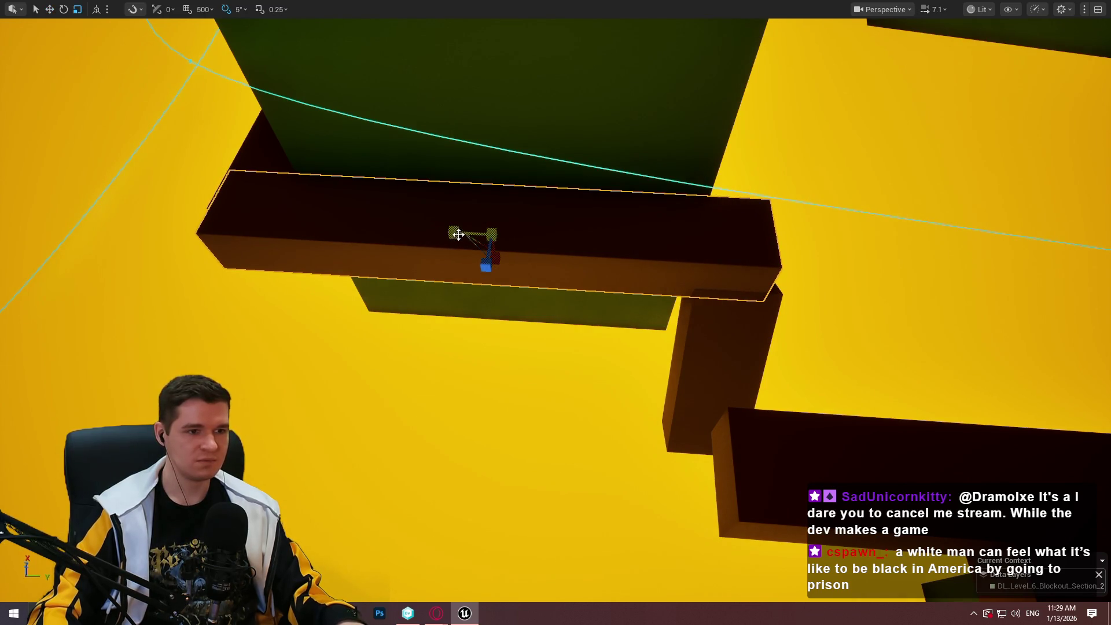
Fly around the beam to check its new placement, then leave full-screen view
{"action": "left_click_drag", "start_coordinate": [455, 239], "coordinate": [474, 234]}
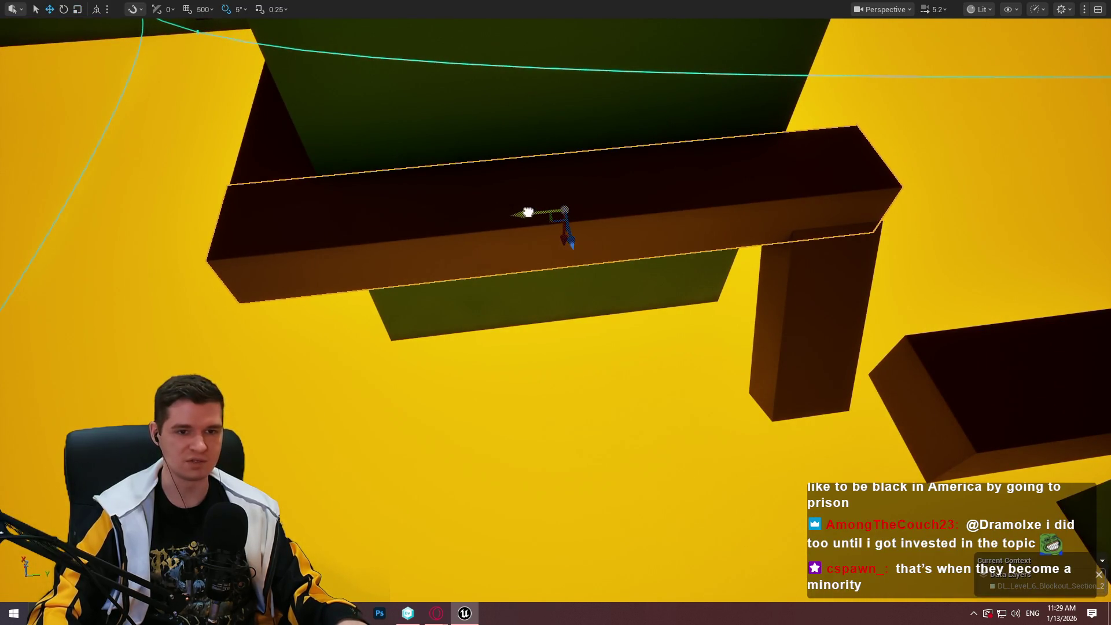
{"action": "left_click_drag", "start_coordinate": [530, 210], "coordinate": [531, 210]}
{"action": "left_click_drag", "start_coordinate": [445, 247], "coordinate": [446, 247]}
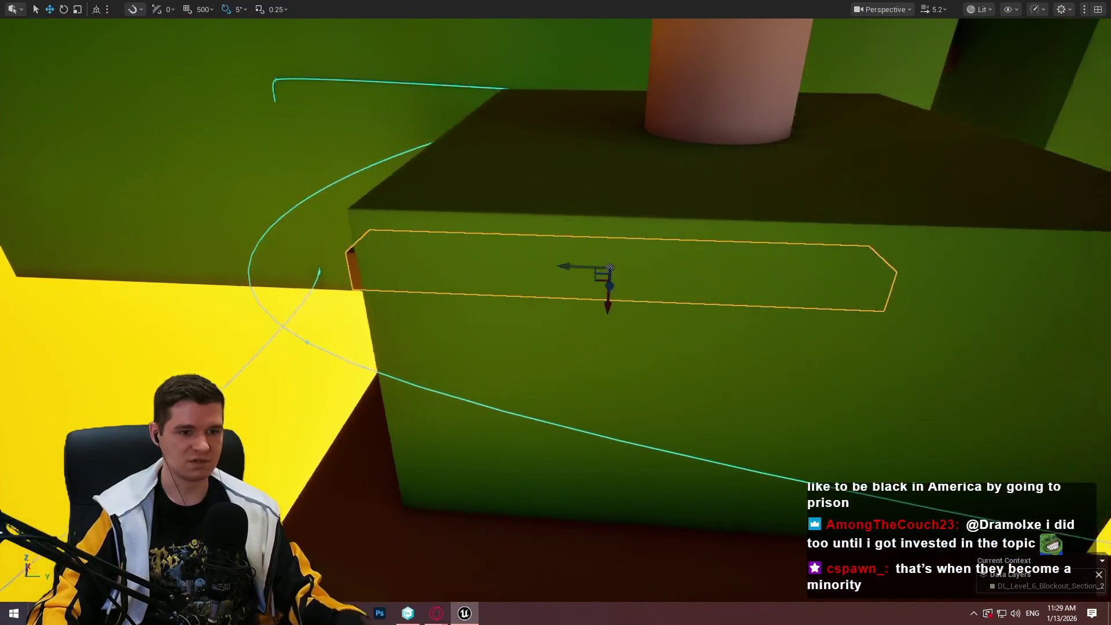
{"action": "left_click_drag", "start_coordinate": [733, 298], "coordinate": [733, 298]}
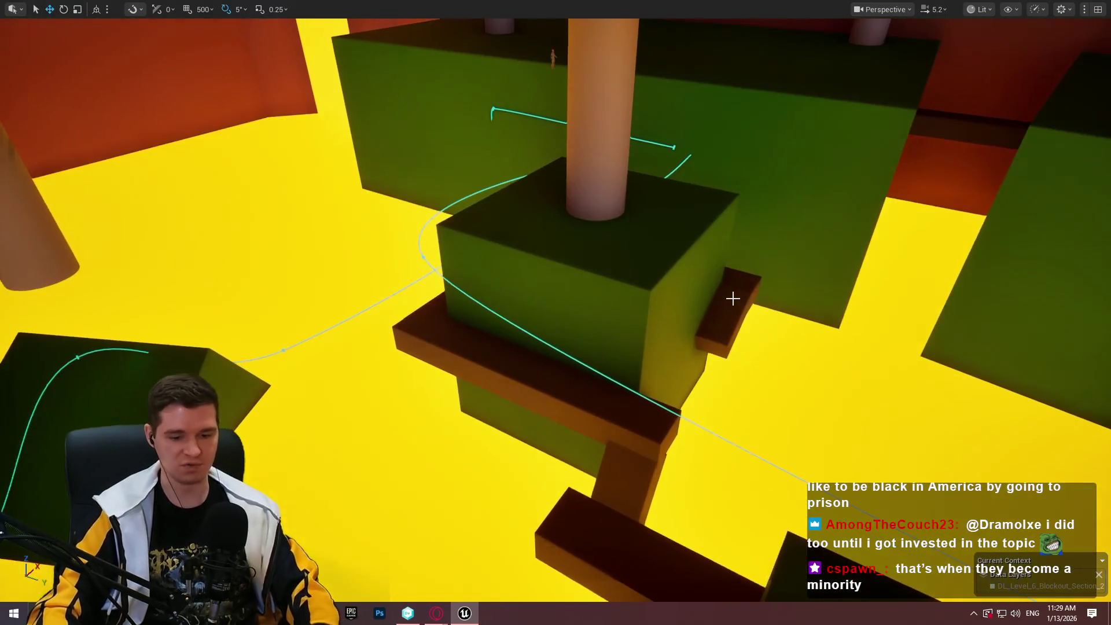
{"action": "key", "text": "F11"}
{"action": "left_click", "coordinate": [45, 8]}
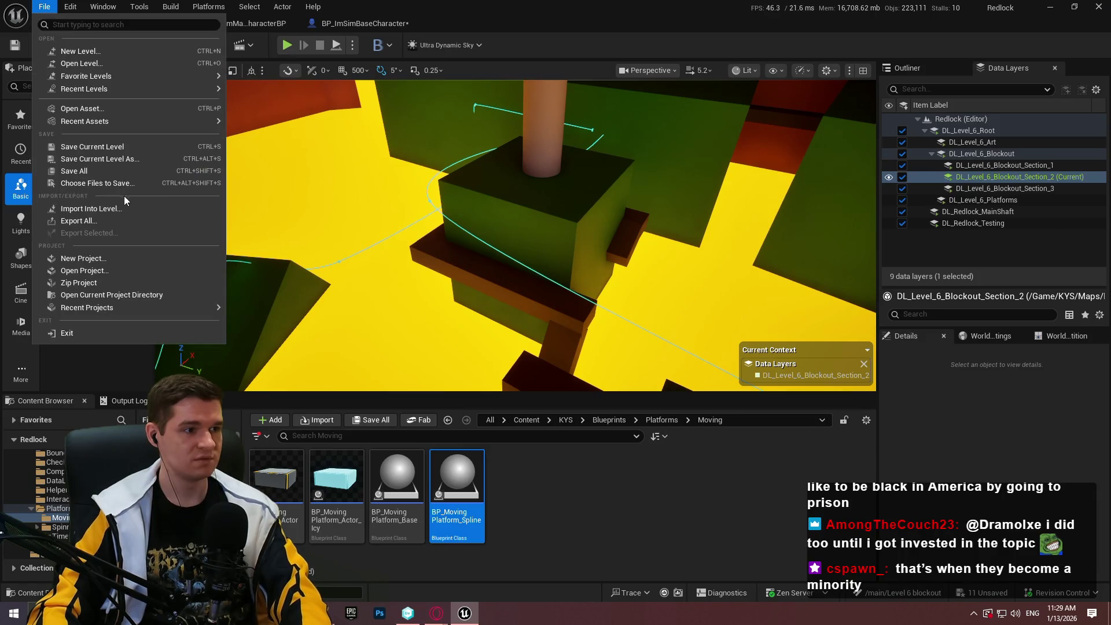
{"action": "left_click", "coordinate": [112, 173]}
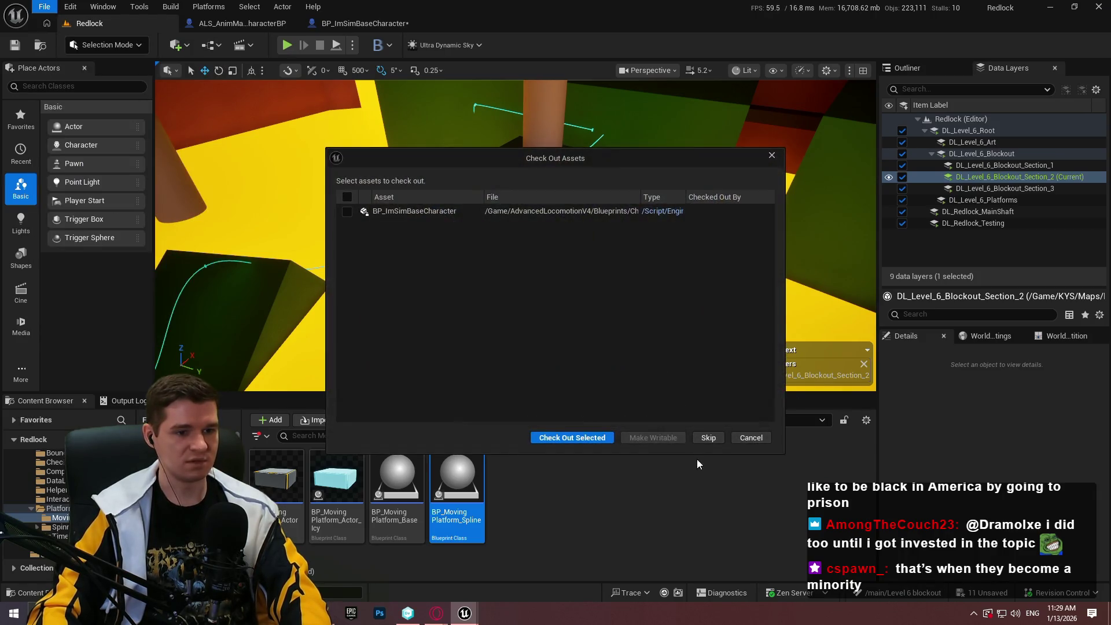
{"action": "left_click", "coordinate": [751, 437]}
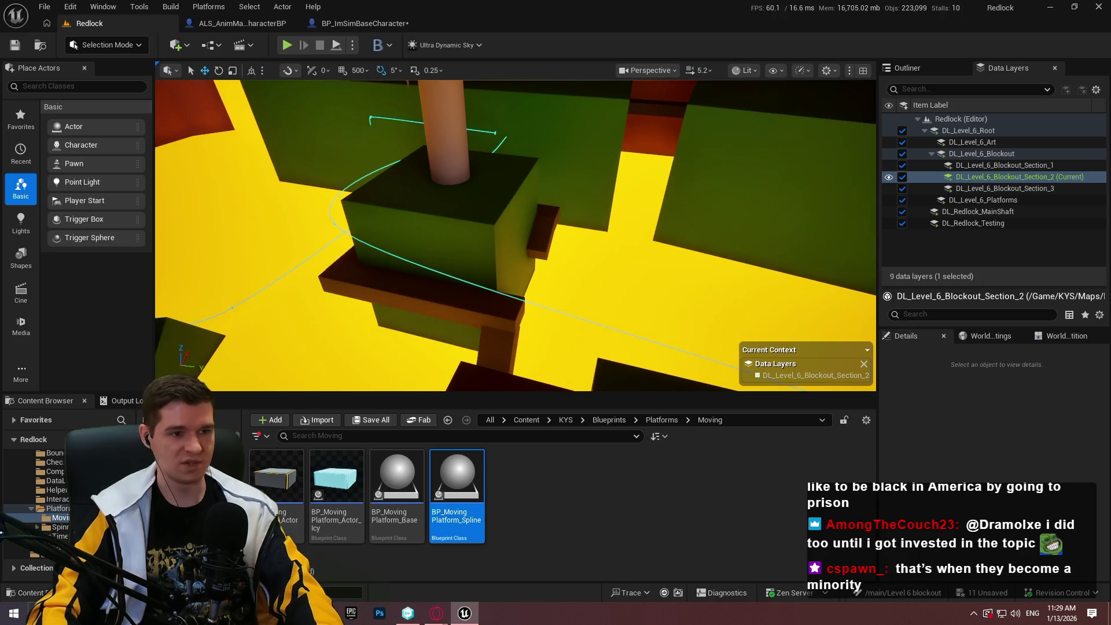
{"action": "key", "text": "F11"}
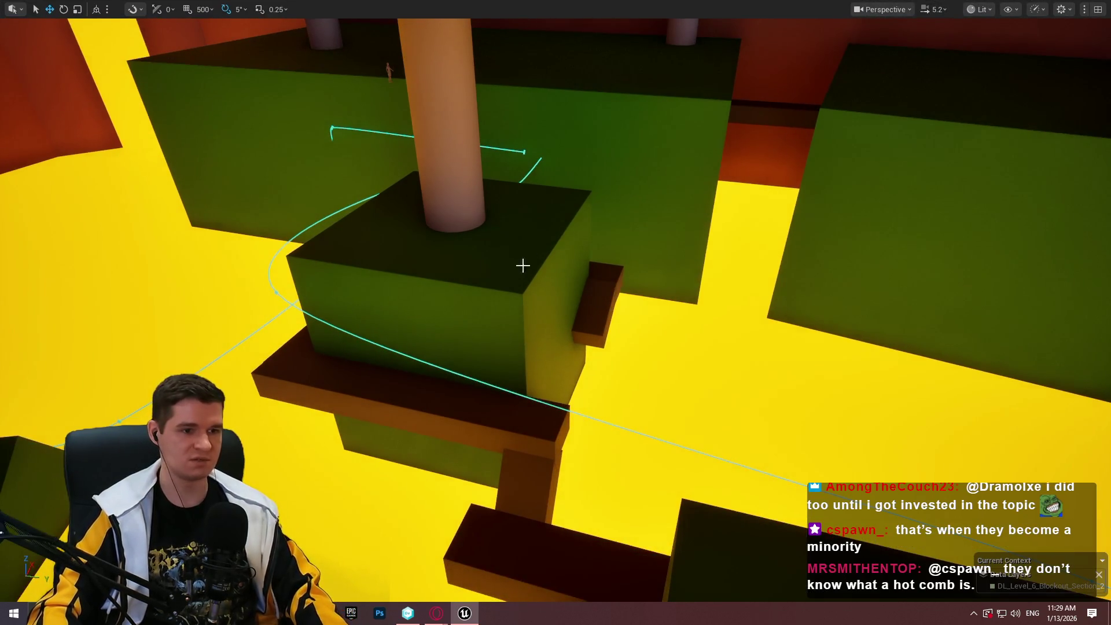
{"action": "scroll", "coordinate": [522, 265], "scroll_direction": "down", "scroll_amount": 2}
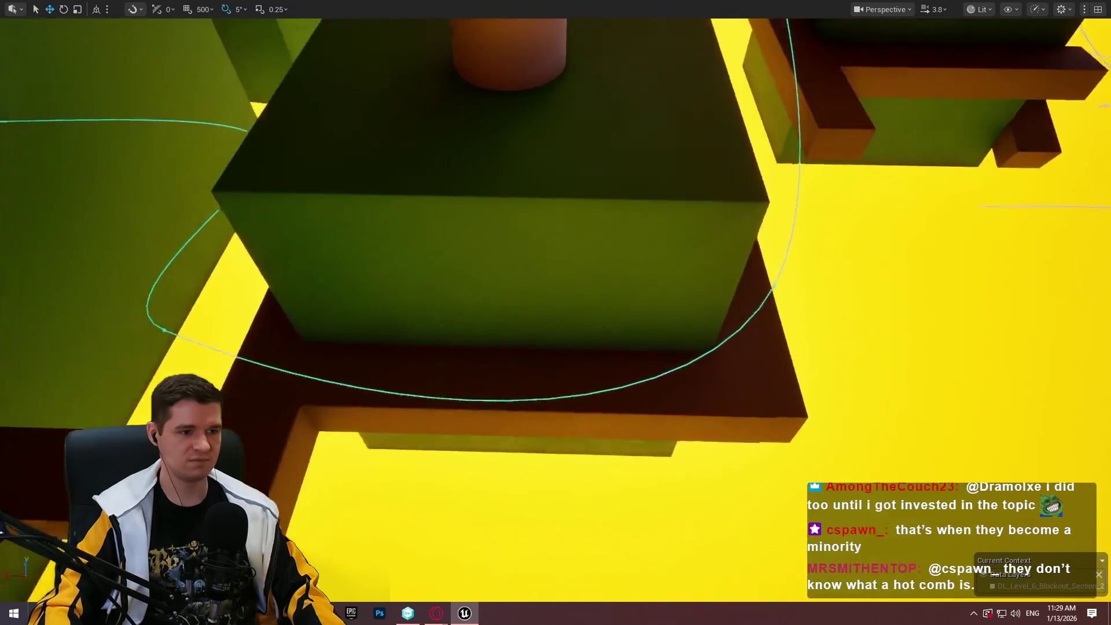
{"action": "mouse_move", "coordinate": [556, 313]}
{"action": "left_mouse_down"}
{"action": "mouse_move", "coordinate": [579, 301]}
{"action": "mouse_move", "coordinate": [532, 307]}
{"action": "mouse_move", "coordinate": [555, 313]}
{"action": "mouse_move", "coordinate": [555, 324]}
{"action": "mouse_move", "coordinate": [544, 313]}
{"action": "mouse_move", "coordinate": [556, 301]}
{"action": "left_mouse_up"}
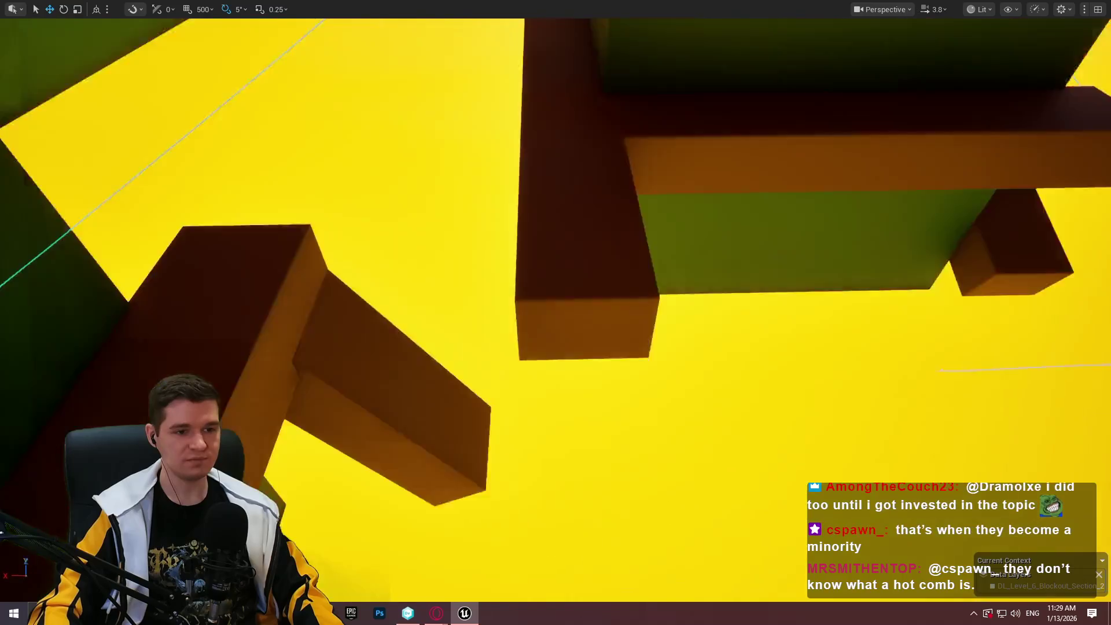
{"action": "left_click_drag", "start_coordinate": [637, 366], "coordinate": [637, 367]}
Play from the ledge block, grab the higher ledge and climb over the orange ledge
{"action": "right_click", "coordinate": [716, 259]}
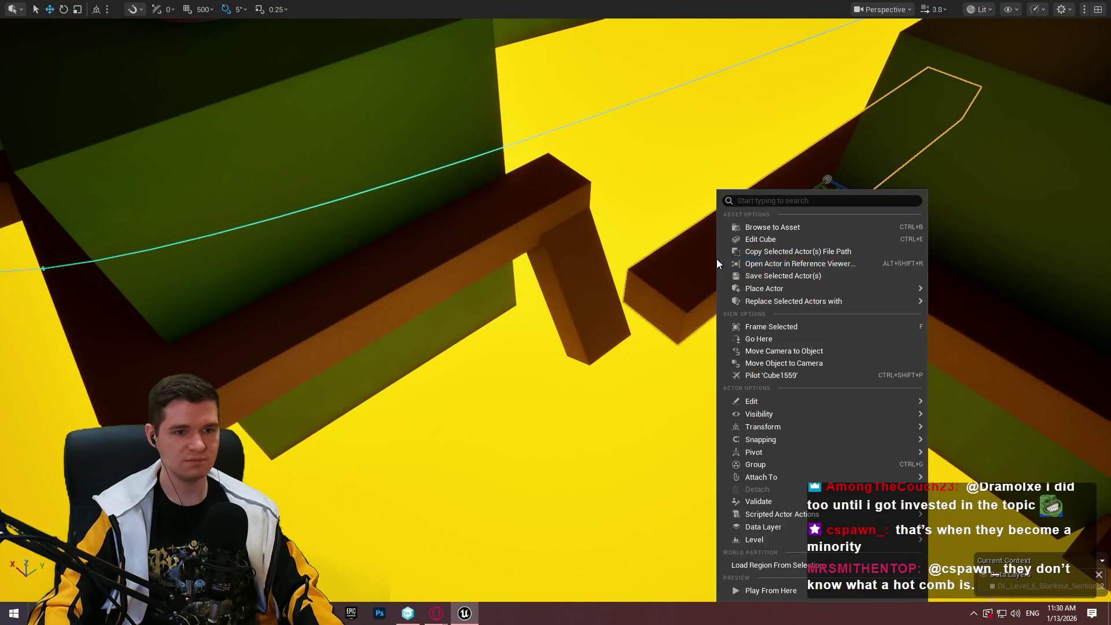
{"action": "left_click", "coordinate": [782, 591]}
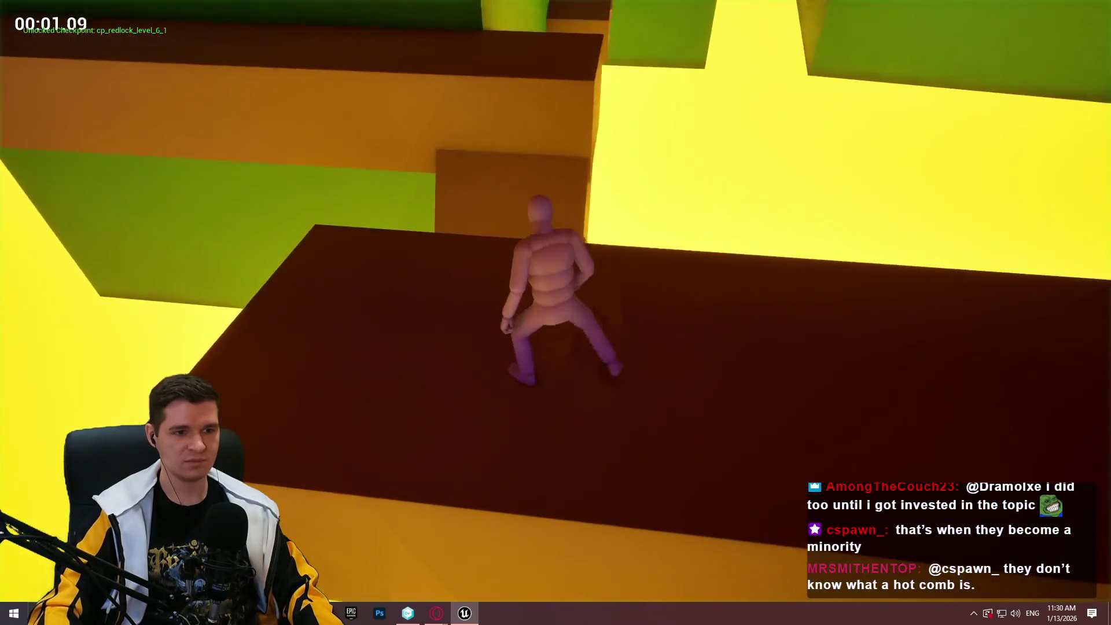
{"action": "key", "text": "w"}
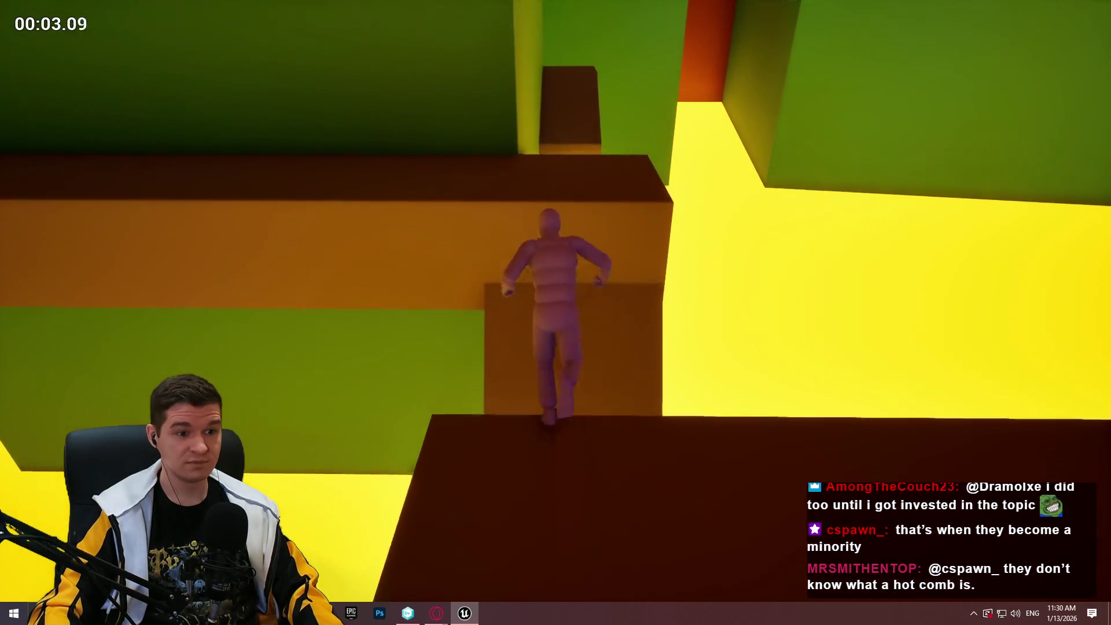
{"action": "key", "text": "space"}
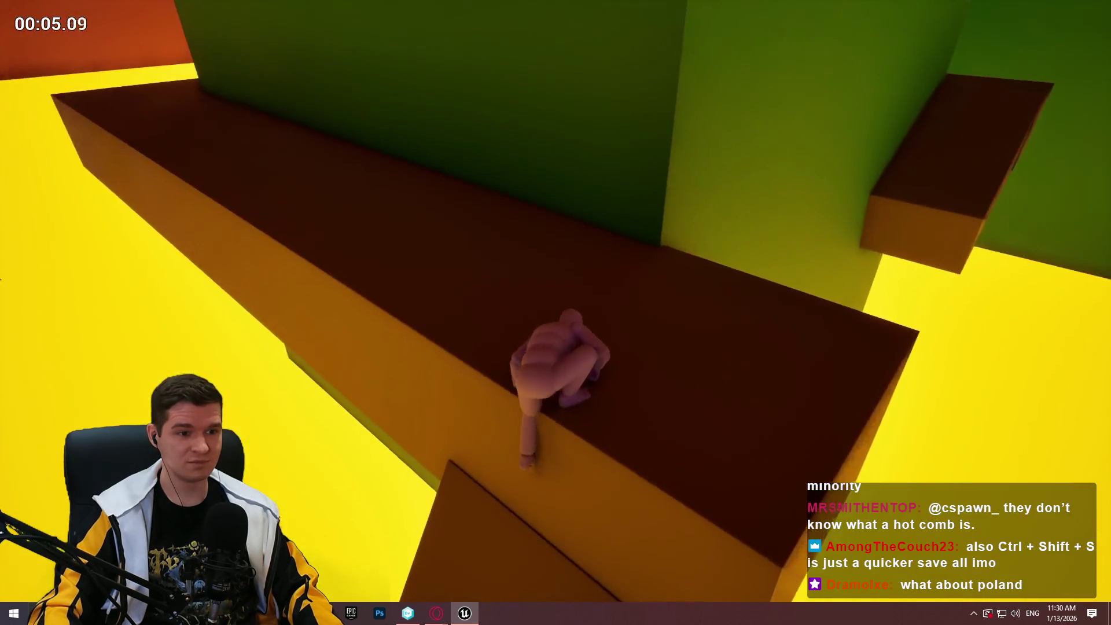
{"action": "key", "text": "w"}
{"action": "key", "text": "w"}
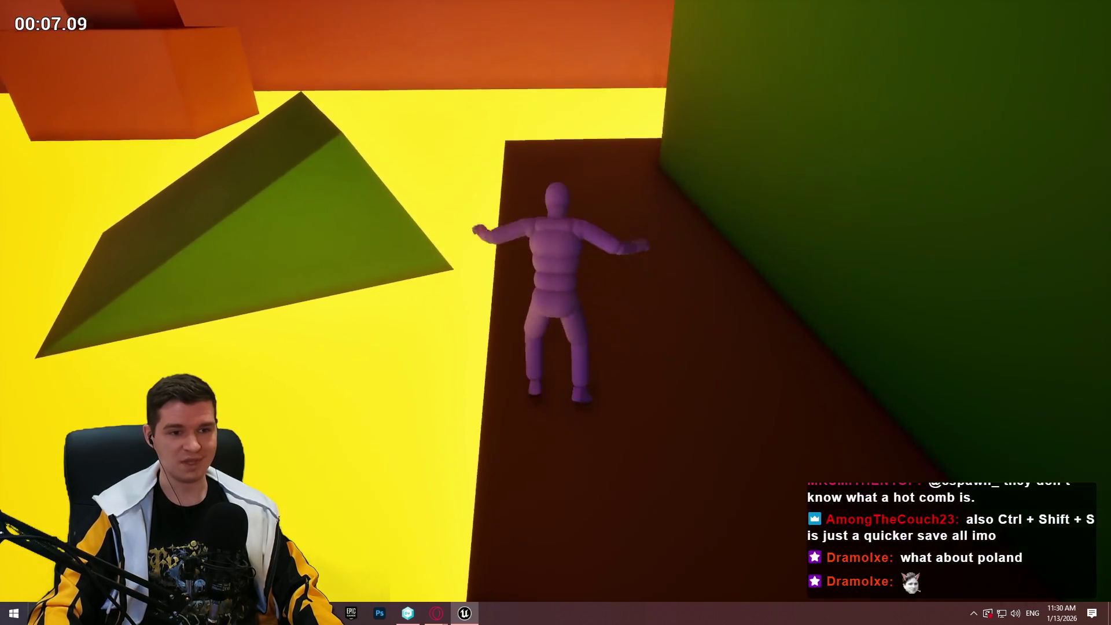
{"action": "key", "text": "w"}
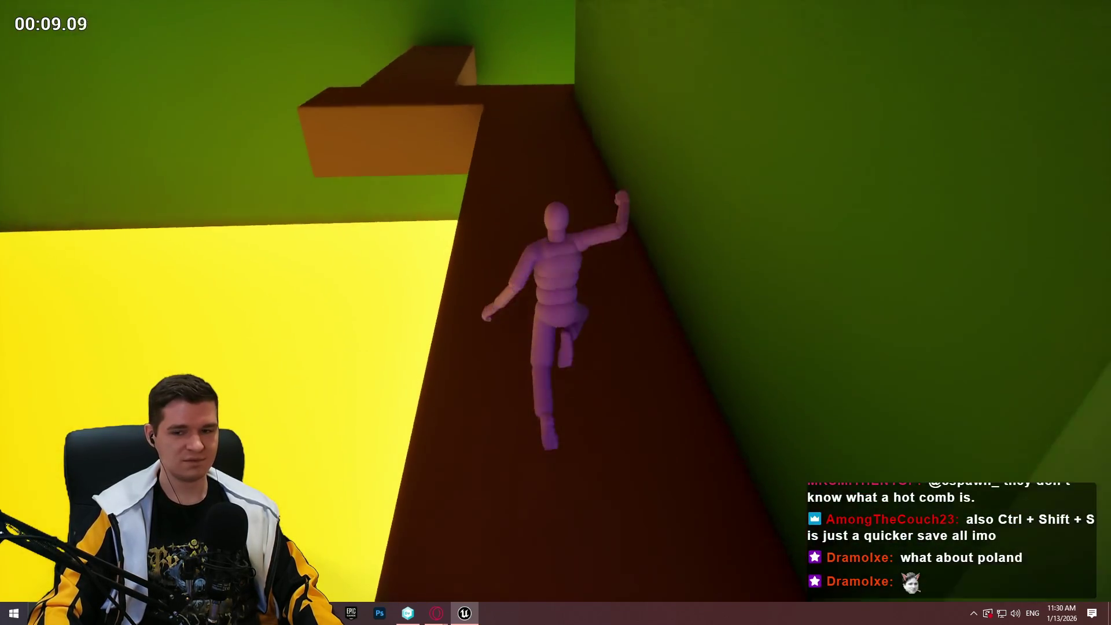
{"action": "key", "text": "w"}
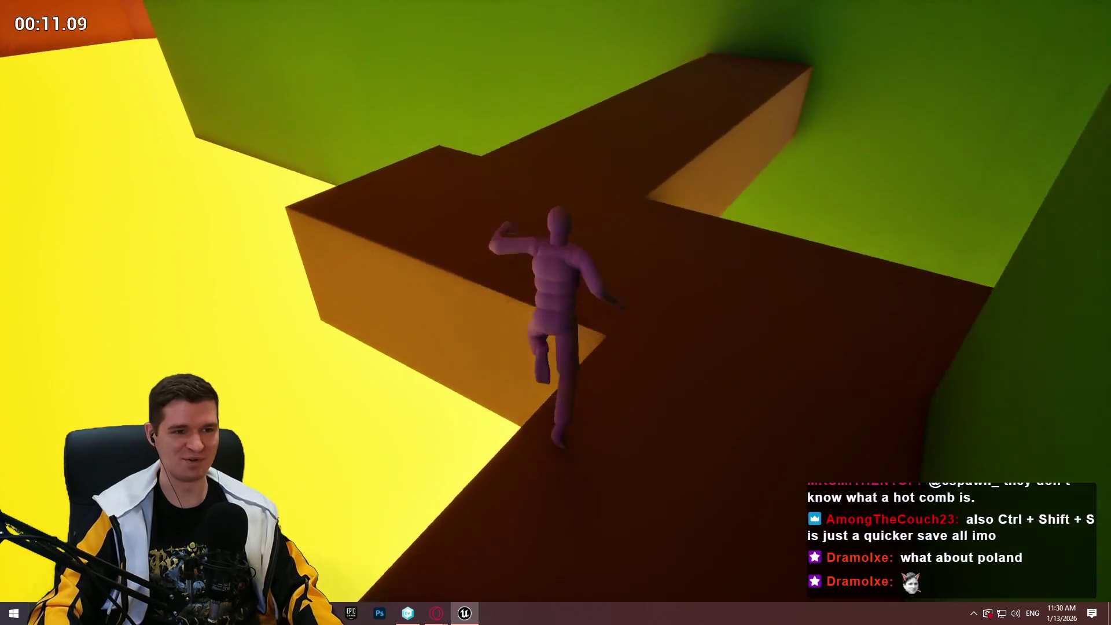
Climb the green wall, run the corridor and climb across the dark wall blocks
{"action": "key", "text": "w"}
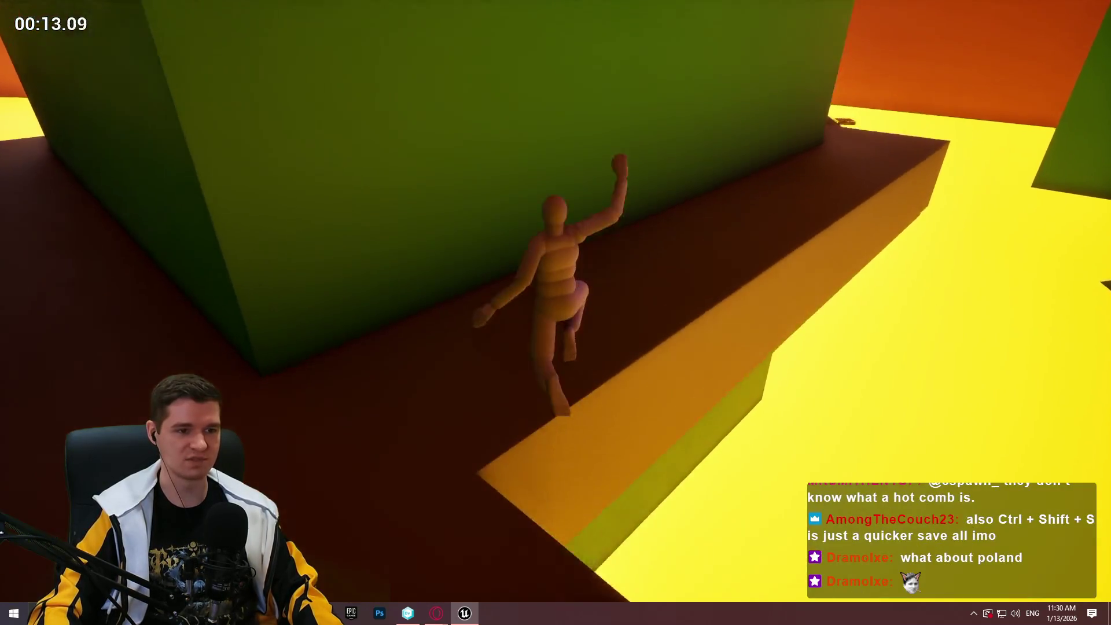
{"action": "key", "text": "w"}
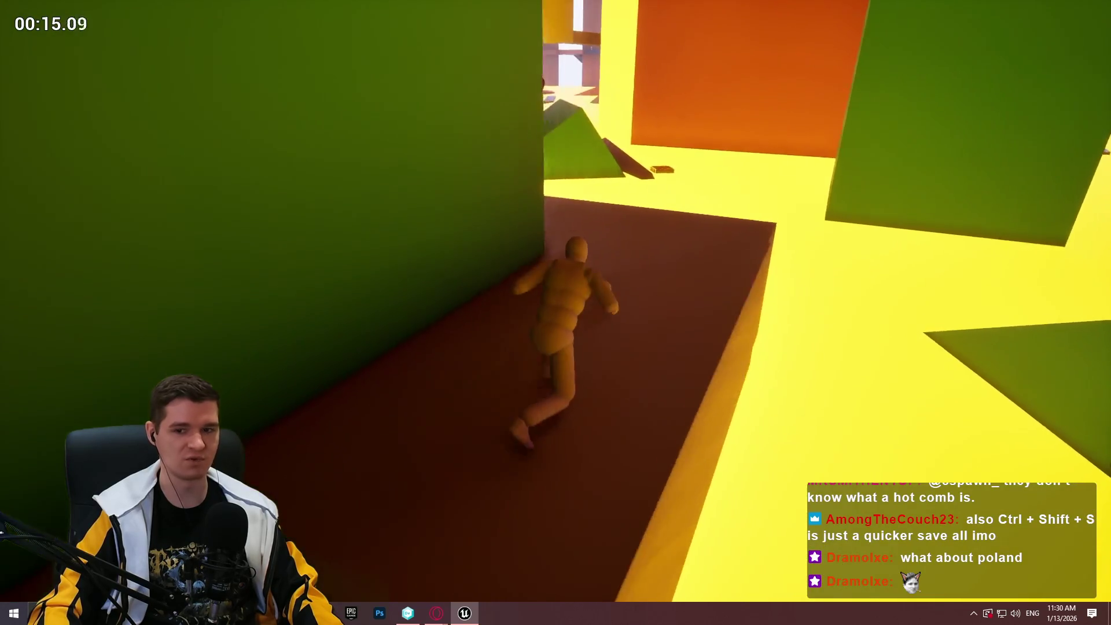
{"action": "key", "text": "w"}
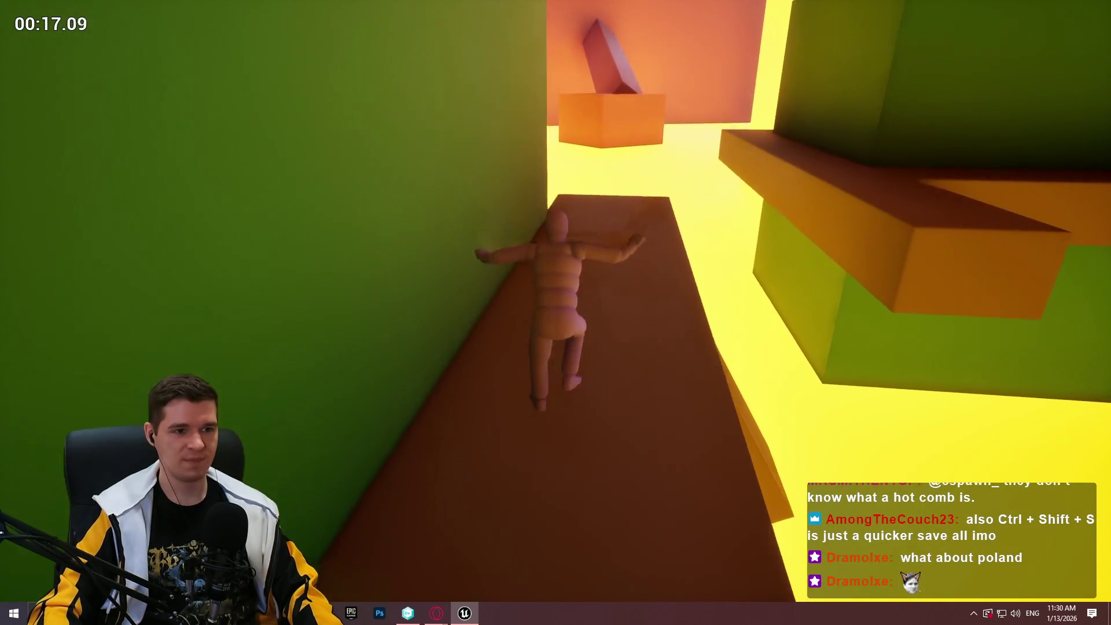
{"action": "key", "text": "w"}
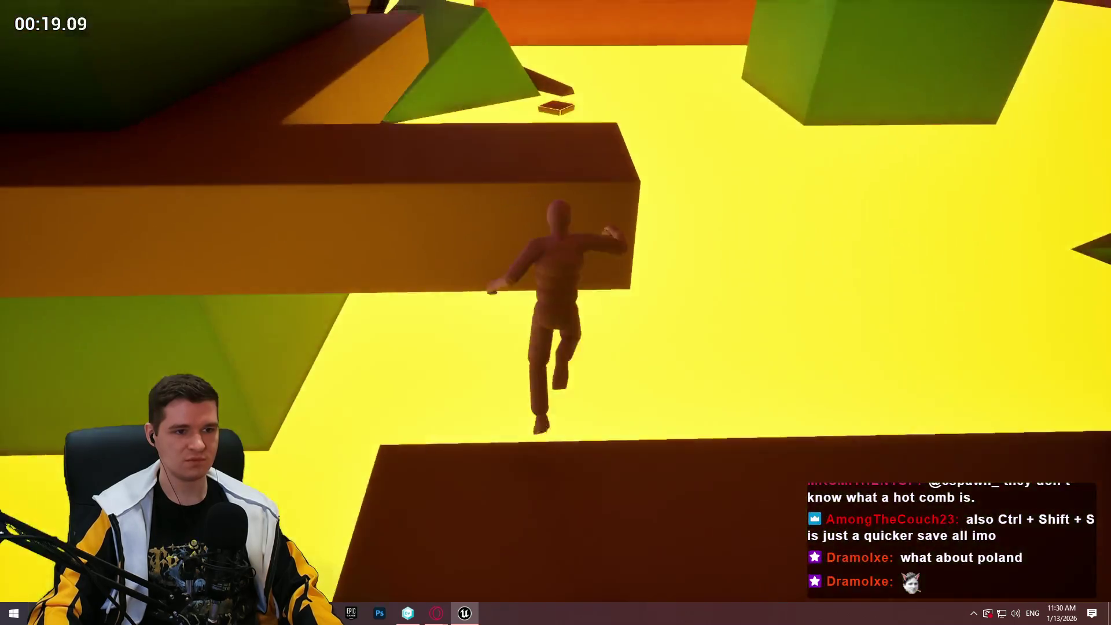
{"action": "key", "text": "w"}
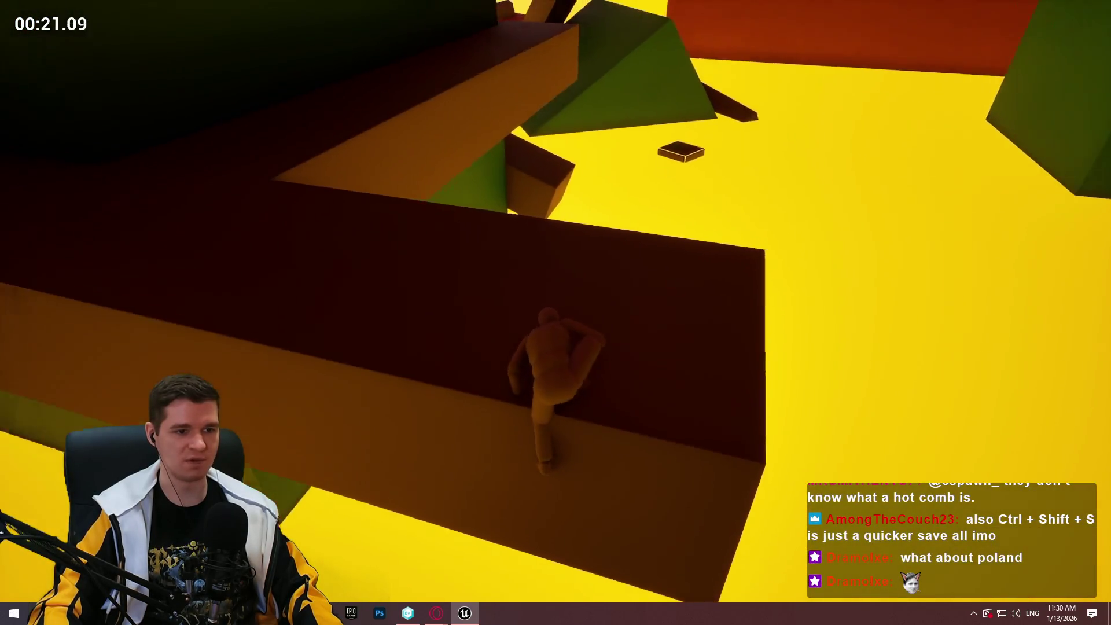
{"action": "key", "text": "w"}
{"action": "key", "text": "space"}
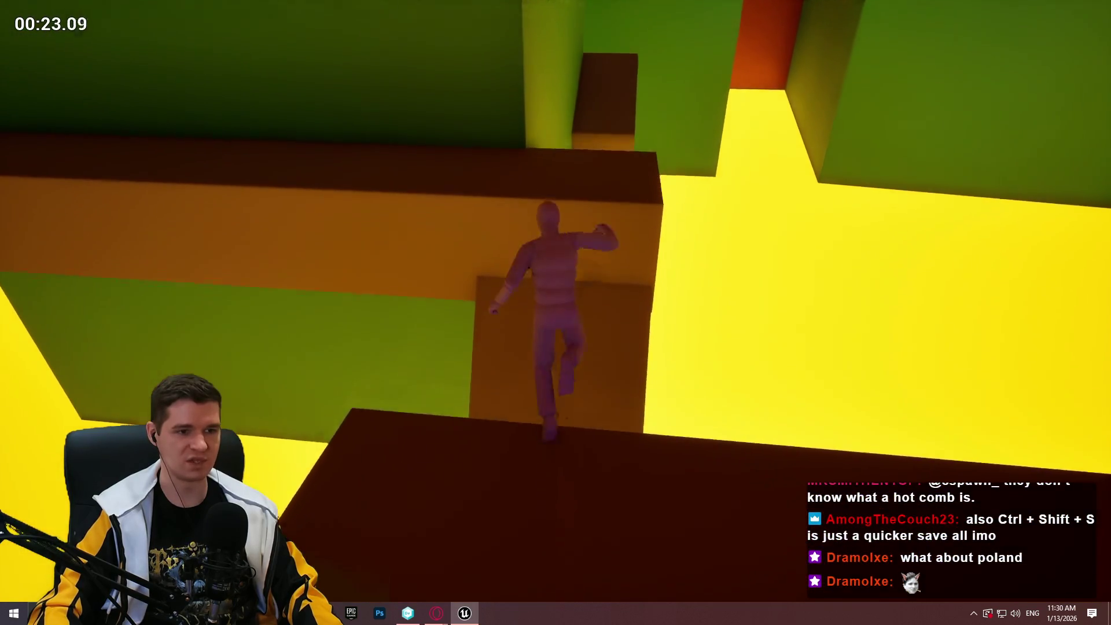
{"action": "key", "text": "w"}
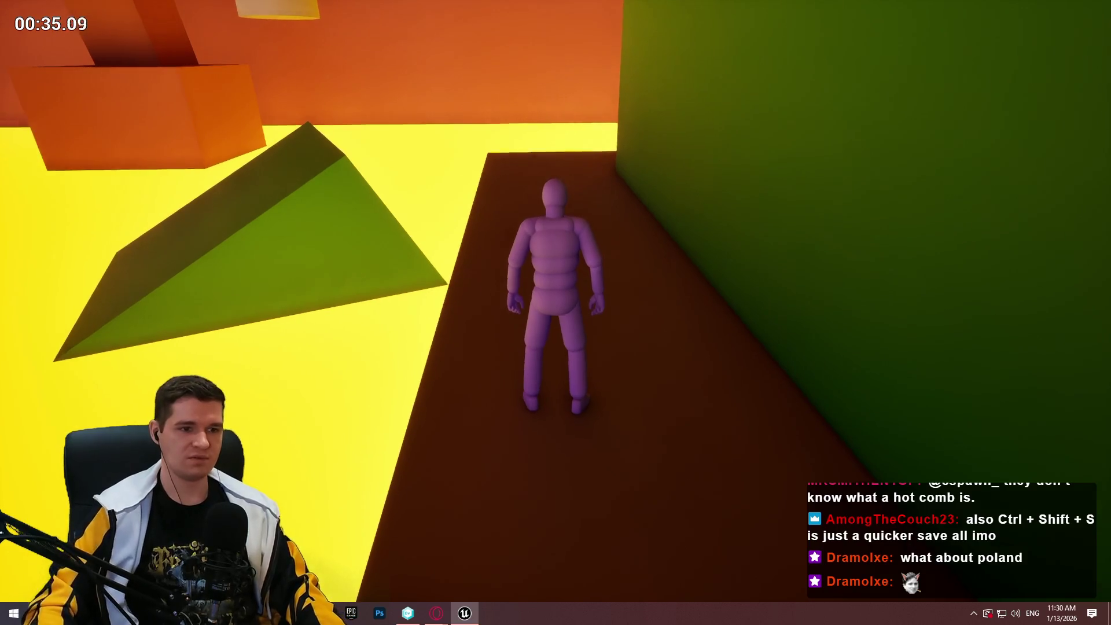
Run and jump along the brown path through the green-walled corridor, then stop playing
{"action": "key", "text": "w"}
{"action": "key", "text": "space"}
{"action": "key", "text": "w"}
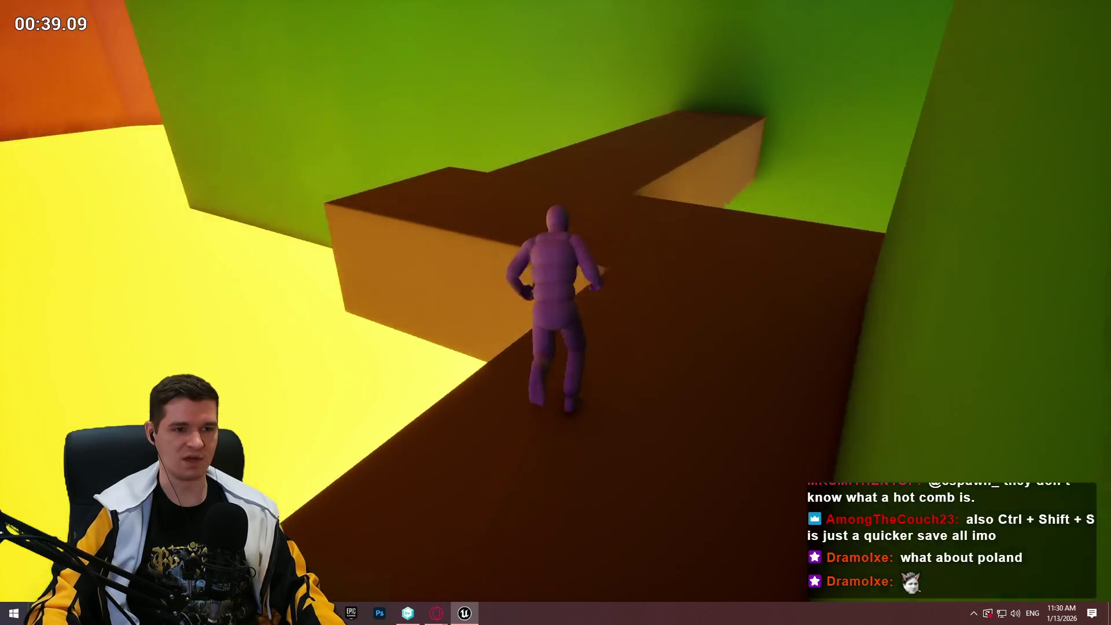
{"action": "key", "text": "space"}
{"action": "key", "text": "w"}
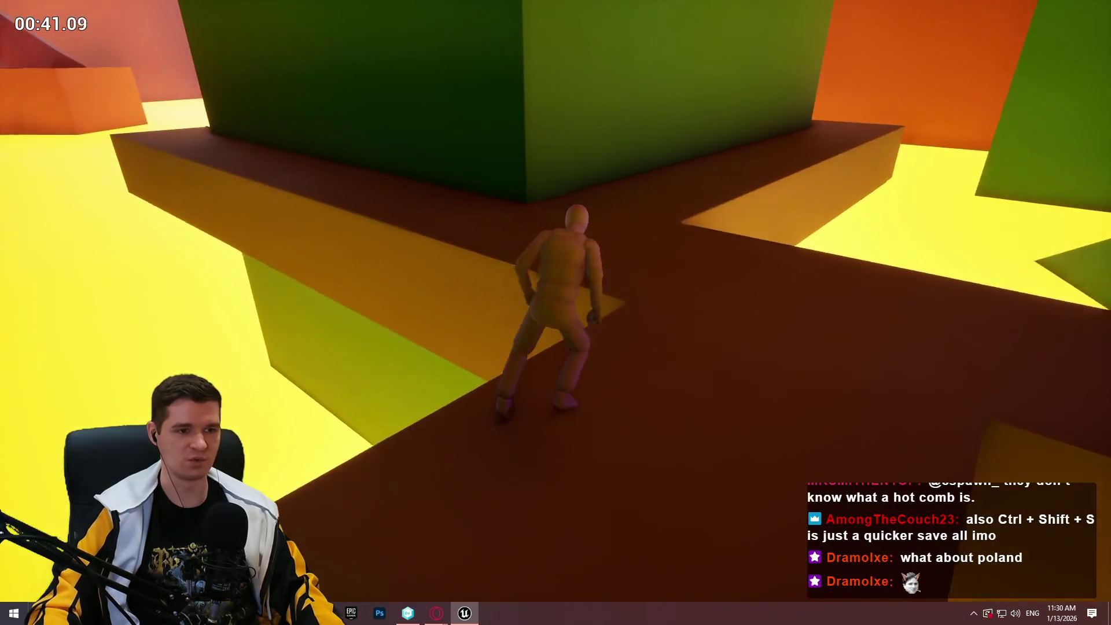
{"action": "key", "text": "space"}
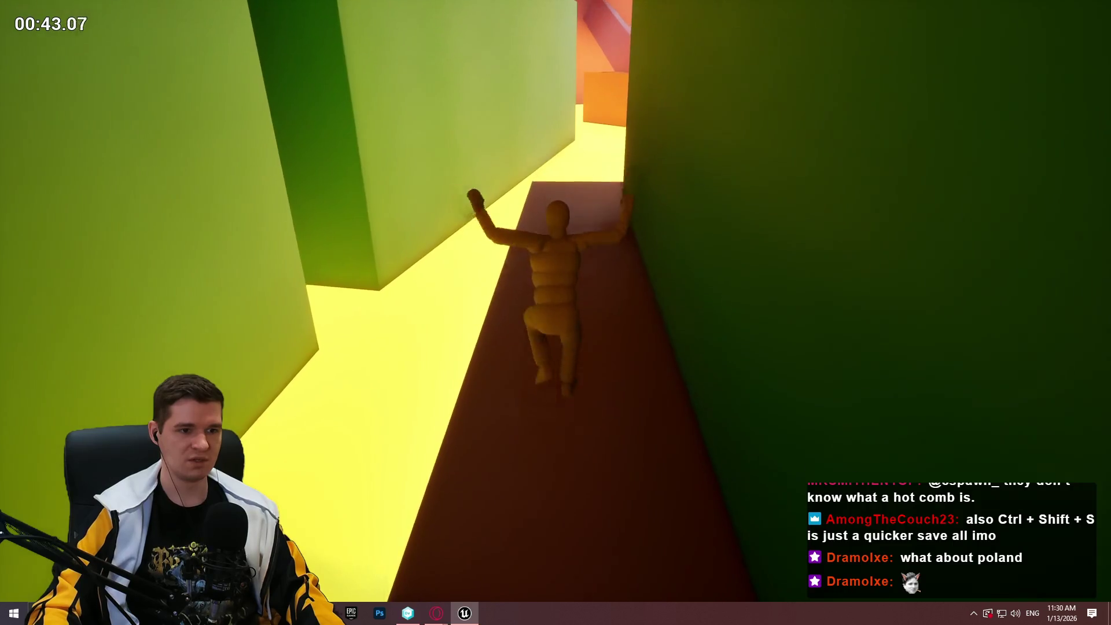
{"action": "key", "text": "w"}
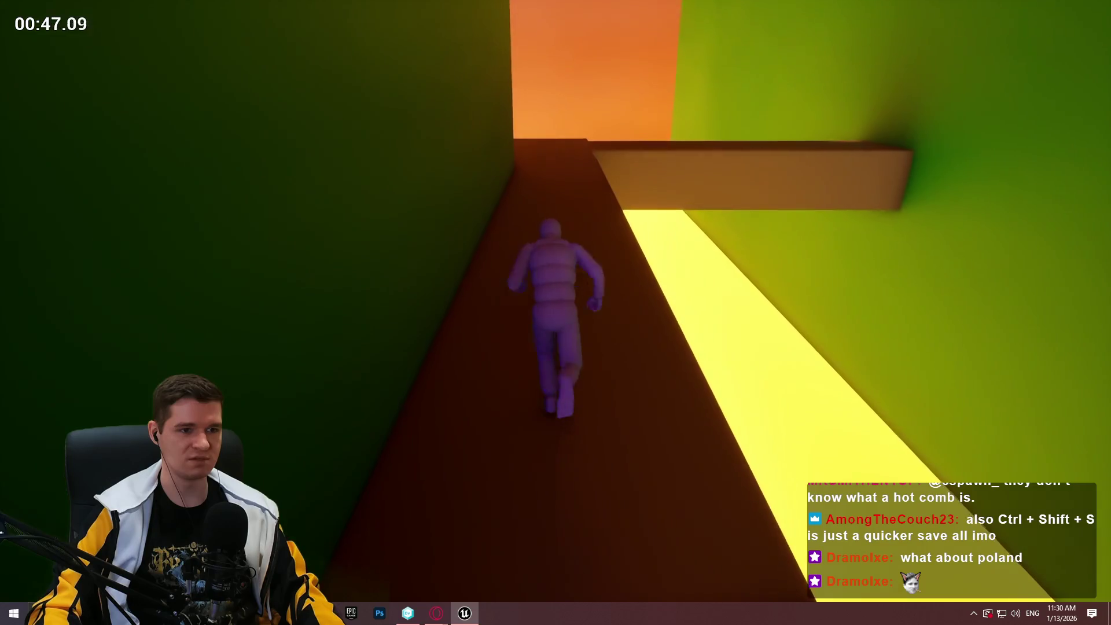
{"action": "key", "text": "space"}
{"action": "key", "text": "space"}
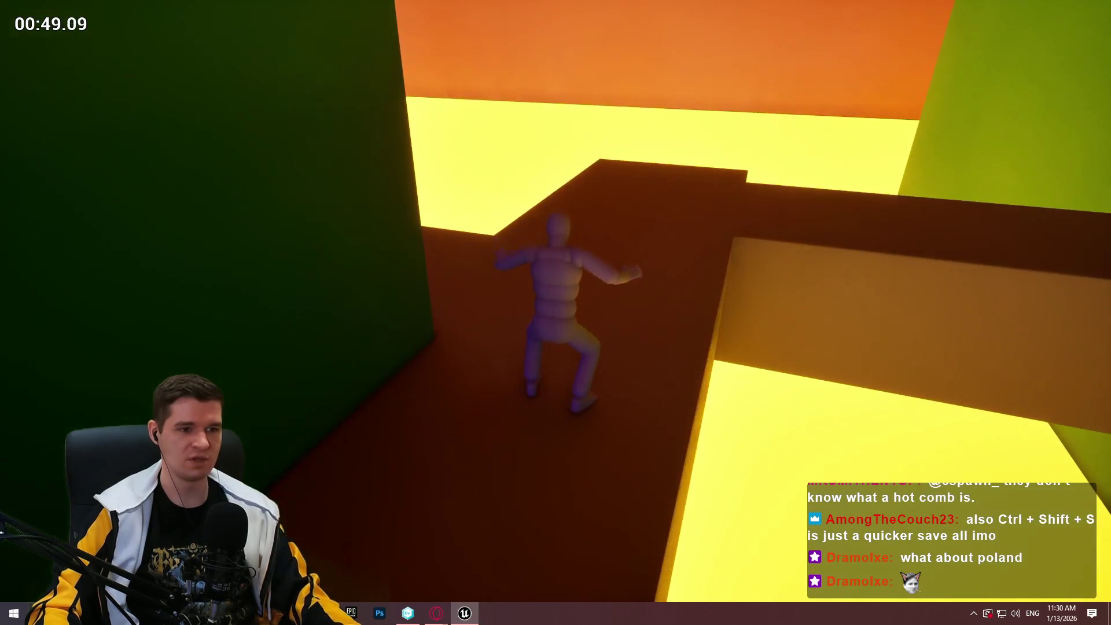
{"action": "key", "text": "Escape"}
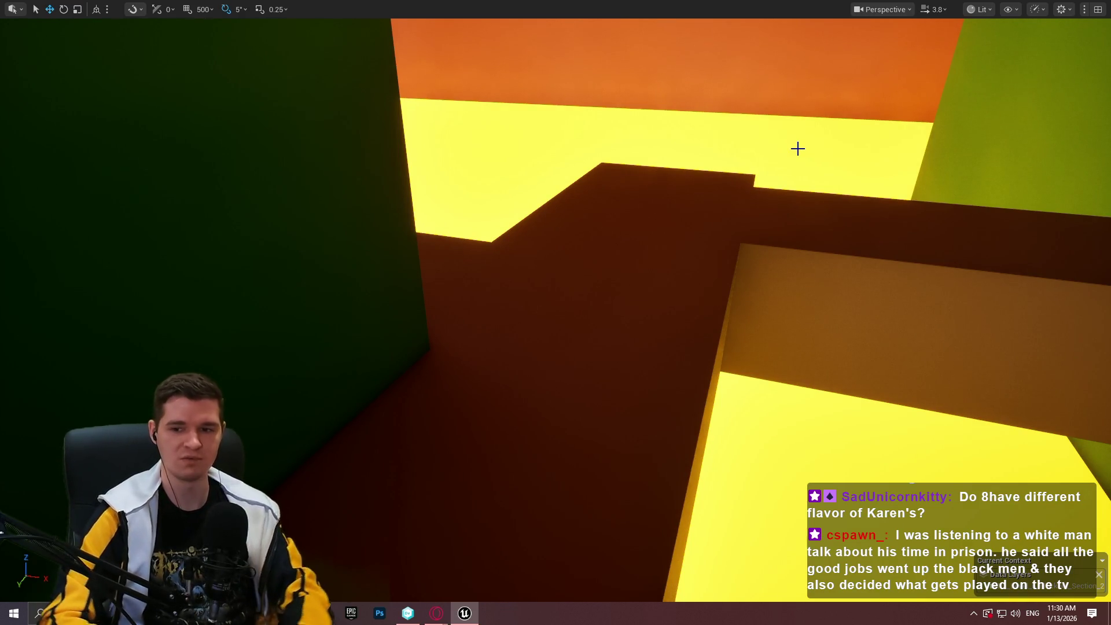
{"action": "scroll", "coordinate": [775, 145], "scroll_direction": "down", "scroll_amount": 2}
{"action": "left_click_drag", "start_coordinate": [775, 144], "coordinate": [775, 145]}
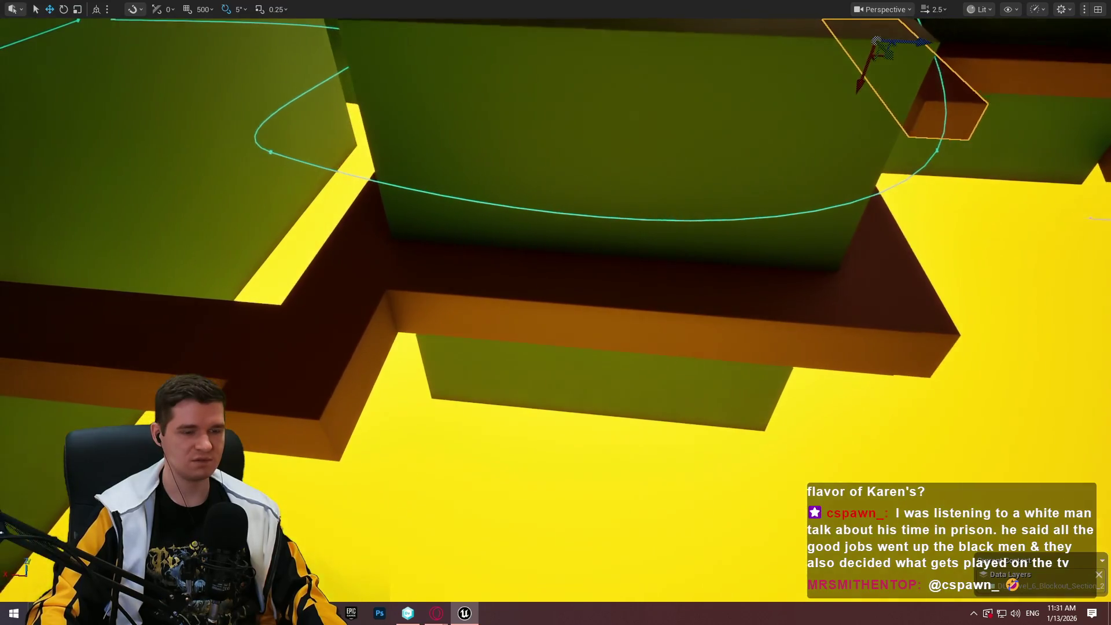
{"action": "left_click_drag", "start_coordinate": [742, 315], "coordinate": [743, 316]}
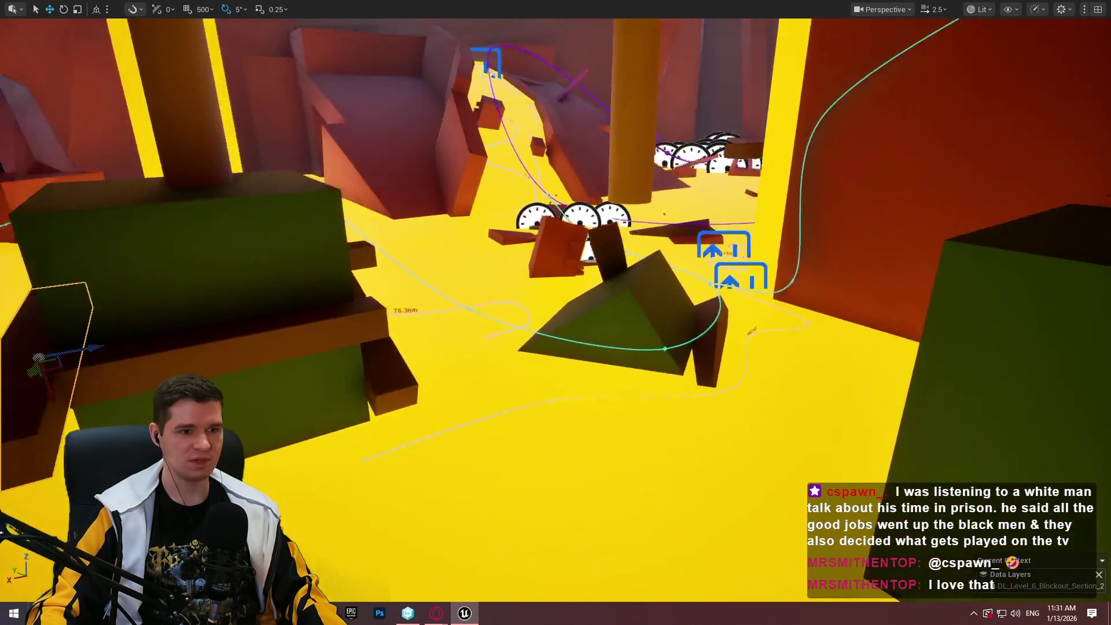
{"action": "left_click_drag", "start_coordinate": [556, 313], "coordinate": [556, 312]}
{"action": "left_click_drag", "start_coordinate": [612, 472], "coordinate": [612, 472]}
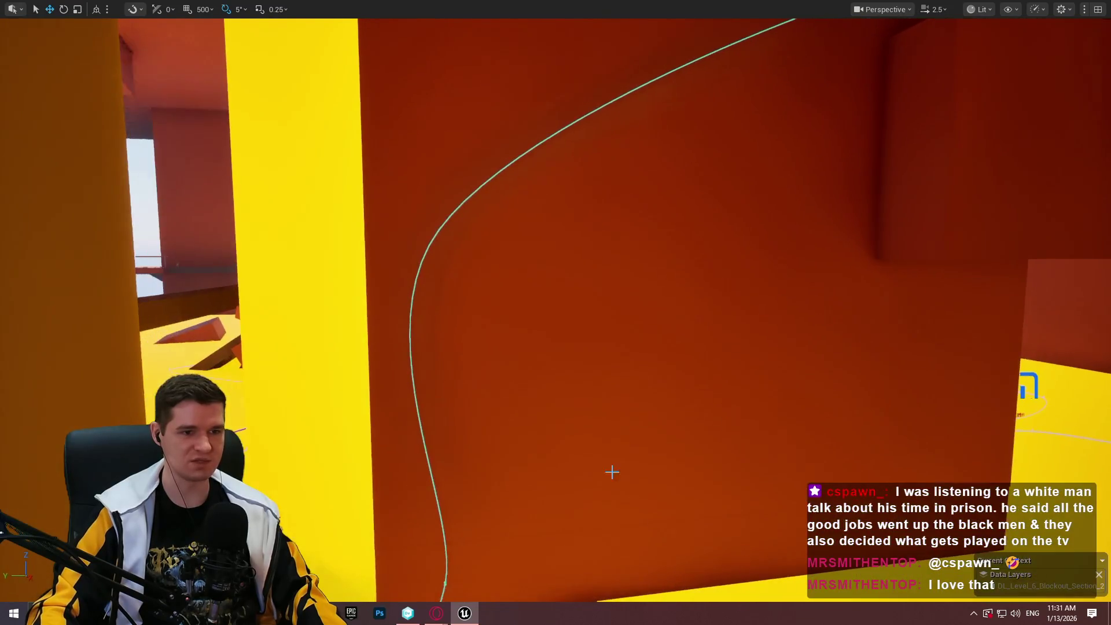
{"action": "left_click_drag", "start_coordinate": [556, 312], "coordinate": [555, 313]}
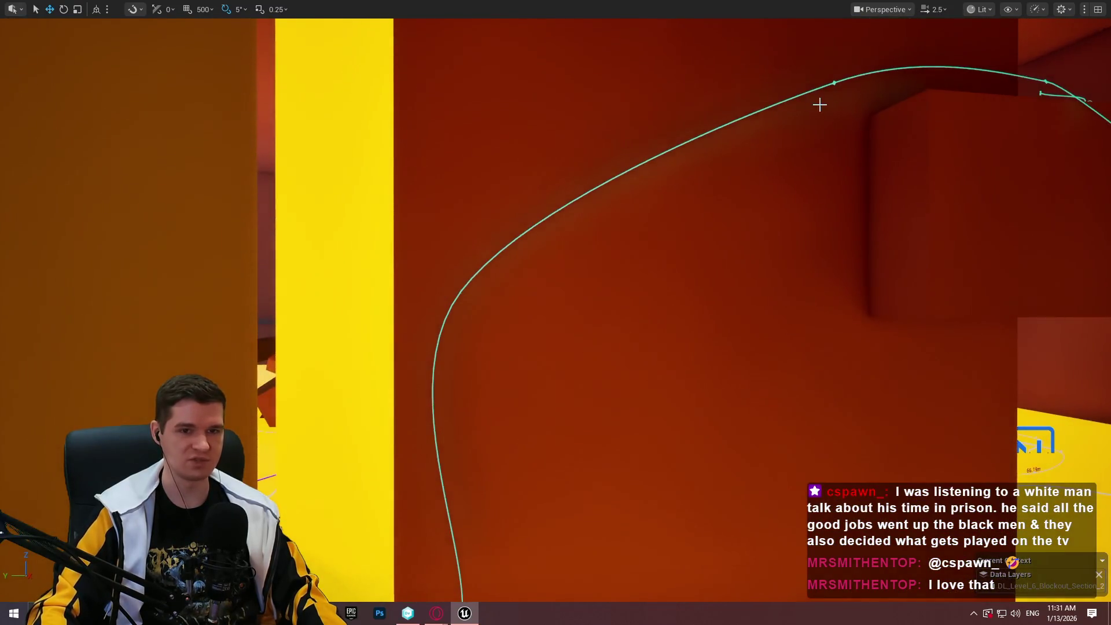
{"action": "left_click_drag", "start_coordinate": [819, 104], "coordinate": [819, 104]}
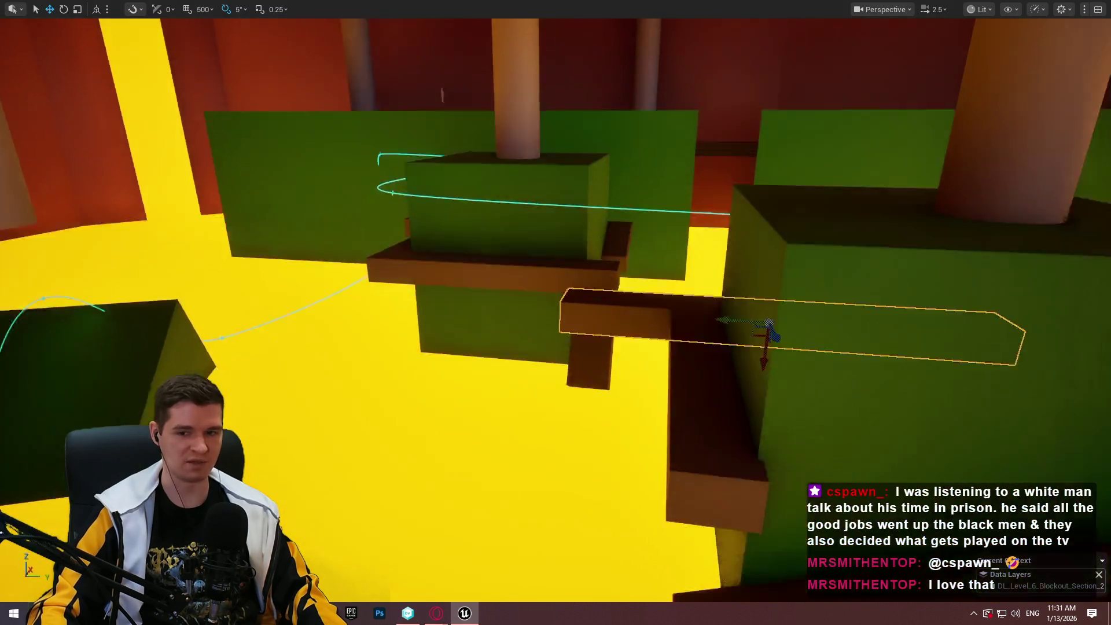
{"action": "left_click_drag", "start_coordinate": [555, 312], "coordinate": [555, 312]}
{"action": "left_click_drag", "start_coordinate": [745, 326], "coordinate": [744, 326]}
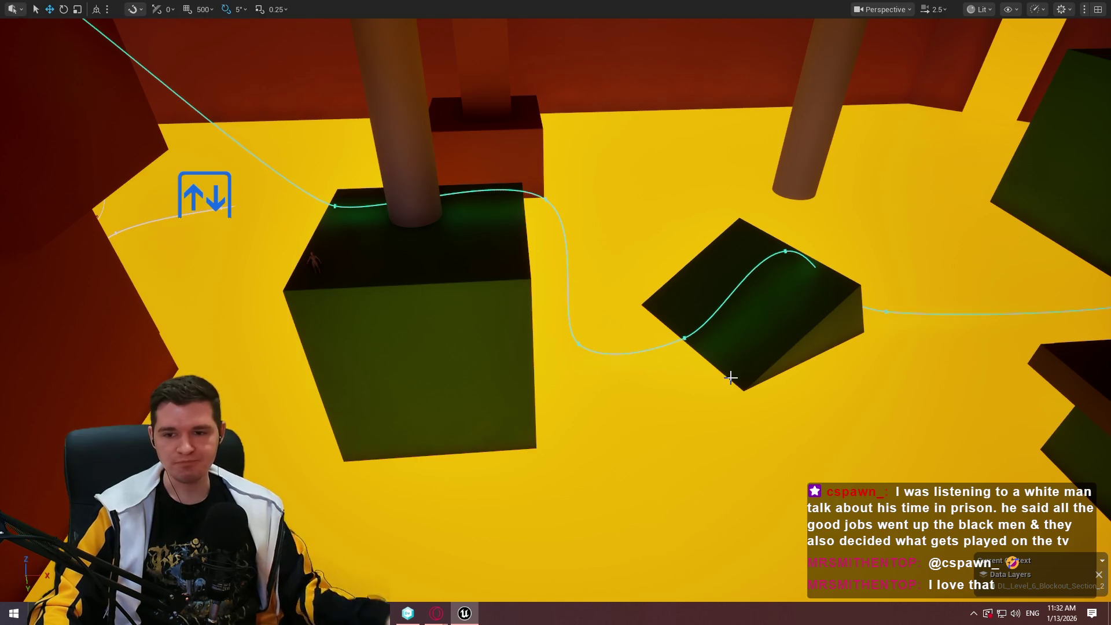
{"action": "left_click_drag", "start_coordinate": [706, 360], "coordinate": [706, 360]}
{"action": "mouse_move", "coordinate": [942, 277]}
{"action": "left_mouse_down"}
{"action": "mouse_move", "coordinate": [928, 264]}
{"action": "mouse_move", "coordinate": [928, 280]}
{"action": "left_mouse_up"}
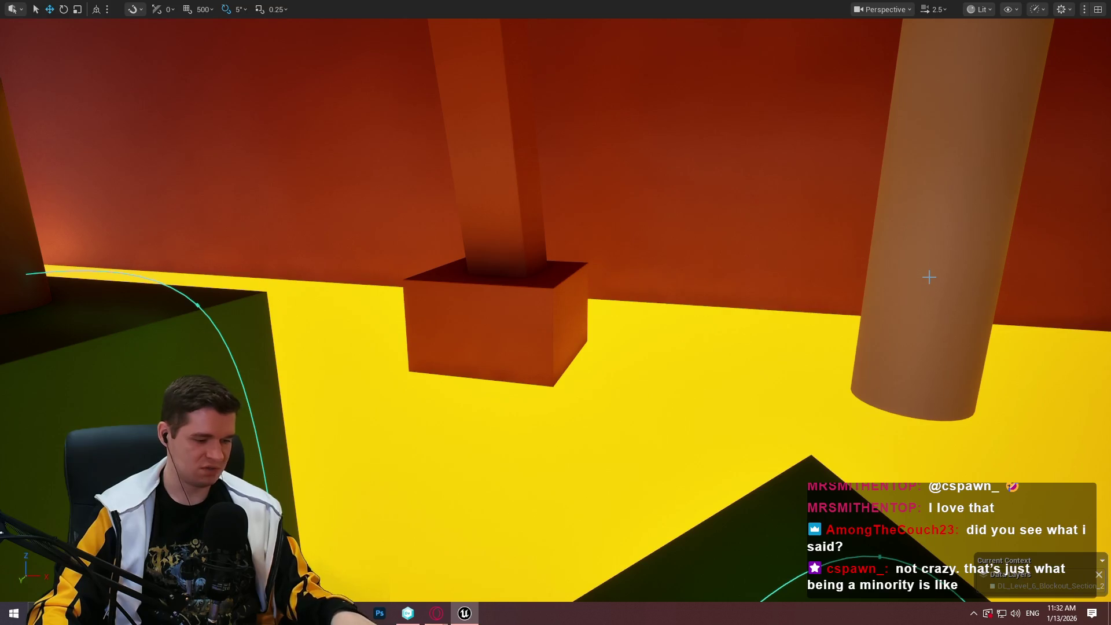
{"action": "key", "text": "ctrl+s"}
{"action": "left_click", "coordinate": [765, 438]}
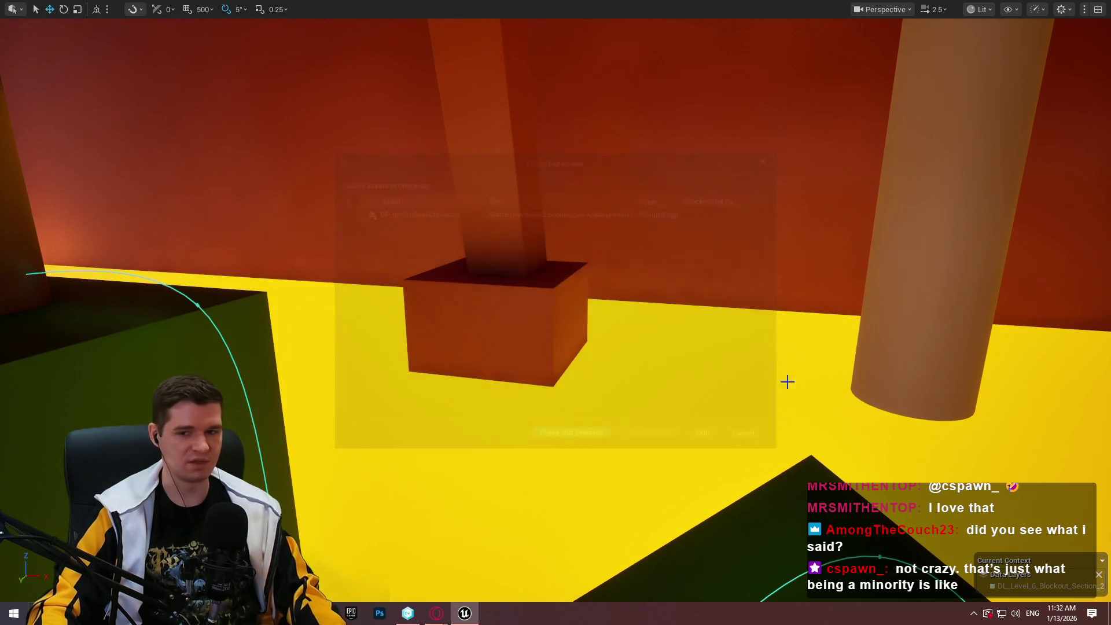
{"action": "left_click_drag", "start_coordinate": [765, 438], "coordinate": [765, 439]}
{"action": "scroll", "coordinate": [765, 438], "scroll_direction": "down", "scroll_amount": 1}
{"action": "left_click_drag", "start_coordinate": [407, 357], "coordinate": [406, 357]}
{"action": "left_click", "coordinate": [457, 386]}
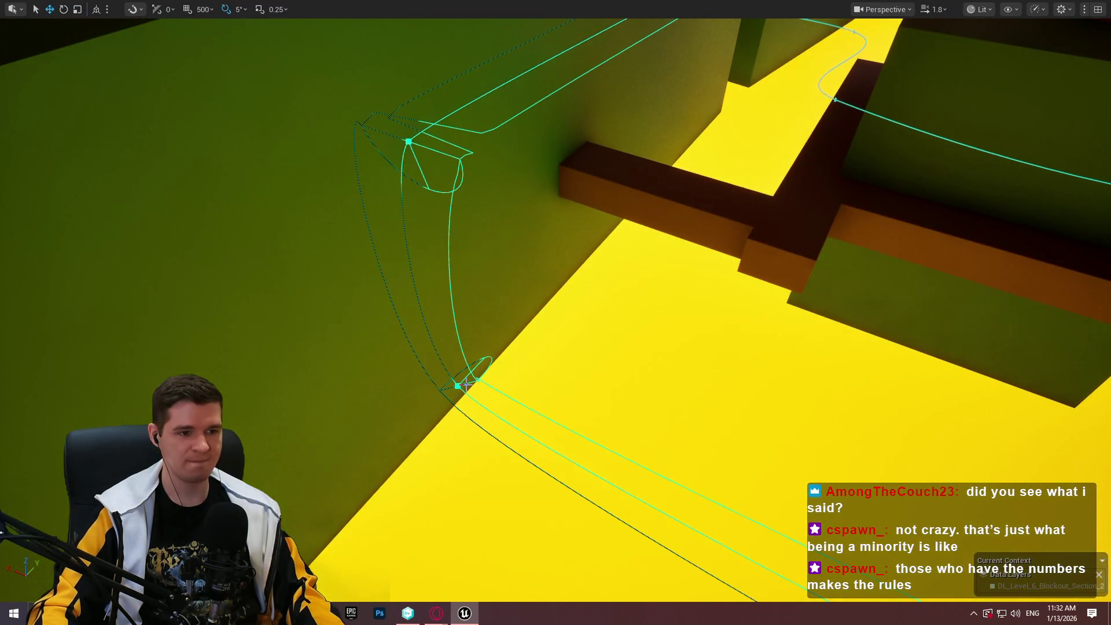
{"action": "left_click_drag", "start_coordinate": [459, 386], "coordinate": [390, 399]}
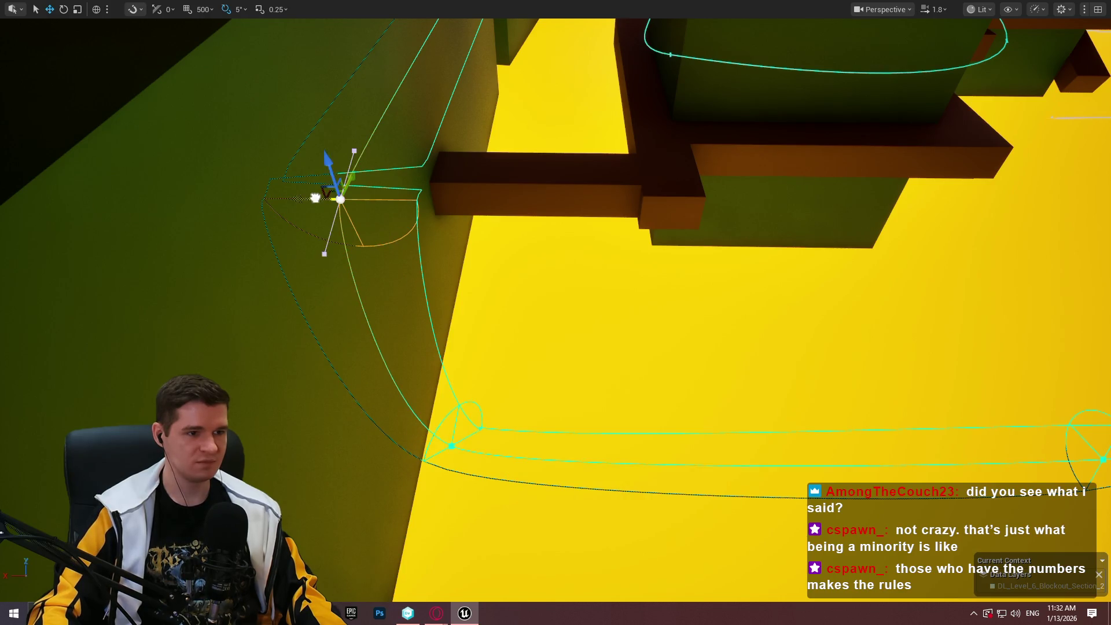
{"action": "left_click_drag", "start_coordinate": [315, 198], "coordinate": [347, 193]}
{"action": "left_click_drag", "start_coordinate": [462, 199], "coordinate": [463, 199]}
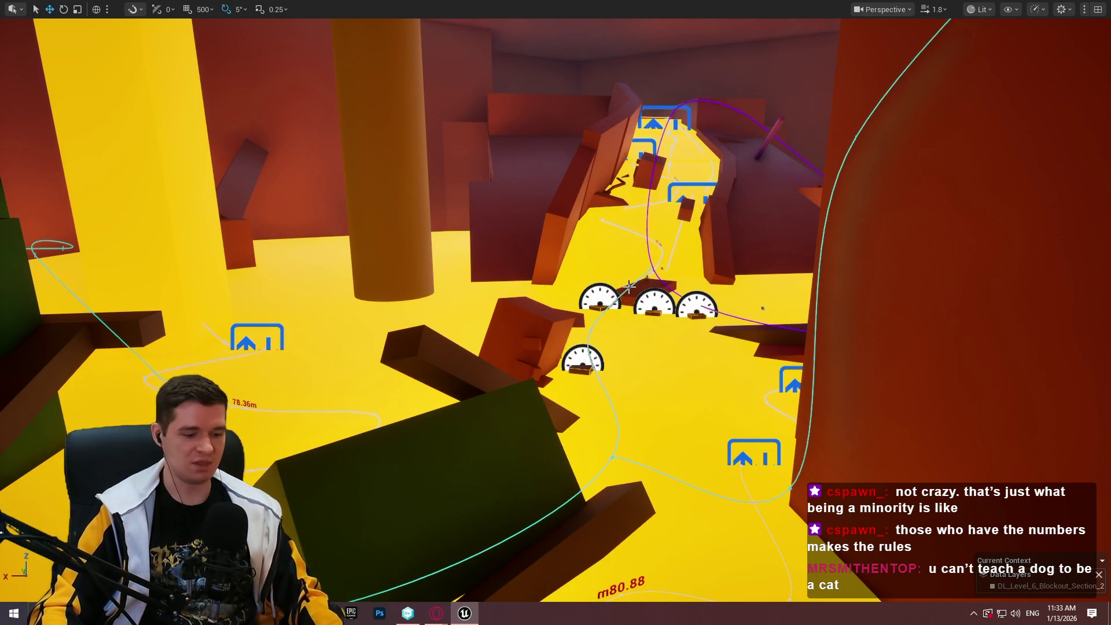
{"action": "left_click_drag", "start_coordinate": [629, 285], "coordinate": [626, 20]}
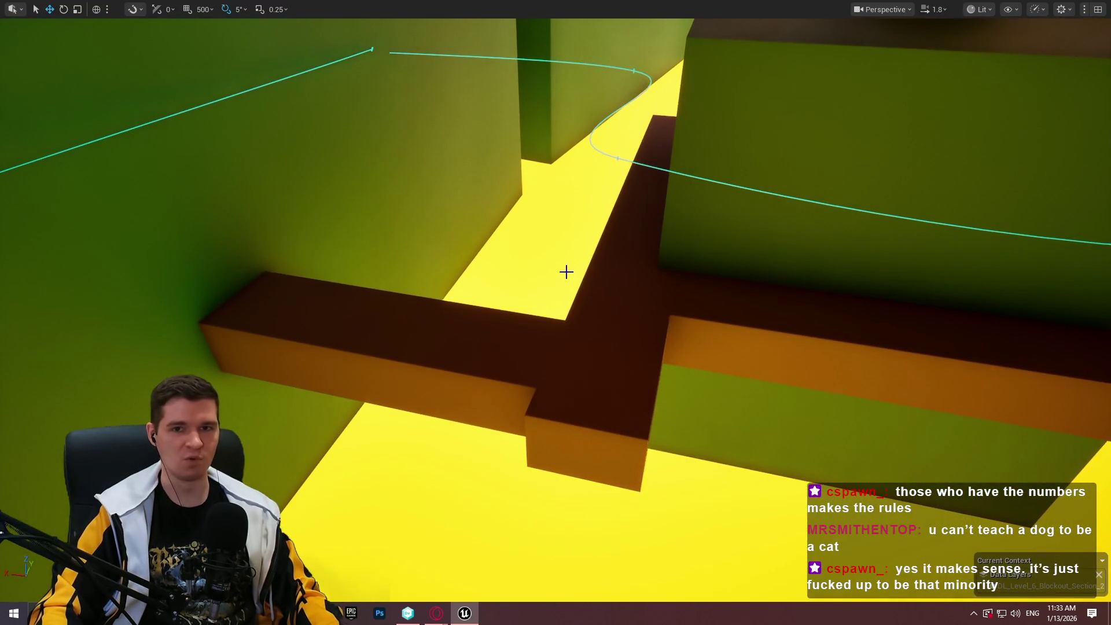
{"action": "mouse_move", "coordinate": [557, 261]}
{"action": "left_mouse_down"}
{"action": "mouse_move", "coordinate": [625, 256]}
{"action": "mouse_move", "coordinate": [532, 271]}
{"action": "mouse_move", "coordinate": [670, 273]}
{"action": "left_mouse_up"}
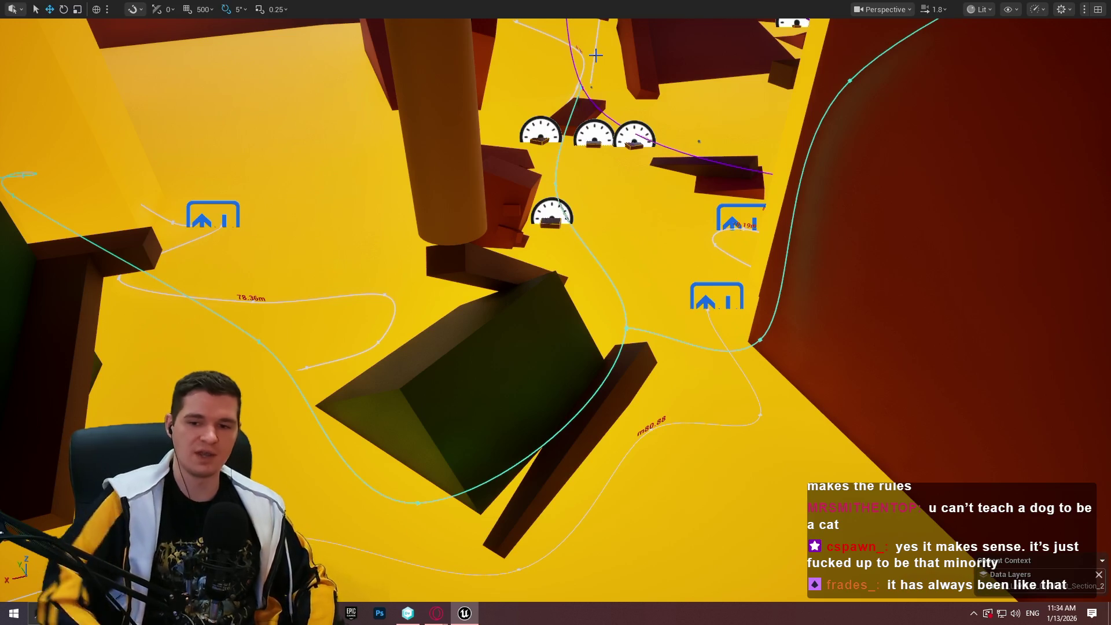
{"action": "mouse_move", "coordinate": [670, 274]}
{"action": "left_mouse_down"}
{"action": "mouse_move", "coordinate": [752, 234]}
{"action": "mouse_move", "coordinate": [822, 238]}
{"action": "mouse_move", "coordinate": [726, 241]}
{"action": "mouse_move", "coordinate": [746, 251]}
{"action": "mouse_move", "coordinate": [769, 235]}
{"action": "mouse_move", "coordinate": [816, 263]}
{"action": "left_mouse_up"}
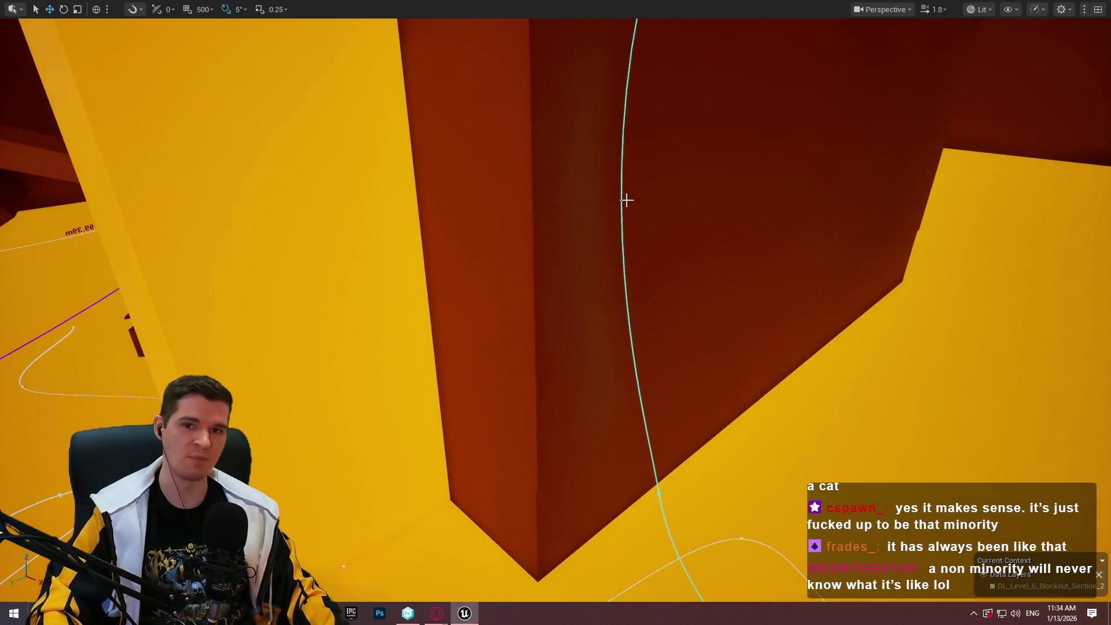
Select the ledge block on the dark-red wall and get a close view of it
{"action": "mouse_move", "coordinate": [626, 200]}
{"action": "left_mouse_down"}
{"action": "mouse_move", "coordinate": [870, 278]}
{"action": "mouse_move", "coordinate": [875, 265]}
{"action": "mouse_move", "coordinate": [531, 287]}
{"action": "mouse_move", "coordinate": [575, 167]}
{"action": "mouse_move", "coordinate": [572, 466]}
{"action": "mouse_move", "coordinate": [572, 355]}
{"action": "left_mouse_up"}
{"action": "left_click", "coordinate": [875, 264]}
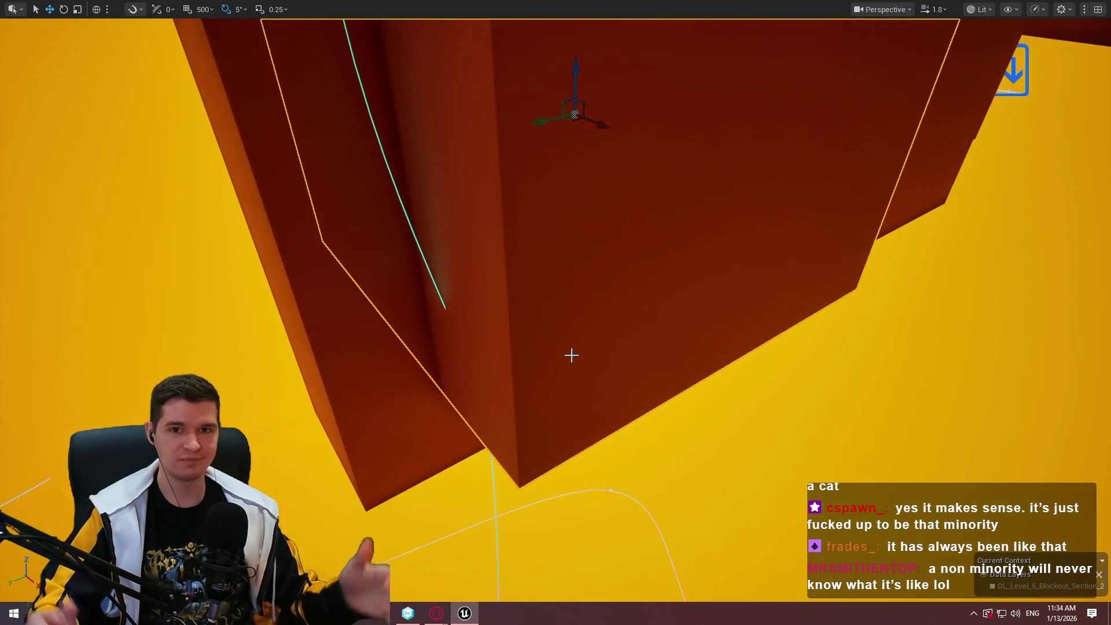
{"action": "left_click_drag", "start_coordinate": [624, 238], "coordinate": [584, 324]}
{"action": "mouse_move", "coordinate": [751, 272]}
{"action": "left_mouse_down"}
{"action": "mouse_move", "coordinate": [751, 255]}
{"action": "mouse_move", "coordinate": [729, 254]}
{"action": "mouse_move", "coordinate": [711, 289]}
{"action": "left_mouse_up"}
{"action": "left_click_drag", "start_coordinate": [613, 254], "coordinate": [590, 248]}
{"action": "left_click_drag", "start_coordinate": [567, 315], "coordinate": [569, 312]}
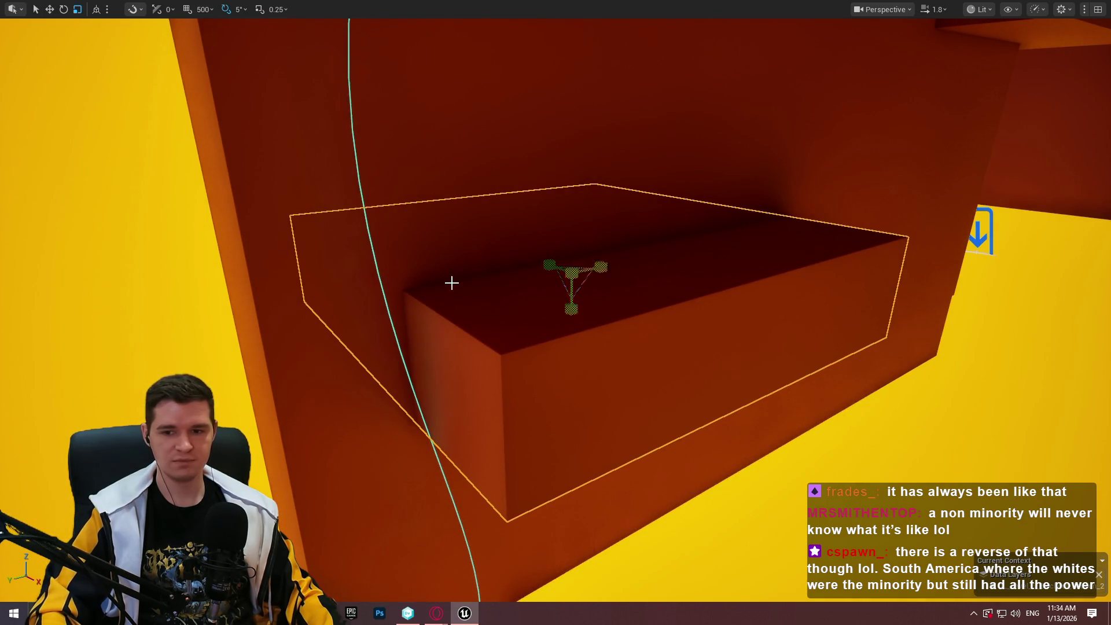
{"action": "mouse_move", "coordinate": [603, 277]}
{"action": "left_mouse_down"}
{"action": "mouse_move", "coordinate": [582, 290]}
{"action": "mouse_move", "coordinate": [564, 266]}
{"action": "mouse_move", "coordinate": [640, 293]}
{"action": "mouse_move", "coordinate": [606, 270]}
{"action": "mouse_move", "coordinate": [655, 433]}
{"action": "mouse_move", "coordinate": [666, 414]}
{"action": "left_mouse_up"}
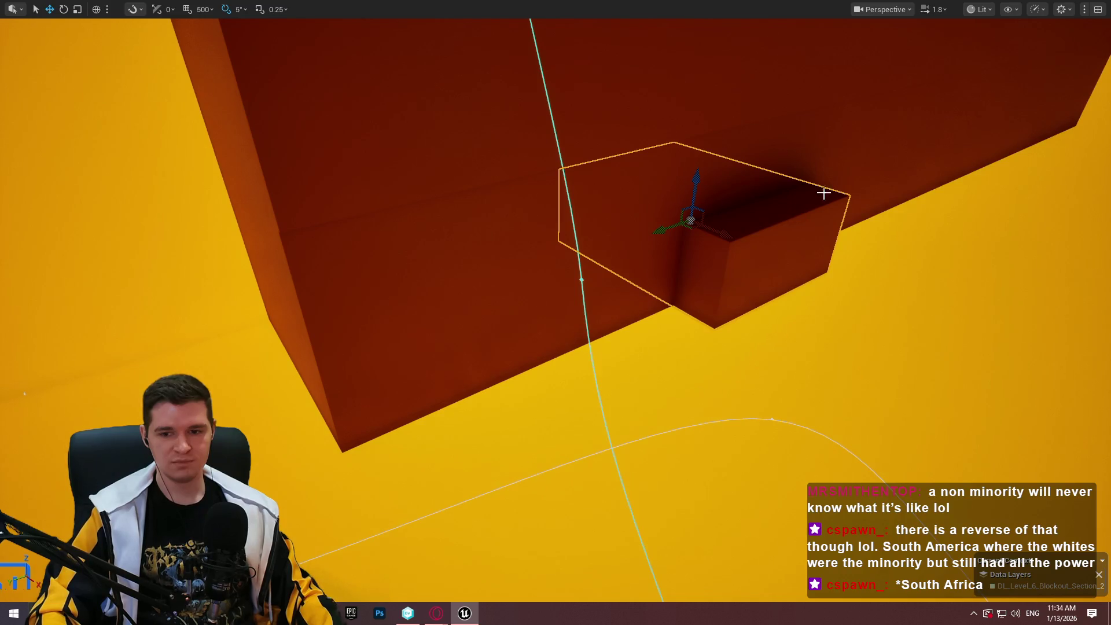
Move the ledge block lower left along the wall and fine-tune its position
{"action": "mouse_move", "coordinate": [690, 219]}
{"action": "left_mouse_down"}
{"action": "mouse_move", "coordinate": [436, 290]}
{"action": "mouse_move", "coordinate": [511, 243]}
{"action": "mouse_move", "coordinate": [491, 246]}
{"action": "mouse_move", "coordinate": [466, 296]}
{"action": "mouse_move", "coordinate": [471, 255]}
{"action": "mouse_move", "coordinate": [414, 315]}
{"action": "mouse_move", "coordinate": [435, 302]}
{"action": "left_mouse_up"}
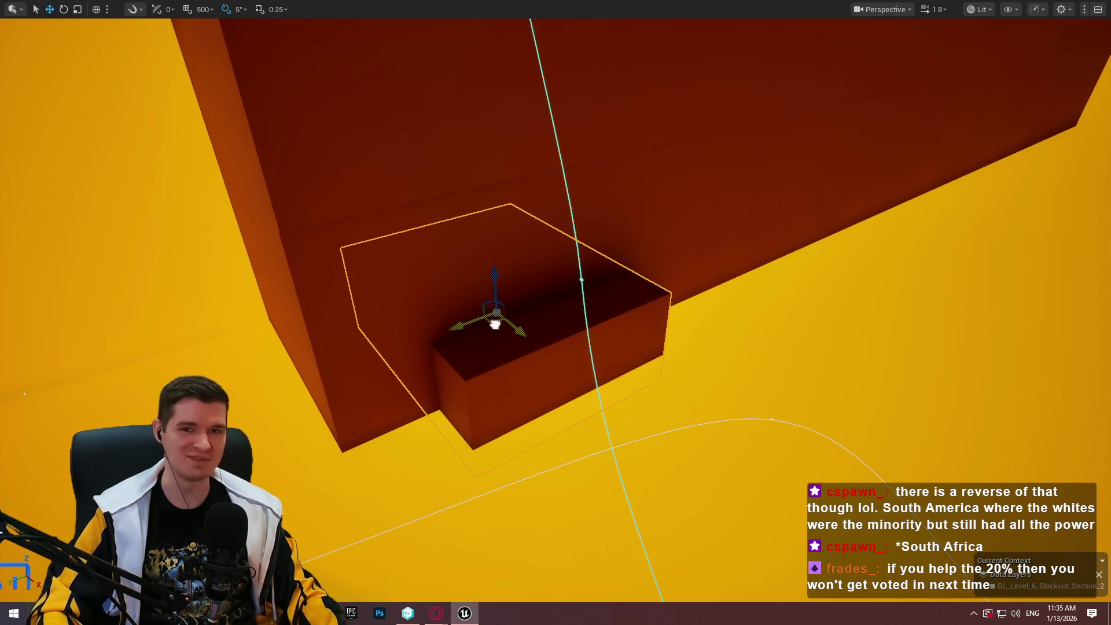
{"action": "mouse_move", "coordinate": [494, 324]}
{"action": "left_mouse_down"}
{"action": "mouse_move", "coordinate": [478, 322]}
{"action": "mouse_move", "coordinate": [441, 249]}
{"action": "mouse_move", "coordinate": [538, 283]}
{"action": "left_mouse_up"}
{"action": "left_click_drag", "start_coordinate": [452, 210], "coordinate": [475, 214]}
{"action": "mouse_move", "coordinate": [466, 260]}
{"action": "left_mouse_down"}
{"action": "mouse_move", "coordinate": [466, 278]}
{"action": "mouse_move", "coordinate": [478, 280]}
{"action": "mouse_move", "coordinate": [484, 256]}
{"action": "left_mouse_up"}
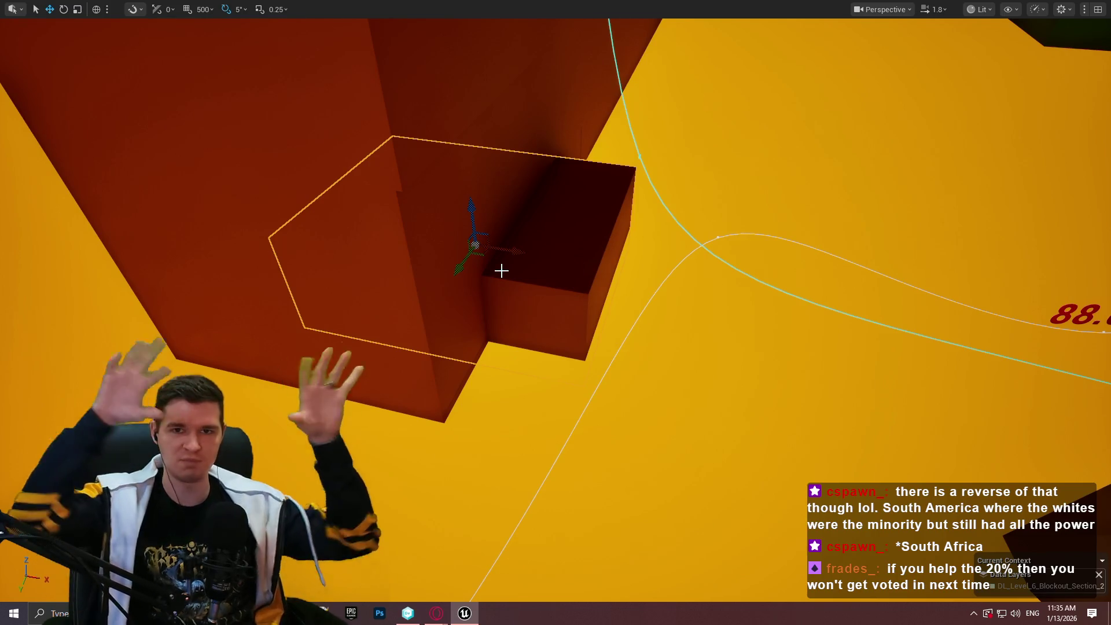
Rotate the ledge block 25° and shift it further up the wall
{"action": "mouse_move", "coordinate": [503, 297]}
{"action": "left_mouse_down"}
{"action": "mouse_move", "coordinate": [303, 446]}
{"action": "mouse_move", "coordinate": [503, 296]}
{"action": "left_mouse_up"}
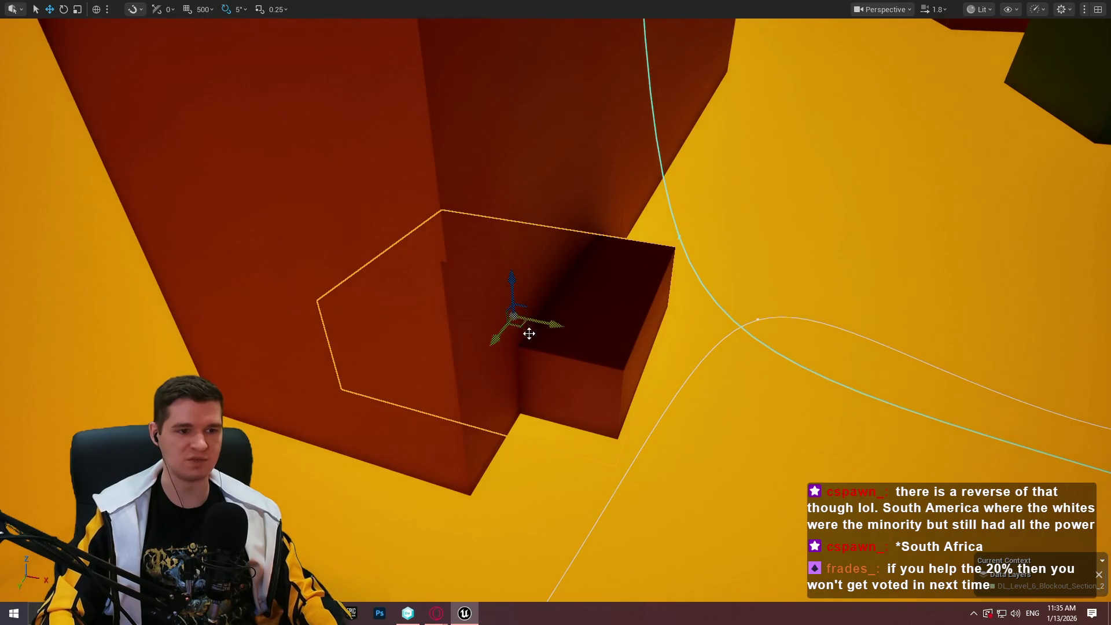
{"action": "mouse_move", "coordinate": [630, 356]}
{"action": "left_mouse_down"}
{"action": "mouse_move", "coordinate": [625, 382]}
{"action": "mouse_move", "coordinate": [631, 336]}
{"action": "mouse_move", "coordinate": [627, 364]}
{"action": "mouse_move", "coordinate": [630, 347]}
{"action": "mouse_move", "coordinate": [484, 323]}
{"action": "mouse_move", "coordinate": [538, 287]}
{"action": "mouse_move", "coordinate": [528, 302]}
{"action": "left_mouse_up"}
{"action": "key", "text": "e"}
{"action": "key", "text": "w"}
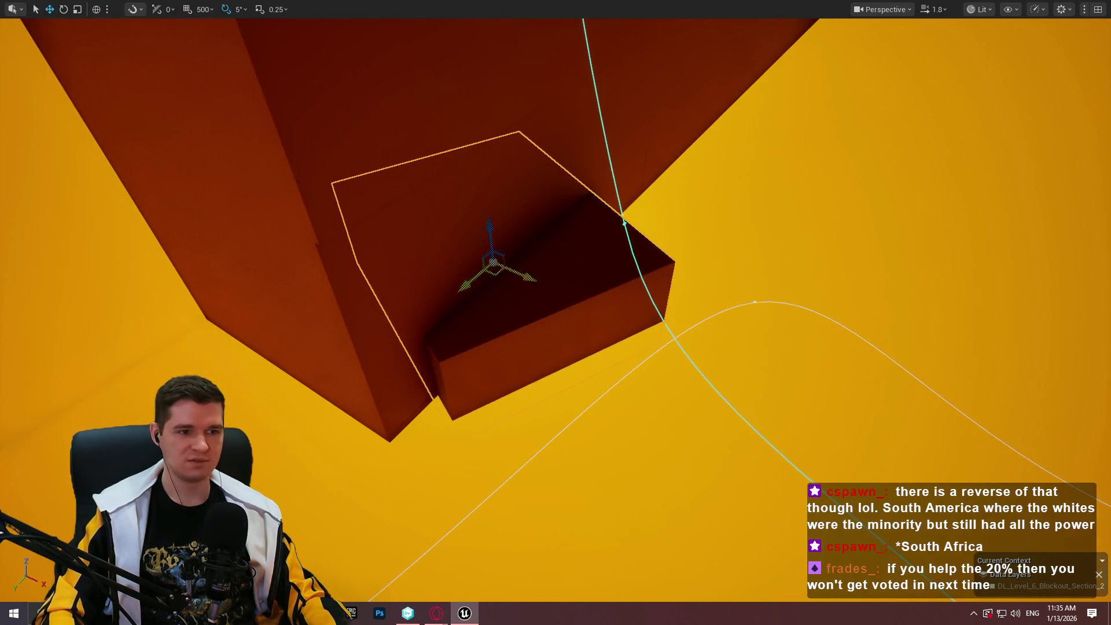
{"action": "mouse_move", "coordinate": [495, 267]}
{"action": "left_mouse_down"}
{"action": "mouse_move", "coordinate": [483, 260]}
{"action": "mouse_move", "coordinate": [511, 243]}
{"action": "mouse_move", "coordinate": [501, 244]}
{"action": "left_mouse_up"}
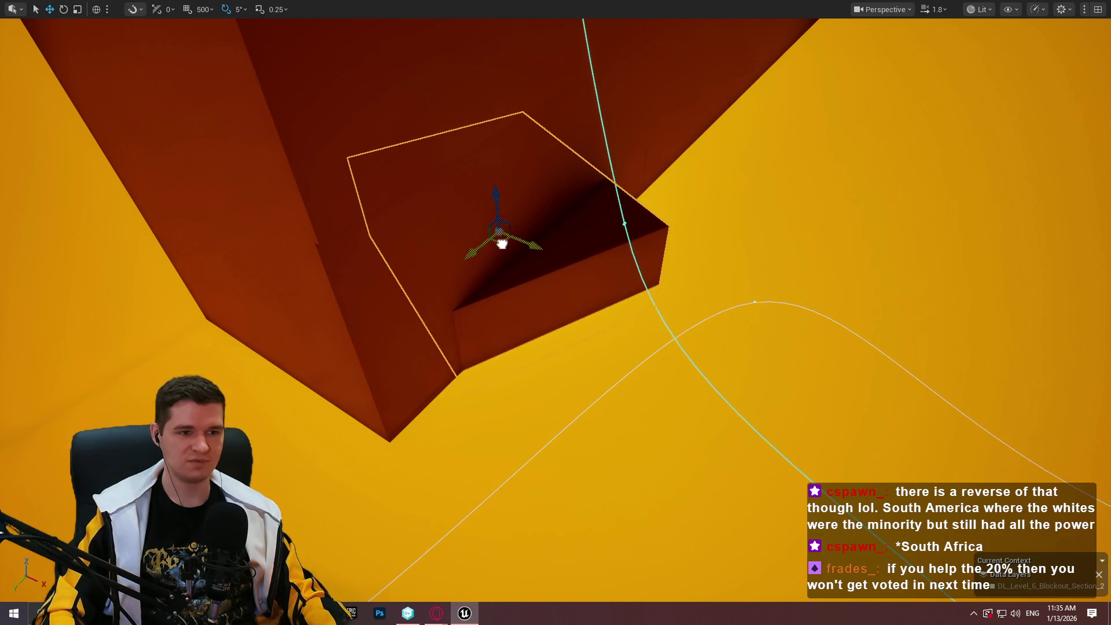
Look around the blocks for a starting spot and play the level from there
{"action": "mouse_move", "coordinate": [653, 267]}
{"action": "left_mouse_down"}
{"action": "mouse_move", "coordinate": [625, 243]}
{"action": "mouse_move", "coordinate": [654, 267]}
{"action": "mouse_move", "coordinate": [618, 255]}
{"action": "left_mouse_up"}
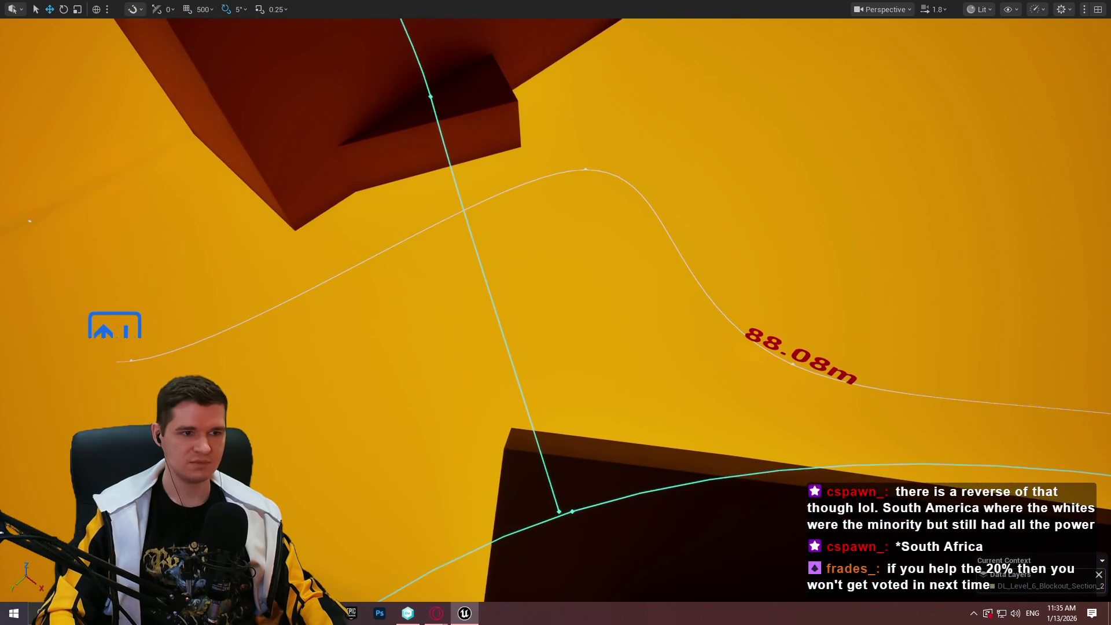
{"action": "mouse_move", "coordinate": [342, 375]}
{"action": "left_mouse_down"}
{"action": "mouse_move", "coordinate": [327, 359]}
{"action": "mouse_move", "coordinate": [797, 445]}
{"action": "left_mouse_up"}
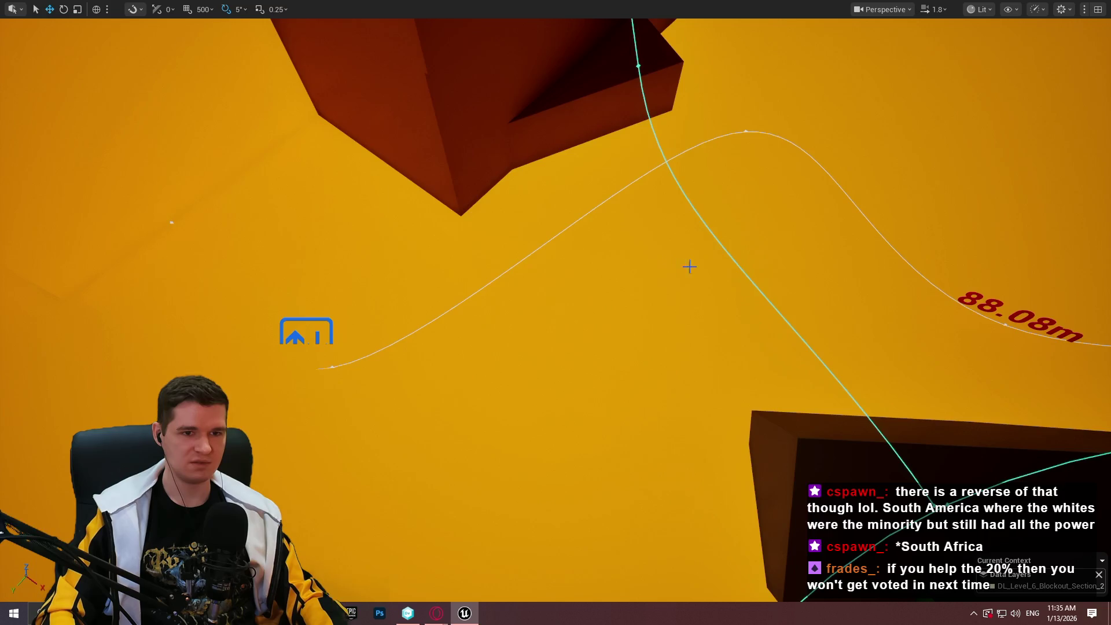
{"action": "left_click_drag", "start_coordinate": [689, 266], "coordinate": [881, 242]}
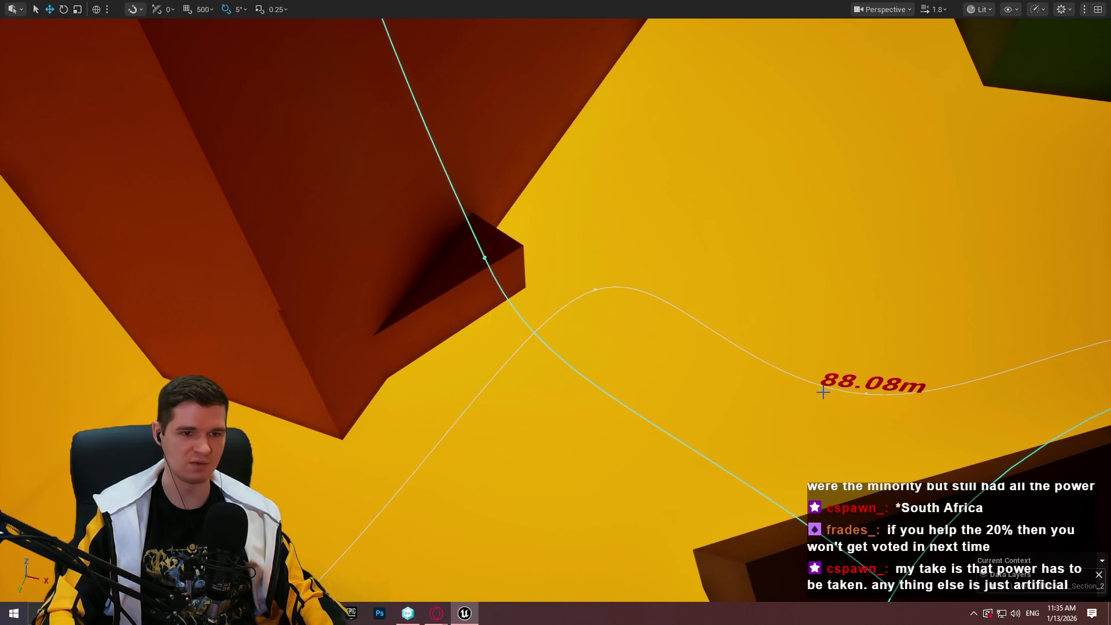
{"action": "left_click_drag", "start_coordinate": [822, 392], "coordinate": [832, 382]}
{"action": "left_click_drag", "start_coordinate": [717, 360], "coordinate": [880, 459]}
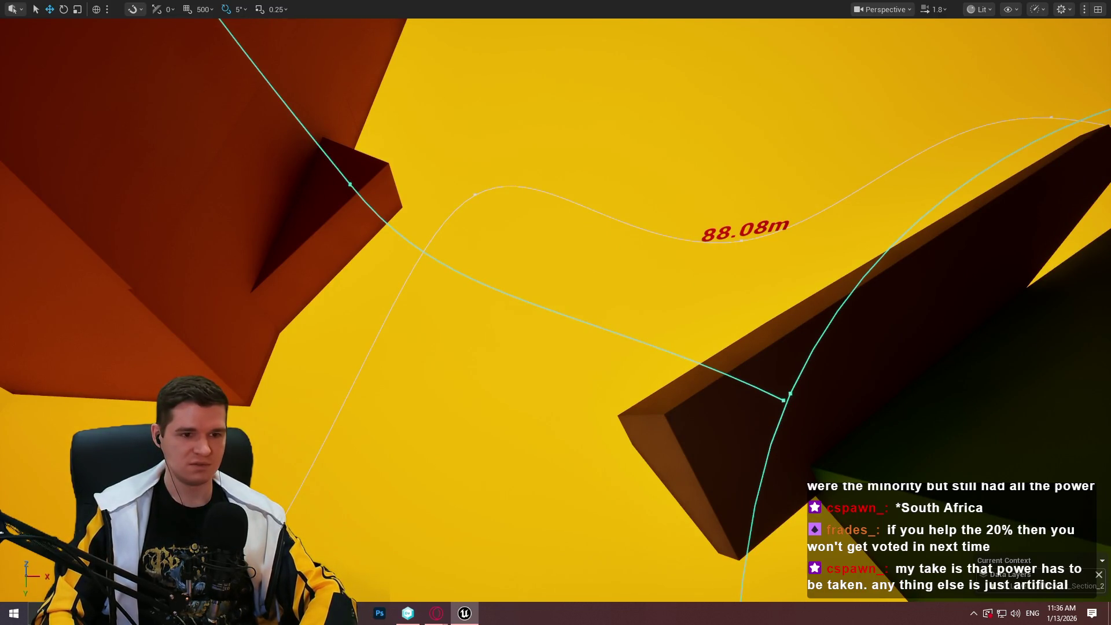
{"action": "right_click", "coordinate": [834, 416]}
{"action": "left_click", "coordinate": [835, 408]}
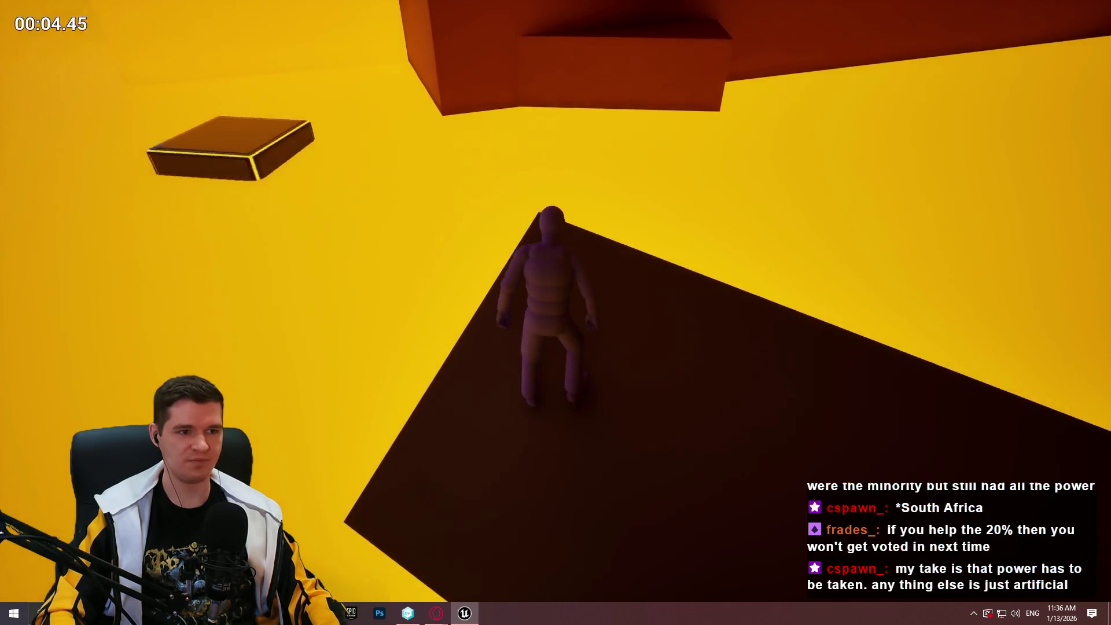
Jump the mannequin from the dark platform onto the dark-red ledge block, then stop playing
{"action": "key", "text": "space"}
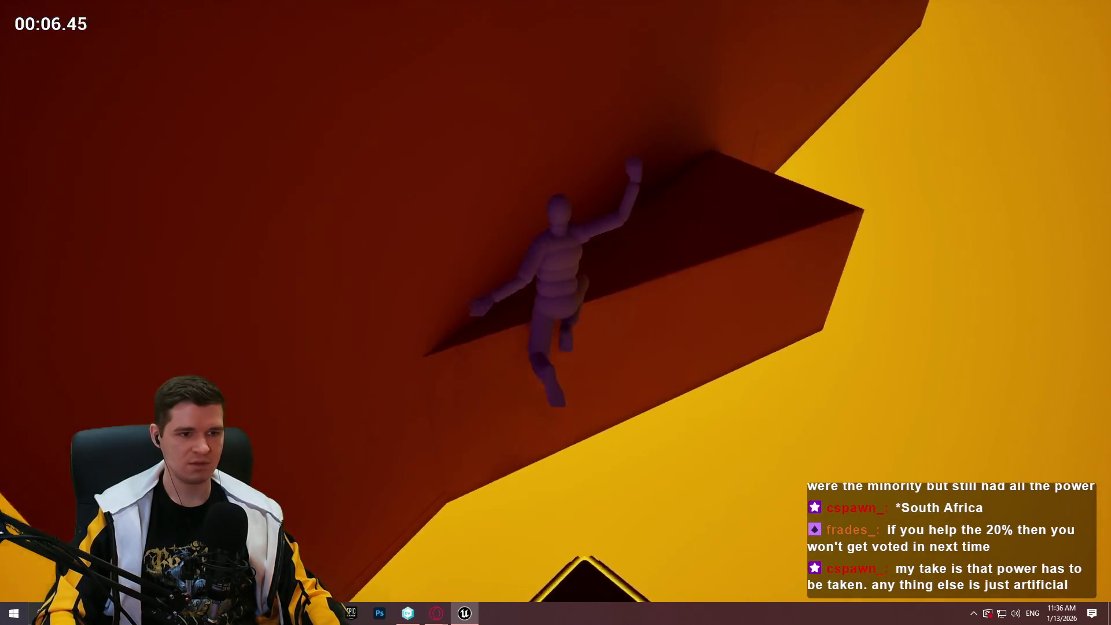
{"action": "key", "text": "space"}
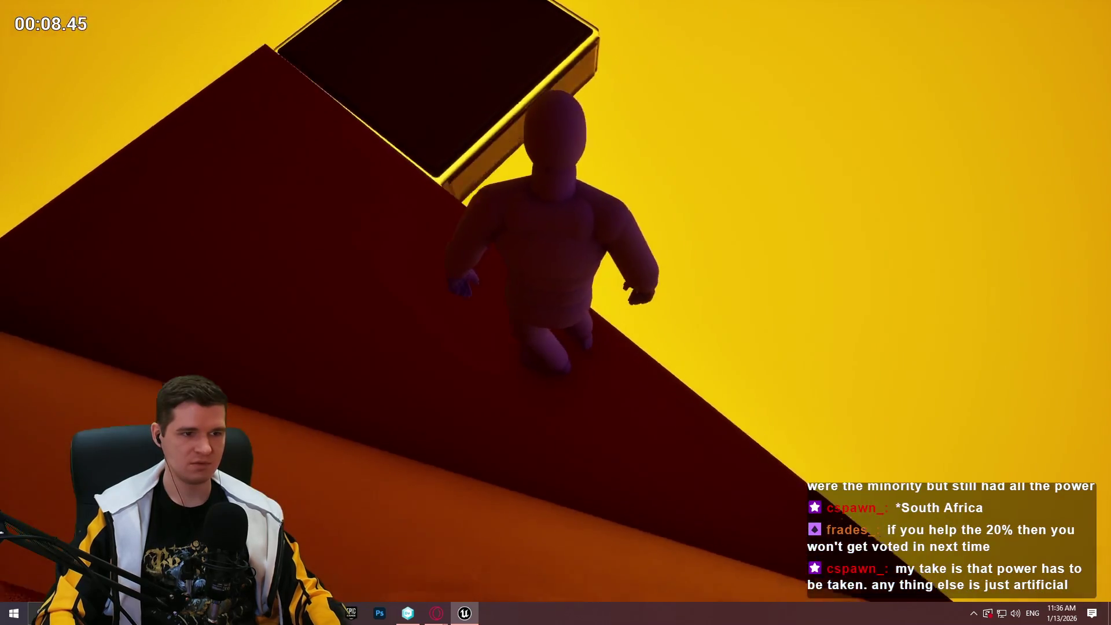
{"action": "key", "text": "Escape"}
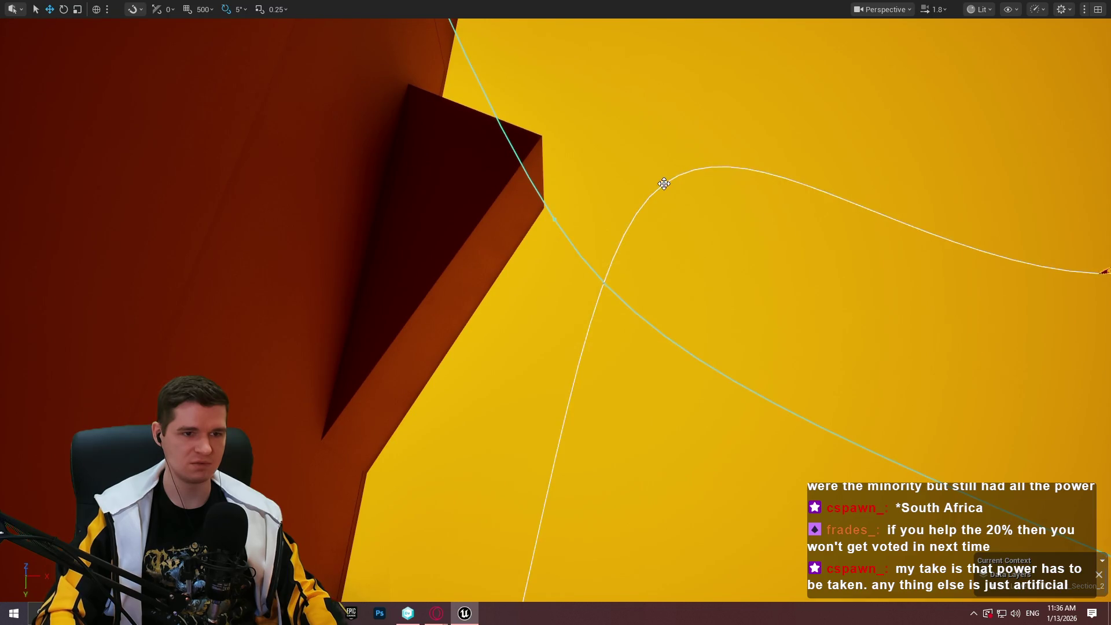
Drag a spline point so the curve reads 84.91m, then play from here
{"action": "left_click", "coordinate": [664, 185]}
{"action": "left_click_drag", "start_coordinate": [678, 198], "coordinate": [712, 241]}
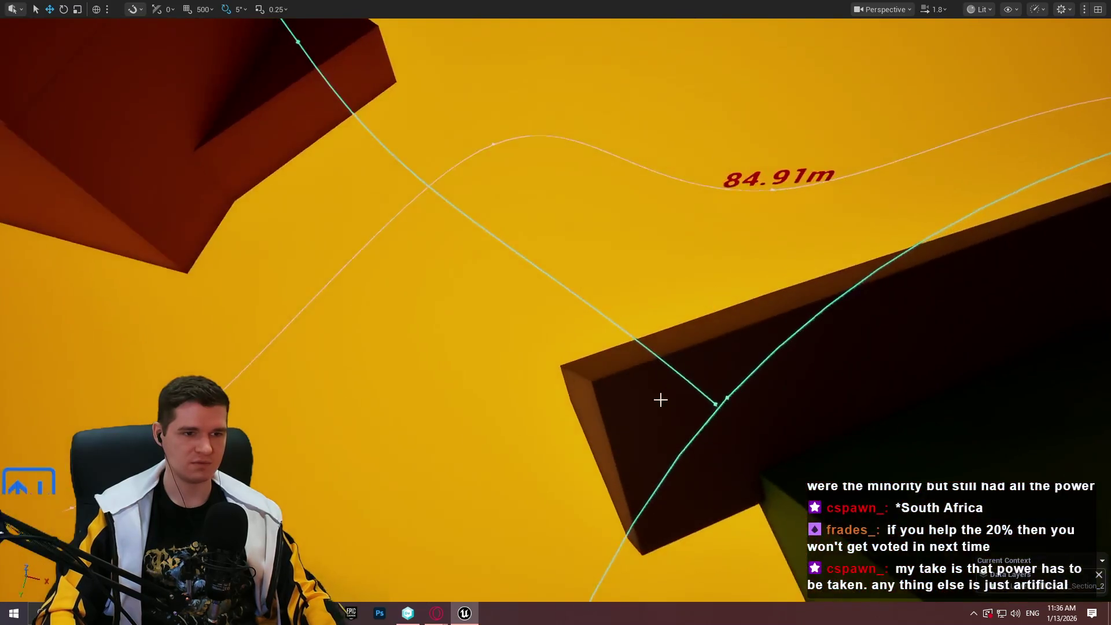
{"action": "right_click", "coordinate": [638, 387]}
{"action": "left_click", "coordinate": [672, 592]}
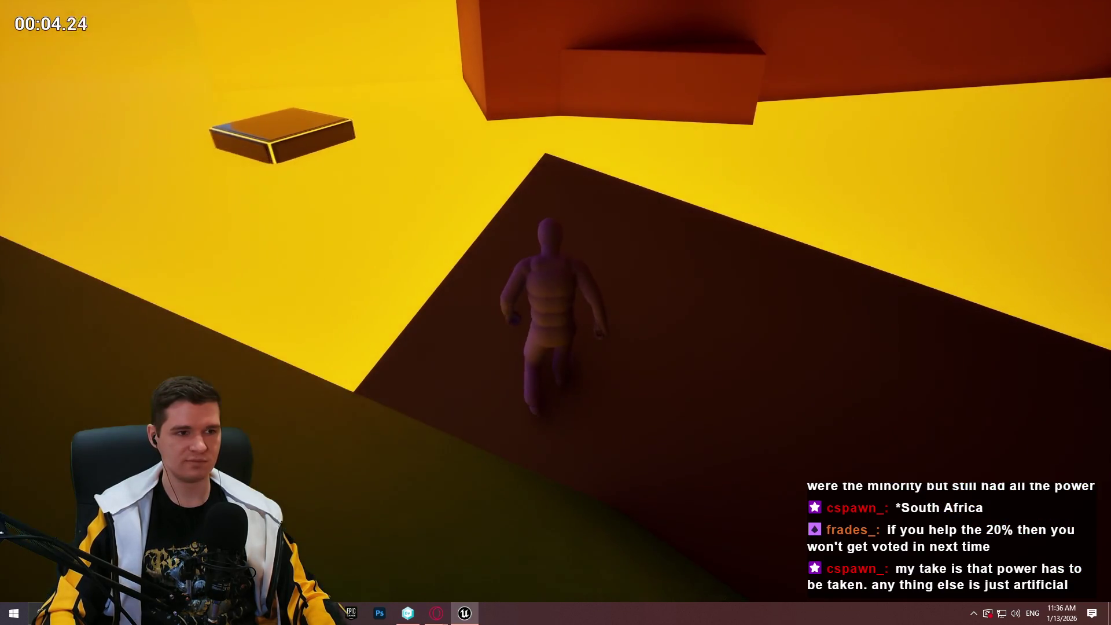
Run and jump the mannequin onto the floating block and up to the wall ledge, then stop
{"action": "key", "text": "w"}
{"action": "key", "text": "space"}
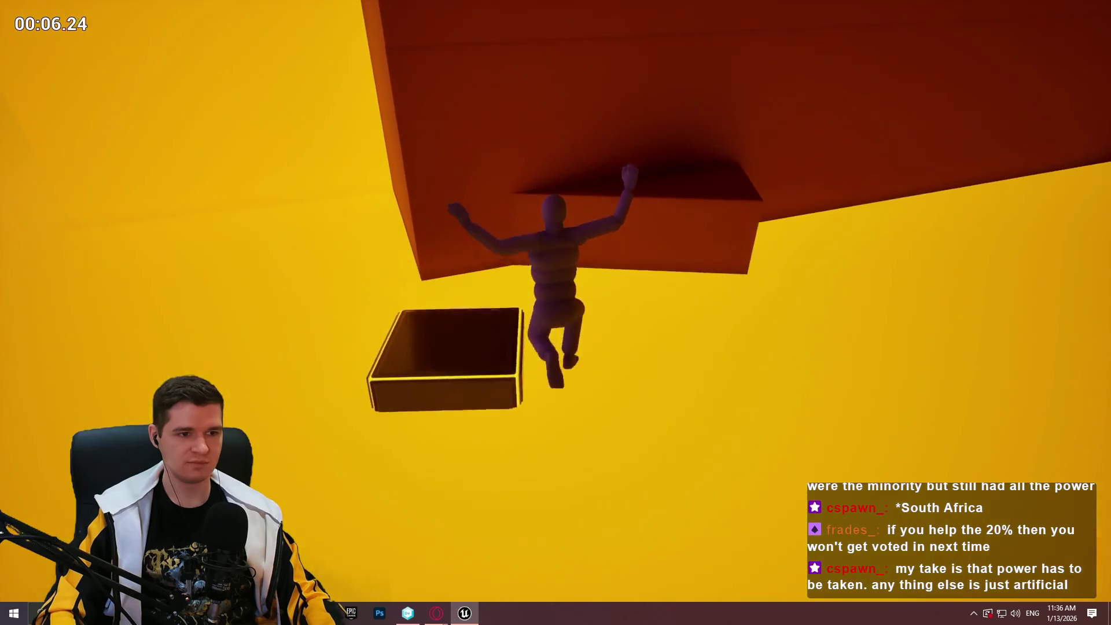
{"action": "key", "text": "space"}
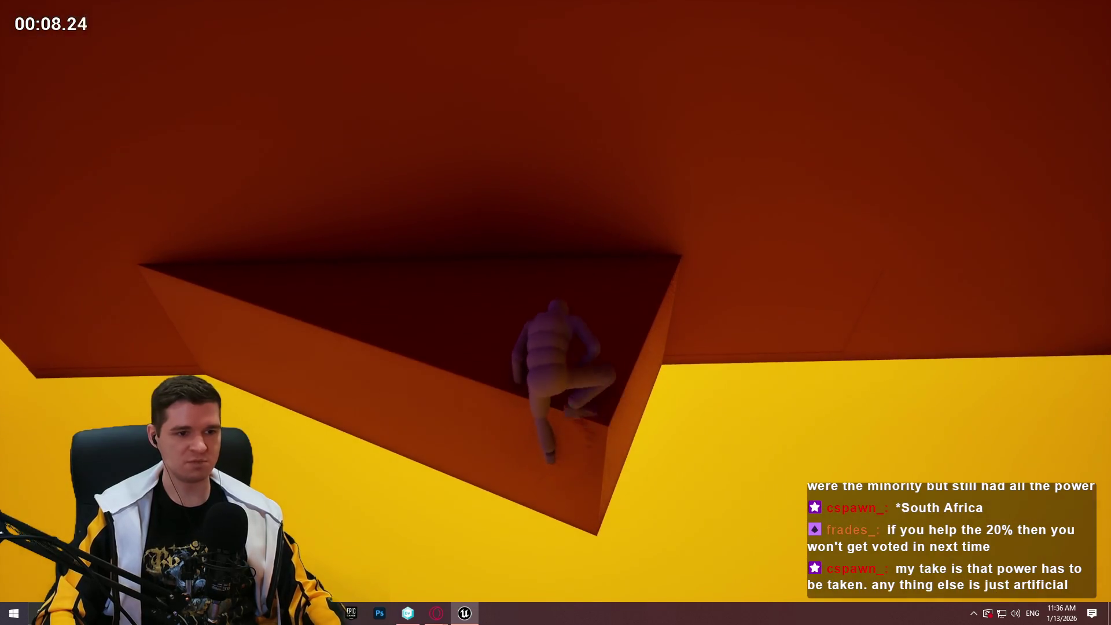
{"action": "key", "text": "Escape"}
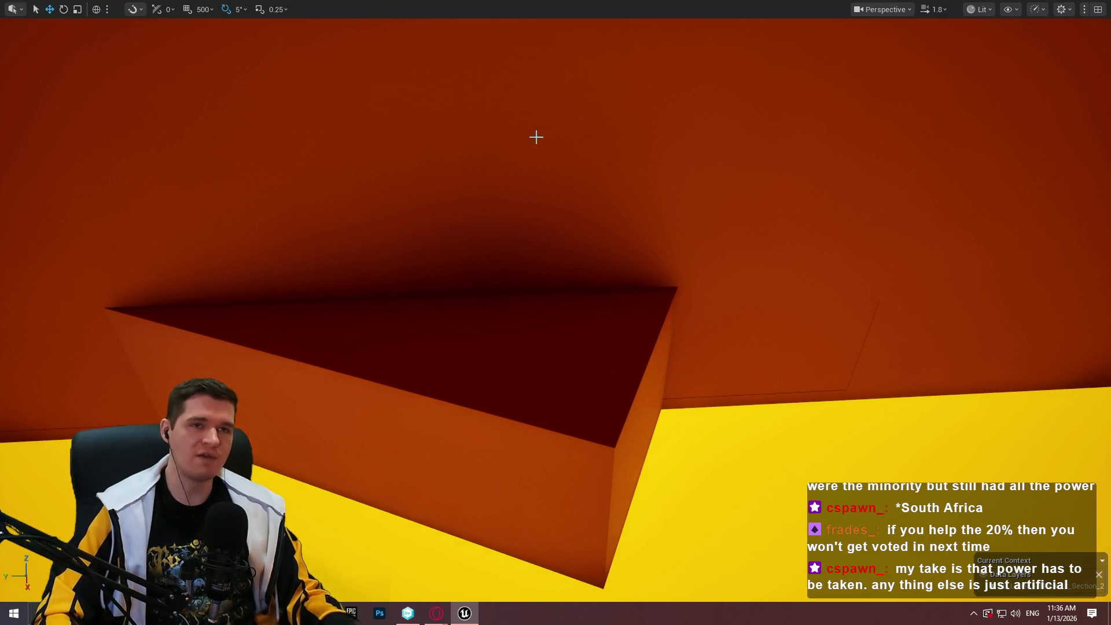
{"action": "left_click_drag", "start_coordinate": [548, 190], "coordinate": [550, 201]}
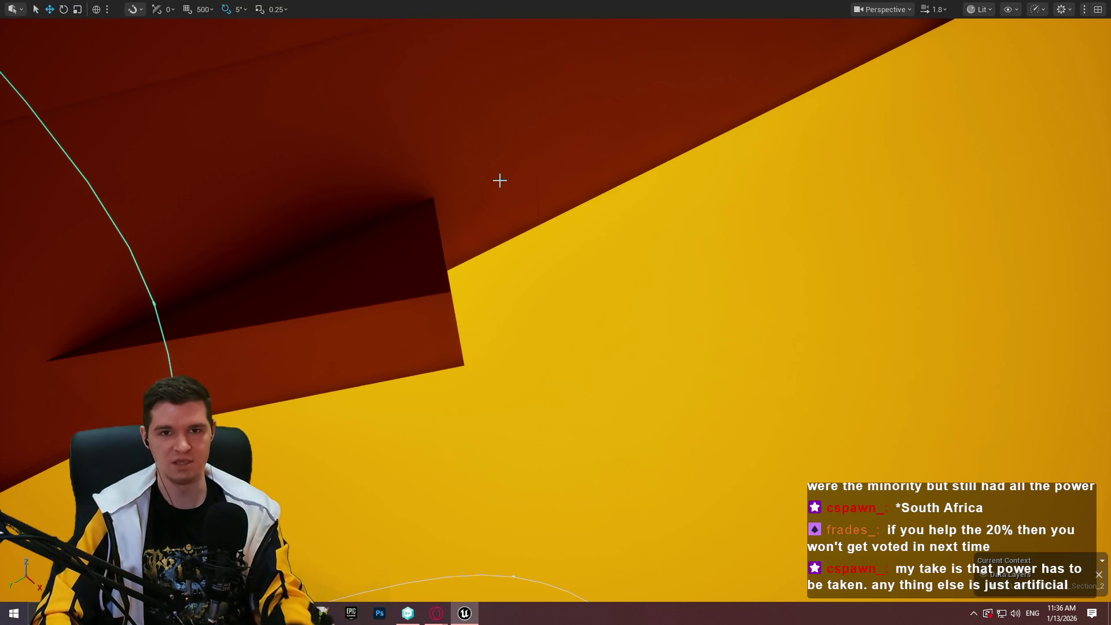
{"action": "mouse_move", "coordinate": [745, 222]}
{"action": "left_mouse_down"}
{"action": "mouse_move", "coordinate": [682, 229]}
{"action": "mouse_move", "coordinate": [741, 223]}
{"action": "left_mouse_up"}
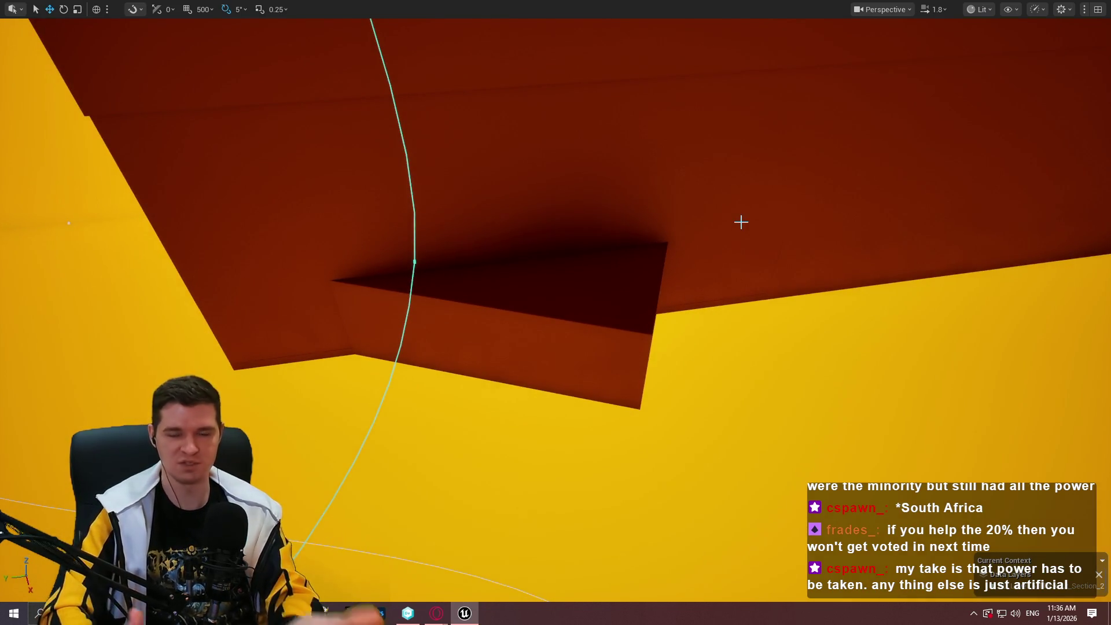
{"action": "mouse_move", "coordinate": [741, 222]}
{"action": "left_mouse_down"}
{"action": "mouse_move", "coordinate": [717, 227]}
{"action": "mouse_move", "coordinate": [734, 223]}
{"action": "left_mouse_up"}
{"action": "left_click_drag", "start_coordinate": [906, 317], "coordinate": [905, 317]}
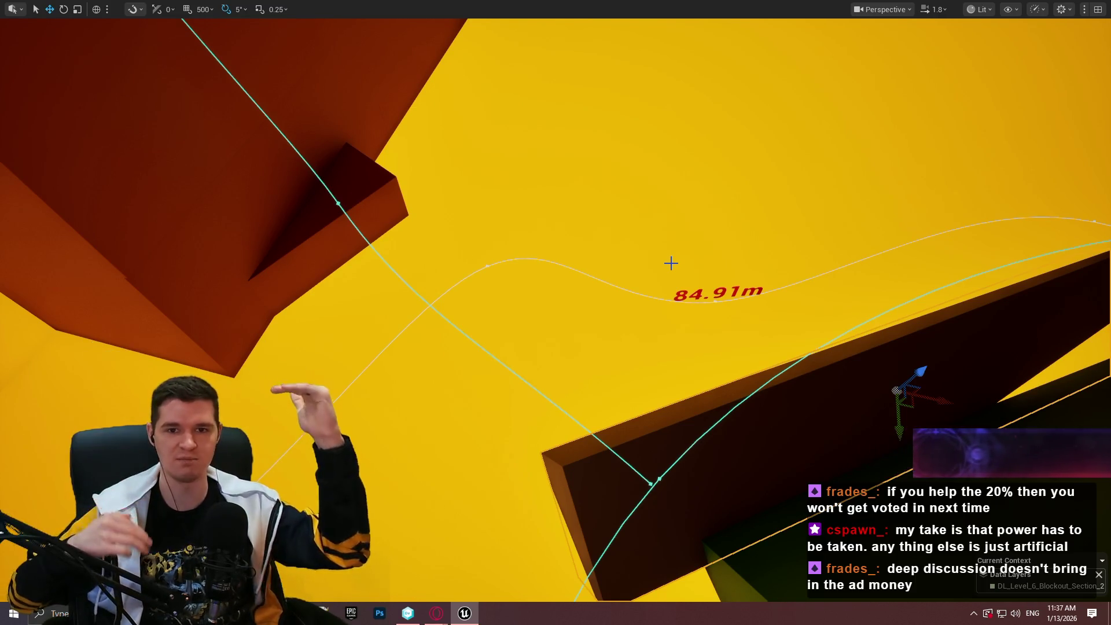
Fly around the spline and dark block while lowering camera speed from 1.8 to 1.1
{"action": "mouse_move", "coordinate": [582, 198]}
{"action": "left_mouse_down"}
{"action": "mouse_move", "coordinate": [578, 214]}
{"action": "mouse_move", "coordinate": [582, 197]}
{"action": "mouse_move", "coordinate": [546, 217]}
{"action": "mouse_move", "coordinate": [688, 207]}
{"action": "left_mouse_up"}
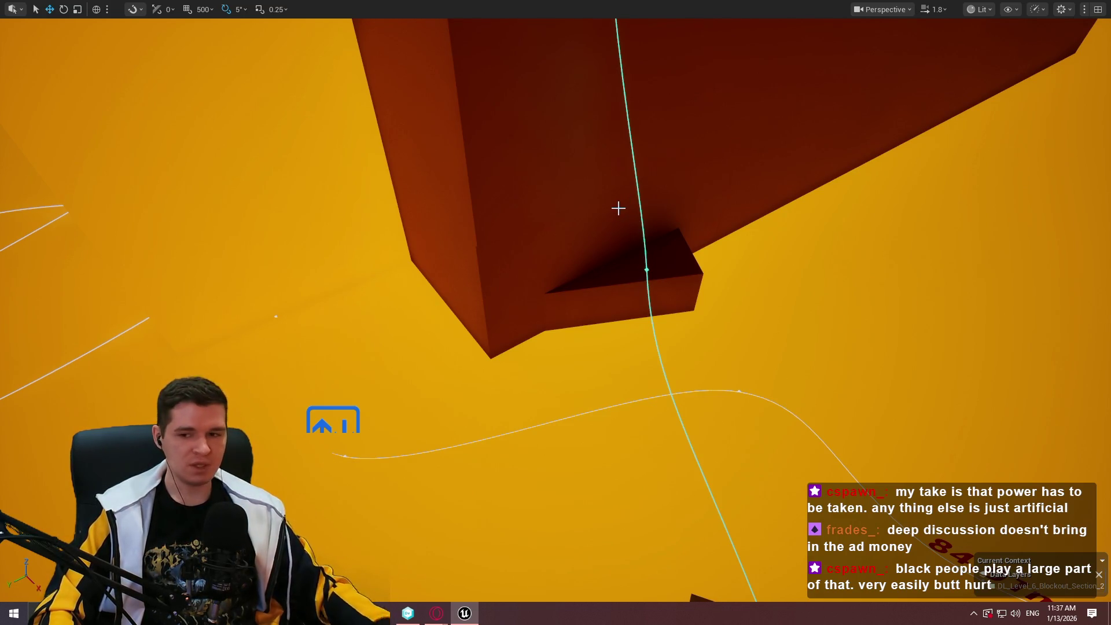
{"action": "mouse_move", "coordinate": [555, 313]}
{"action": "left_mouse_down"}
{"action": "mouse_move", "coordinate": [509, 307]}
{"action": "mouse_move", "coordinate": [538, 324]}
{"action": "mouse_move", "coordinate": [590, 309]}
{"action": "mouse_move", "coordinate": [549, 310]}
{"action": "mouse_move", "coordinate": [553, 206]}
{"action": "left_mouse_up"}
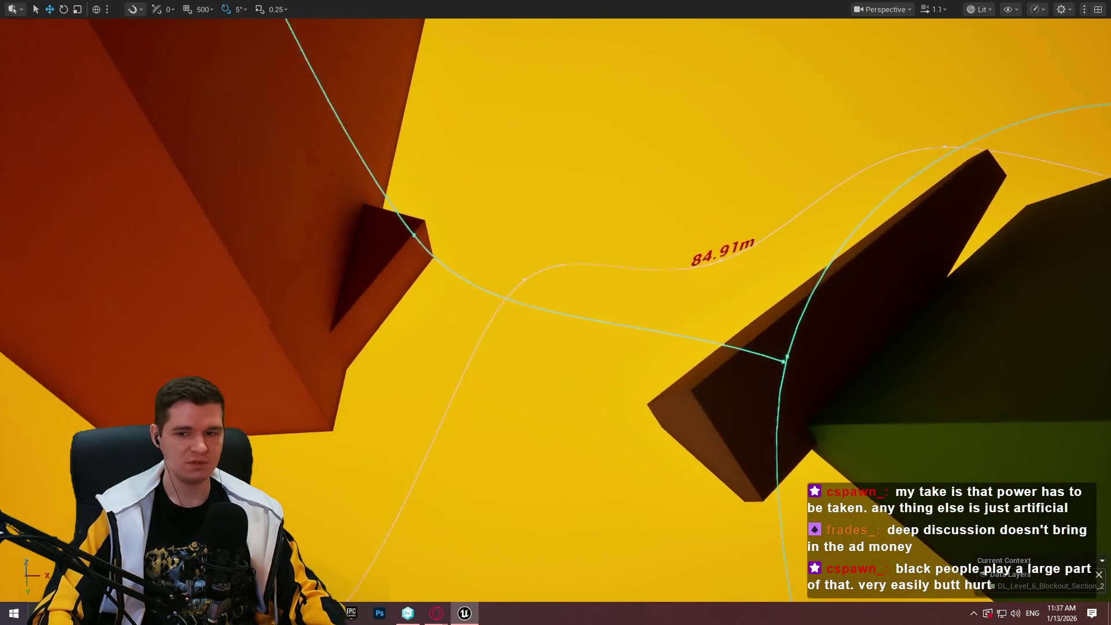
Select the dark angled ledge block on the dark-red wall
{"action": "mouse_move", "coordinate": [602, 299]}
{"action": "left_mouse_down"}
{"action": "mouse_move", "coordinate": [558, 308]}
{"action": "mouse_move", "coordinate": [706, 318]}
{"action": "mouse_move", "coordinate": [509, 367]}
{"action": "left_mouse_up"}
{"action": "left_click", "coordinate": [509, 367]}
{"action": "left_click_drag", "start_coordinate": [578, 347], "coordinate": [603, 374]}
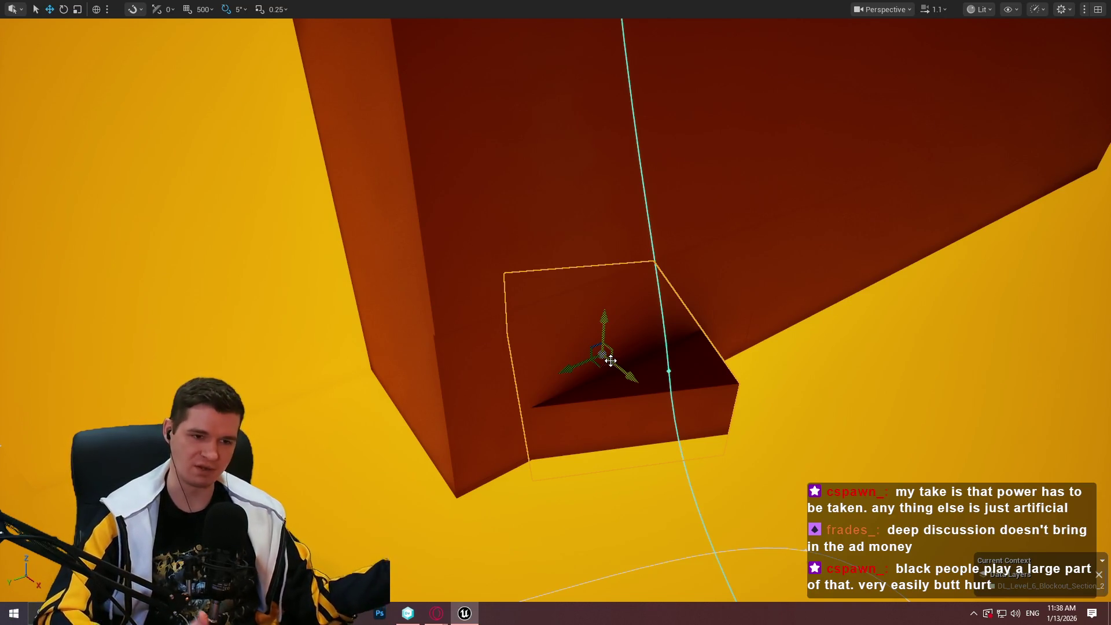
{"action": "mouse_move", "coordinate": [610, 361]}
{"action": "left_mouse_down"}
{"action": "mouse_move", "coordinate": [634, 308]}
{"action": "mouse_move", "coordinate": [619, 327]}
{"action": "mouse_move", "coordinate": [708, 401]}
{"action": "left_mouse_up"}
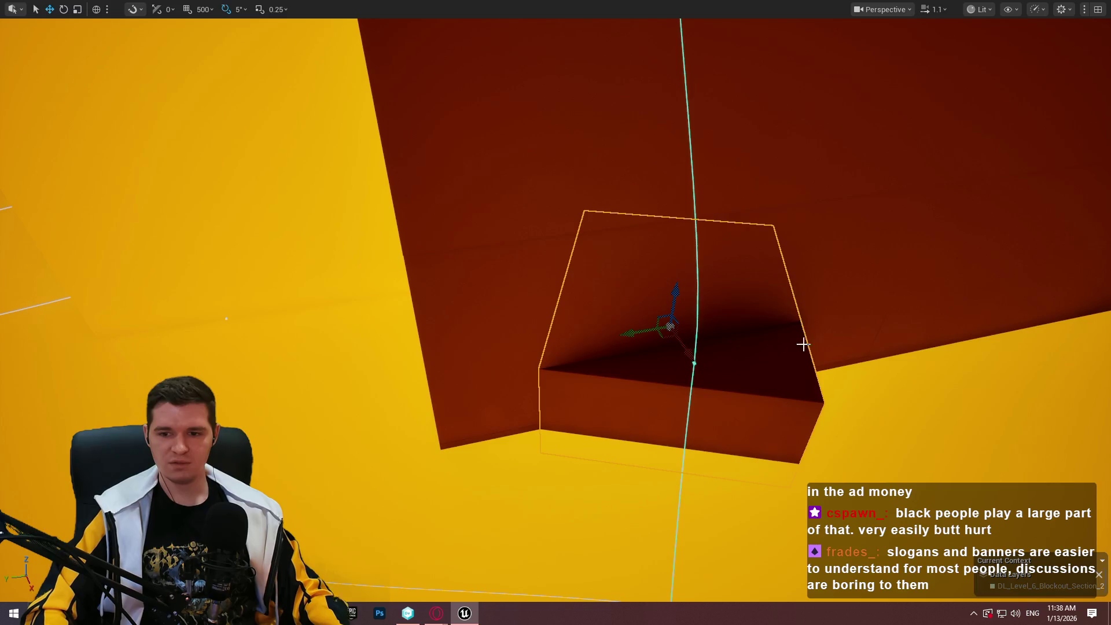
Alt-drag a copy of the block up above the original and rotate it
{"action": "mouse_move", "coordinate": [670, 302]}
{"action": "left_mouse_down"}
{"action": "mouse_move", "coordinate": [675, 191]}
{"action": "mouse_move", "coordinate": [659, 202]}
{"action": "mouse_move", "coordinate": [731, 213]}
{"action": "mouse_move", "coordinate": [696, 202]}
{"action": "mouse_move", "coordinate": [775, 170]}
{"action": "mouse_move", "coordinate": [890, 174]}
{"action": "mouse_move", "coordinate": [866, 164]}
{"action": "left_mouse_up"}
{"action": "key", "text": "e"}
{"action": "key", "text": "w"}
{"action": "right_click", "coordinate": [734, 193]}
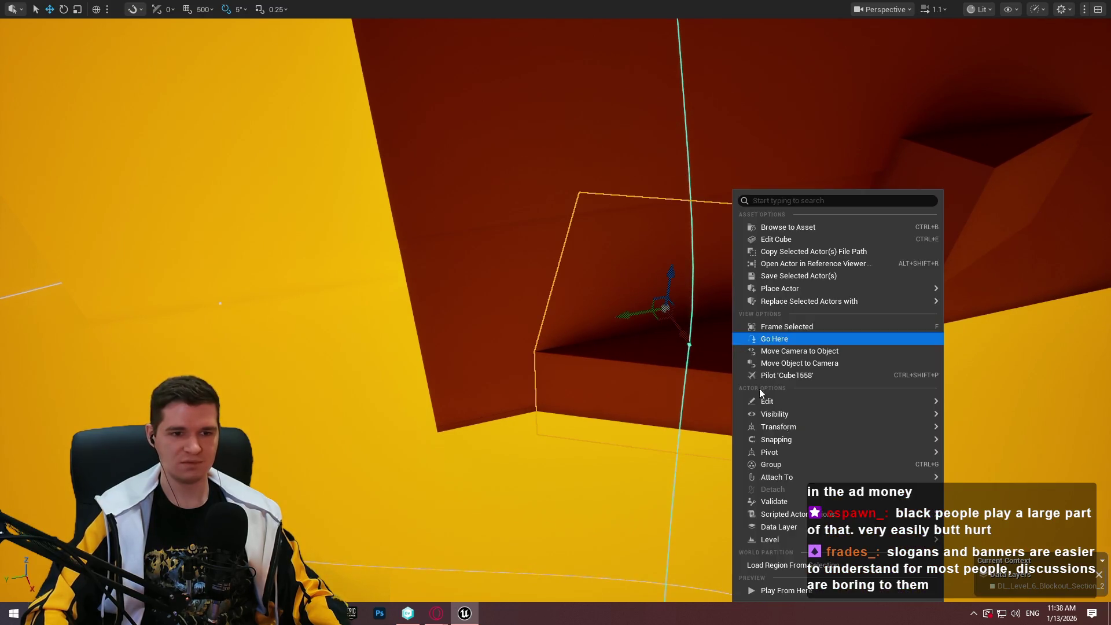
Run a brief playtest, then select the upper wall block
{"action": "left_click", "coordinate": [781, 590]}
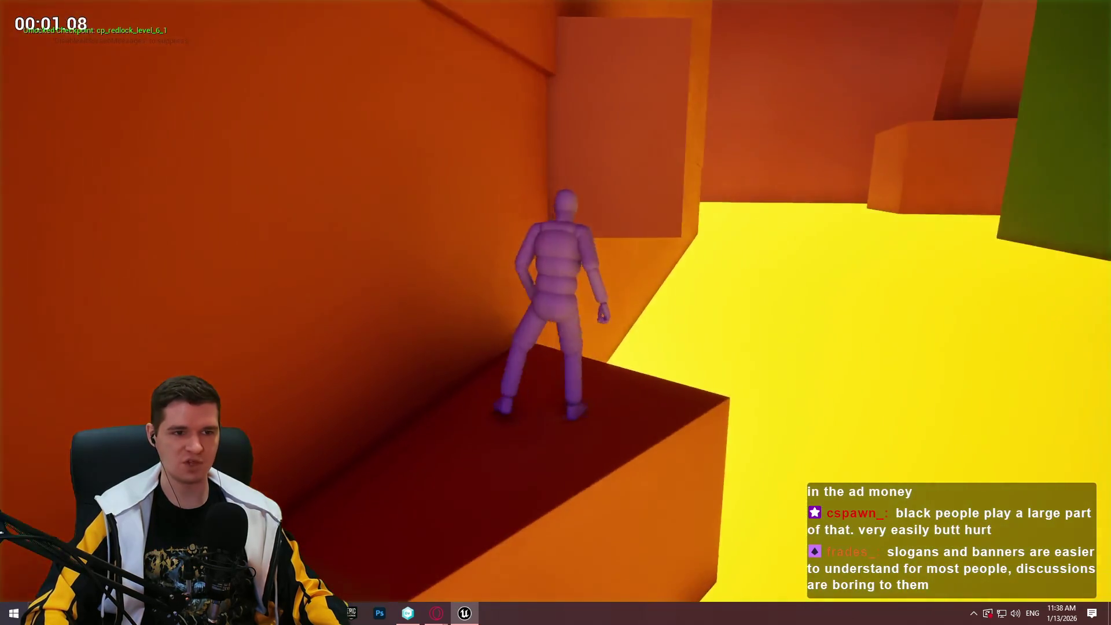
{"action": "key", "text": "Escape"}
{"action": "left_click", "coordinate": [499, 118]}
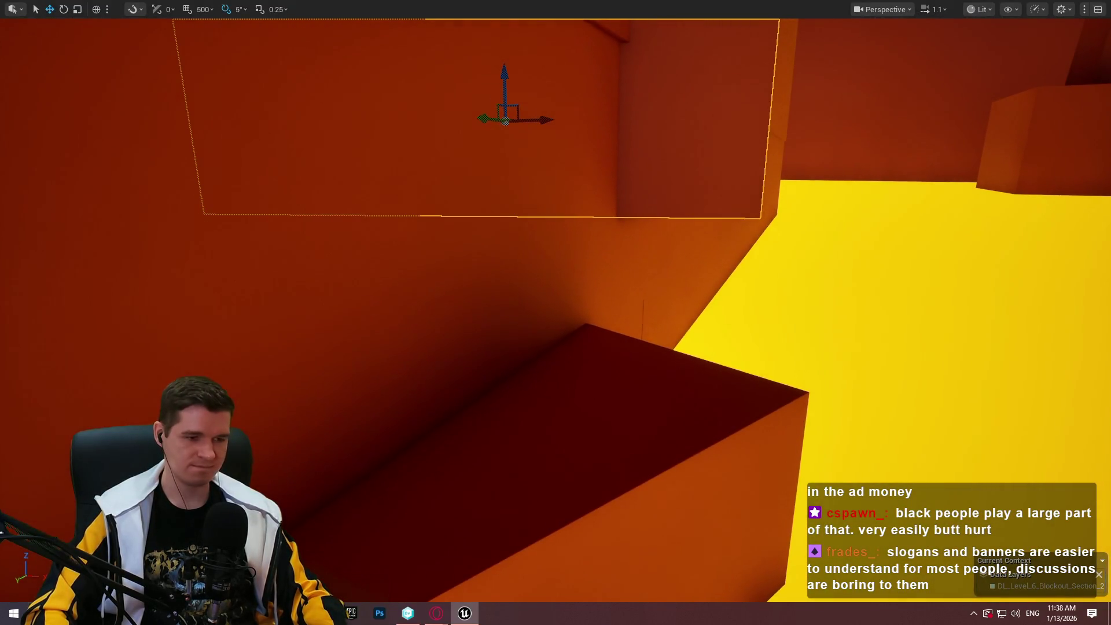
Flatten the upper block, lower it on the wall, and start a playtest from there
{"action": "key", "text": "r"}
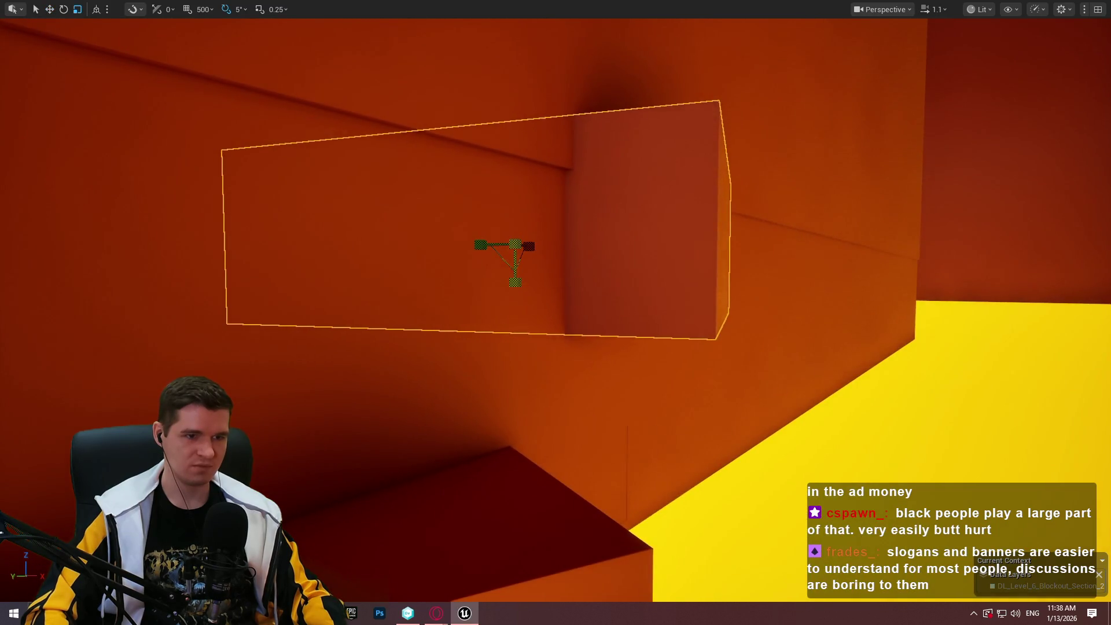
{"action": "left_click_drag", "start_coordinate": [515, 282], "coordinate": [515, 257]}
{"action": "key", "text": "w"}
{"action": "mouse_move", "coordinate": [512, 200]}
{"action": "left_mouse_down"}
{"action": "mouse_move", "coordinate": [512, 253]}
{"action": "mouse_move", "coordinate": [683, 334]}
{"action": "left_mouse_up"}
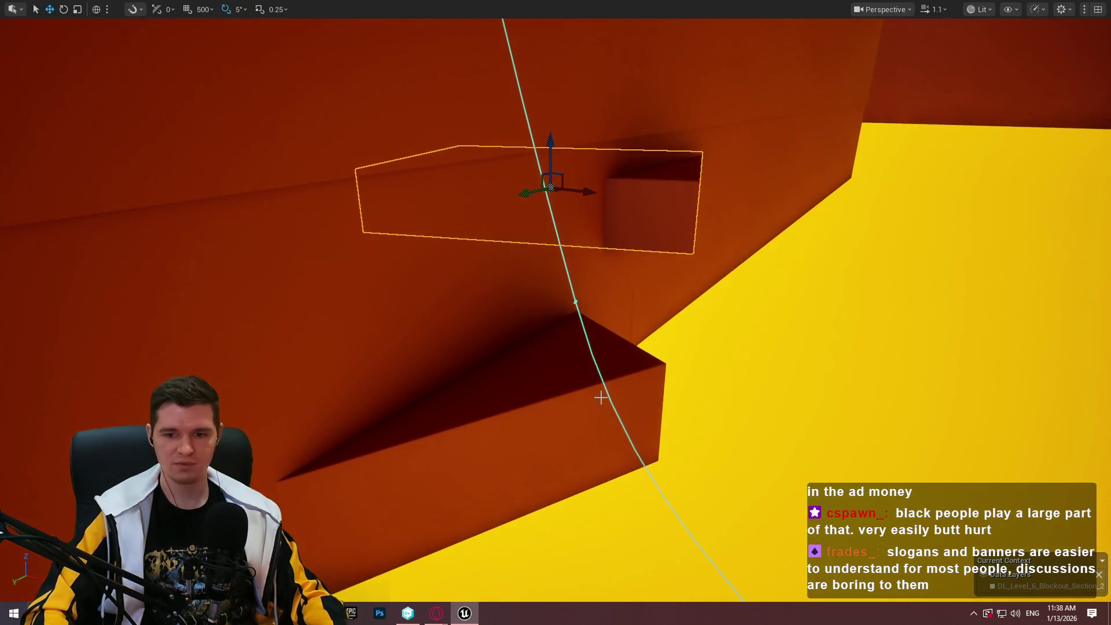
{"action": "right_click", "coordinate": [559, 387]}
{"action": "left_click", "coordinate": [649, 587]}
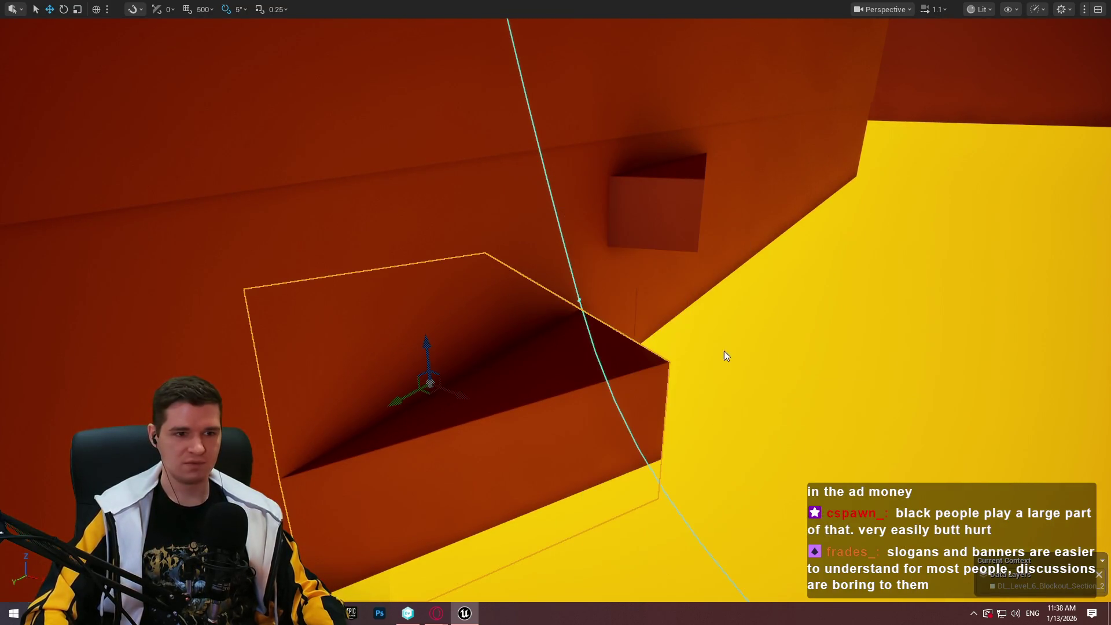
{"action": "key", "text": "w"}
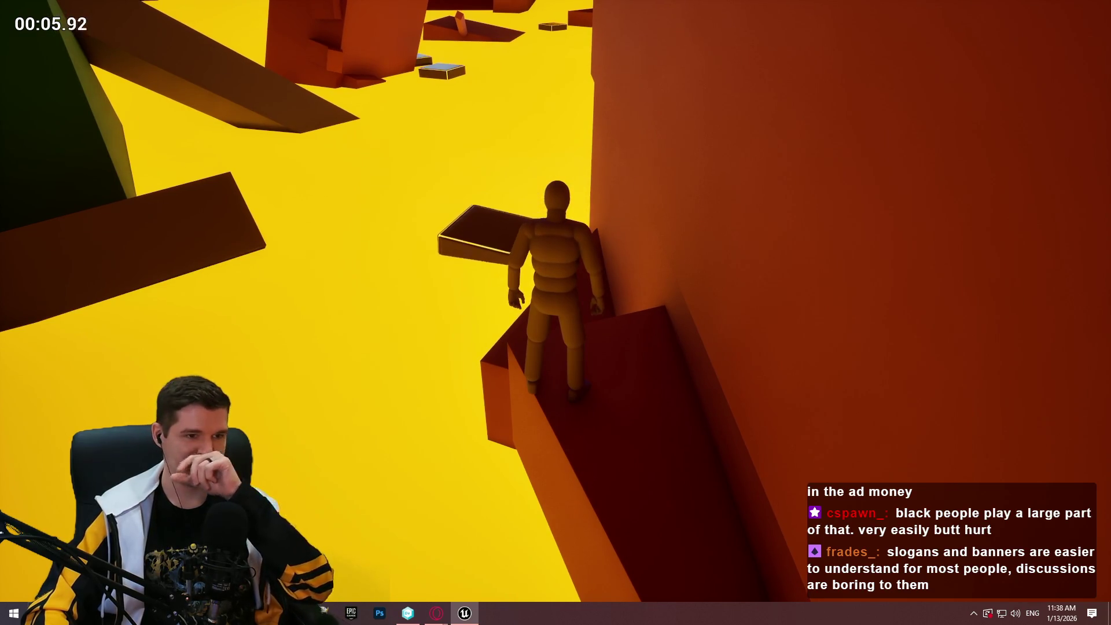
{"action": "key", "text": "Escape"}
{"action": "mouse_move", "coordinate": [590, 340]}
{"action": "left_mouse_down"}
{"action": "mouse_move", "coordinate": [579, 324]}
{"action": "mouse_move", "coordinate": [602, 347]}
{"action": "mouse_move", "coordinate": [585, 339]}
{"action": "mouse_move", "coordinate": [597, 332]}
{"action": "left_mouse_up"}
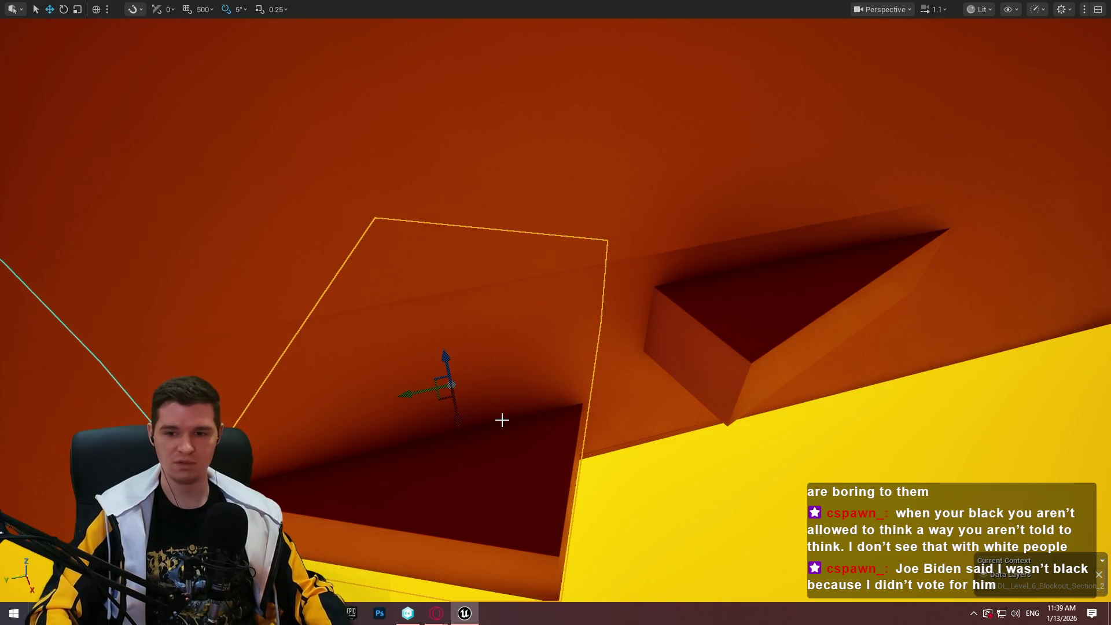
{"action": "left_click_drag", "start_coordinate": [515, 456], "coordinate": [529, 458]}
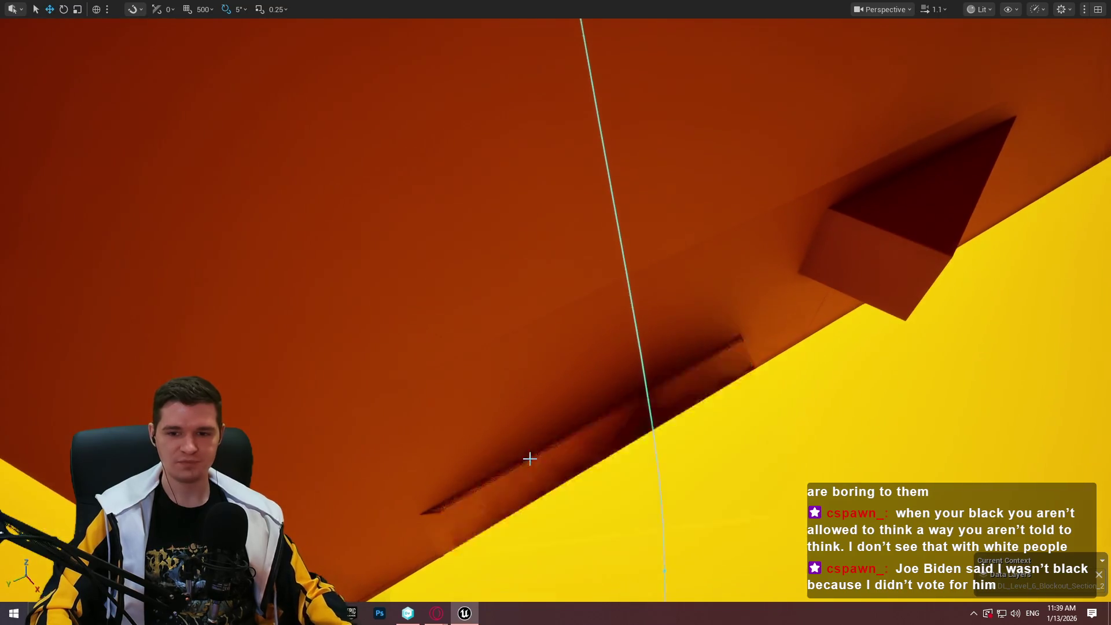
{"action": "left_click", "coordinate": [898, 272]}
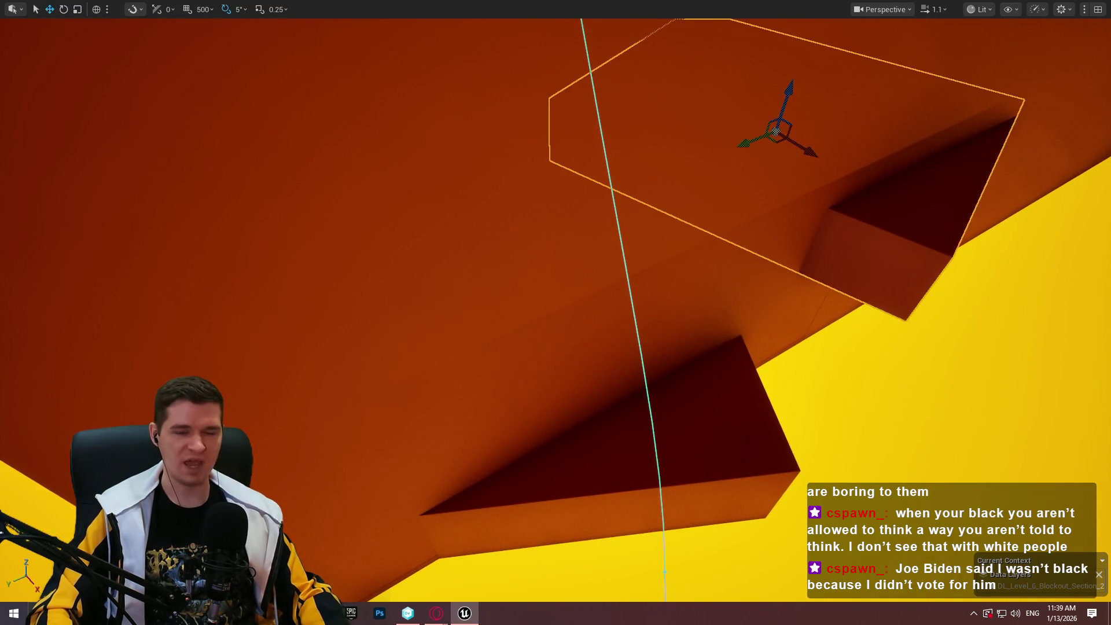
{"action": "left_click_drag", "start_coordinate": [914, 238], "coordinate": [915, 238]}
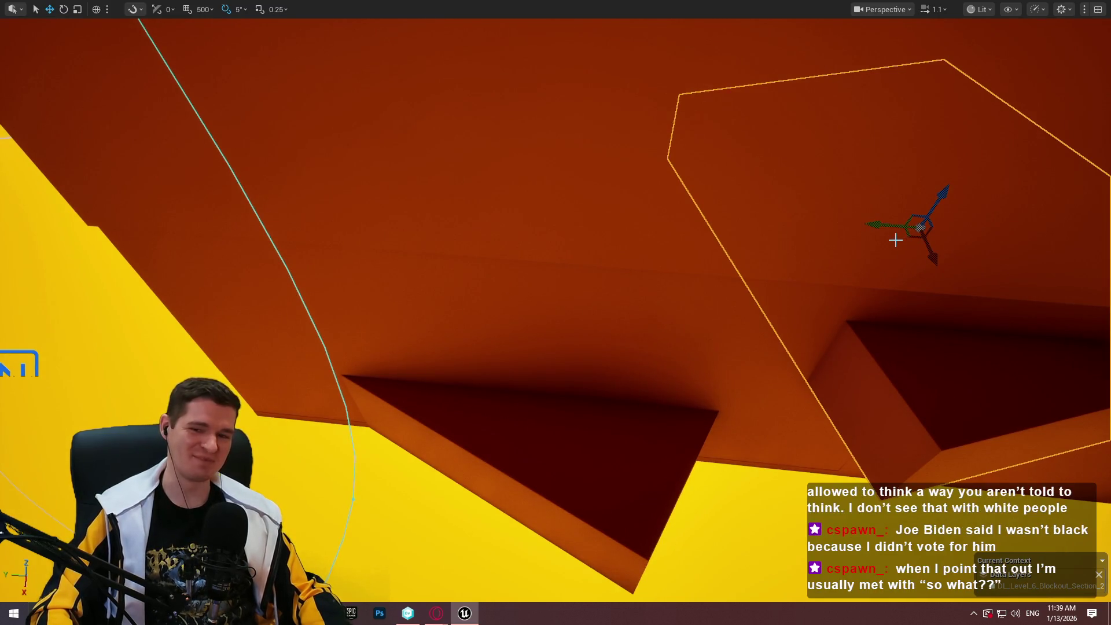
{"action": "left_click_drag", "start_coordinate": [874, 290], "coordinate": [873, 290]}
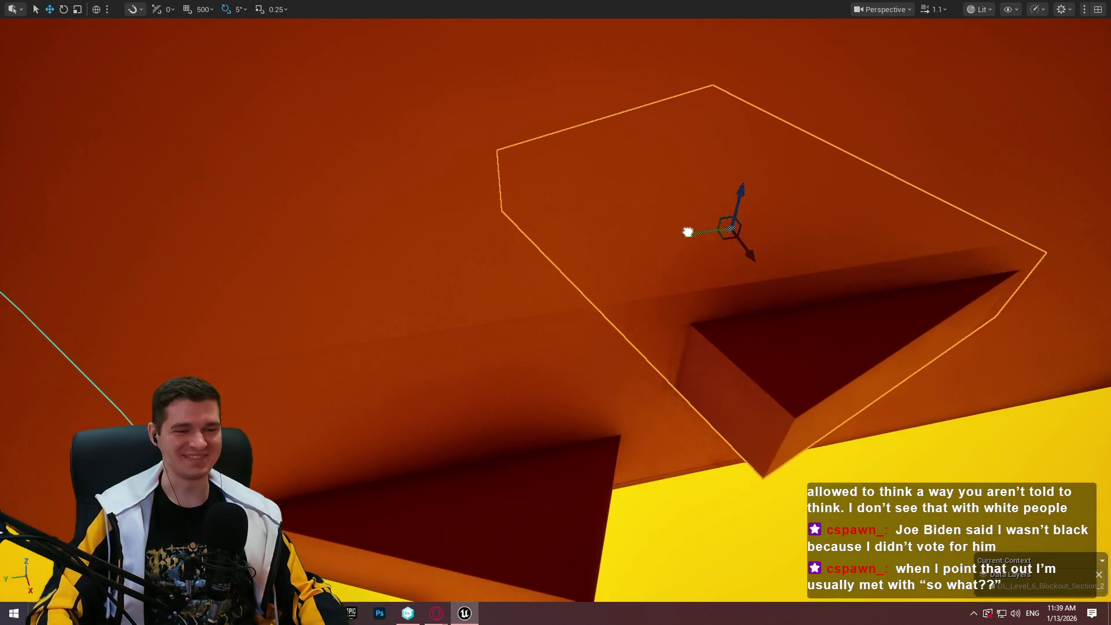
{"action": "left_click_drag", "start_coordinate": [688, 232], "coordinate": [687, 232]}
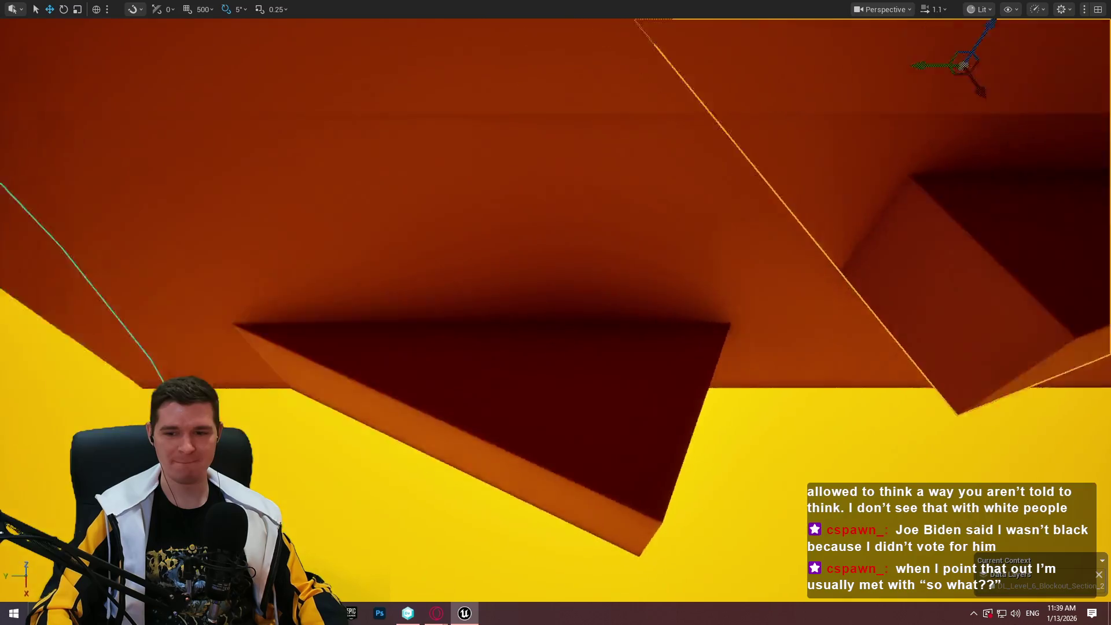
{"action": "left_click_drag", "start_coordinate": [550, 322], "coordinate": [550, 322]}
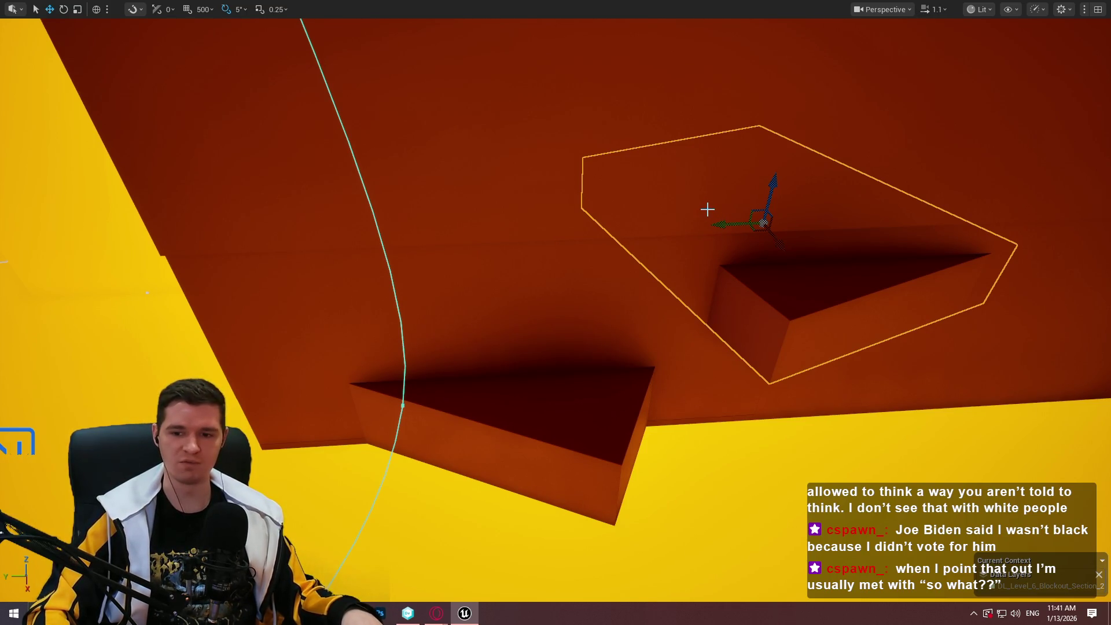
Slide the long ledge box further left along the wall, discarding a trial -10° rotation
{"action": "key", "text": "f"}
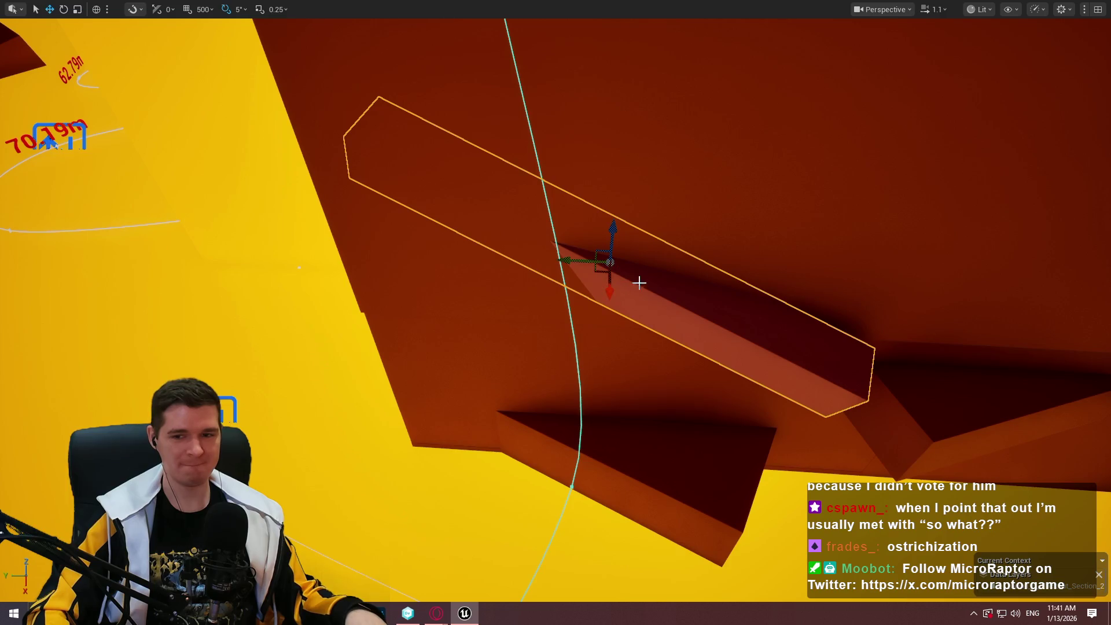
{"action": "mouse_move", "coordinate": [731, 295]}
{"action": "left_mouse_down"}
{"action": "mouse_move", "coordinate": [619, 243]}
{"action": "mouse_move", "coordinate": [630, 254]}
{"action": "mouse_move", "coordinate": [692, 203]}
{"action": "left_mouse_up"}
{"action": "key", "text": "e"}
{"action": "key", "text": "w"}
{"action": "key", "text": "ctrl+z"}
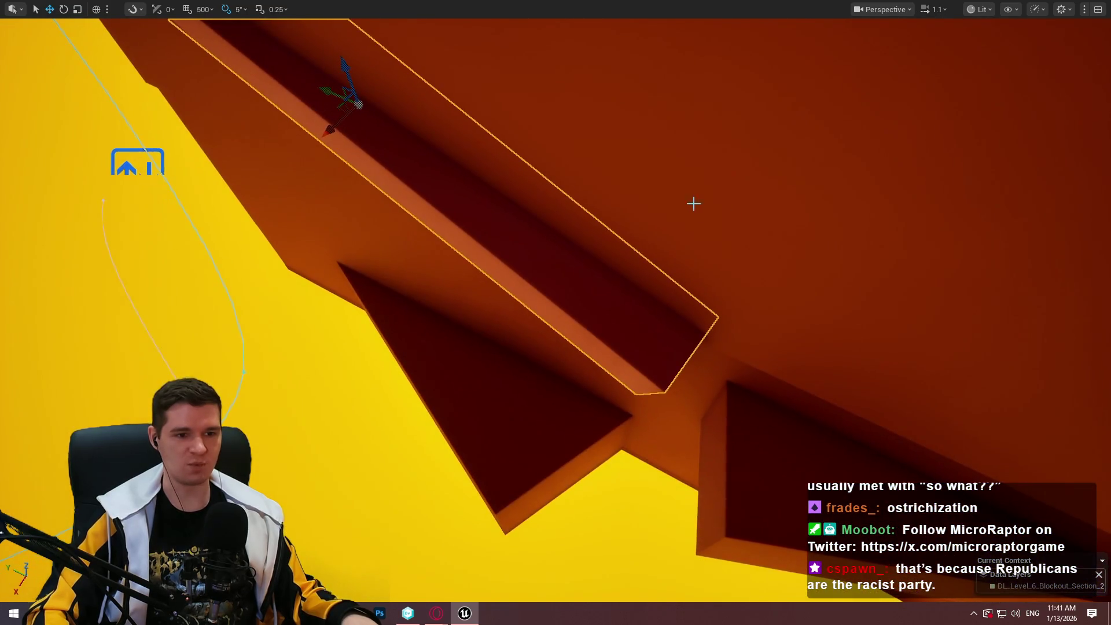
{"action": "left_click_drag", "start_coordinate": [800, 400], "coordinate": [810, 394]}
{"action": "mouse_move", "coordinate": [409, 337]}
{"action": "left_mouse_down"}
{"action": "mouse_move", "coordinate": [399, 333]}
{"action": "mouse_move", "coordinate": [409, 337]}
{"action": "left_mouse_up"}
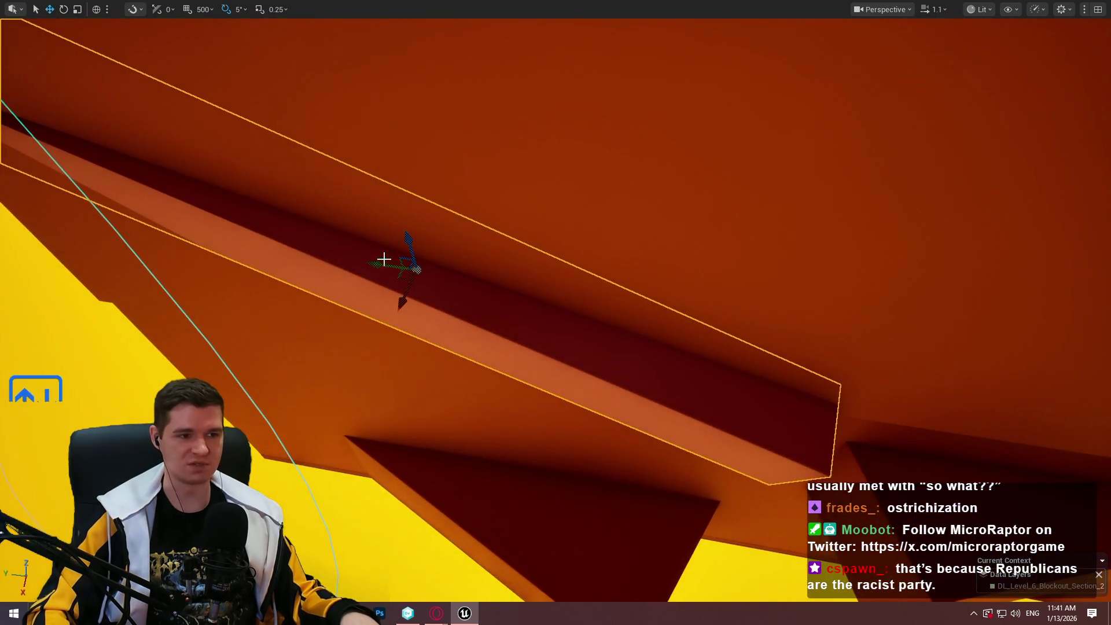
{"action": "mouse_move", "coordinate": [384, 255]}
{"action": "left_mouse_down"}
{"action": "mouse_move", "coordinate": [318, 262]}
{"action": "mouse_move", "coordinate": [269, 243]}
{"action": "mouse_move", "coordinate": [440, 272]}
{"action": "left_mouse_up"}
{"action": "mouse_move", "coordinate": [772, 293]}
{"action": "left_mouse_down"}
{"action": "mouse_move", "coordinate": [813, 310]}
{"action": "mouse_move", "coordinate": [801, 304]}
{"action": "mouse_move", "coordinate": [831, 295]}
{"action": "mouse_move", "coordinate": [856, 191]}
{"action": "left_mouse_up"}
{"action": "right_click", "coordinate": [856, 191]}
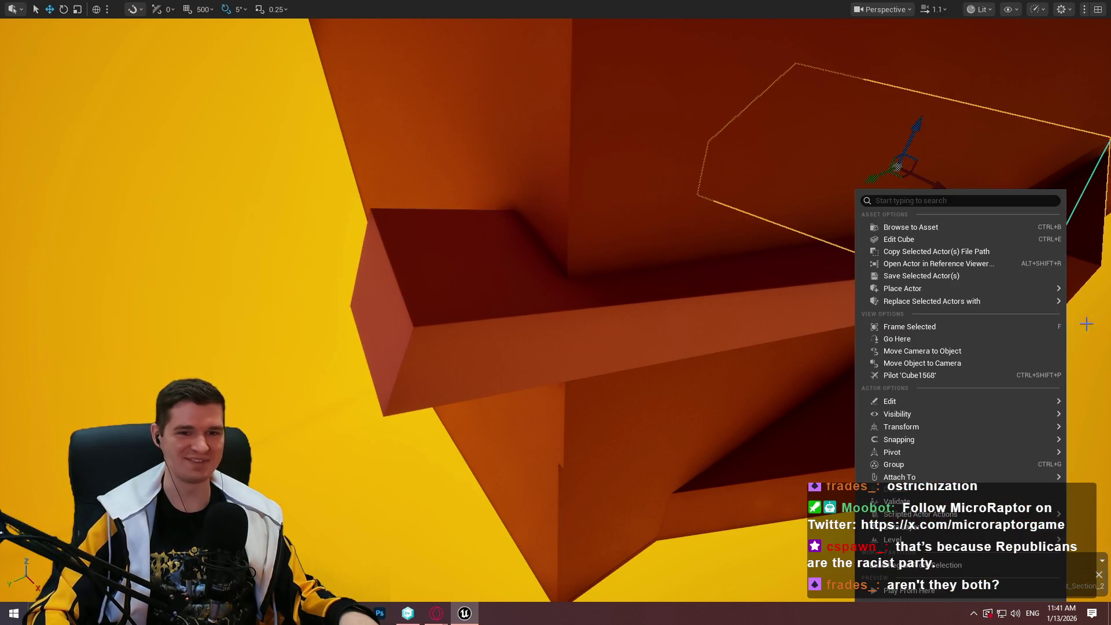
Snap the ledge box down onto the surface below and start a playtest from that spot
{"action": "left_click", "coordinate": [752, 506]}
{"action": "right_click", "coordinate": [827, 412]}
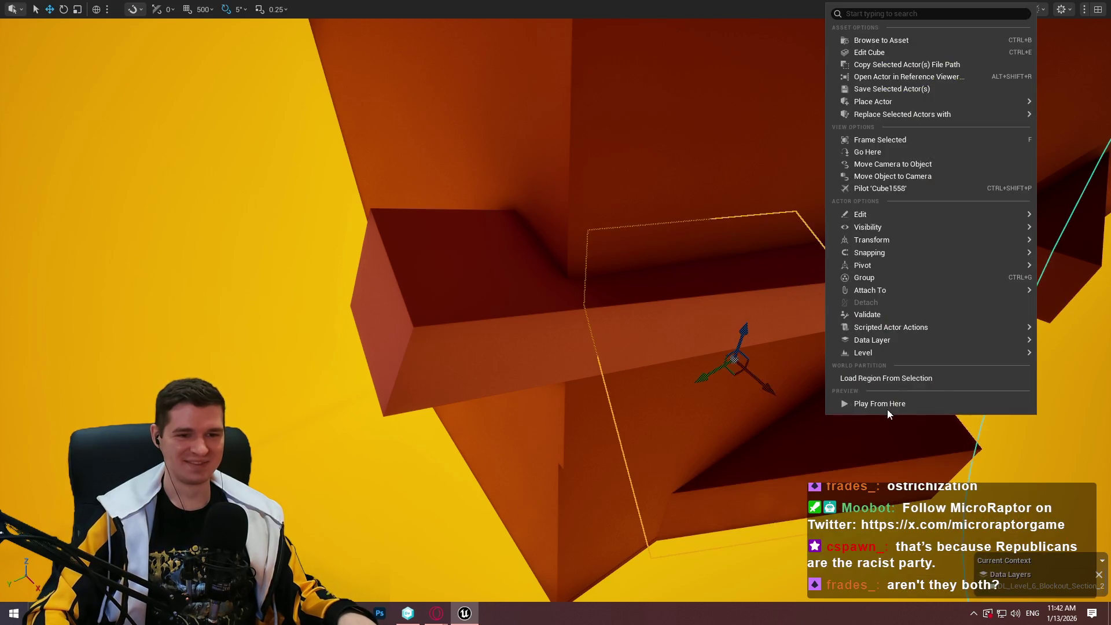
{"action": "left_click", "coordinate": [890, 403]}
{"action": "key", "text": "w"}
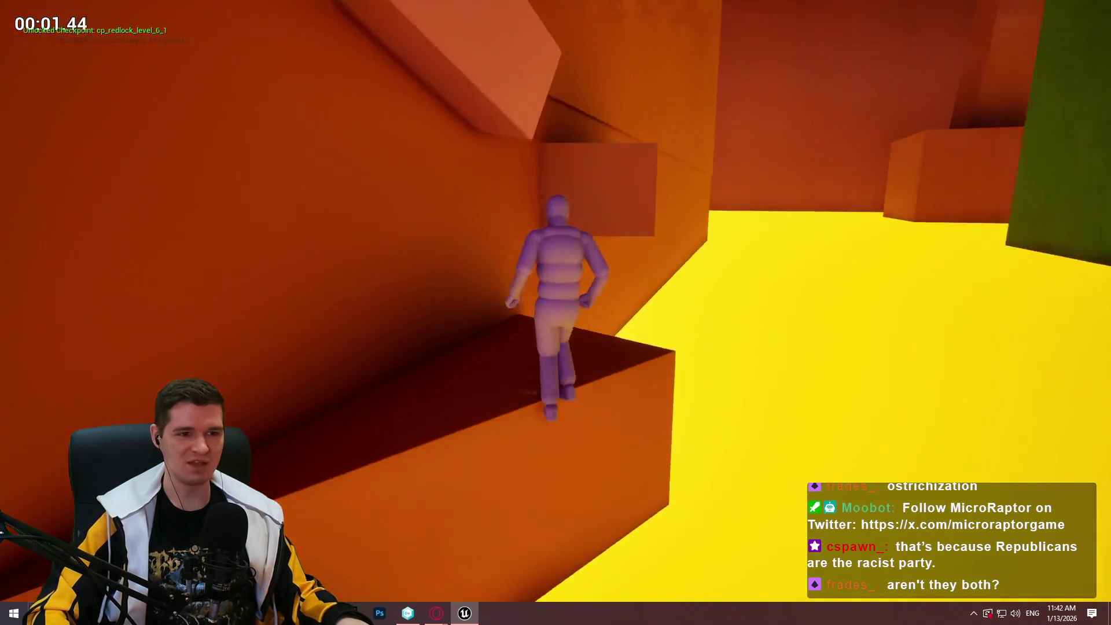
{"action": "key", "text": "space"}
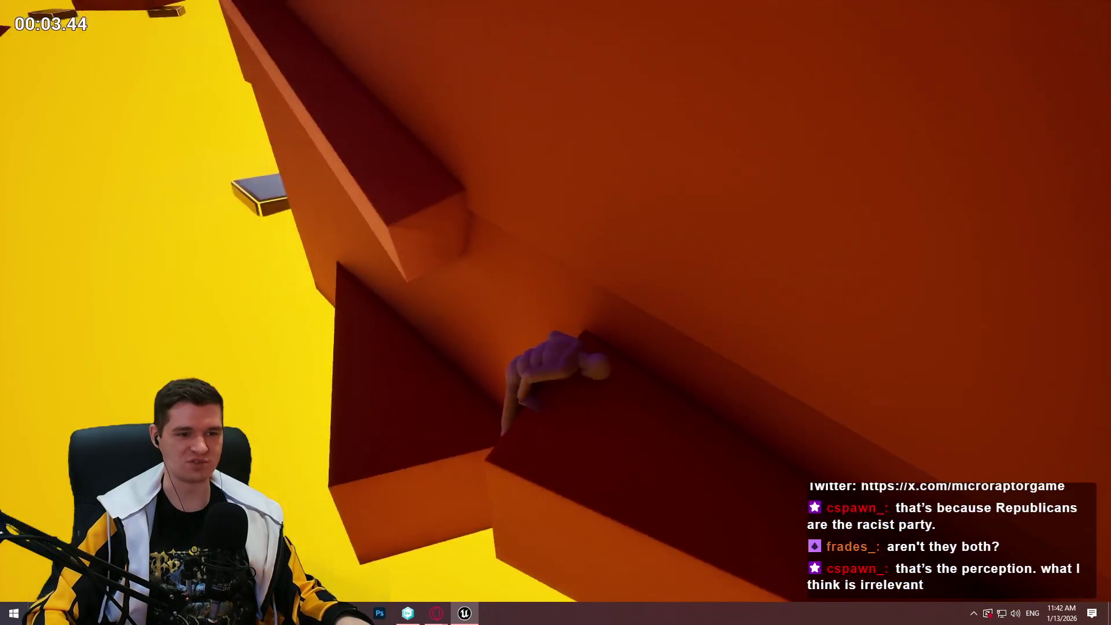
Climb the mannequin up the orange wall across the ledge blocks and sloped ledge
{"action": "key", "text": "w"}
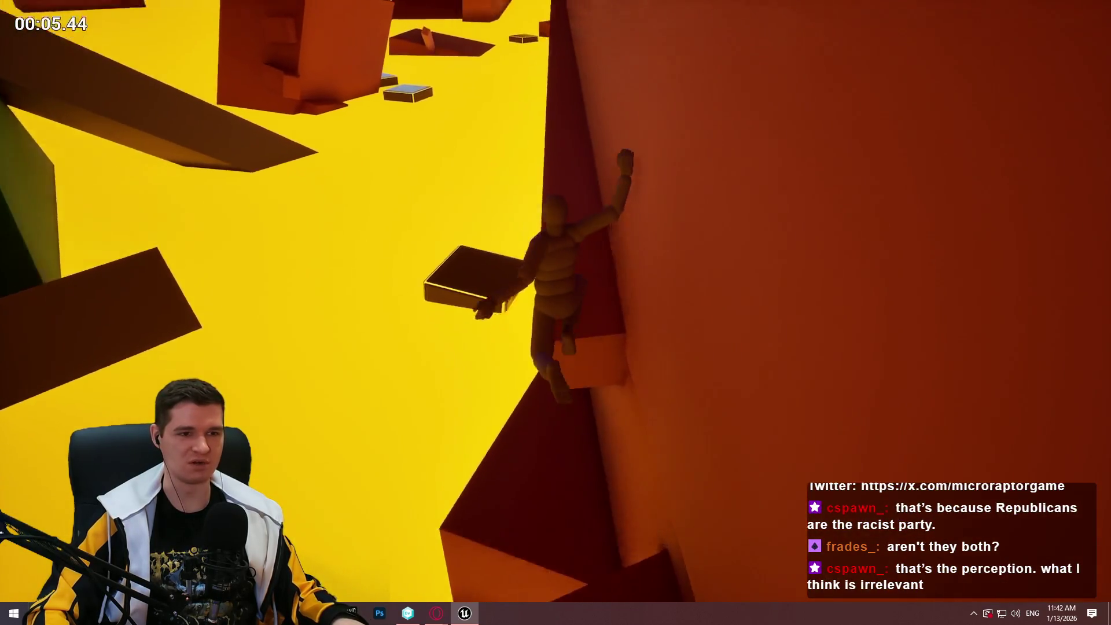
{"action": "key", "text": "w"}
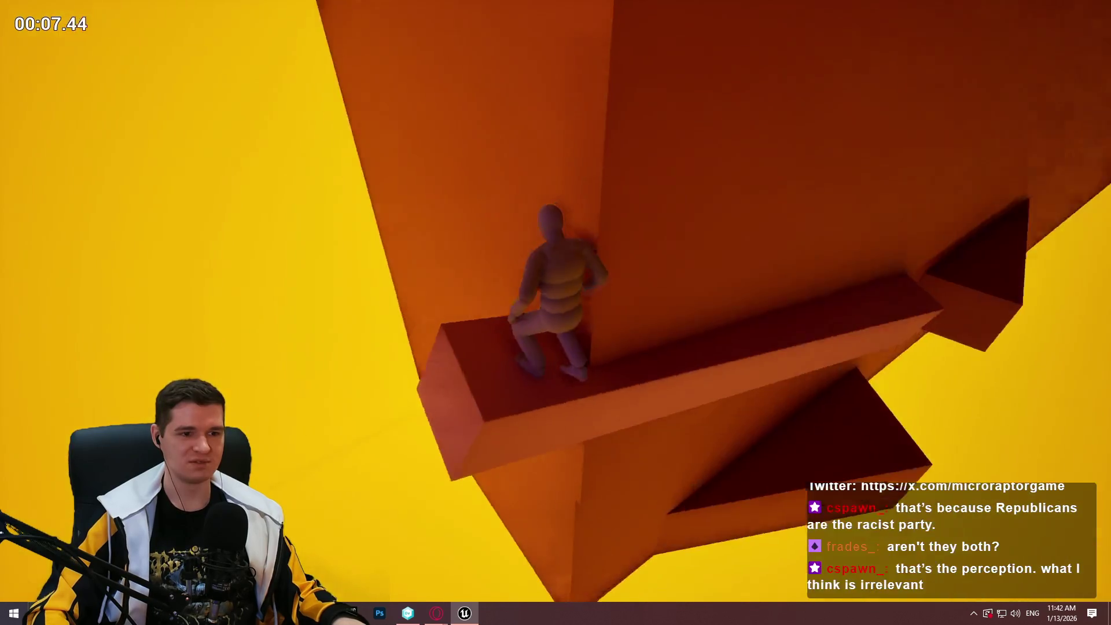
{"action": "key", "text": "space"}
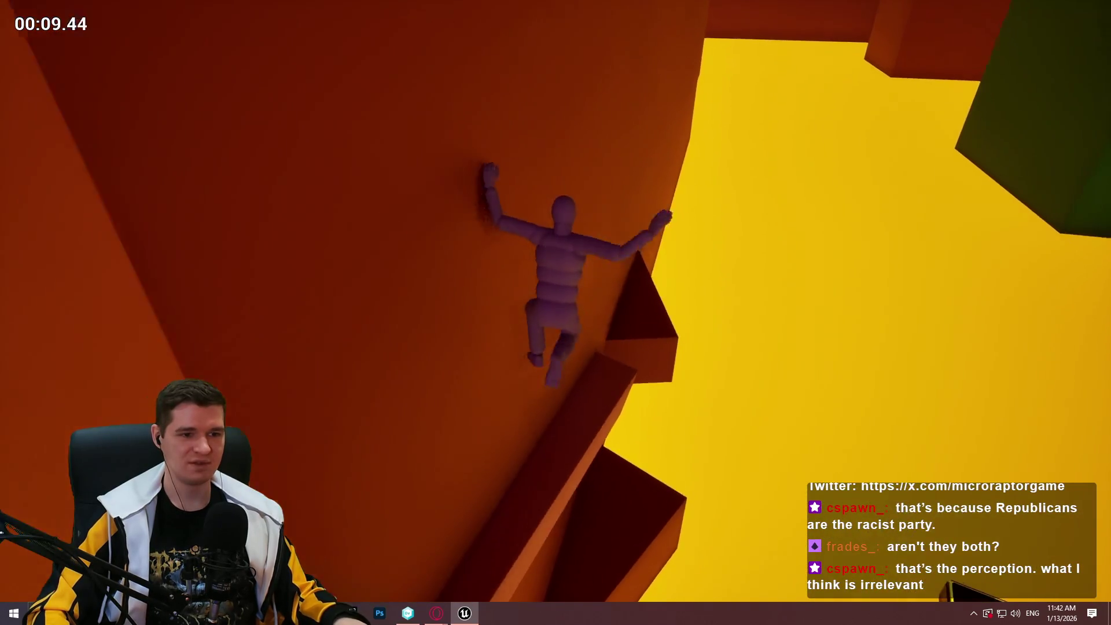
{"action": "key", "text": "w"}
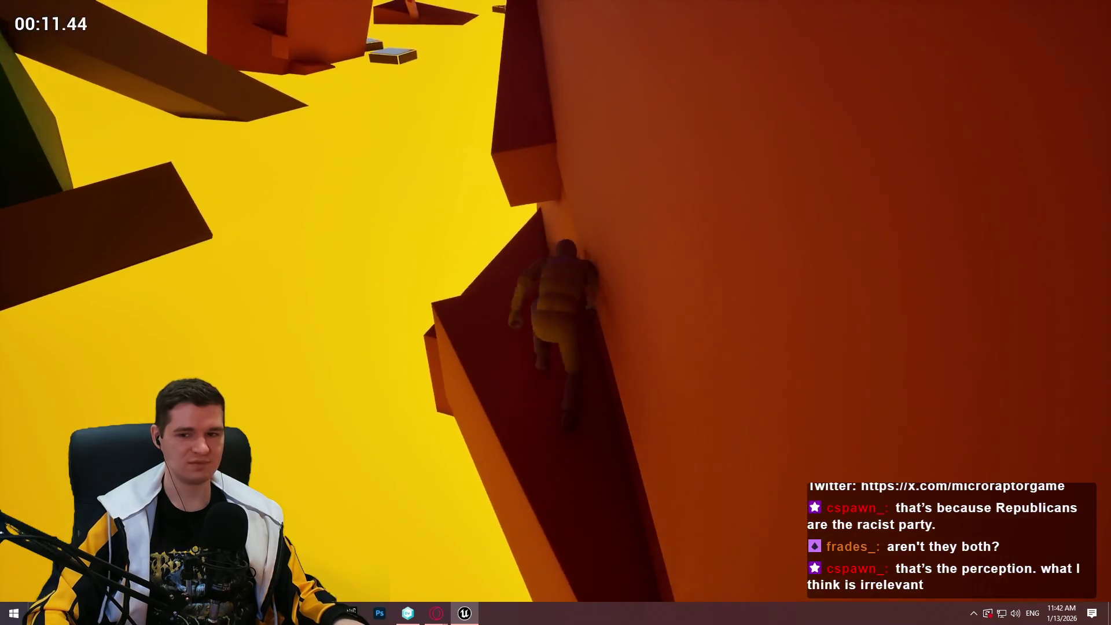
{"action": "key", "text": "w"}
{"action": "key", "text": "w"}
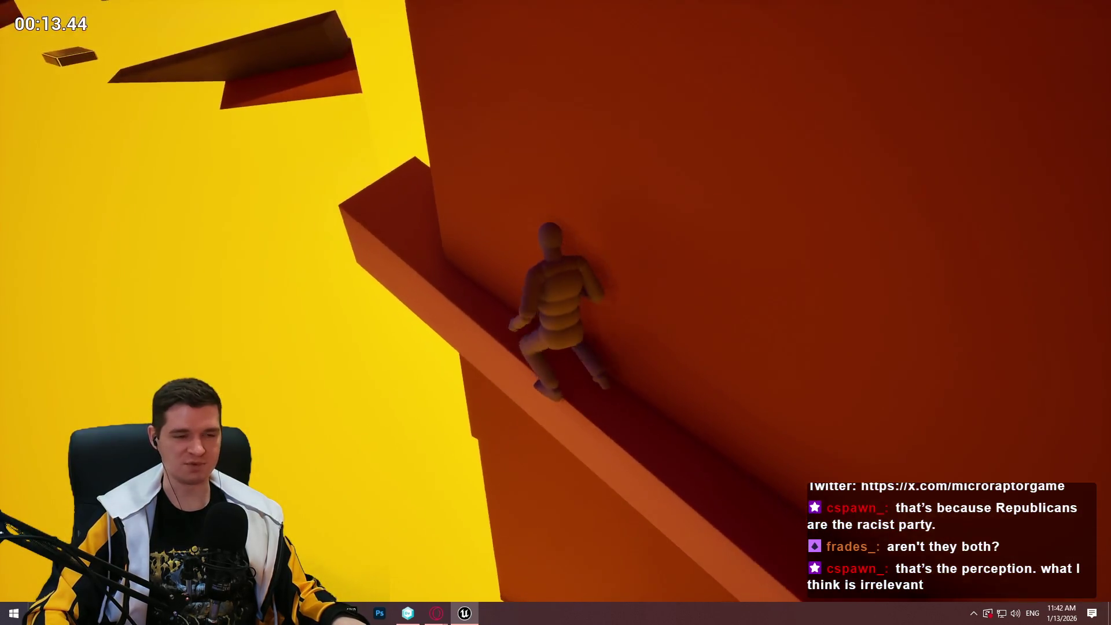
{"action": "key", "text": "w"}
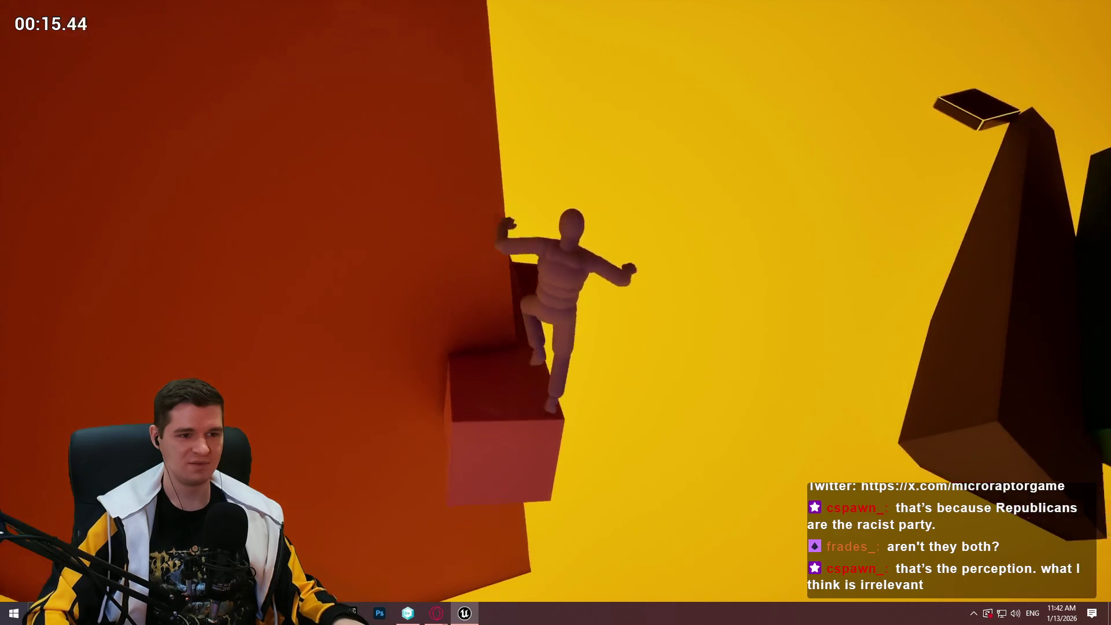
{"action": "key", "text": "w"}
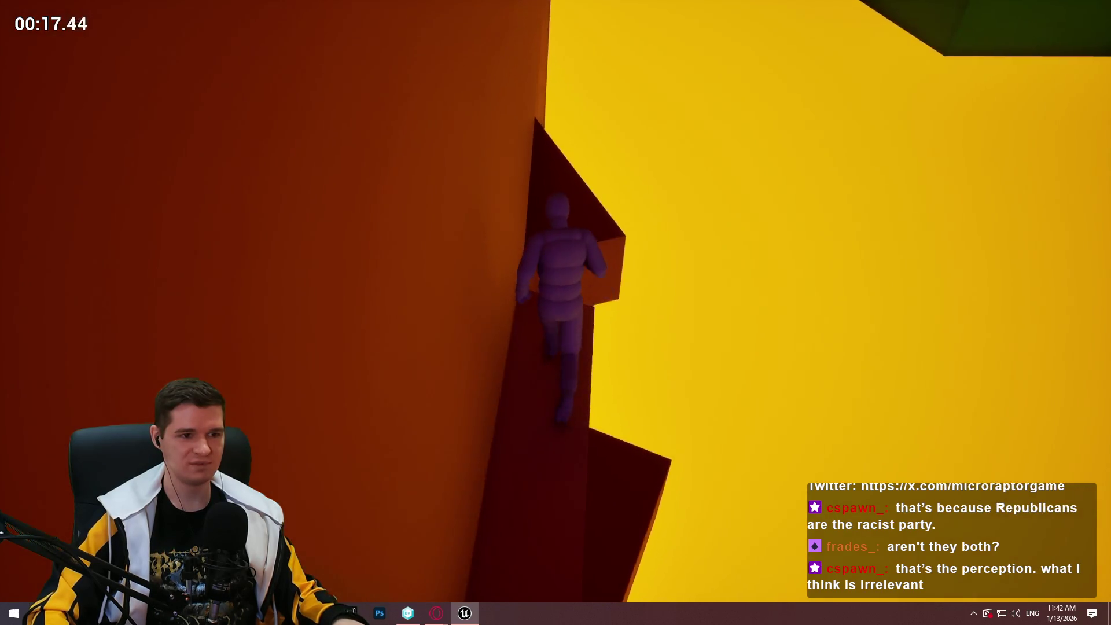
{"action": "key", "text": "w"}
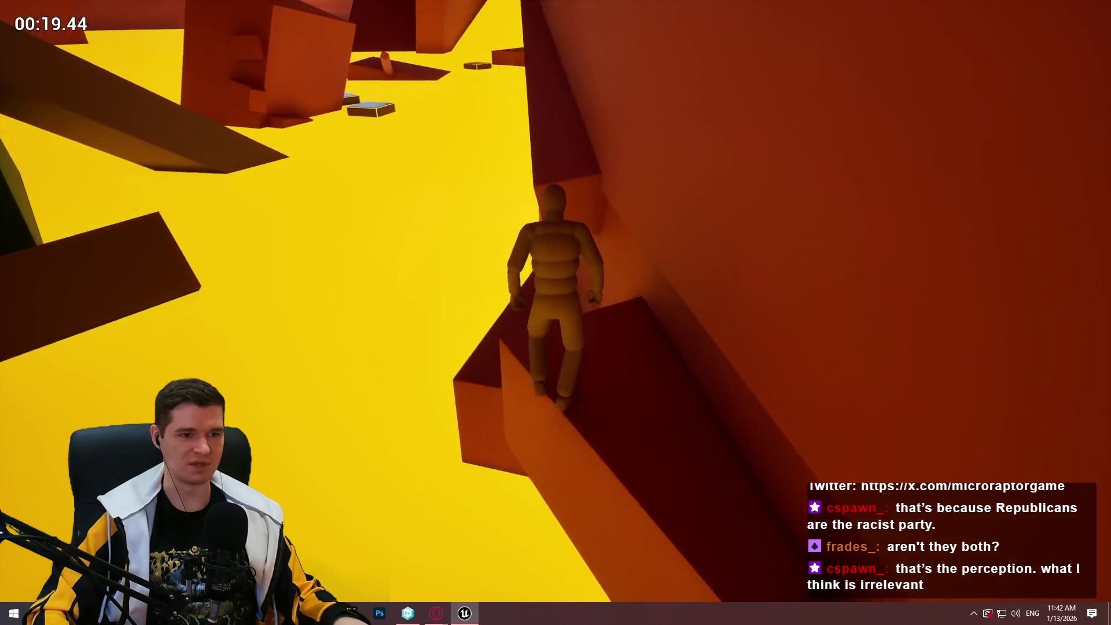
{"action": "key", "text": "w"}
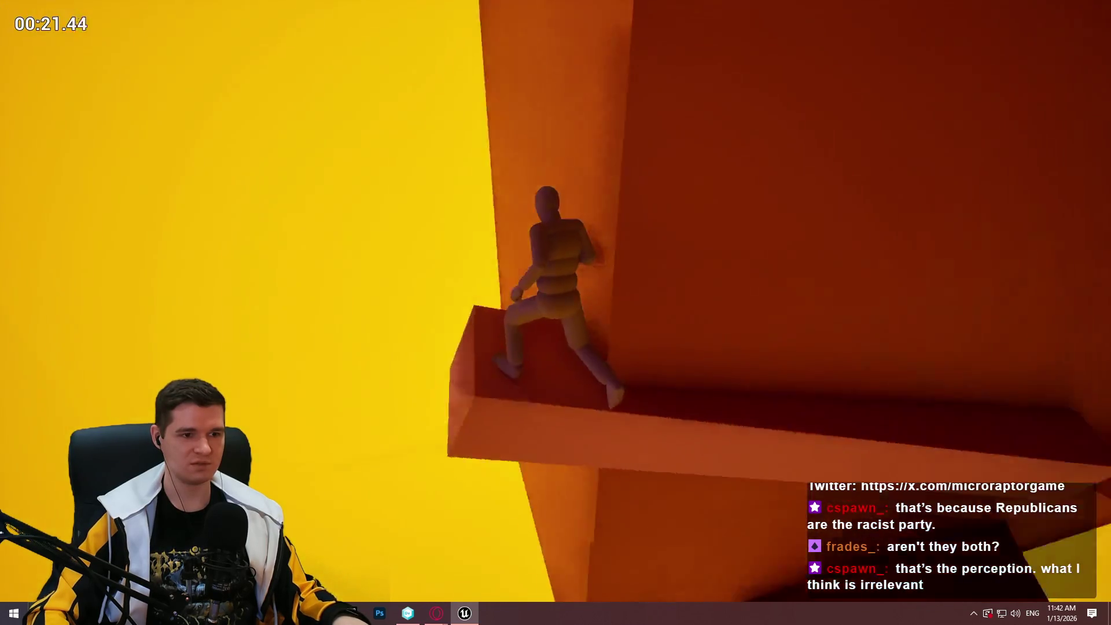
{"action": "key", "text": "w"}
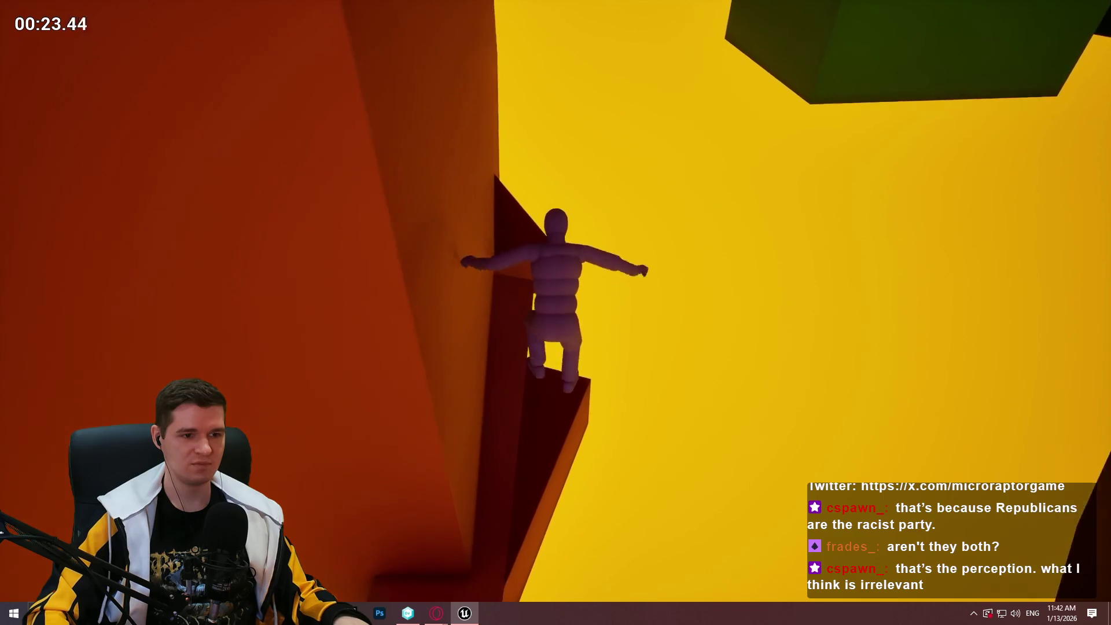
{"action": "key", "text": "w"}
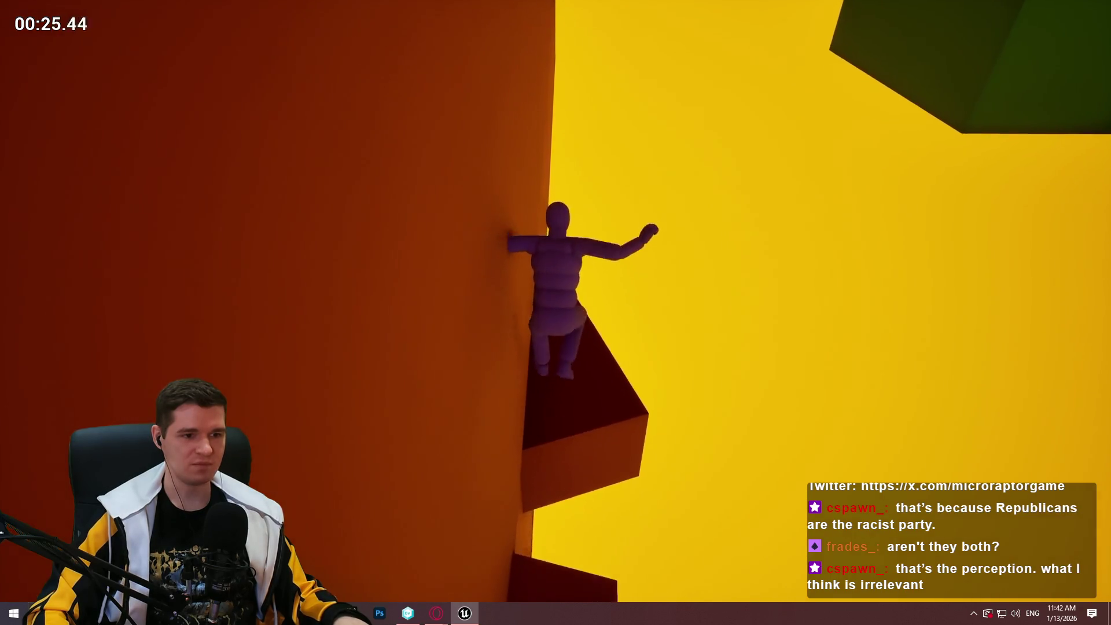
Keep climbing higher blocks and ledges along the wall, then end the playtest
{"action": "key", "text": "w"}
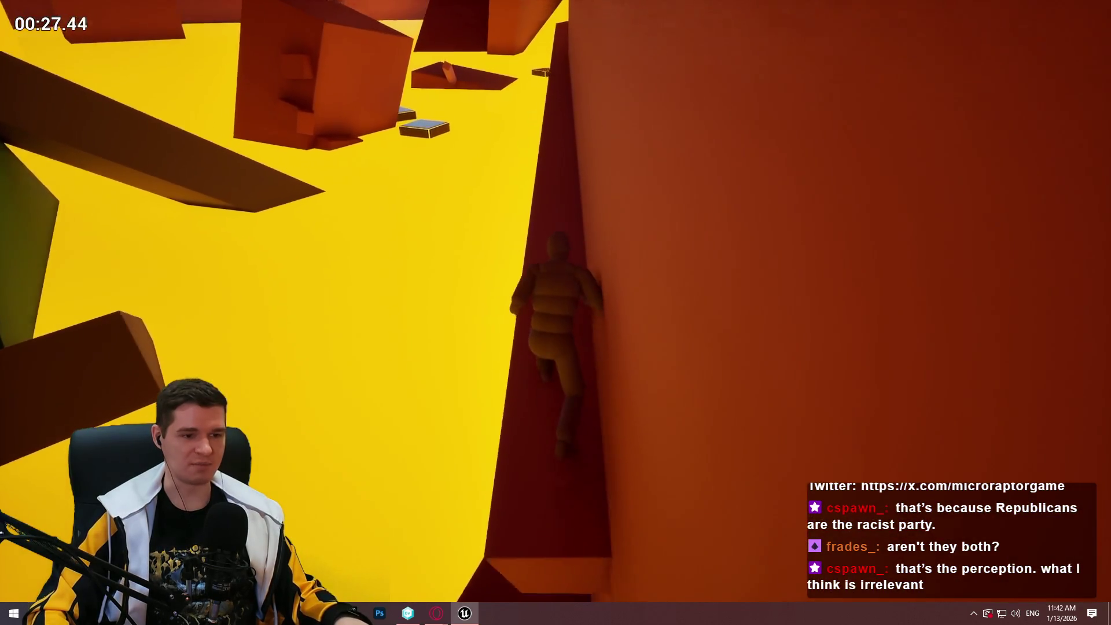
{"action": "key", "text": "w"}
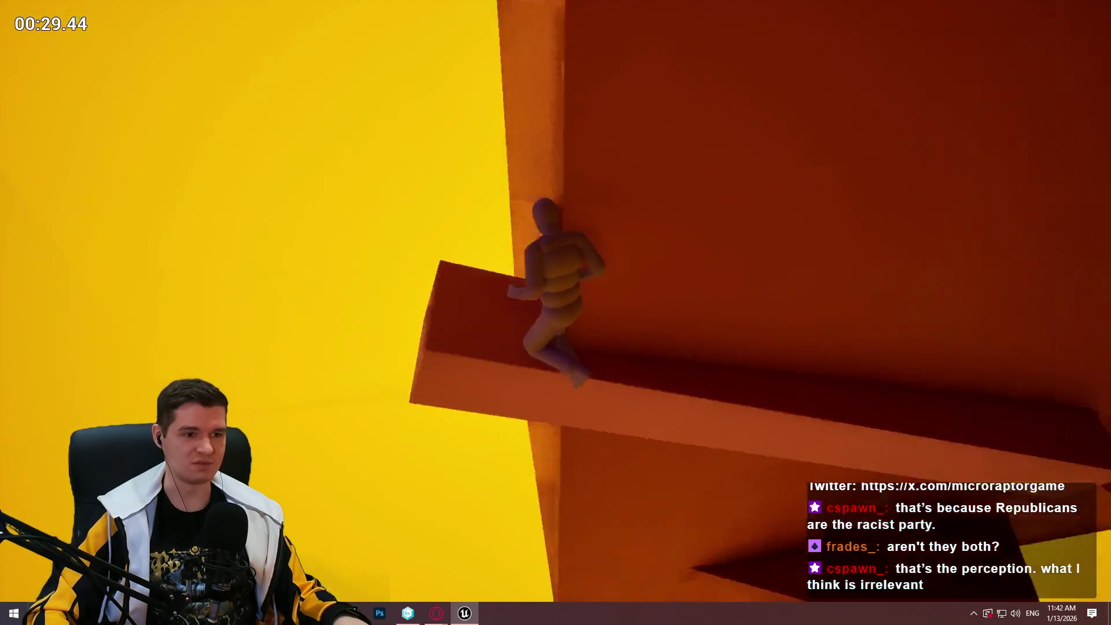
{"action": "key", "text": "w"}
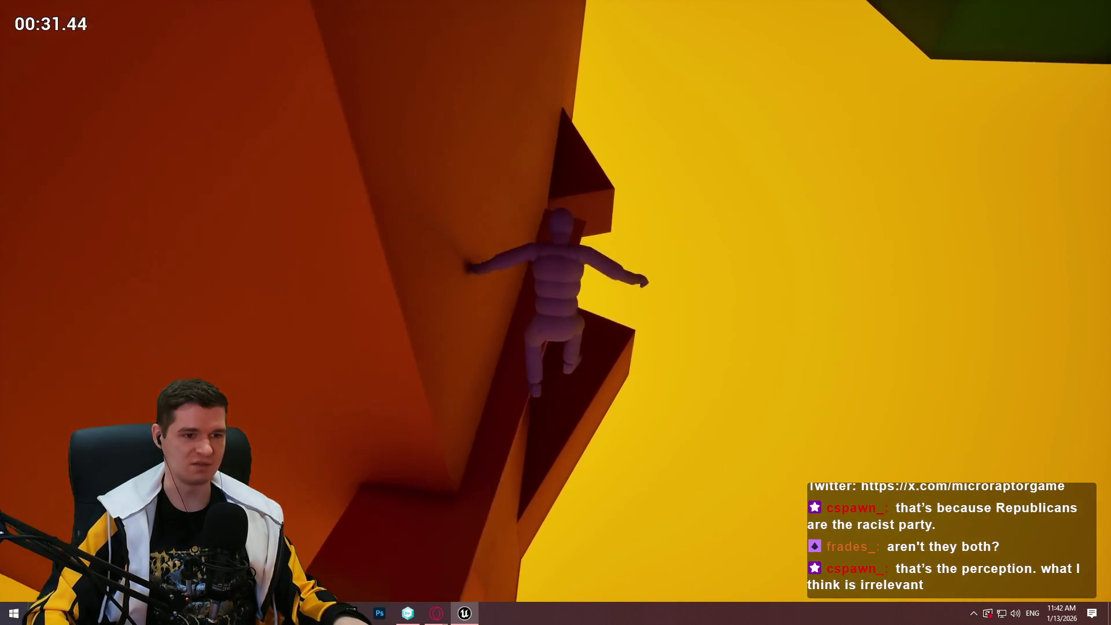
{"action": "key", "text": "w"}
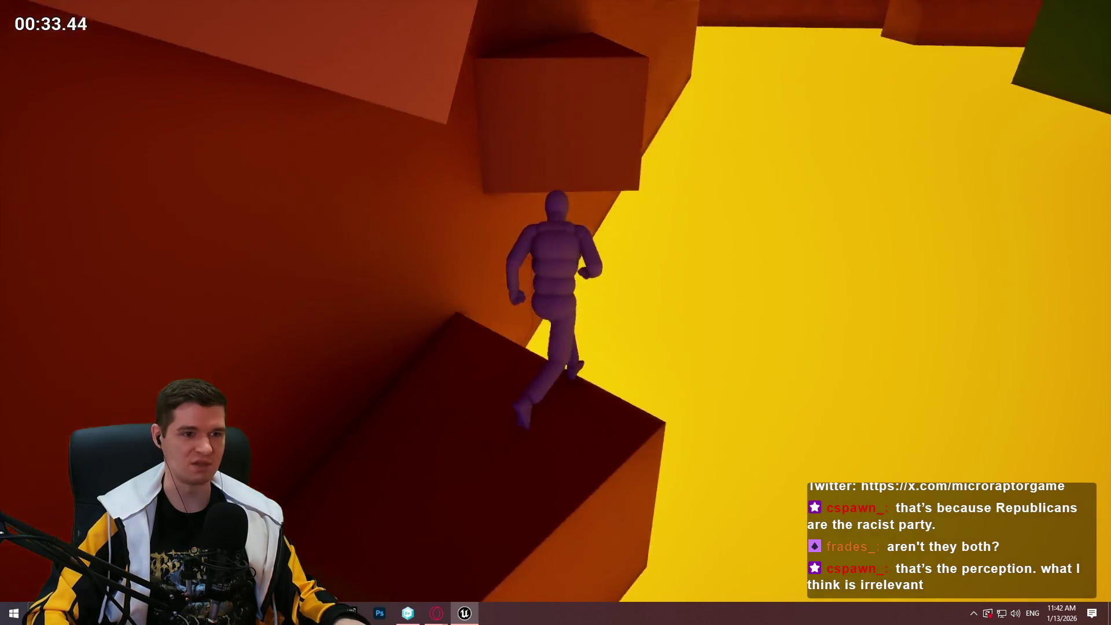
{"action": "key", "text": "w"}
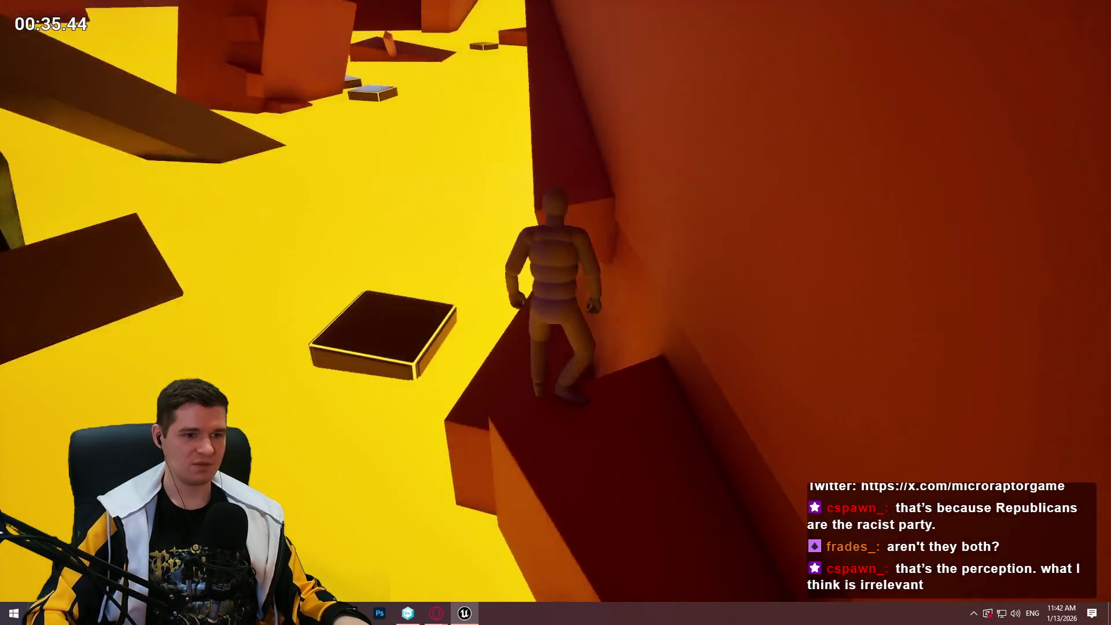
{"action": "key", "text": "w"}
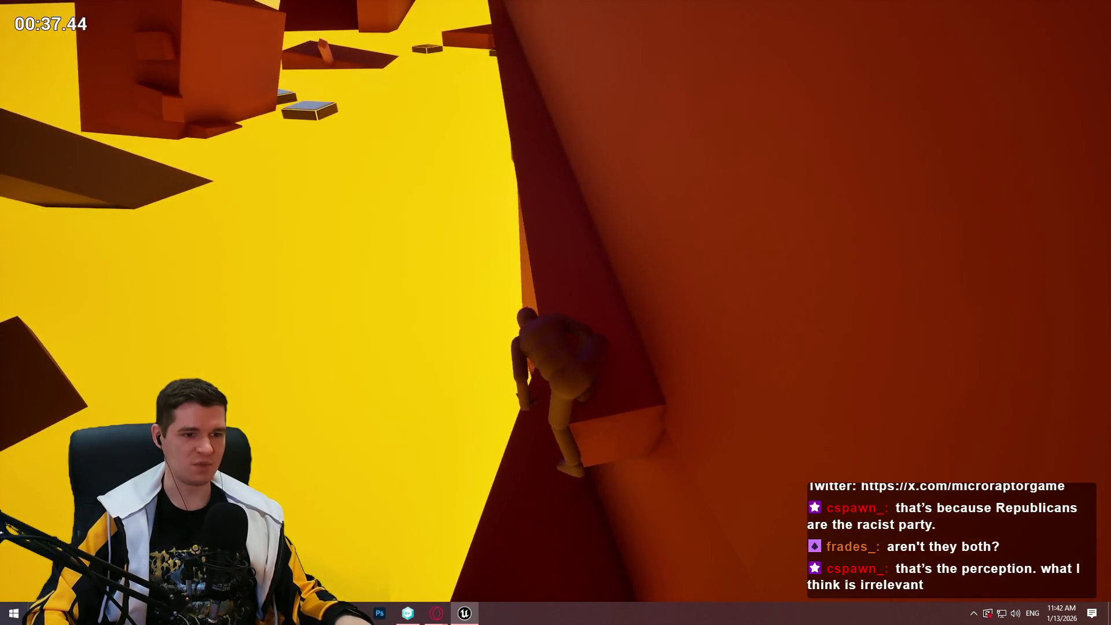
{"action": "key", "text": "w"}
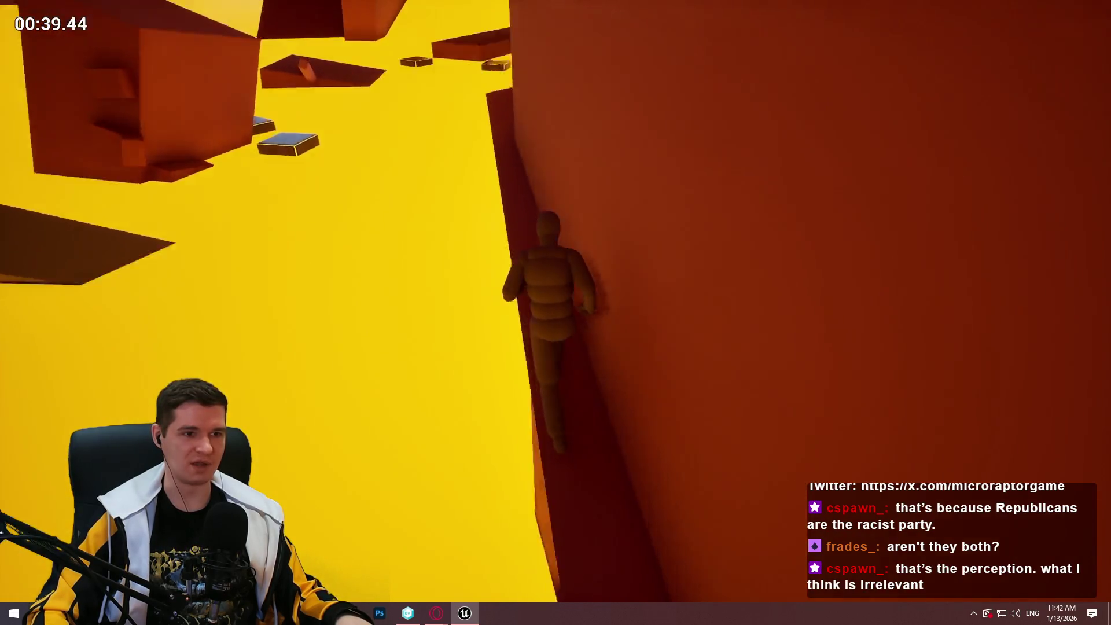
{"action": "key", "text": "w"}
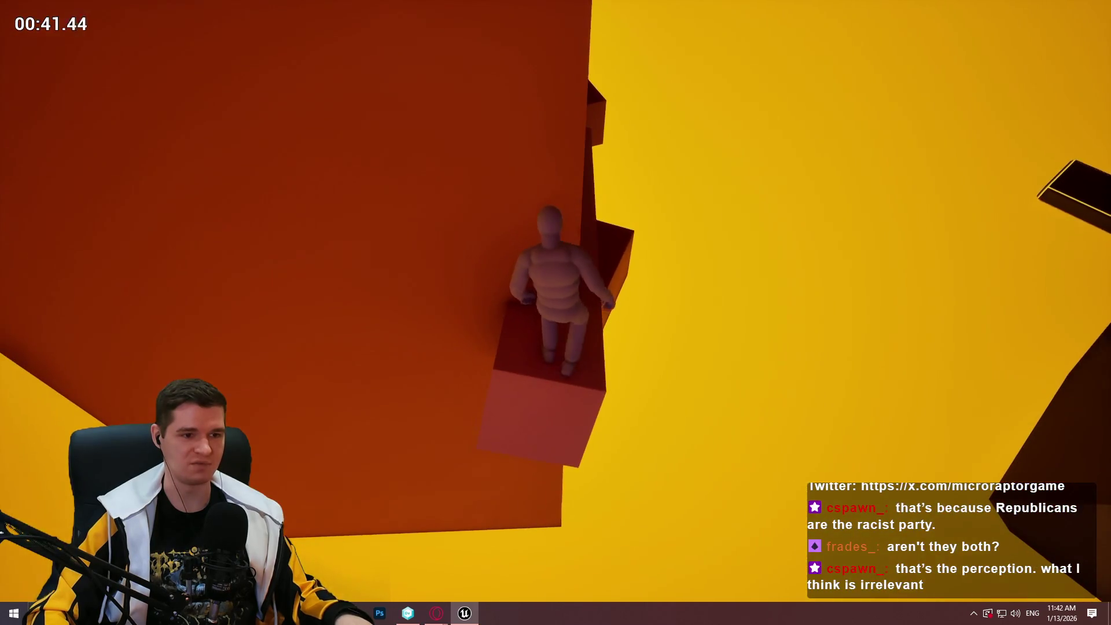
{"action": "key", "text": "w"}
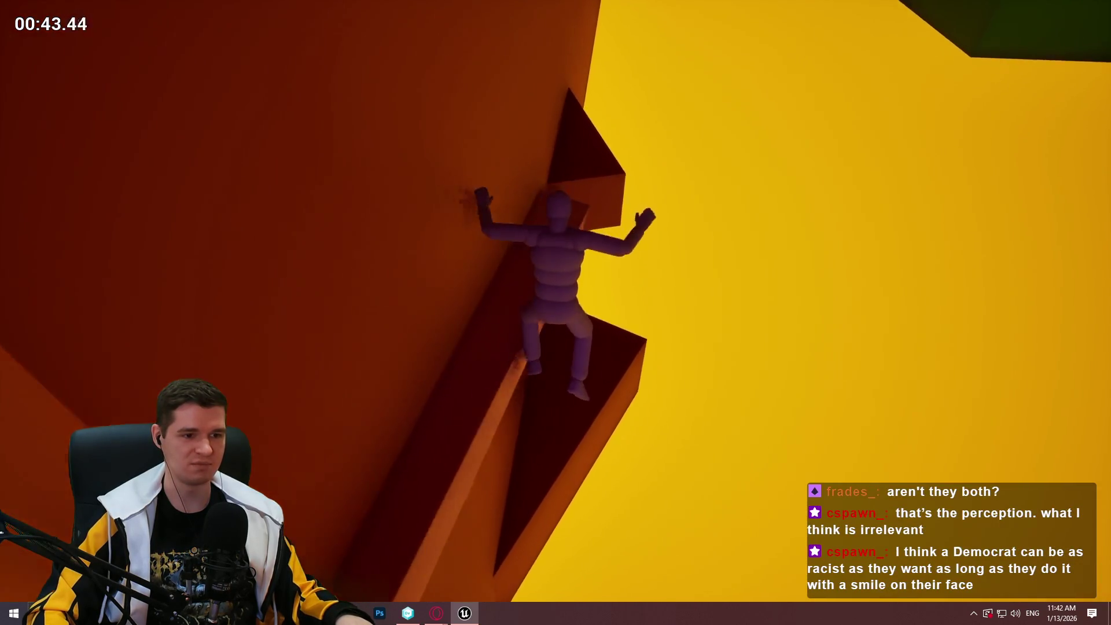
{"action": "key", "text": "w"}
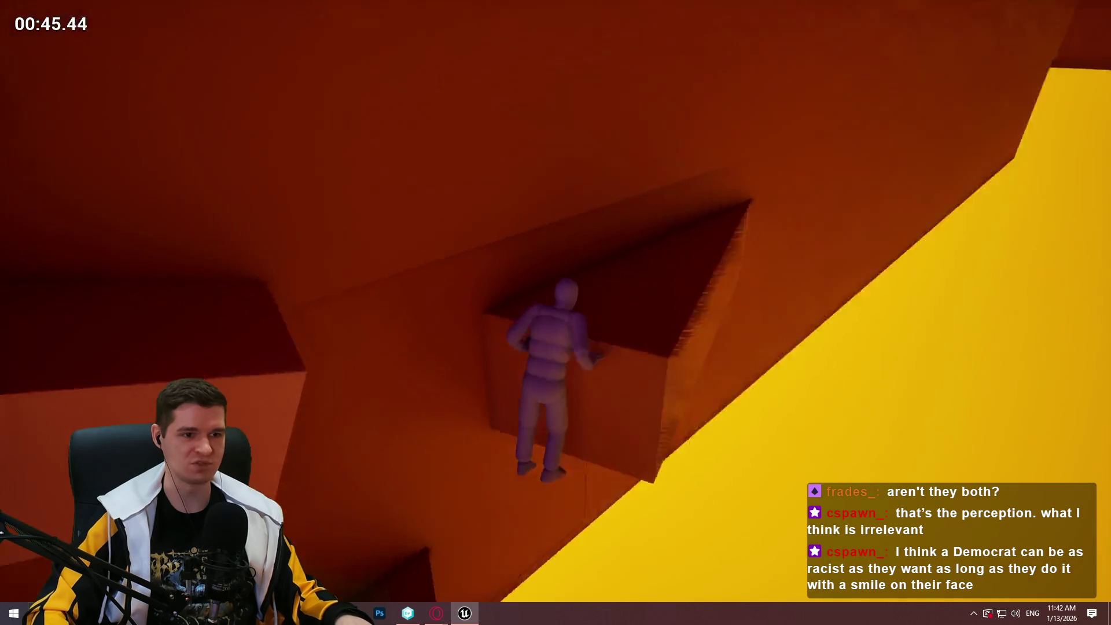
{"action": "key", "text": "space"}
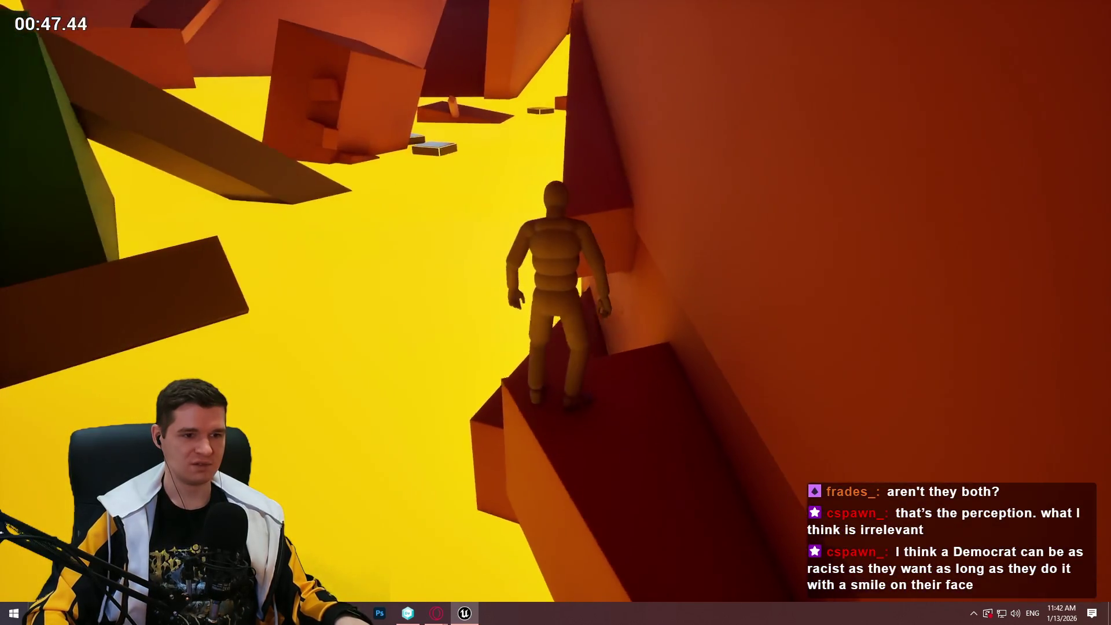
{"action": "key", "text": "w"}
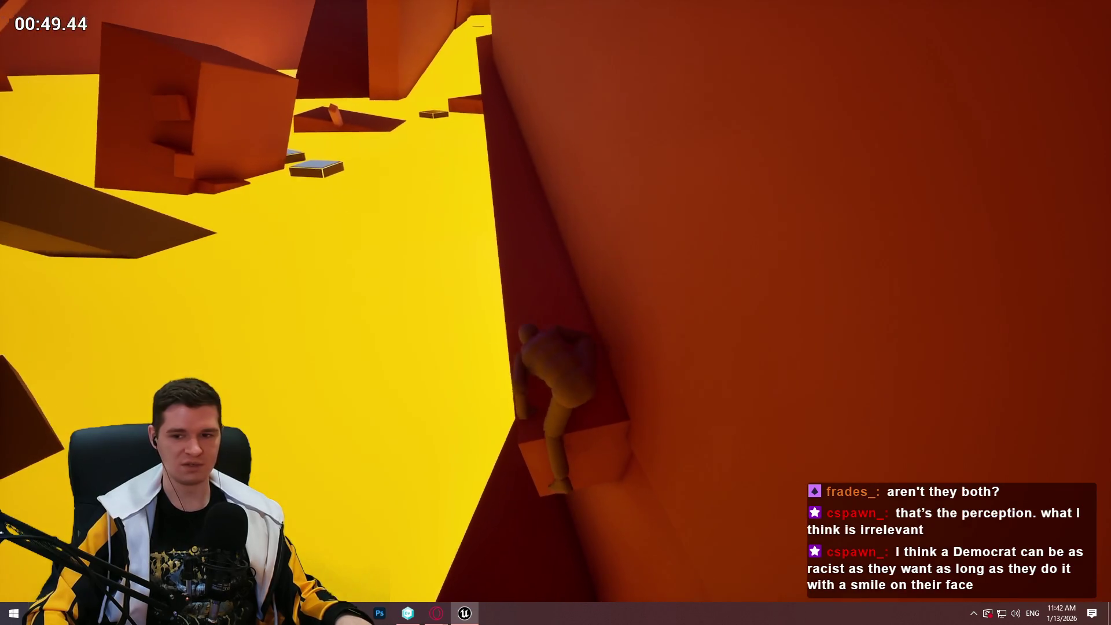
{"action": "key", "text": "Escape"}
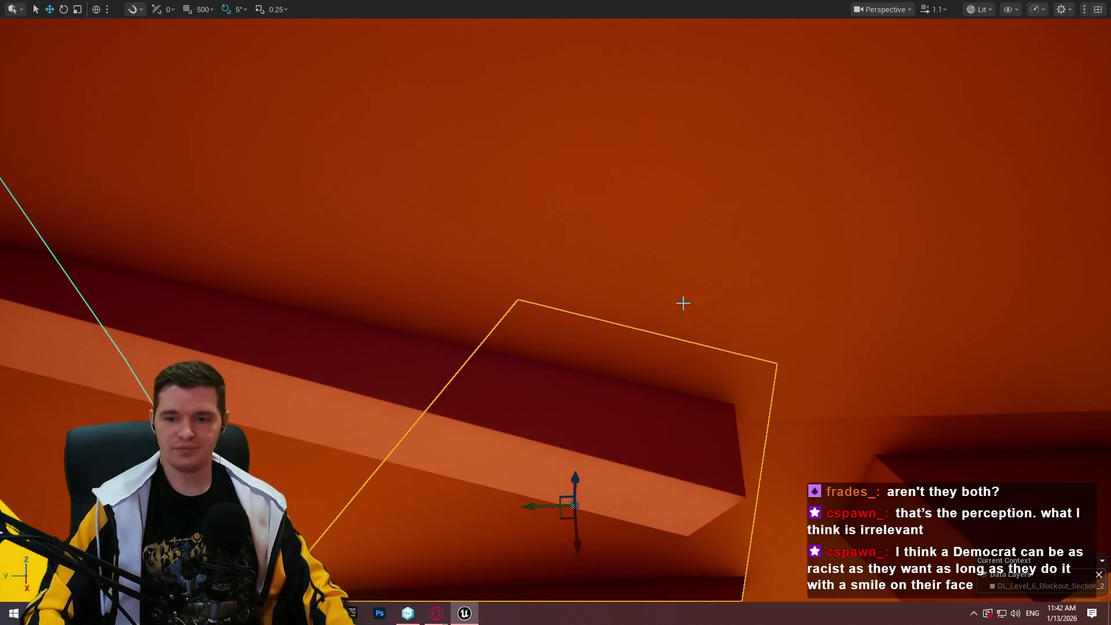
Rotate the long beam under the overhang about 100° and slide it down-left into place
{"action": "key", "text": "f"}
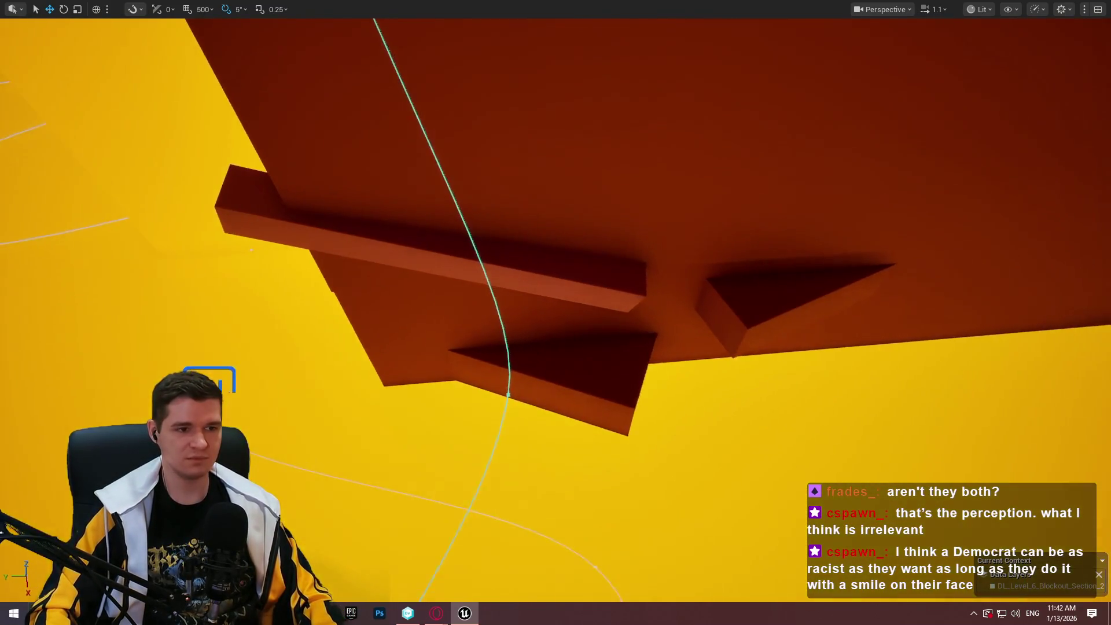
{"action": "left_click", "coordinate": [549, 279]}
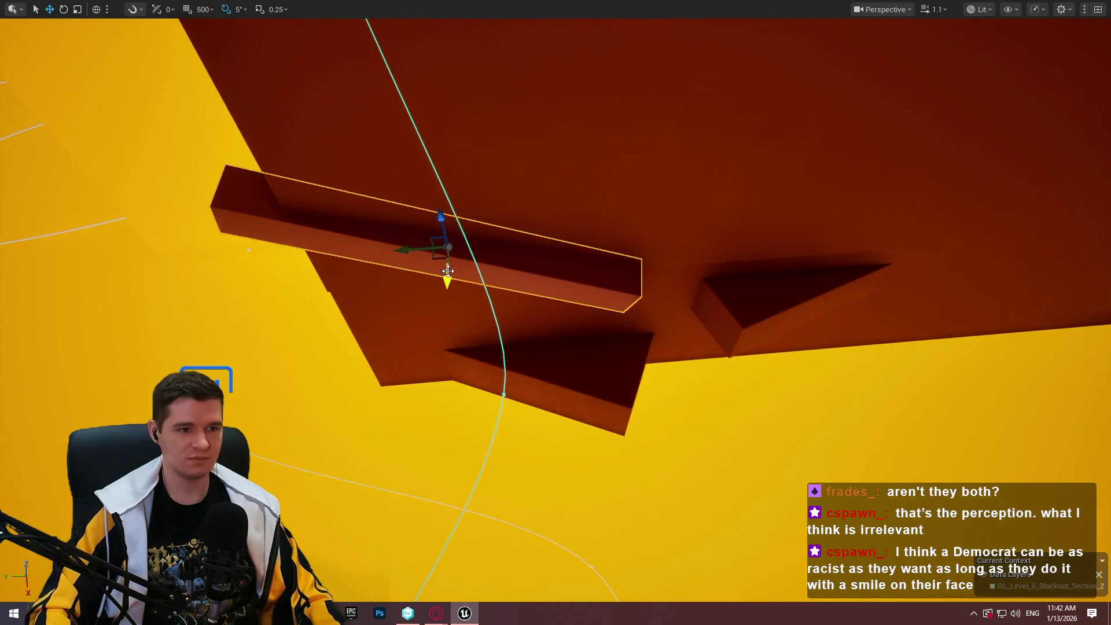
{"action": "left_click_drag", "start_coordinate": [453, 290], "coordinate": [509, 237]}
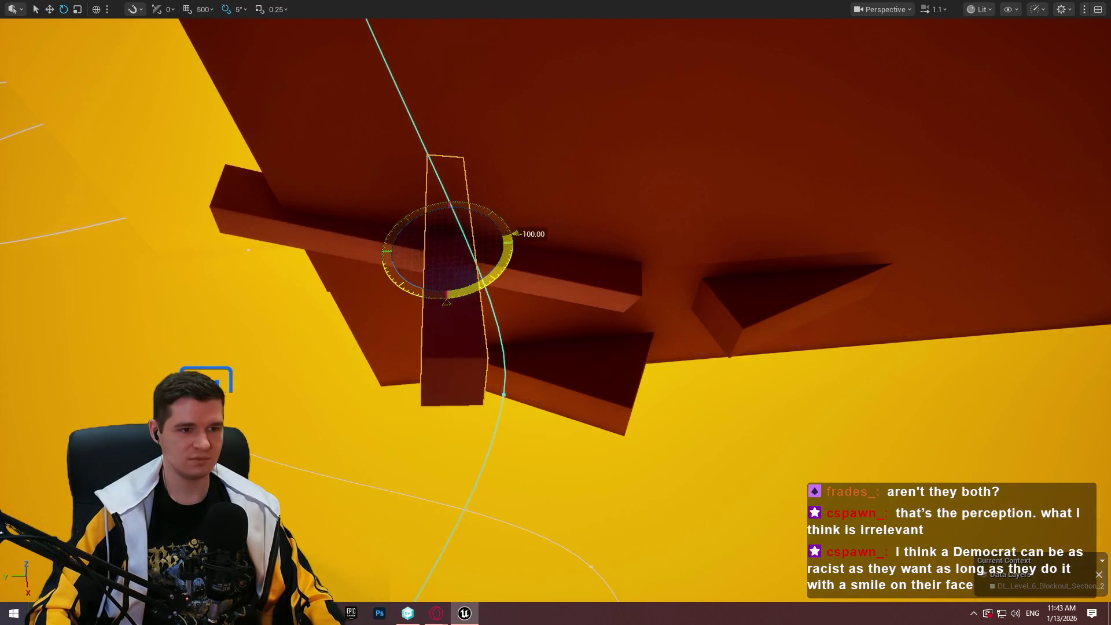
{"action": "mouse_move", "coordinate": [438, 259]}
{"action": "left_mouse_down"}
{"action": "mouse_move", "coordinate": [799, 303]}
{"action": "mouse_move", "coordinate": [724, 297]}
{"action": "mouse_move", "coordinate": [606, 254]}
{"action": "mouse_move", "coordinate": [524, 267]}
{"action": "mouse_move", "coordinate": [526, 93]}
{"action": "mouse_move", "coordinate": [509, 97]}
{"action": "left_mouse_up"}
{"action": "key", "text": "r"}
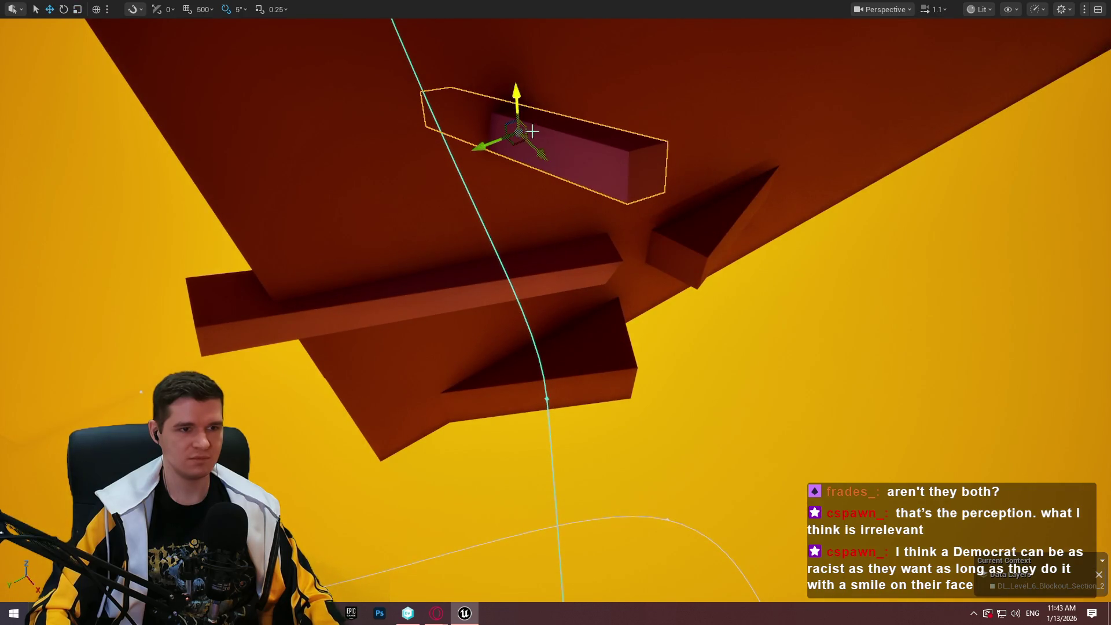
{"action": "left_click_drag", "start_coordinate": [521, 142], "coordinate": [389, 191]}
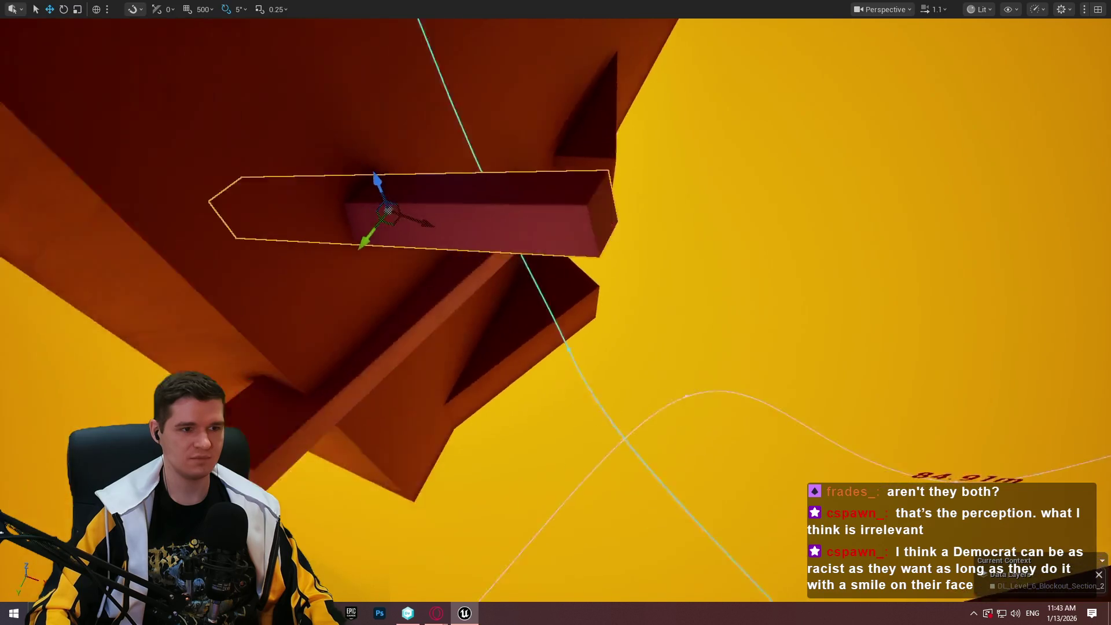
{"action": "right_click", "coordinate": [510, 375]}
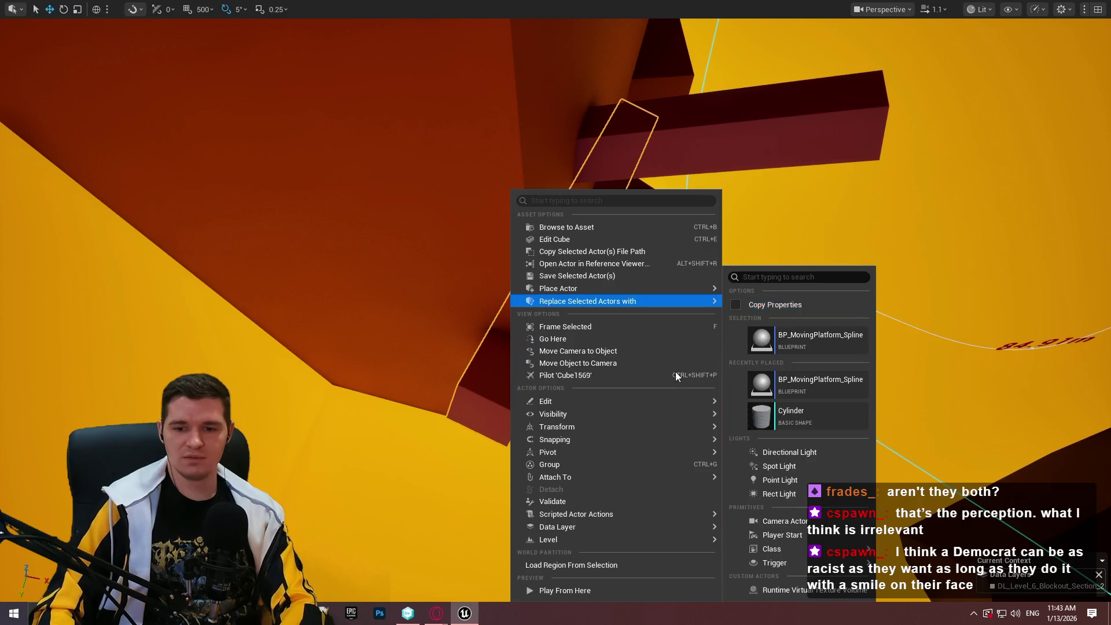
Play from the selected block, jumping the mannequin via the wall ledge onto the new beam and beyond, then stop
{"action": "mouse_move", "coordinate": [578, 413]}
{"action": "left_click", "coordinate": [623, 595]}
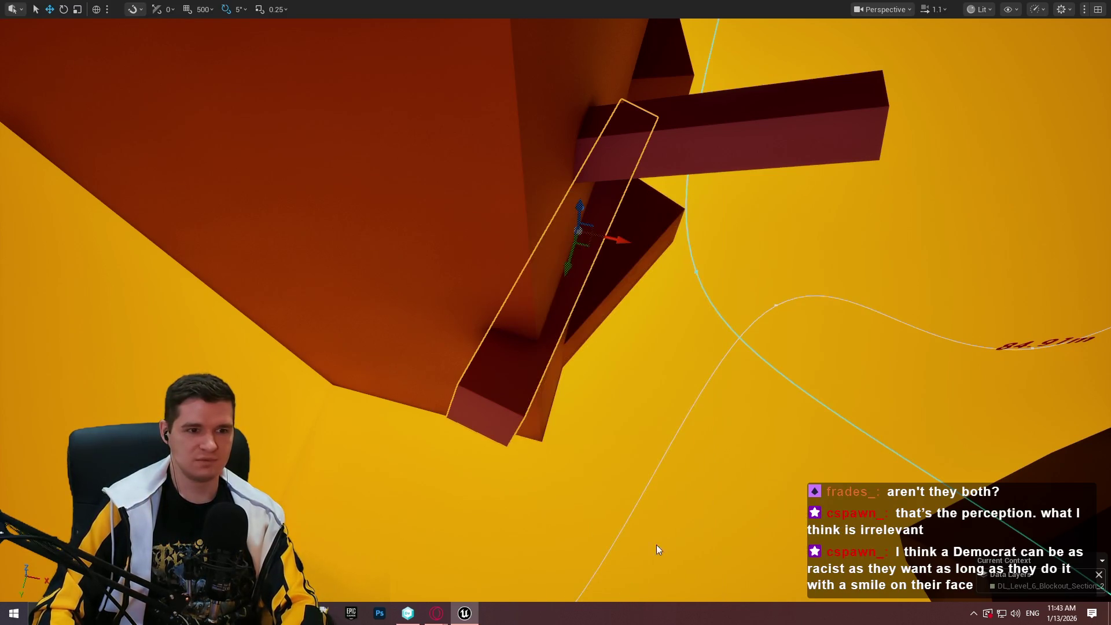
{"action": "left_click", "coordinate": [727, 296]}
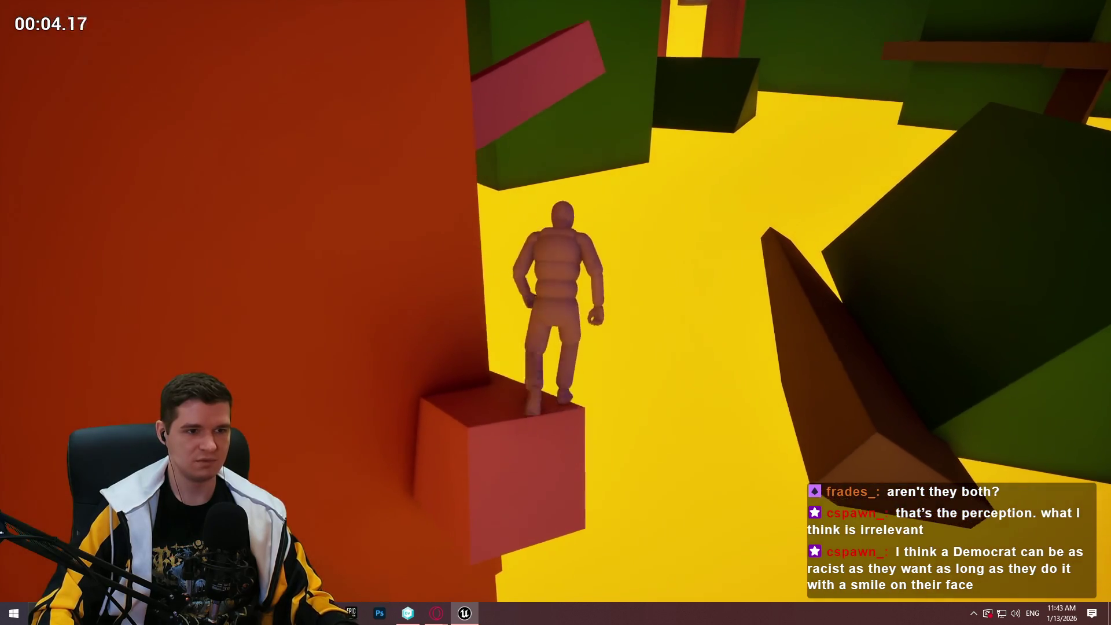
{"action": "key", "text": "space"}
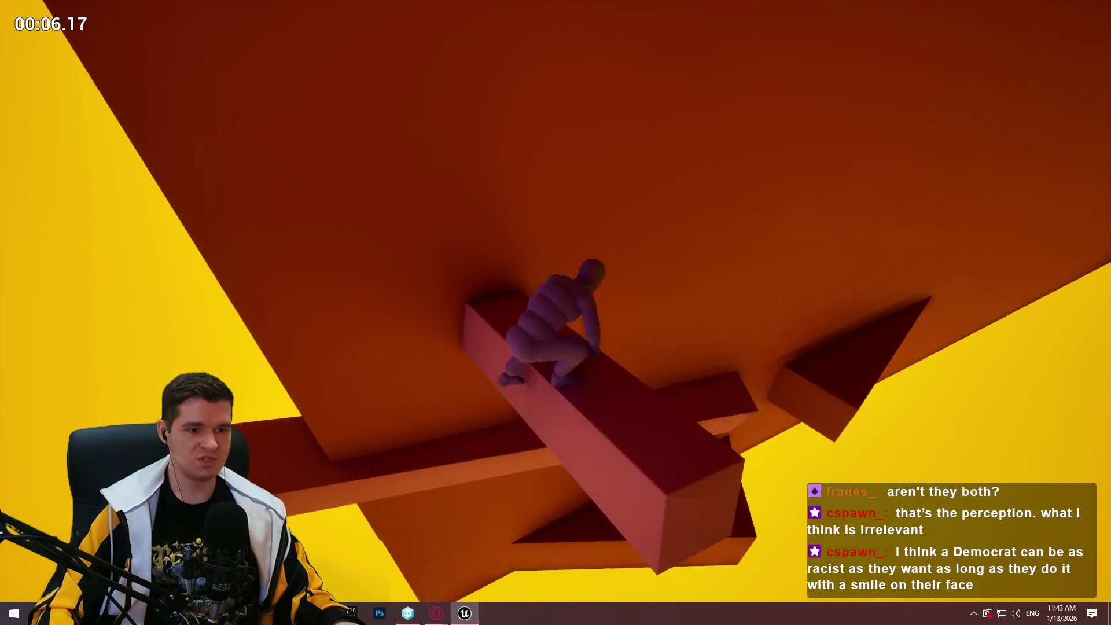
{"action": "key", "text": "w"}
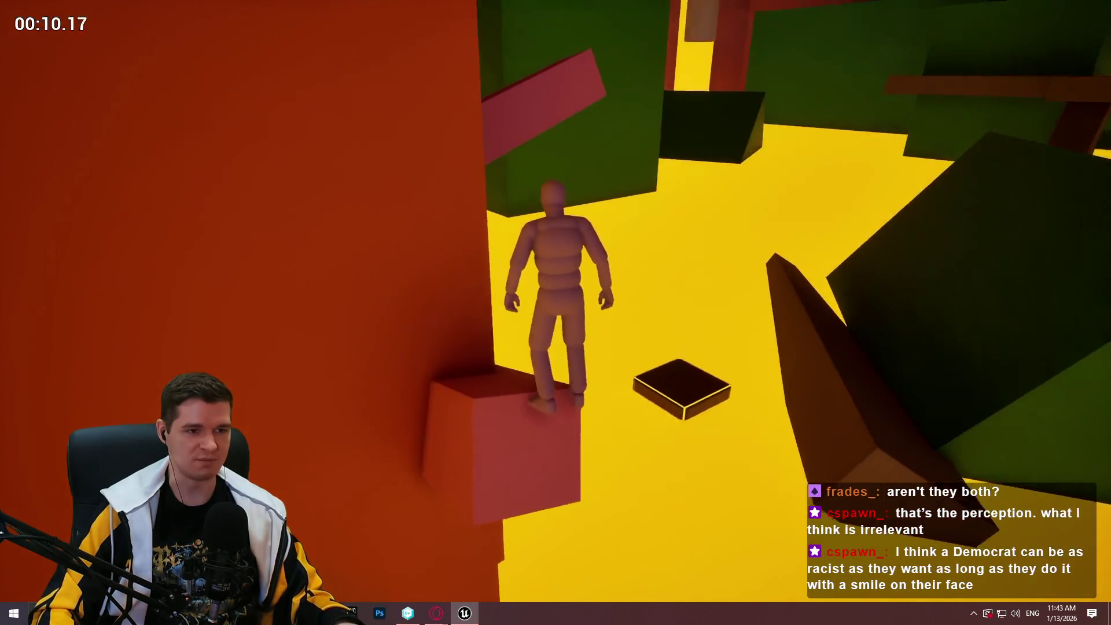
{"action": "key", "text": "space"}
{"action": "key", "text": "w"}
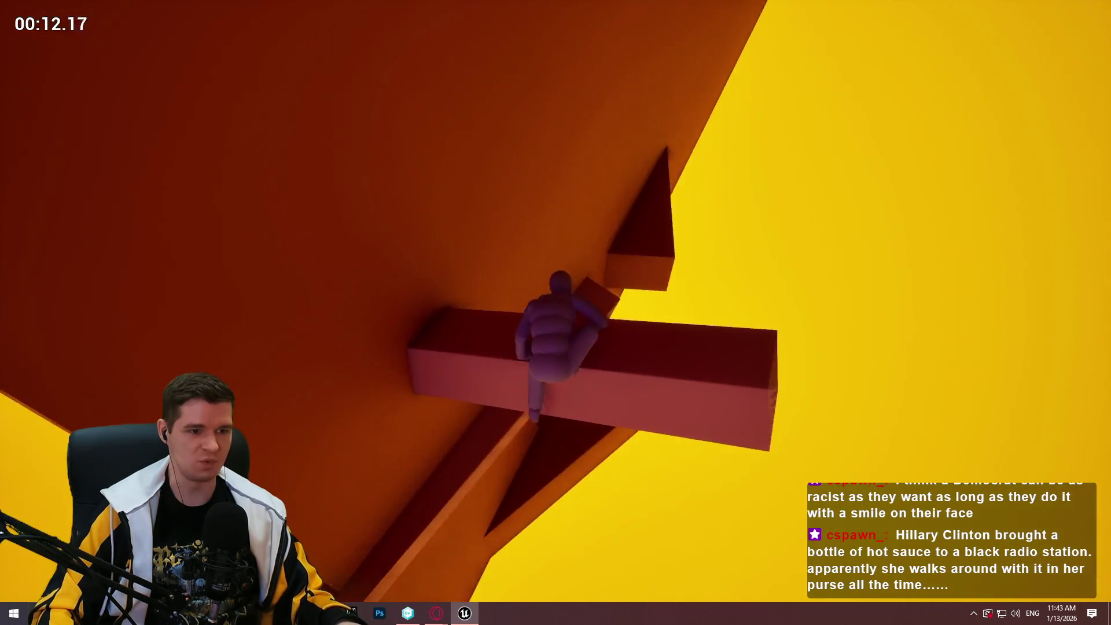
{"action": "key", "text": "space"}
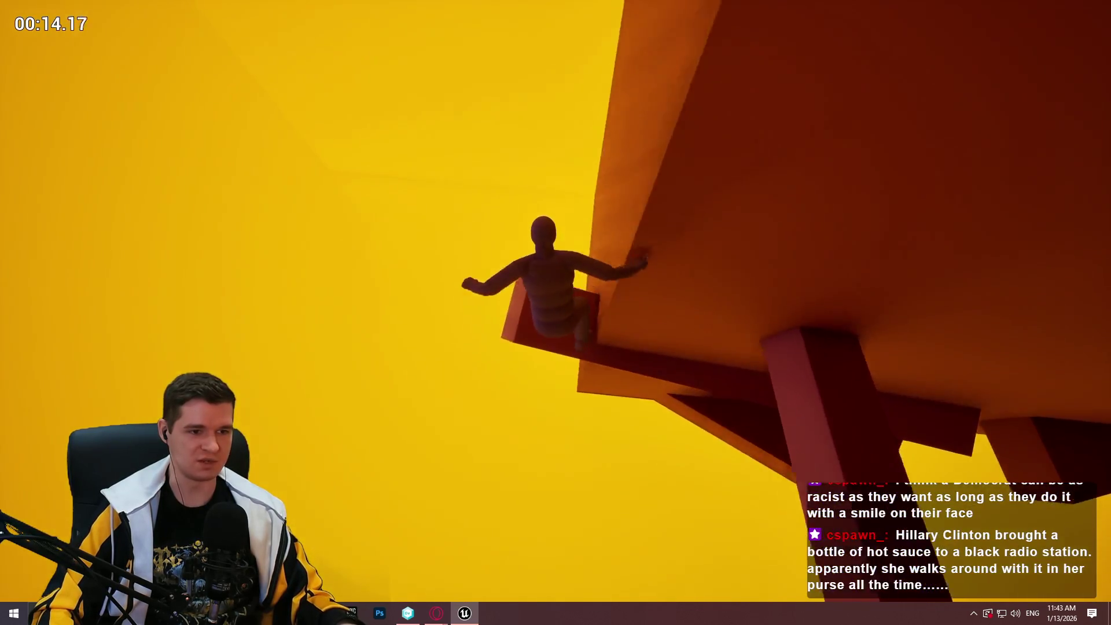
{"action": "key", "text": "Escape"}
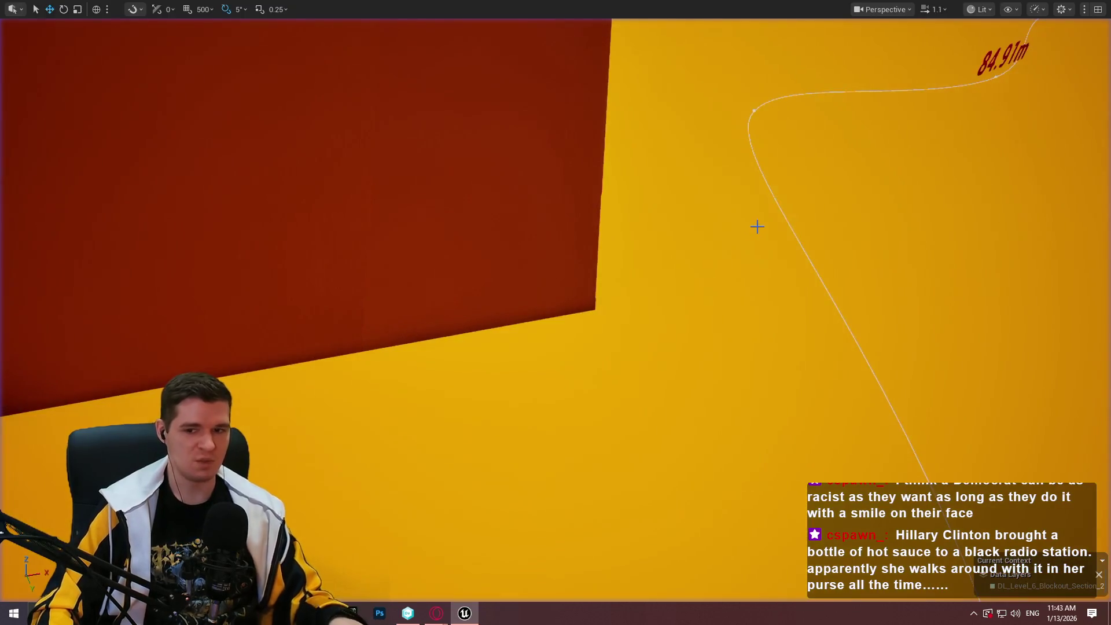
Play from the selected cube, jumping onto the beam and climbing to the next beam, then stop
{"action": "key", "text": "f"}
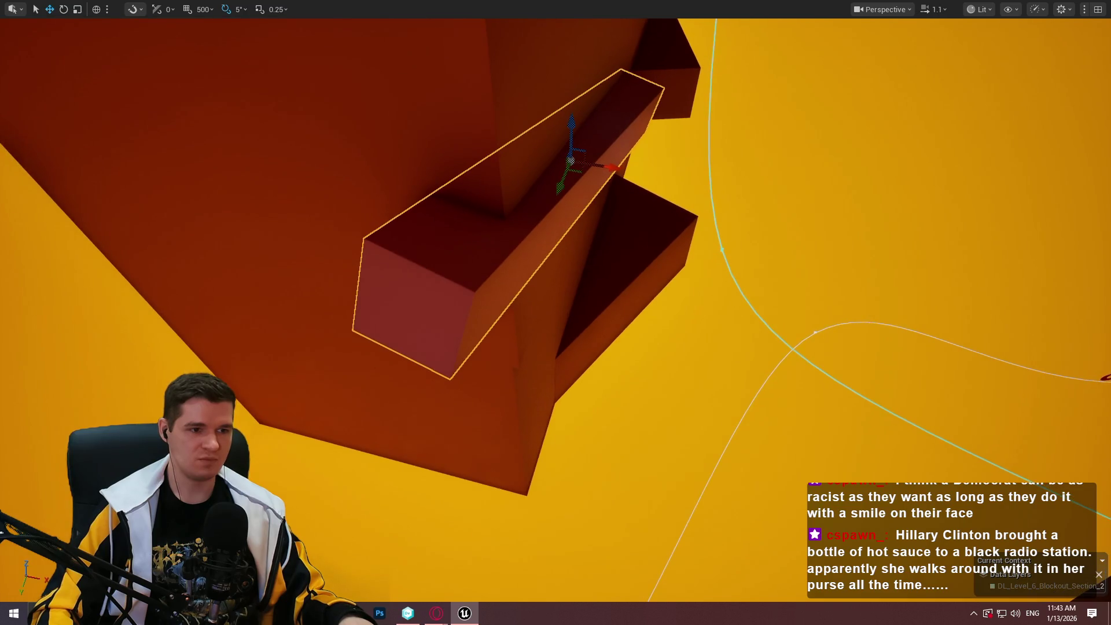
{"action": "right_click", "coordinate": [452, 347]}
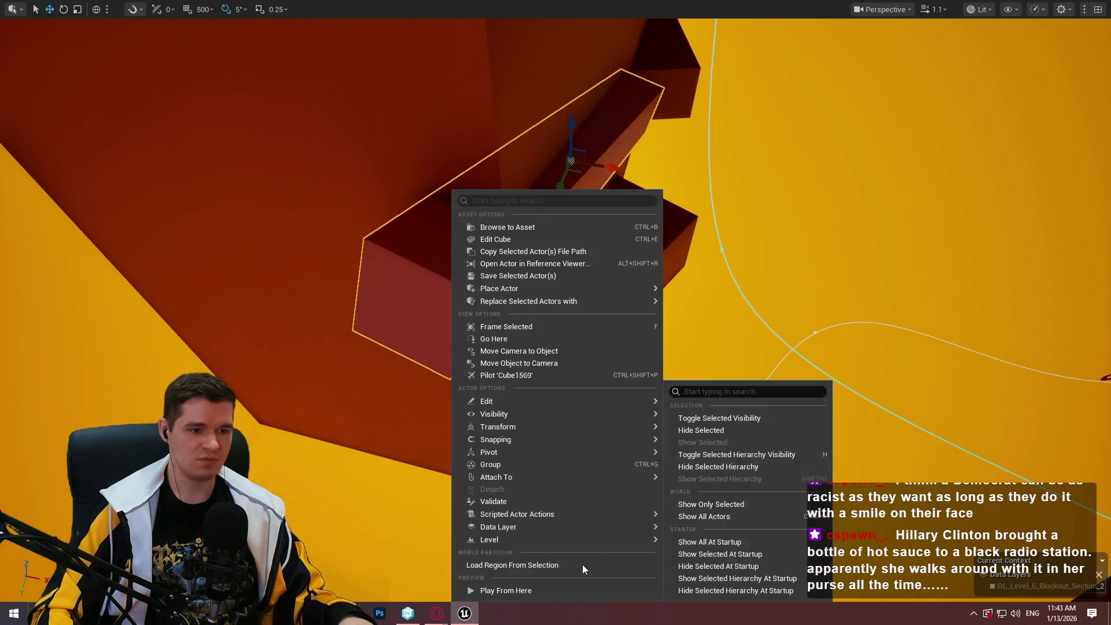
{"action": "left_click", "coordinate": [564, 589]}
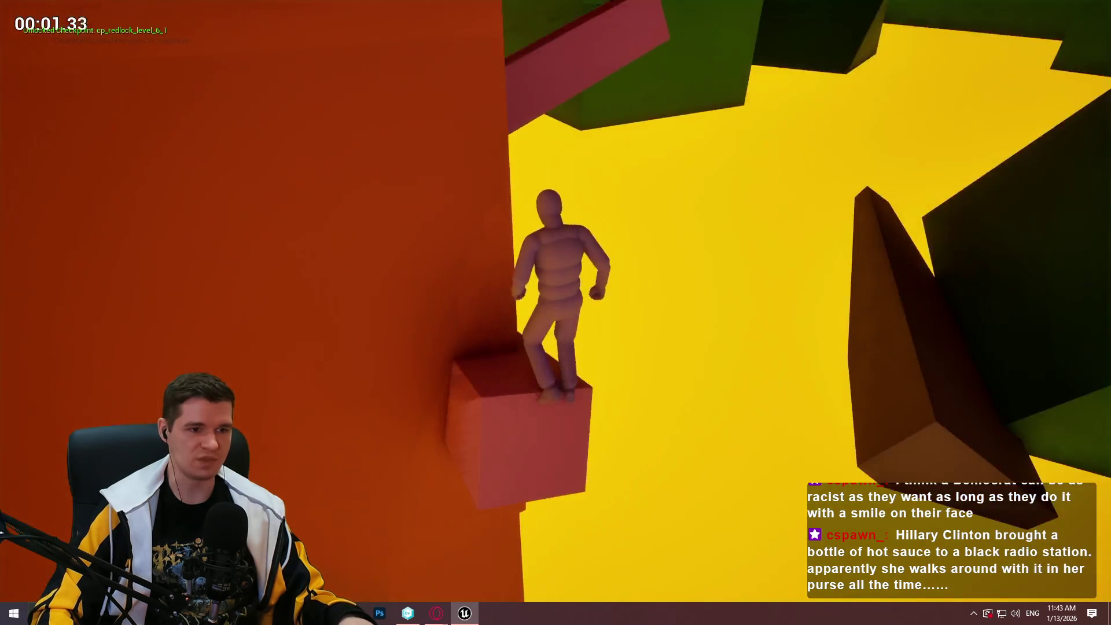
{"action": "key", "text": "space"}
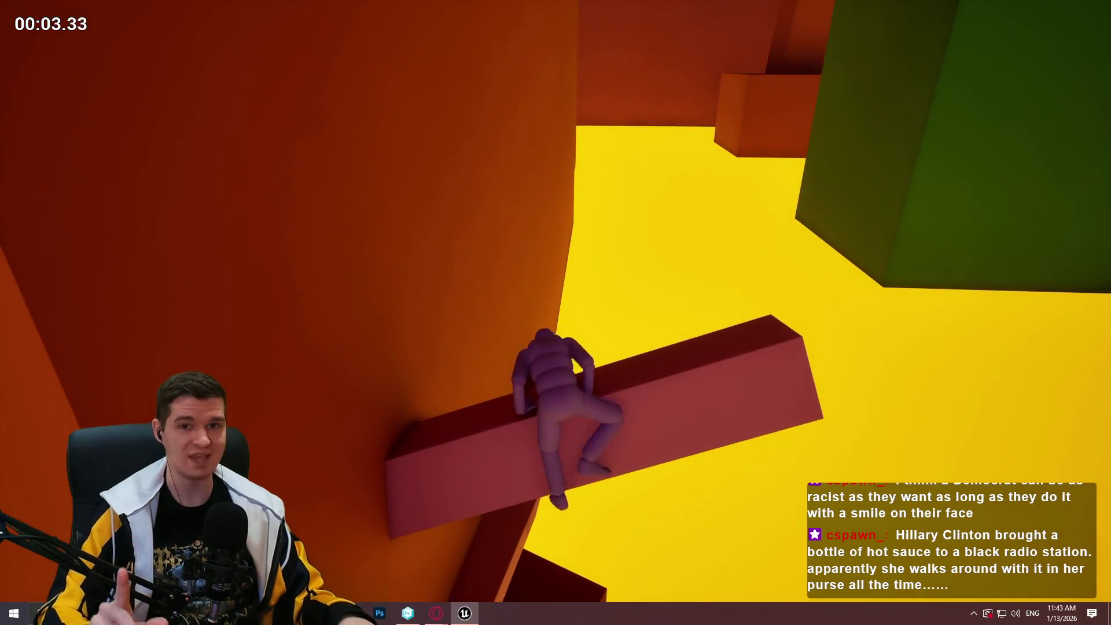
{"action": "key", "text": "w"}
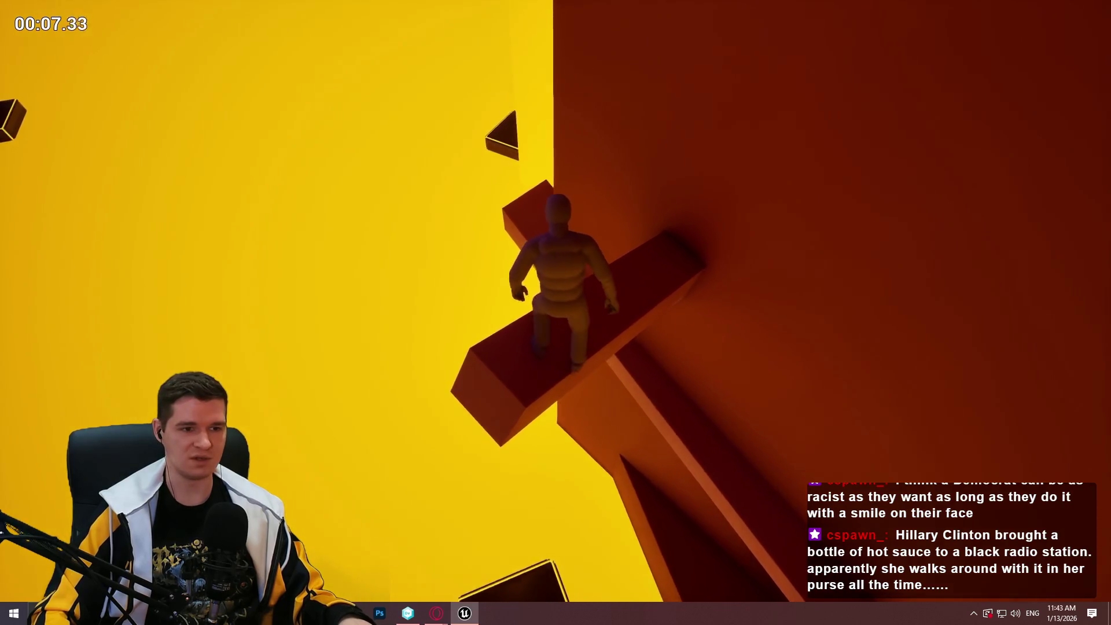
{"action": "key", "text": "space"}
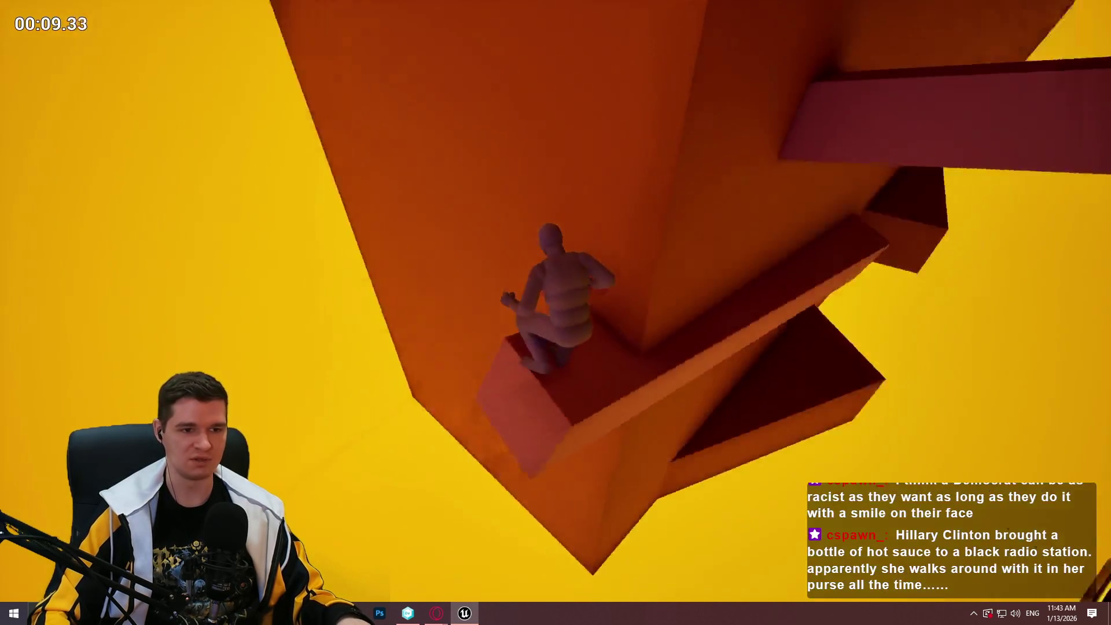
{"action": "key", "text": "space"}
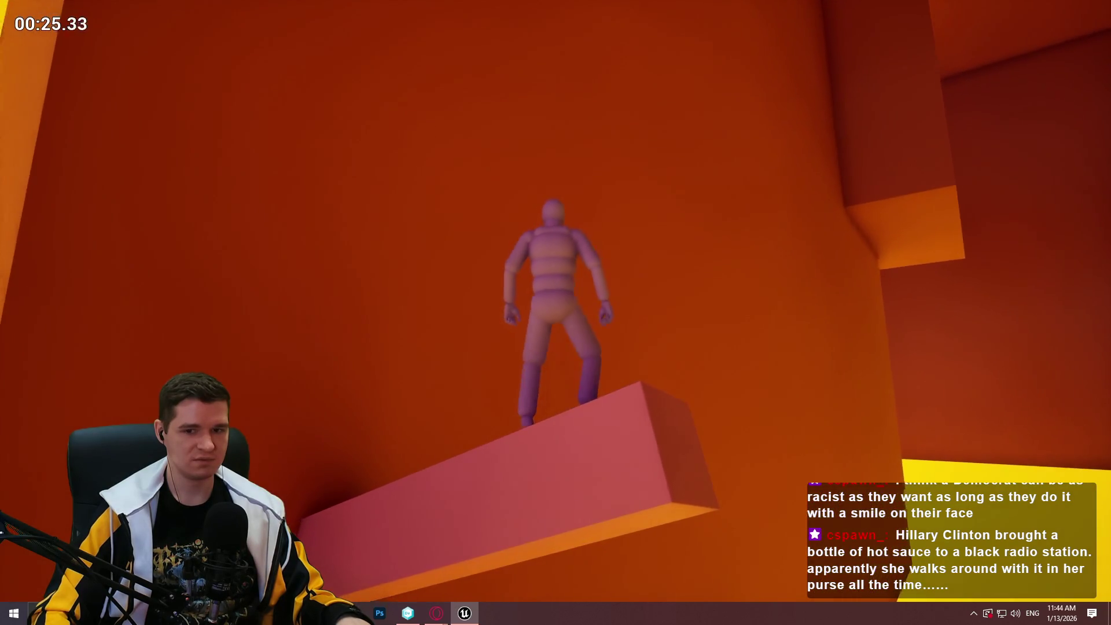
{"action": "key", "text": "Escape"}
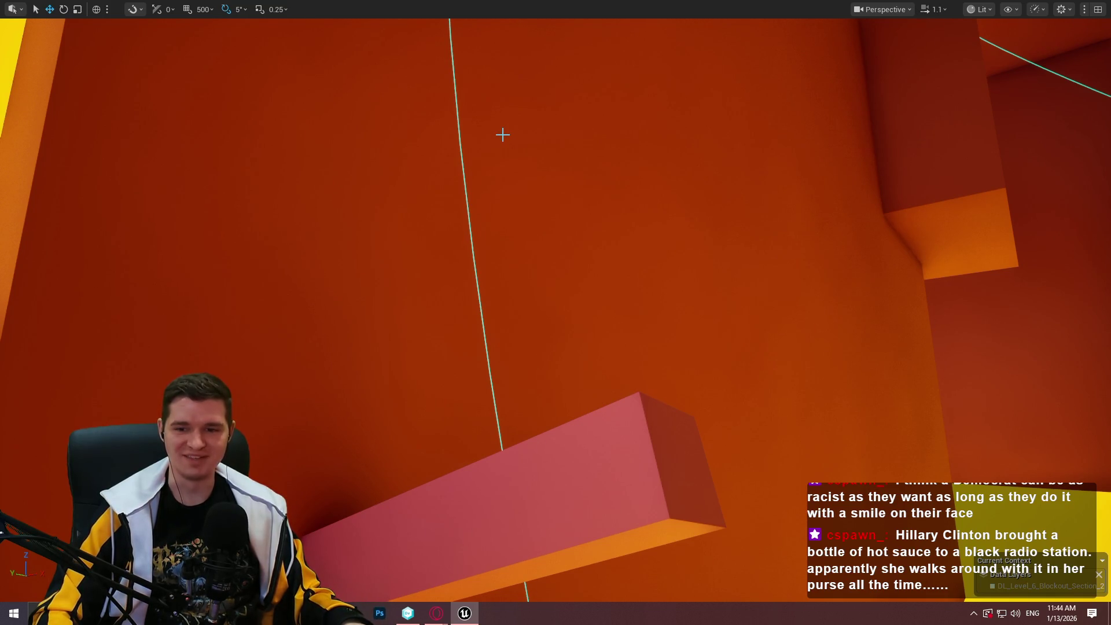
Inspect the ledge bar, select the triangular wedge block, then switch to the Opera GX browser
{"action": "key", "text": "f"}
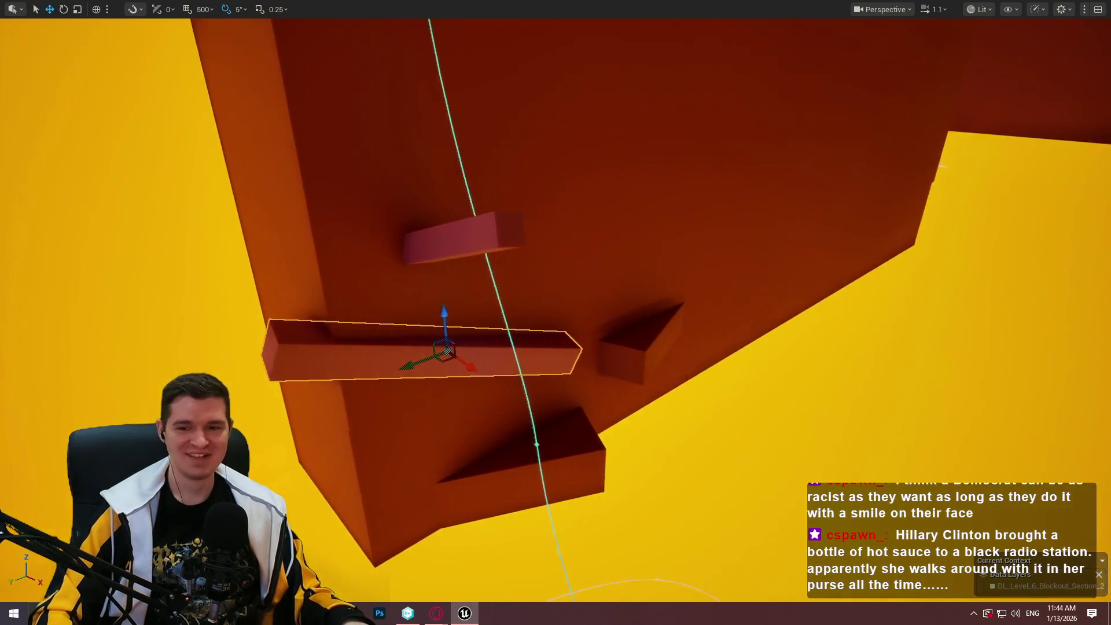
{"action": "scroll", "coordinate": [514, 365], "scroll_direction": "up", "scroll_amount": 5}
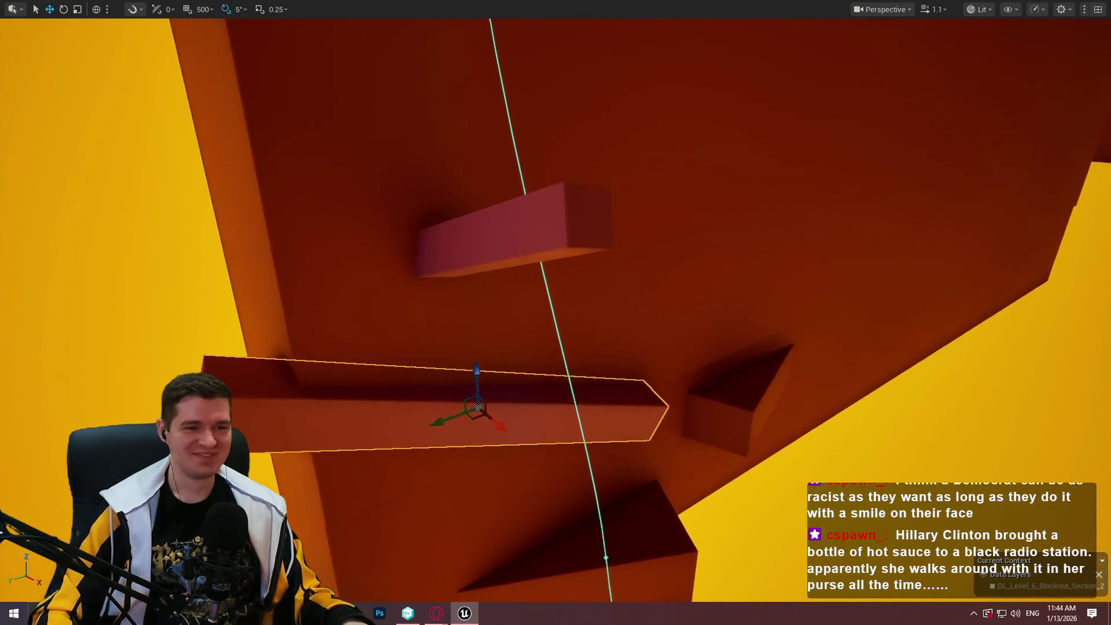
{"action": "scroll", "coordinate": [572, 215], "scroll_direction": "down", "scroll_amount": 5}
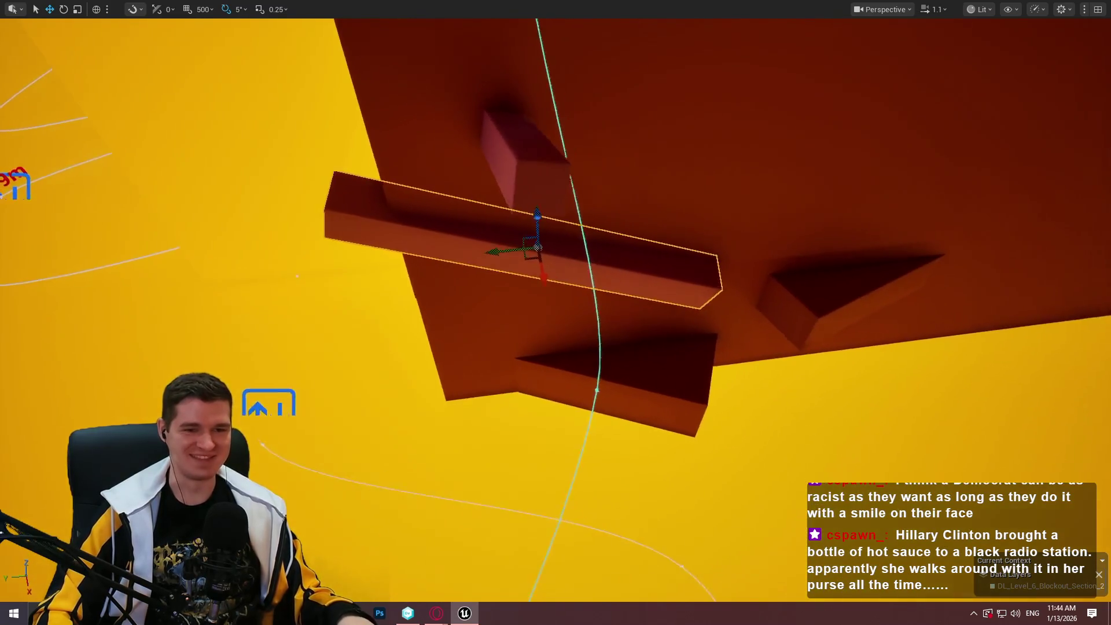
{"action": "left_click", "coordinate": [832, 275]}
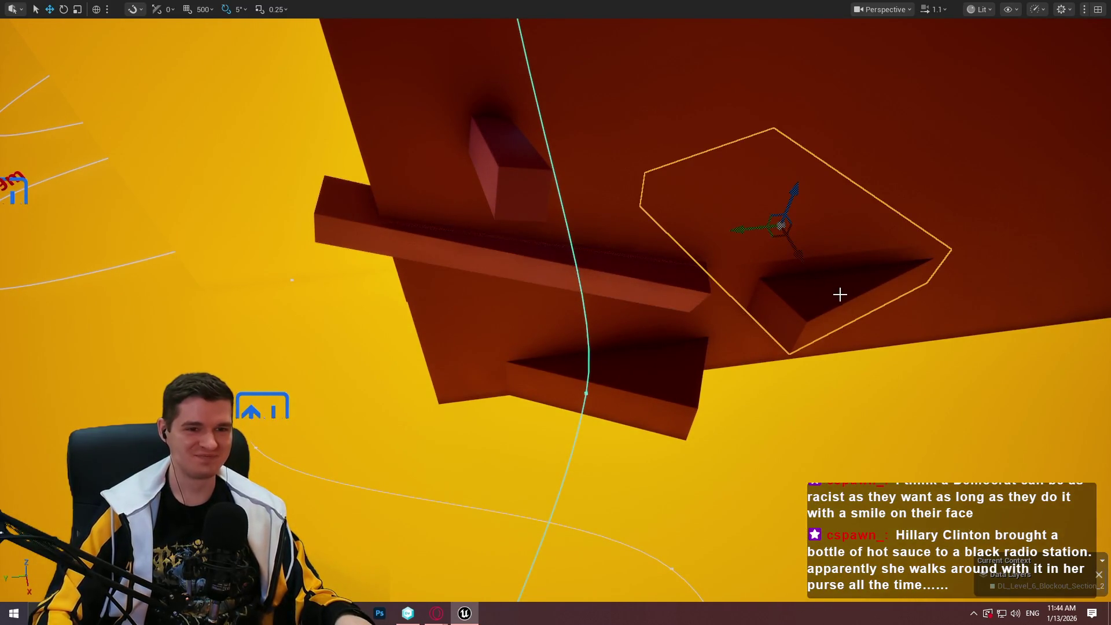
{"action": "left_click_drag", "start_coordinate": [795, 270], "coordinate": [775, 254]}
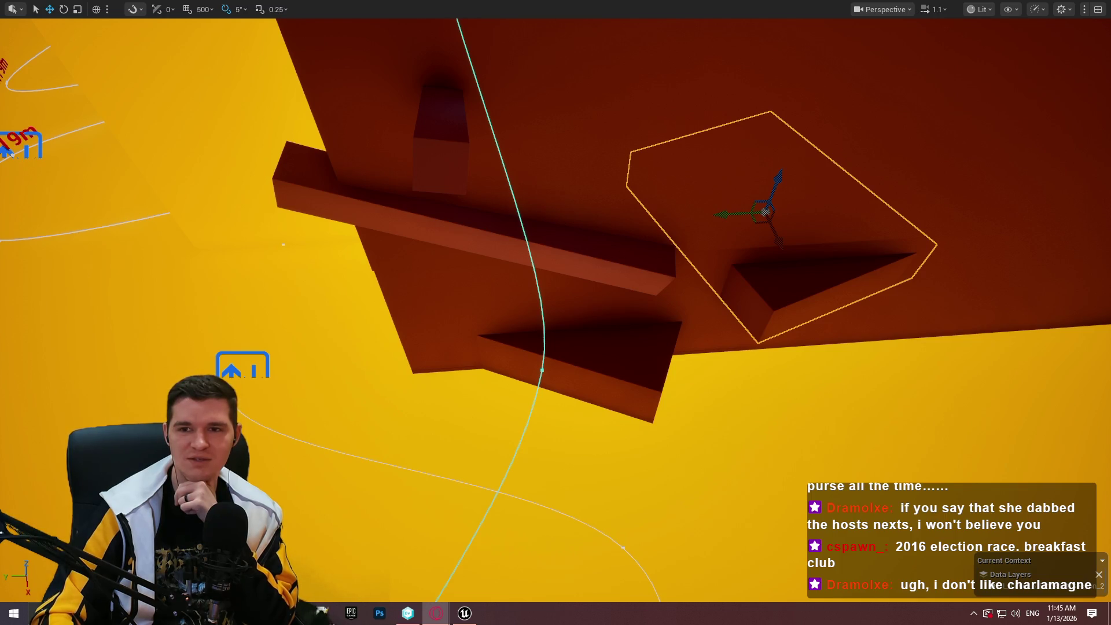
{"action": "key", "text": "alt+Tab"}
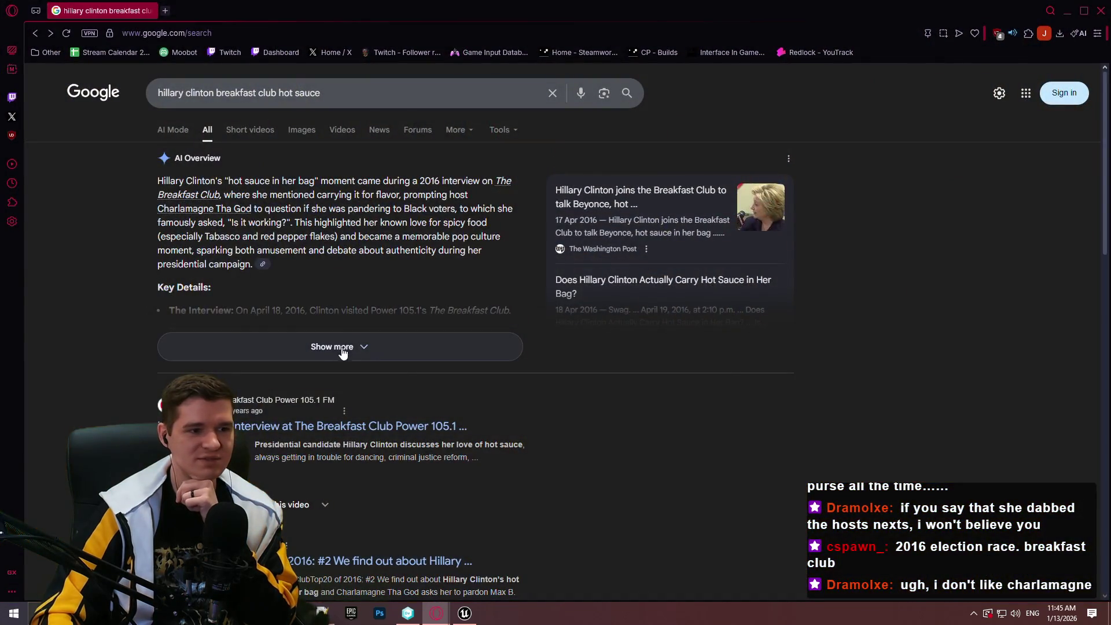
Expand Google's AI Overview on the Breakfast Club hot-sauce story, read the results, and close the browser
{"action": "left_click", "coordinate": [343, 347]}
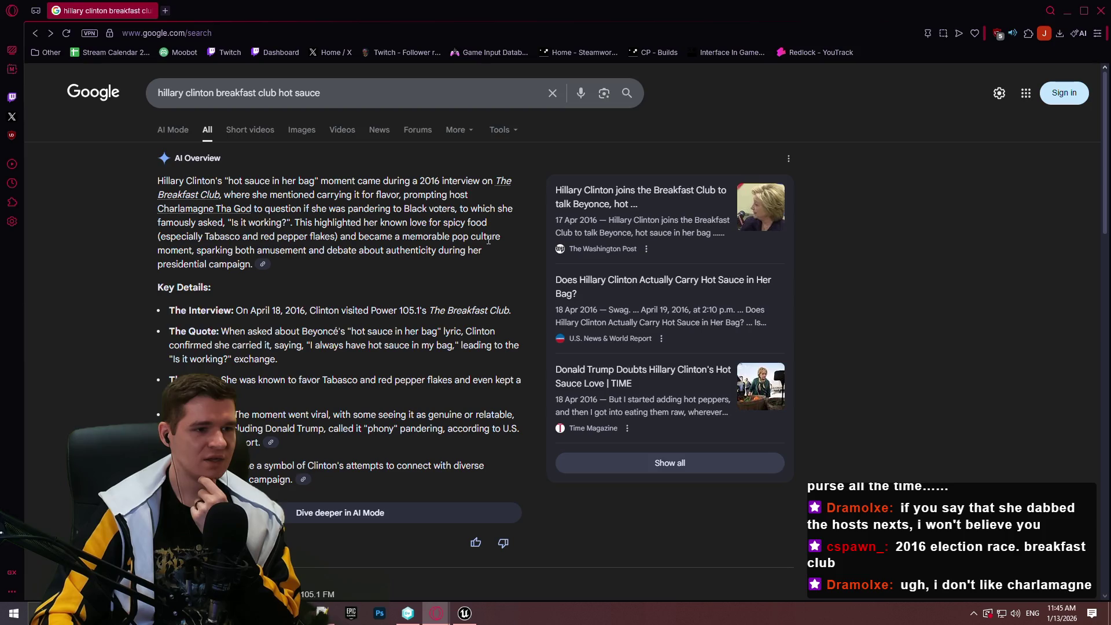
{"action": "left_click_drag", "start_coordinate": [296, 223], "coordinate": [343, 235]}
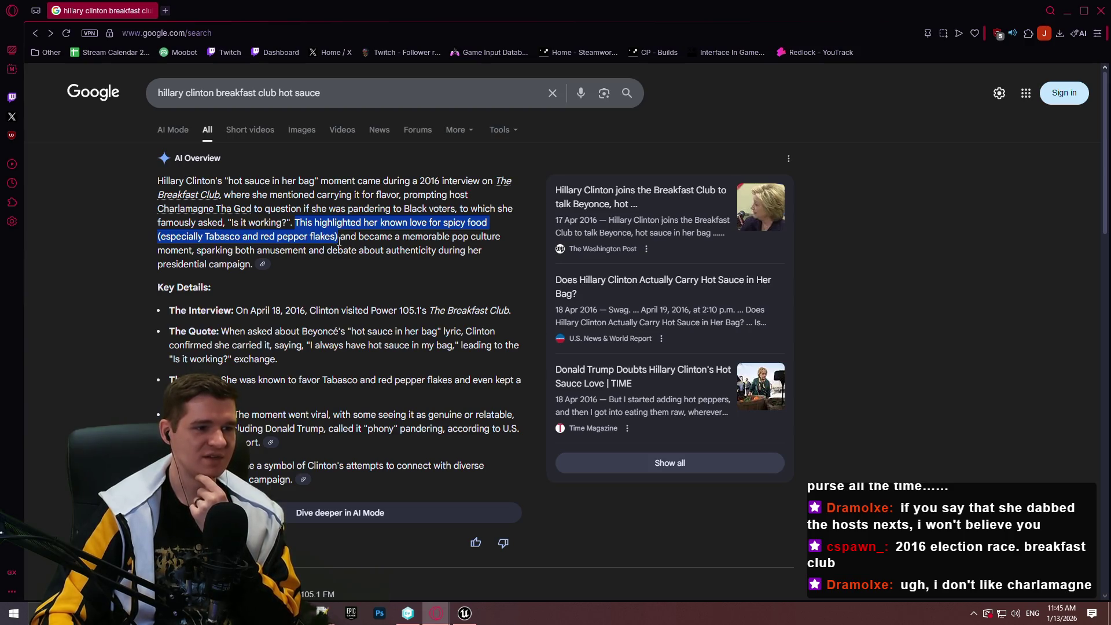
{"action": "left_click", "coordinate": [353, 239]}
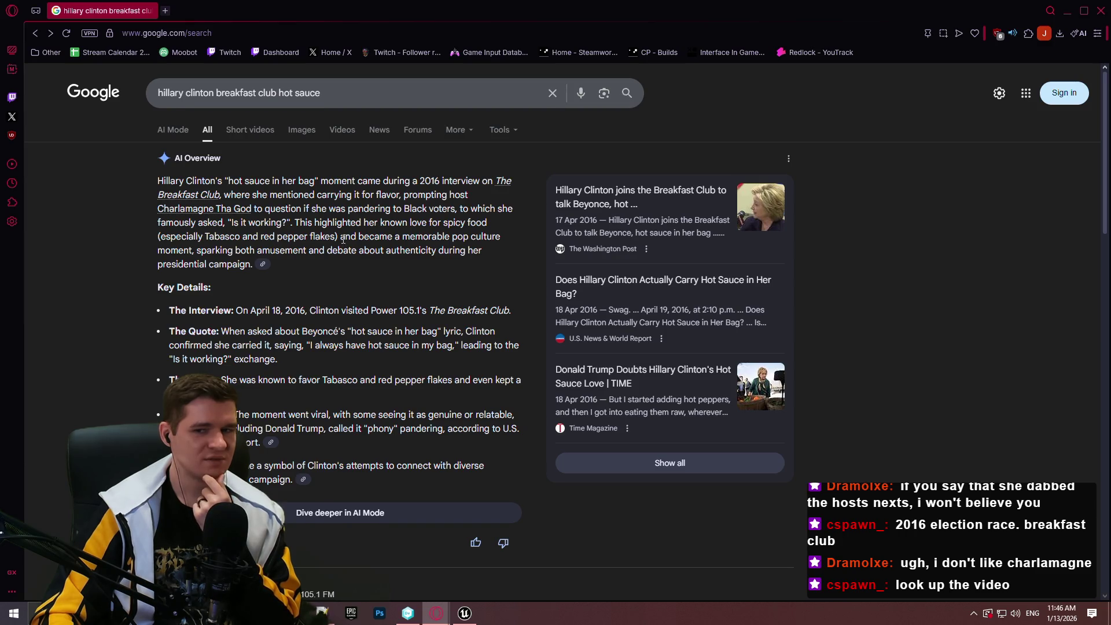
{"action": "scroll", "coordinate": [353, 248], "scroll_direction": "down", "scroll_amount": 5}
{"action": "scroll", "coordinate": [359, 244], "scroll_direction": "down", "scroll_amount": 5}
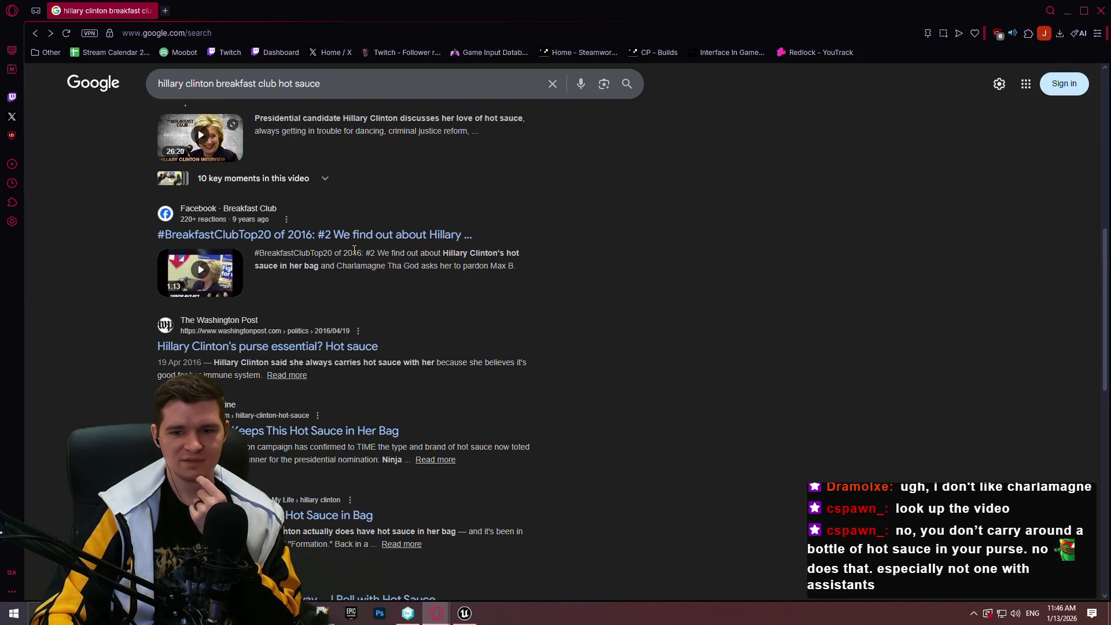
{"action": "scroll", "coordinate": [354, 250], "scroll_direction": "up", "scroll_amount": 4}
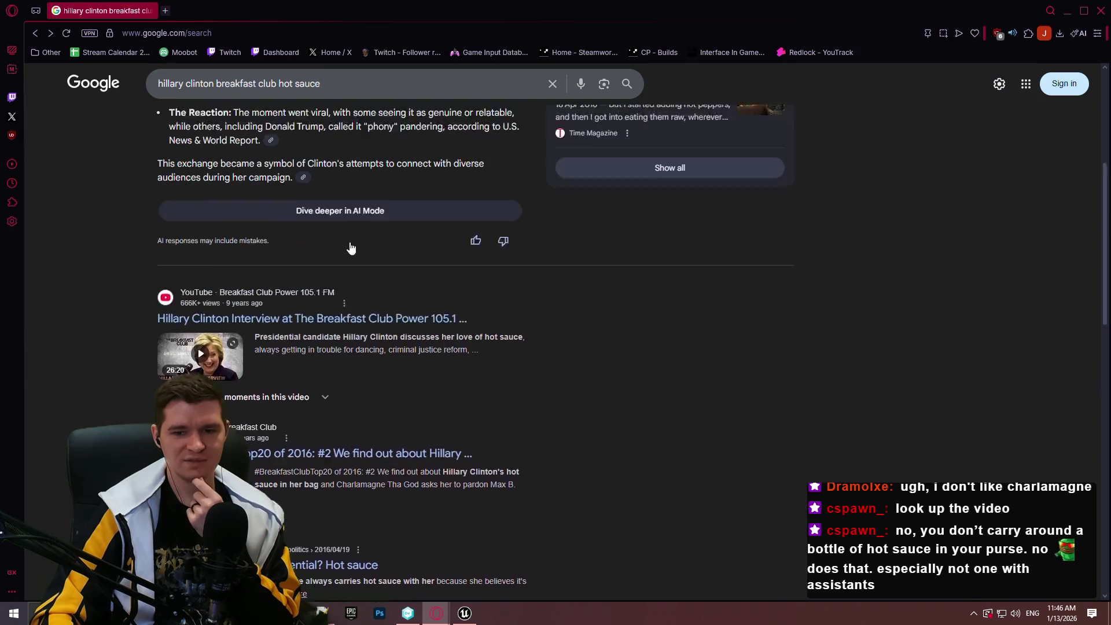
{"action": "scroll", "coordinate": [351, 247], "scroll_direction": "up", "scroll_amount": 3}
{"action": "scroll", "coordinate": [353, 233], "scroll_direction": "up", "scroll_amount": 2}
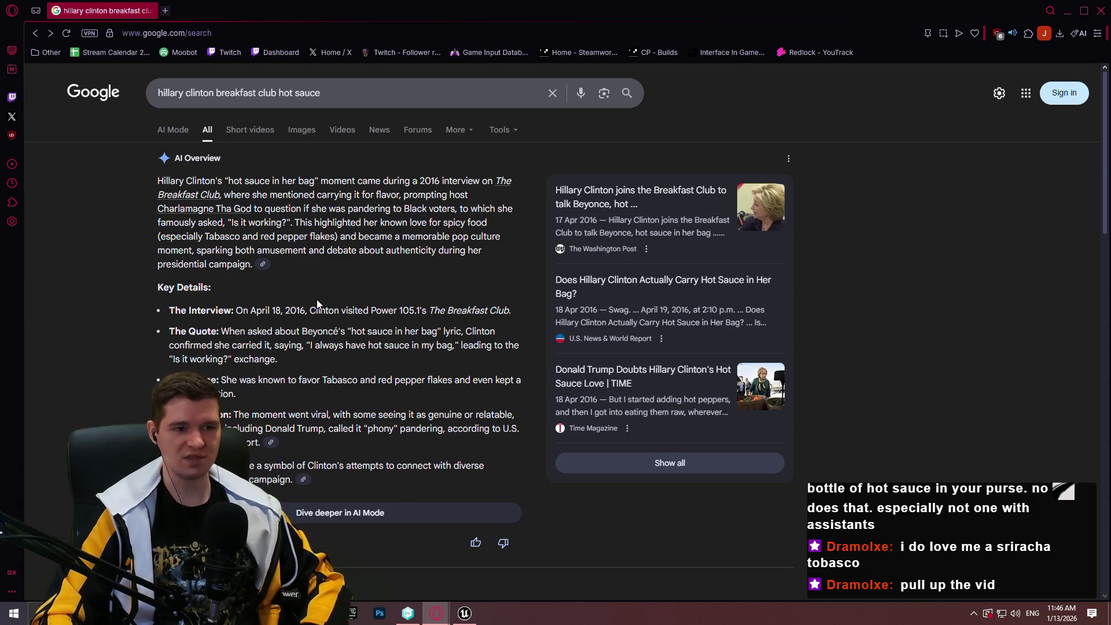
{"action": "scroll", "coordinate": [393, 382], "scroll_direction": "down", "scroll_amount": 4}
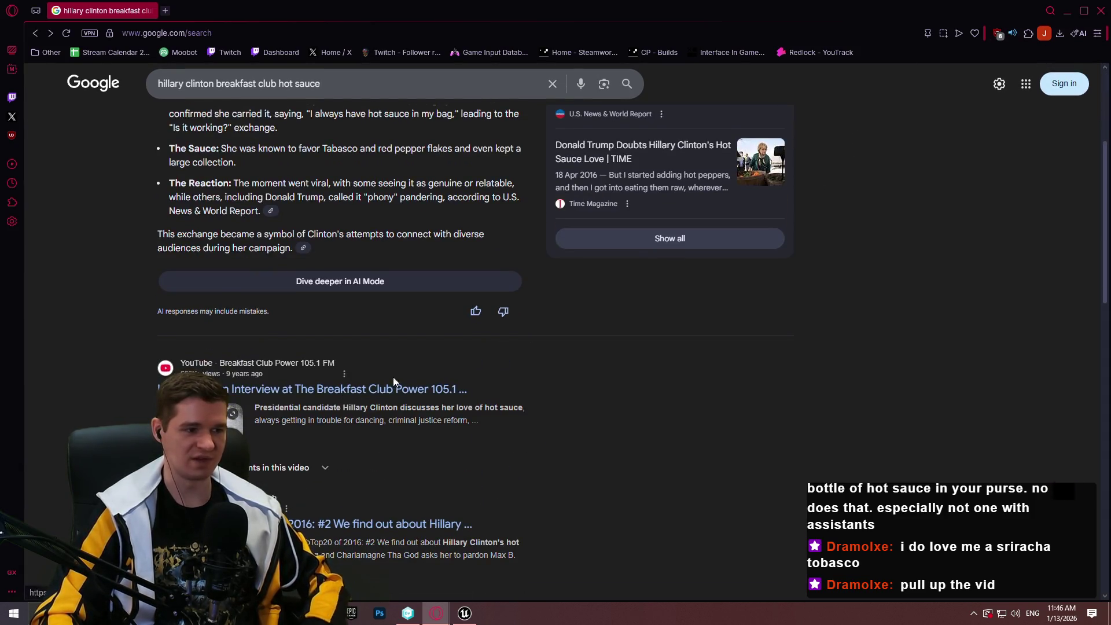
{"action": "left_click", "coordinate": [1101, 12]}
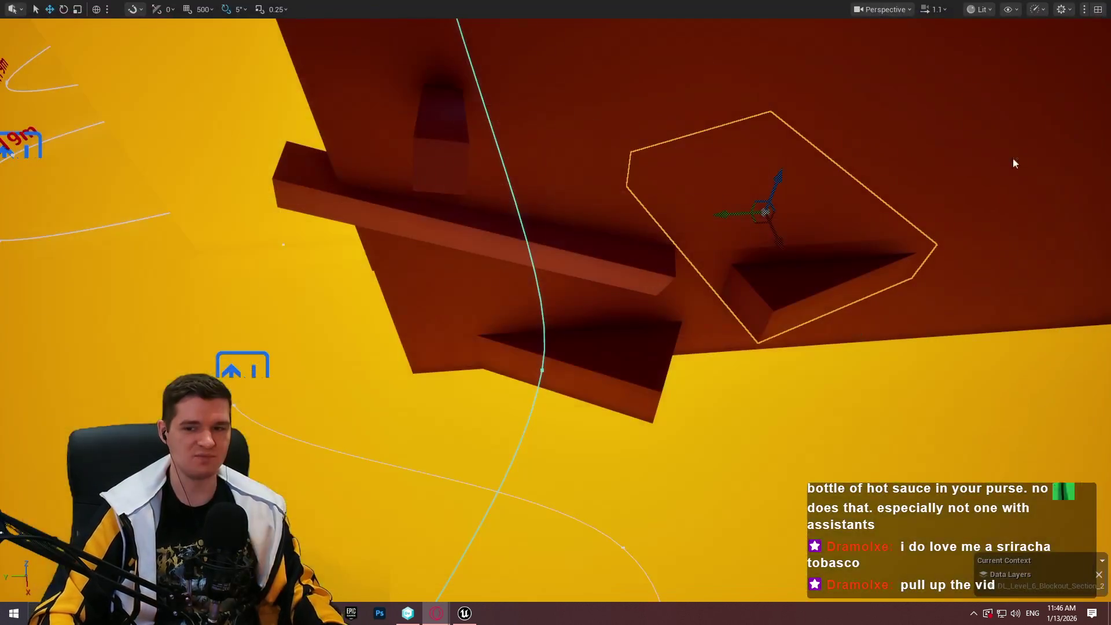
Select the right-hand box ledge, rotate it 30°, and move it up and right along the wall
{"action": "left_click_drag", "start_coordinate": [693, 192], "coordinate": [478, 261]}
{"action": "left_click", "coordinate": [478, 261]}
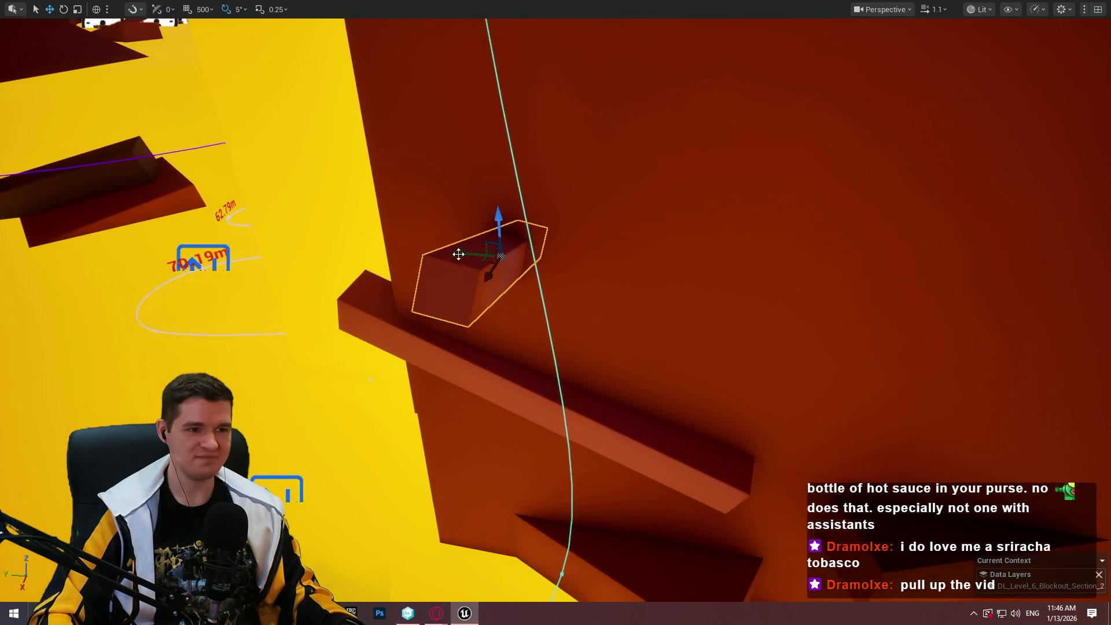
{"action": "left_click", "coordinate": [769, 290]}
{"action": "key", "text": "e"}
{"action": "mouse_move", "coordinate": [802, 246]}
{"action": "left_mouse_down"}
{"action": "mouse_move", "coordinate": [845, 256]}
{"action": "mouse_move", "coordinate": [795, 243]}
{"action": "left_mouse_up"}
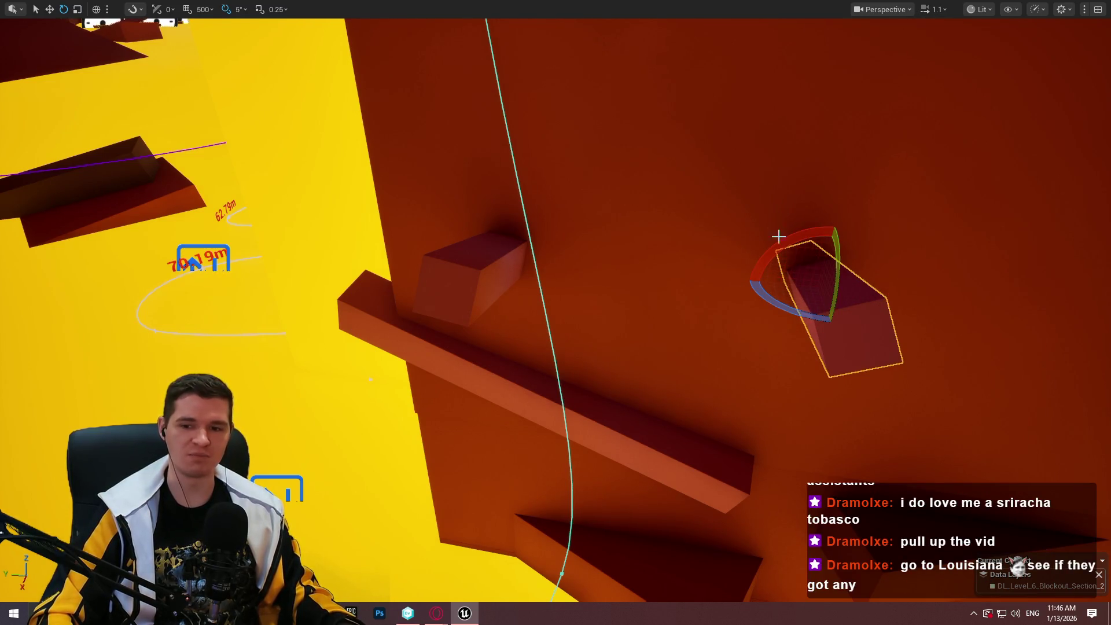
{"action": "key", "text": "w"}
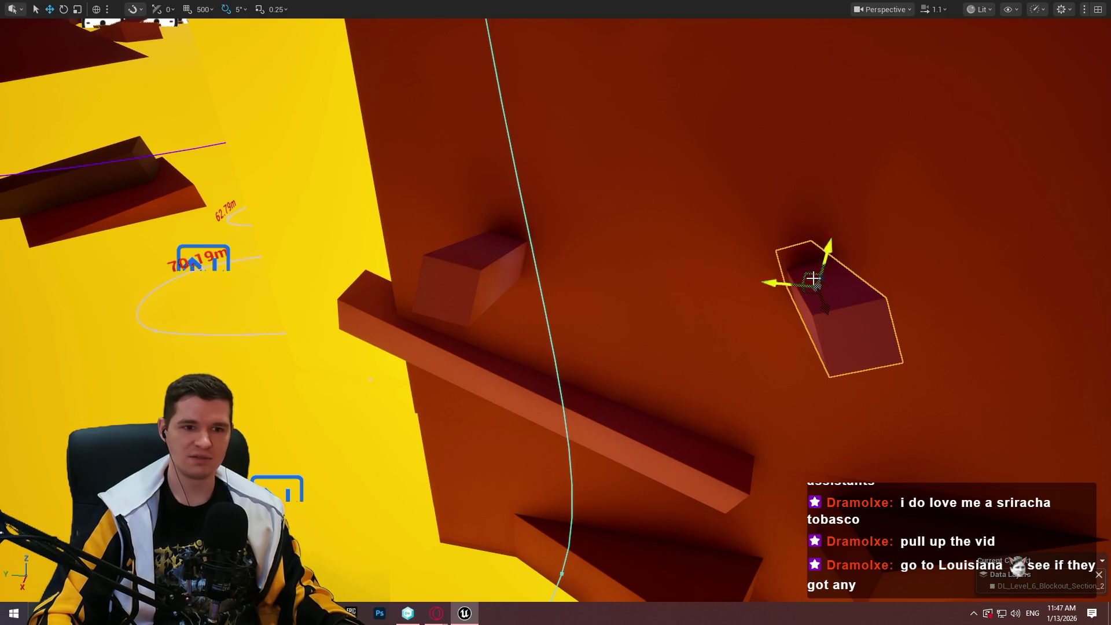
{"action": "left_click_drag", "start_coordinate": [822, 234], "coordinate": [830, 106]}
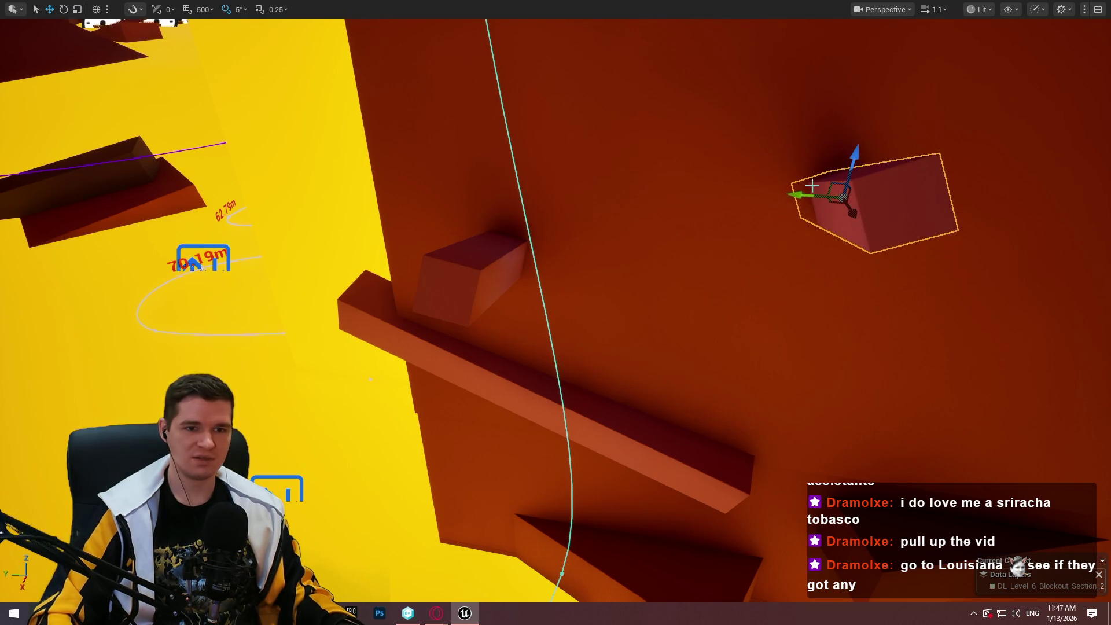
{"action": "mouse_move", "coordinate": [801, 186]}
{"action": "left_mouse_down"}
{"action": "mouse_move", "coordinate": [974, 214]}
{"action": "mouse_move", "coordinate": [952, 212]}
{"action": "left_mouse_up"}
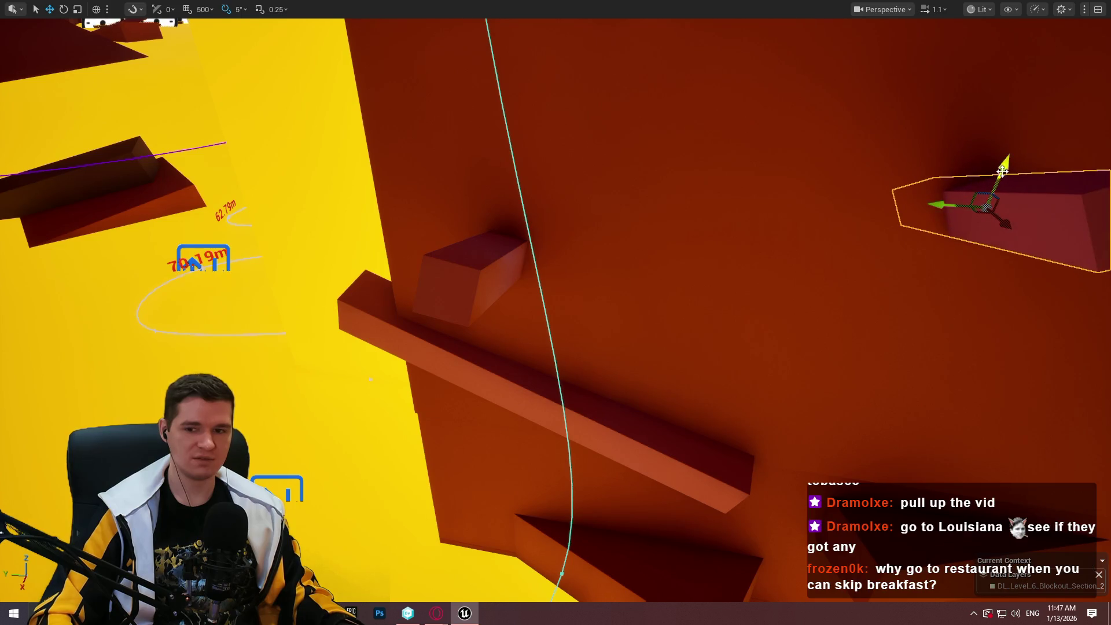
Rotate the box -50° and move it down and left into its final spot
{"action": "left_click_drag", "start_coordinate": [1002, 170], "coordinate": [960, 172]}
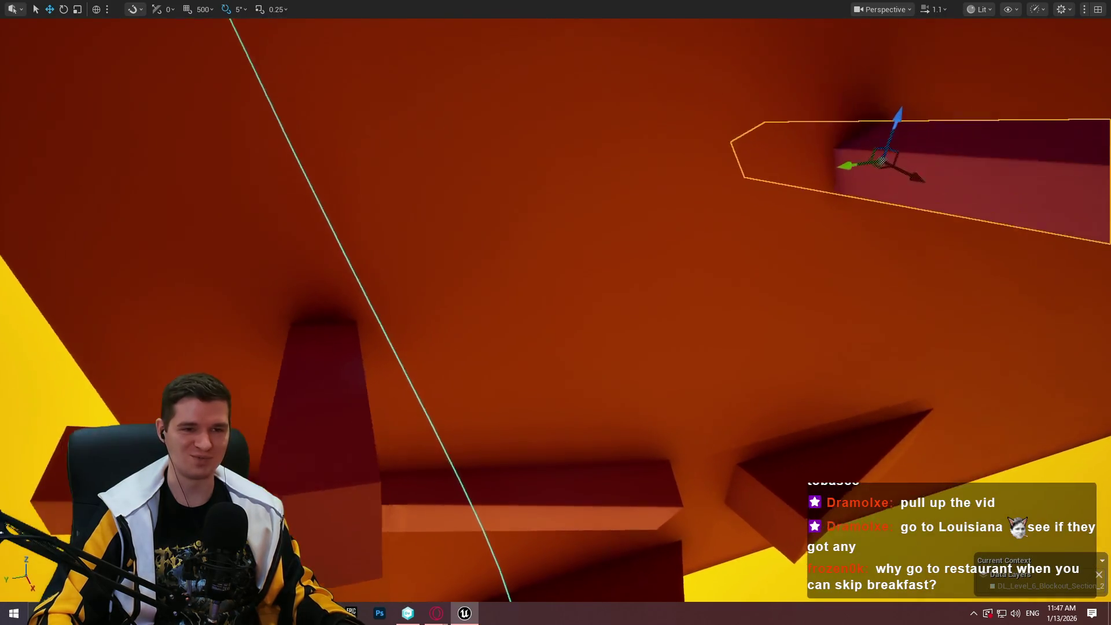
{"action": "key", "text": "e"}
{"action": "left_click_drag", "start_coordinate": [912, 154], "coordinate": [986, 161]}
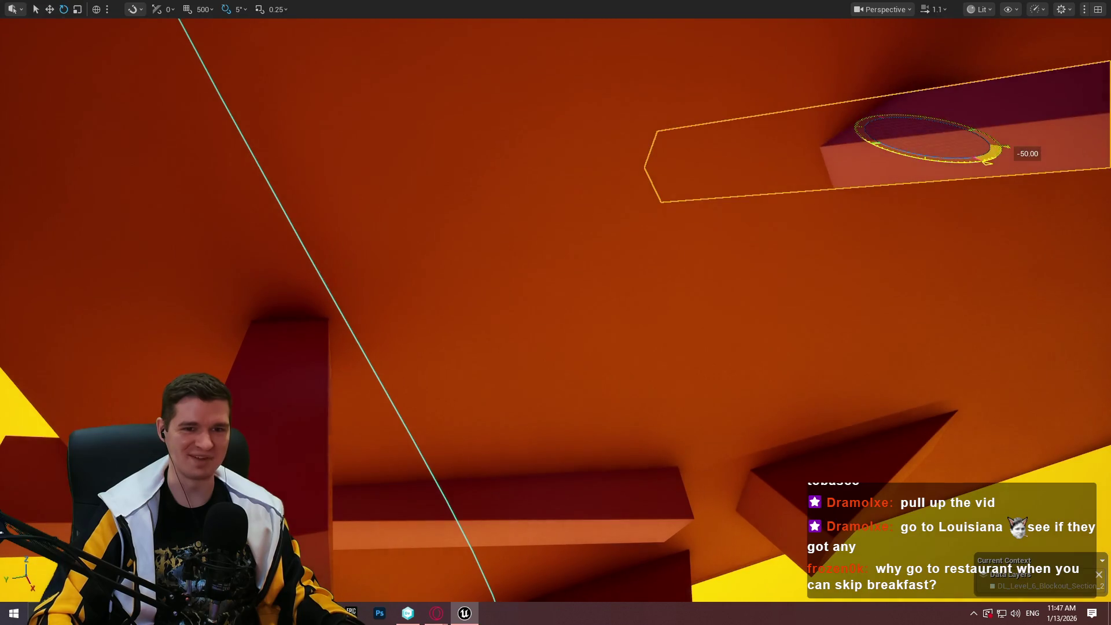
{"action": "key", "text": "w"}
{"action": "mouse_move", "coordinate": [904, 142]}
{"action": "left_mouse_down"}
{"action": "mouse_move", "coordinate": [809, 166]}
{"action": "mouse_move", "coordinate": [862, 115]}
{"action": "mouse_move", "coordinate": [866, 232]}
{"action": "mouse_move", "coordinate": [858, 193]}
{"action": "left_mouse_up"}
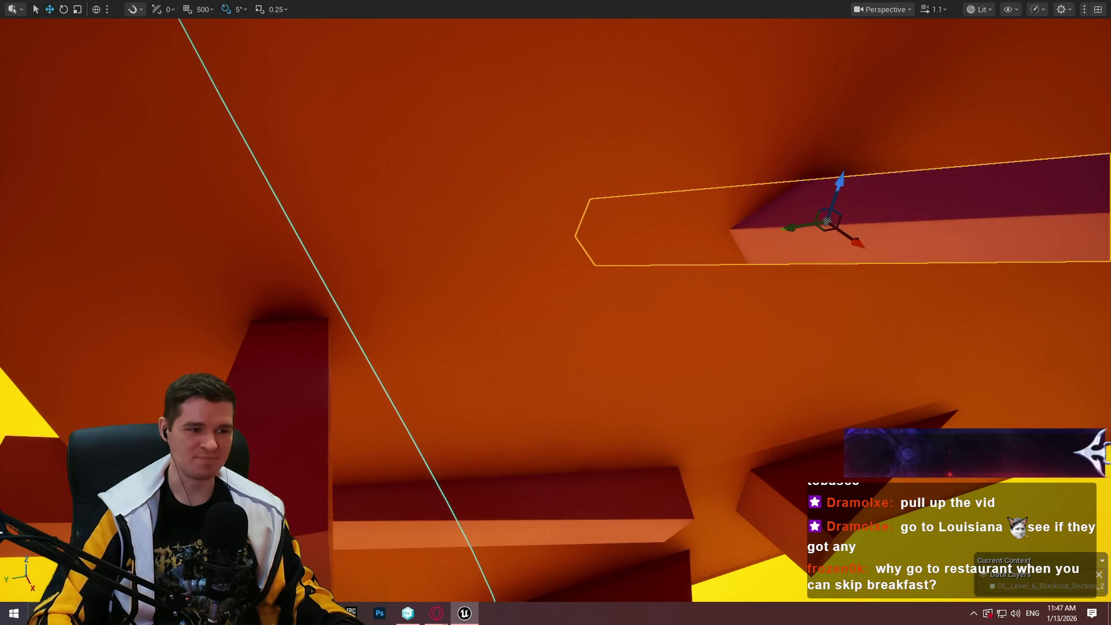
{"action": "right_click", "coordinate": [275, 327]}
Start a playtest here, jumping to the upper ledge and climbing onto the first beams
{"action": "left_click", "coordinate": [377, 425]}
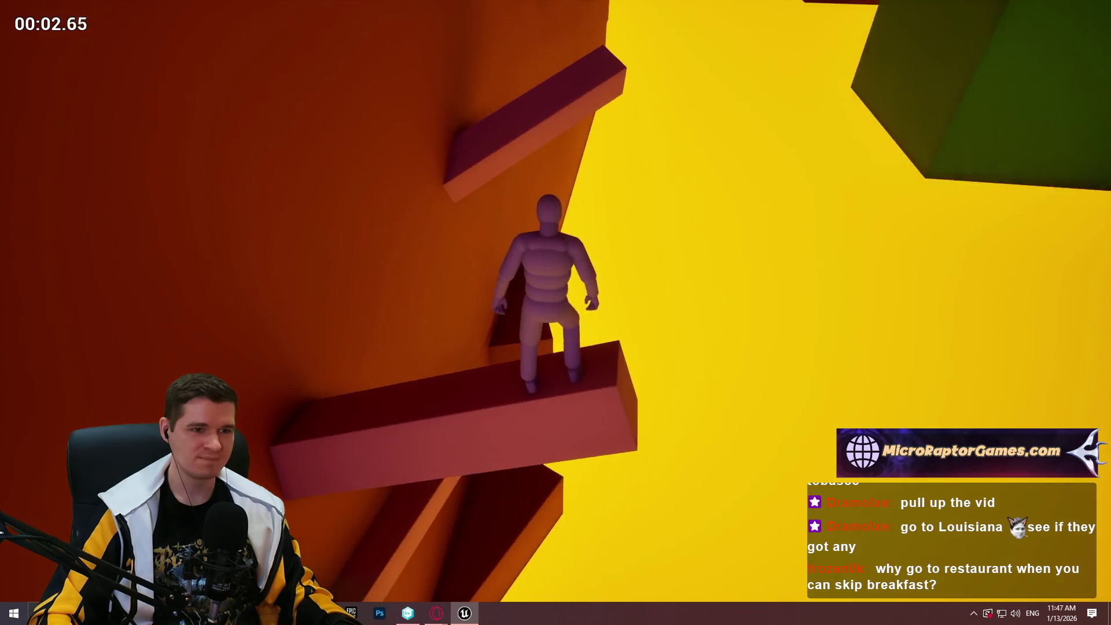
{"action": "key", "text": "space"}
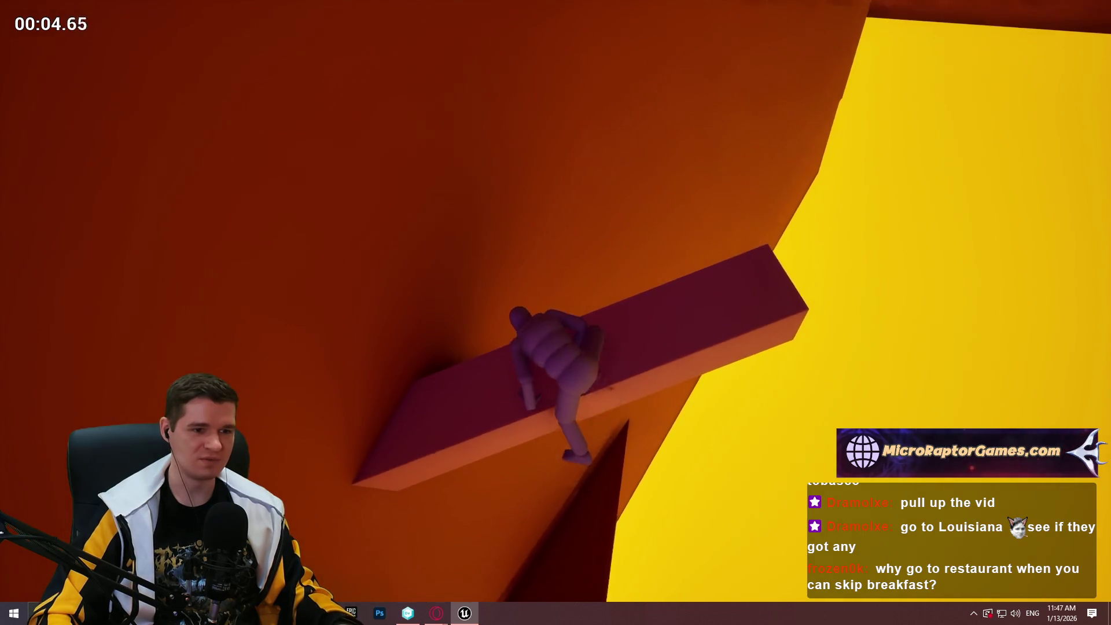
{"action": "key", "text": "w"}
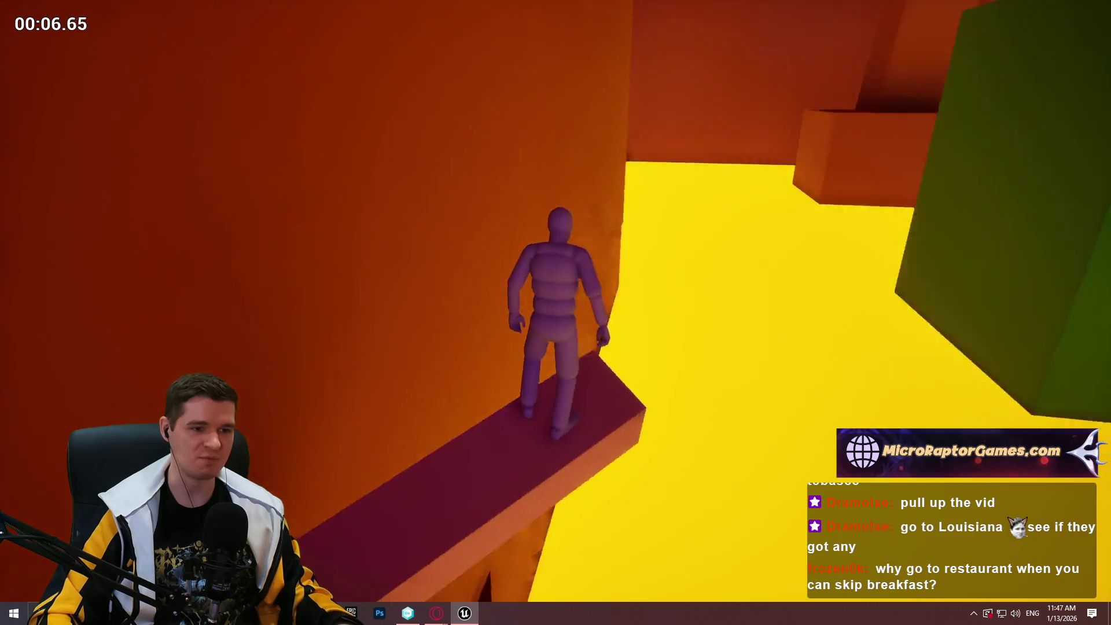
{"action": "key", "text": "space"}
{"action": "key", "text": "w"}
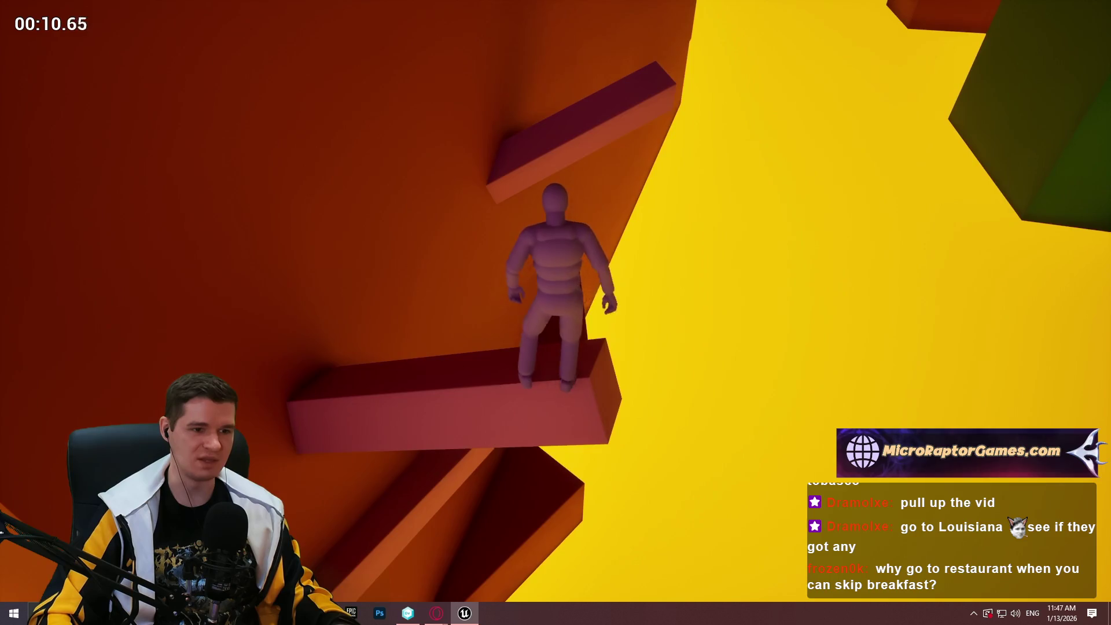
{"action": "key", "text": "space"}
{"action": "key", "text": "w"}
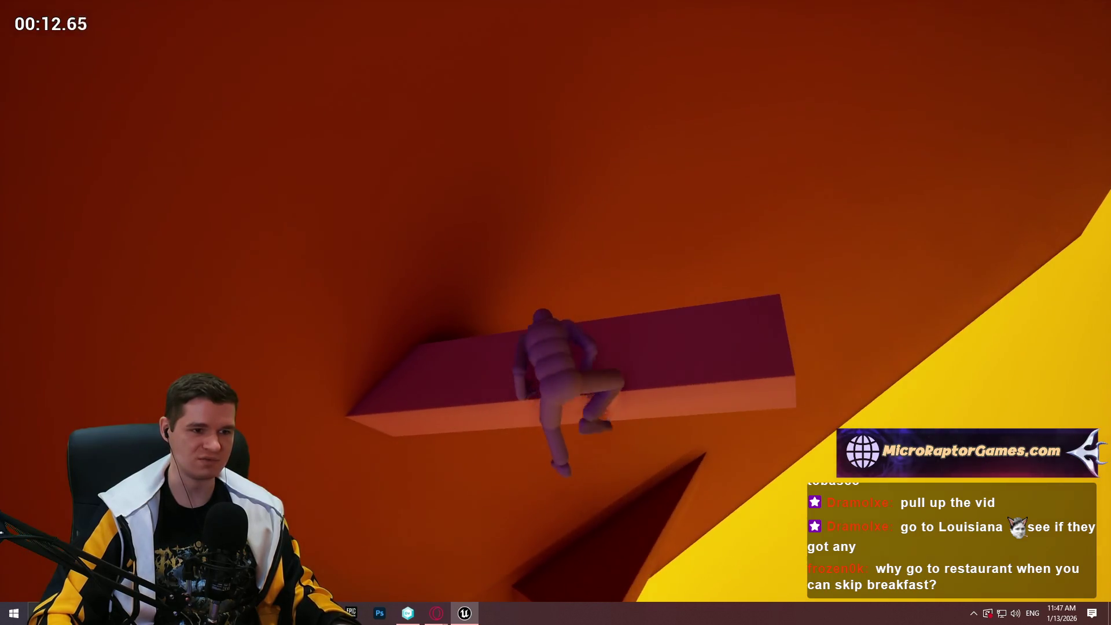
Leap across the remaining beams, wall-run onto the pink block, then end the playtest
{"action": "key", "text": "w"}
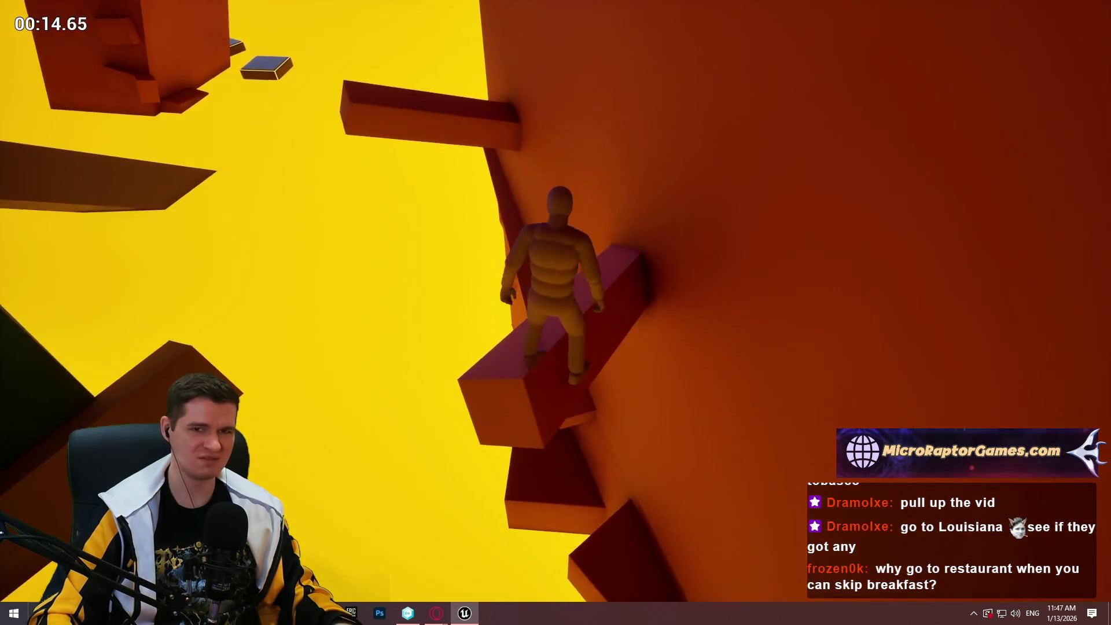
{"action": "key", "text": "space"}
{"action": "key", "text": "w"}
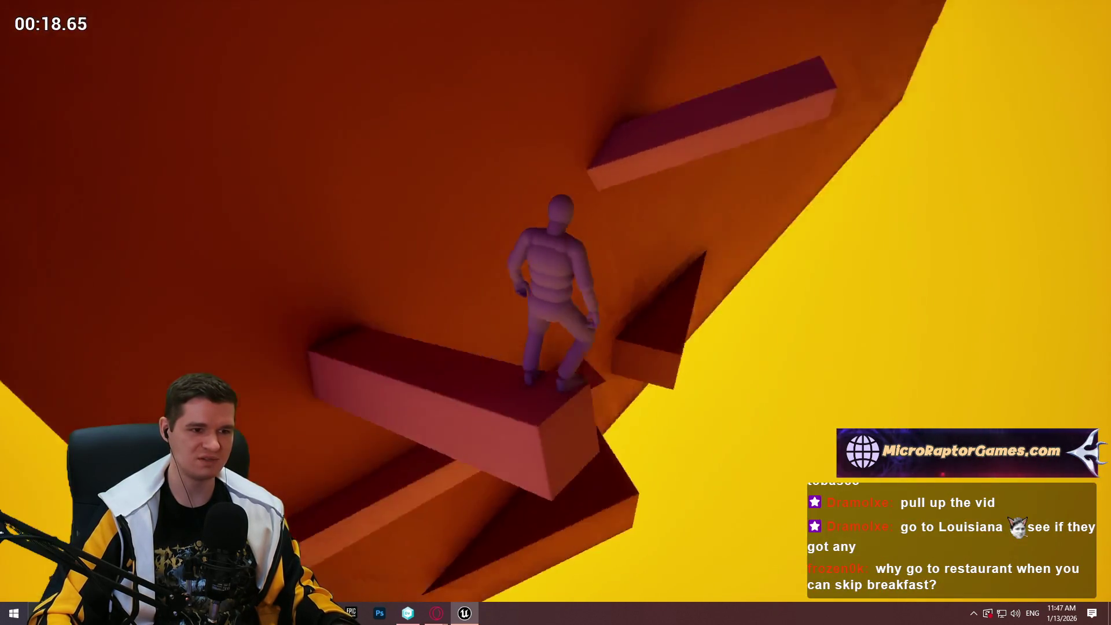
{"action": "key", "text": "space"}
{"action": "key", "text": "w"}
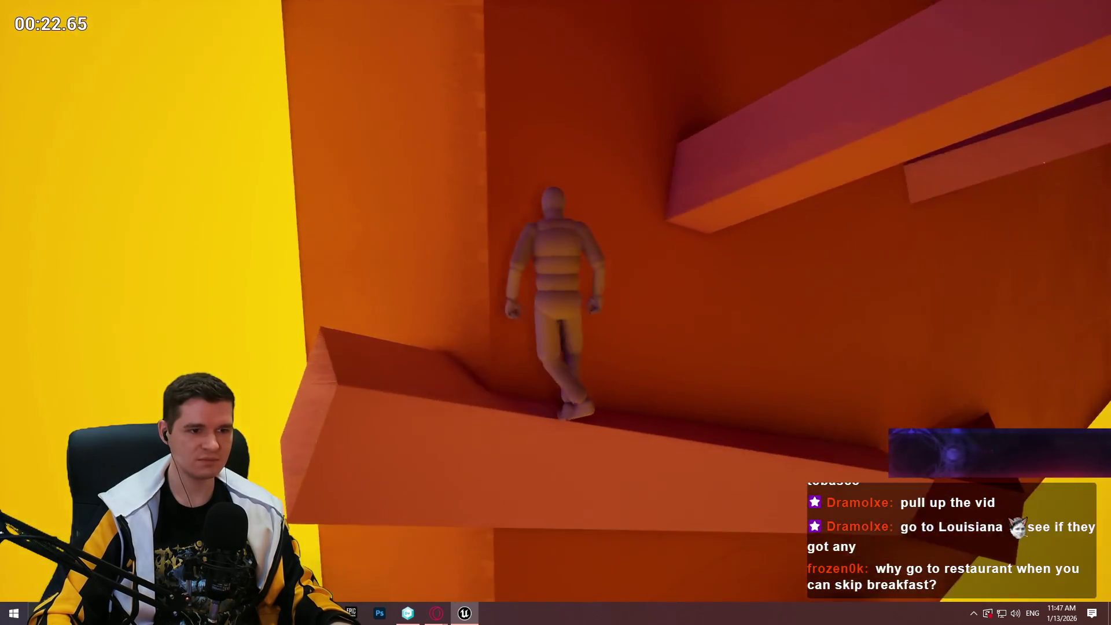
{"action": "key", "text": "space"}
{"action": "key", "text": "space"}
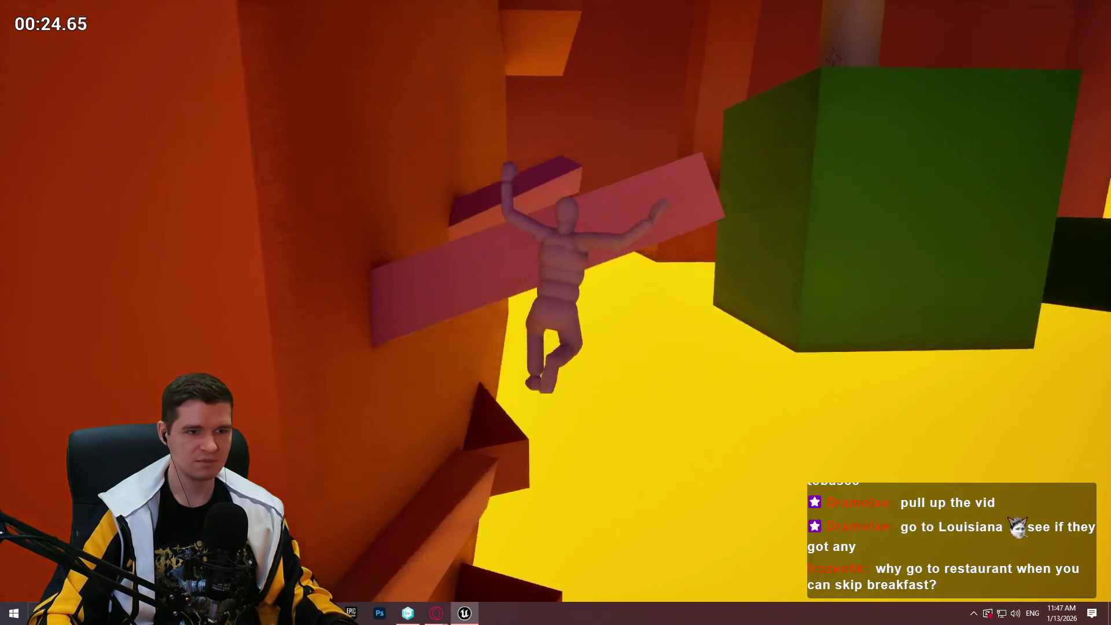
{"action": "key", "text": "Escape"}
{"action": "mouse_move", "coordinate": [326, 261]}
{"action": "left_mouse_down"}
{"action": "mouse_move", "coordinate": [405, 242]}
{"action": "mouse_move", "coordinate": [439, 214]}
{"action": "mouse_move", "coordinate": [702, 362]}
{"action": "mouse_move", "coordinate": [716, 347]}
{"action": "mouse_move", "coordinate": [682, 335]}
{"action": "mouse_move", "coordinate": [810, 324]}
{"action": "mouse_move", "coordinate": [833, 307]}
{"action": "left_mouse_up"}
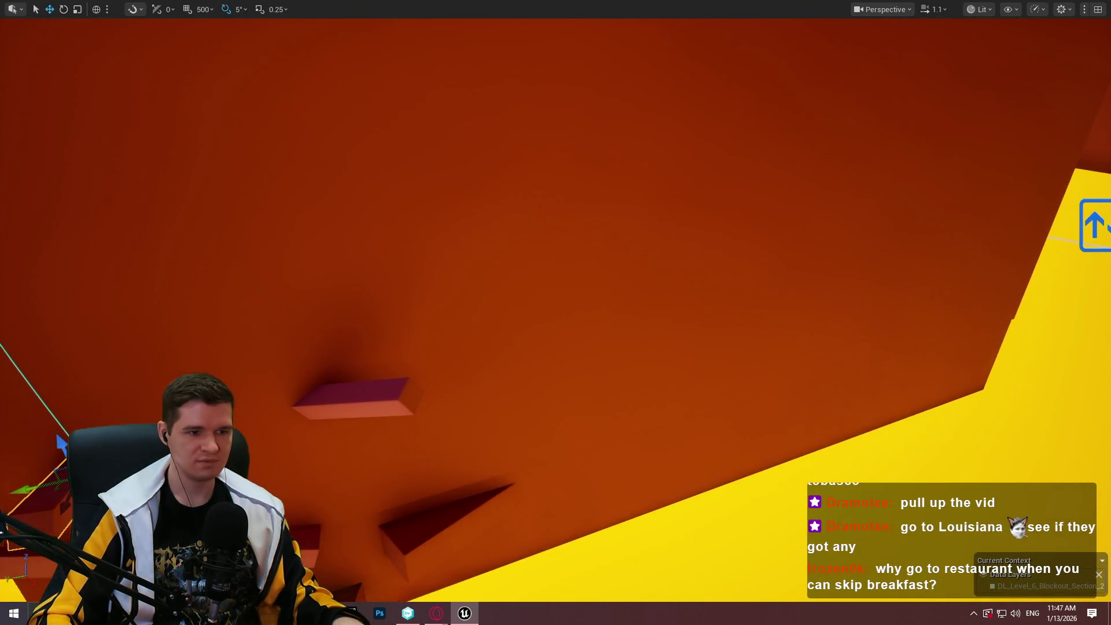
Raise the ramp block up the orange wall, rotate it 20°, and slide it right along the wall
{"action": "left_click_drag", "start_coordinate": [487, 501], "coordinate": [480, 480]}
{"action": "left_click", "coordinate": [535, 383]}
{"action": "mouse_move", "coordinate": [491, 341]}
{"action": "left_mouse_down"}
{"action": "mouse_move", "coordinate": [487, 162]}
{"action": "mouse_move", "coordinate": [461, 148]}
{"action": "mouse_move", "coordinate": [460, 173]}
{"action": "left_mouse_up"}
{"action": "key", "text": "e"}
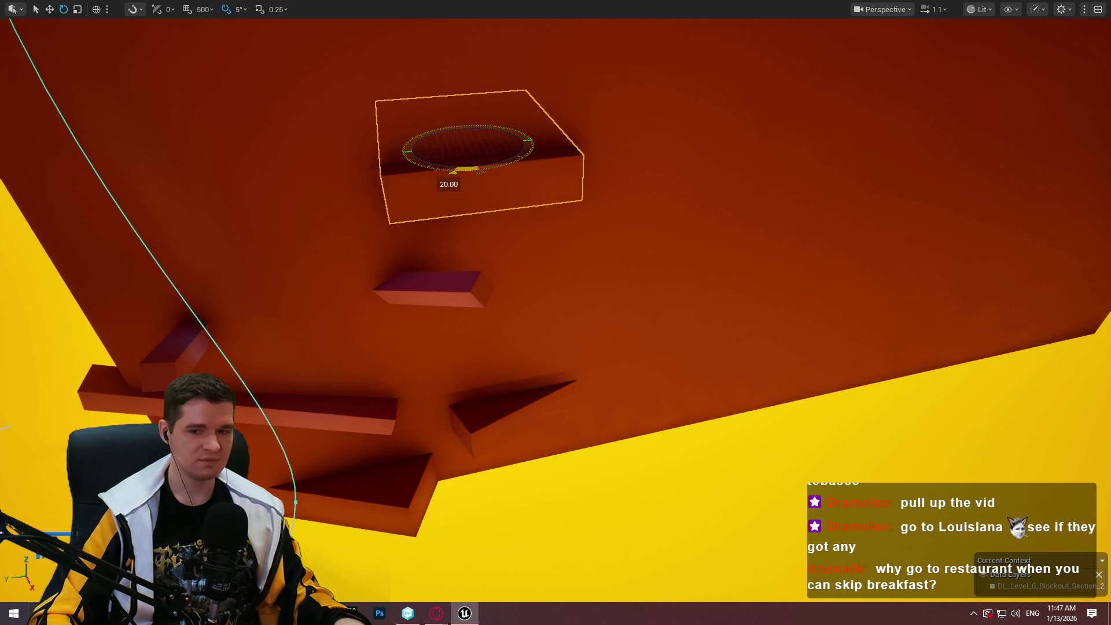
{"action": "mouse_move", "coordinate": [556, 312]}
{"action": "left_mouse_down"}
{"action": "mouse_move", "coordinate": [509, 278]}
{"action": "mouse_move", "coordinate": [457, 178]}
{"action": "mouse_move", "coordinate": [463, 162]}
{"action": "mouse_move", "coordinate": [449, 171]}
{"action": "left_mouse_up"}
{"action": "key", "text": "w"}
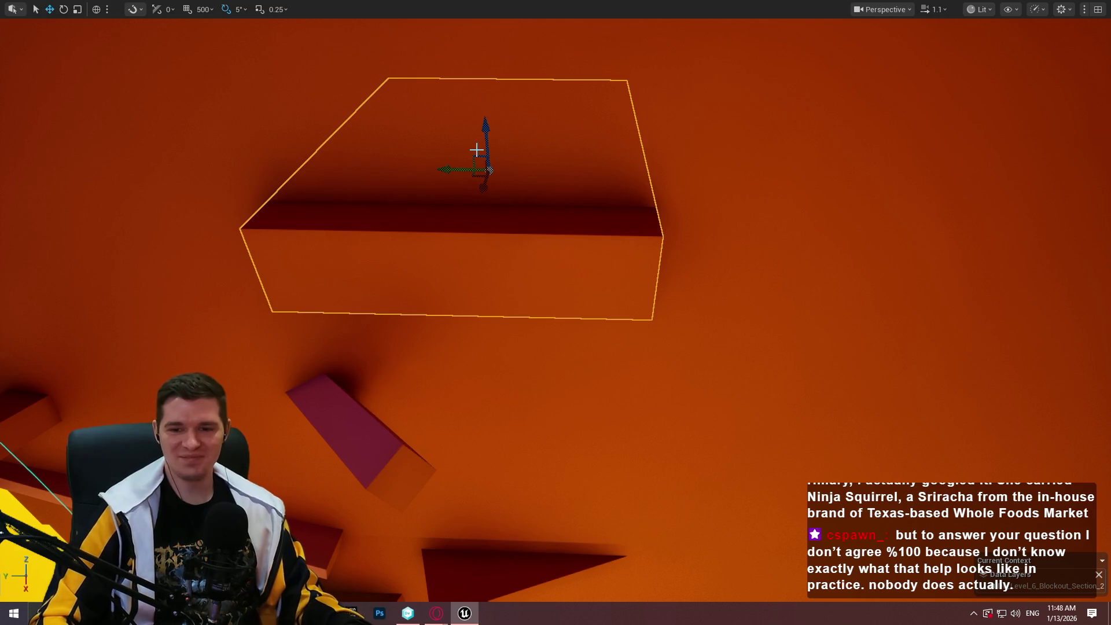
{"action": "left_click_drag", "start_coordinate": [489, 169], "coordinate": [373, 168]}
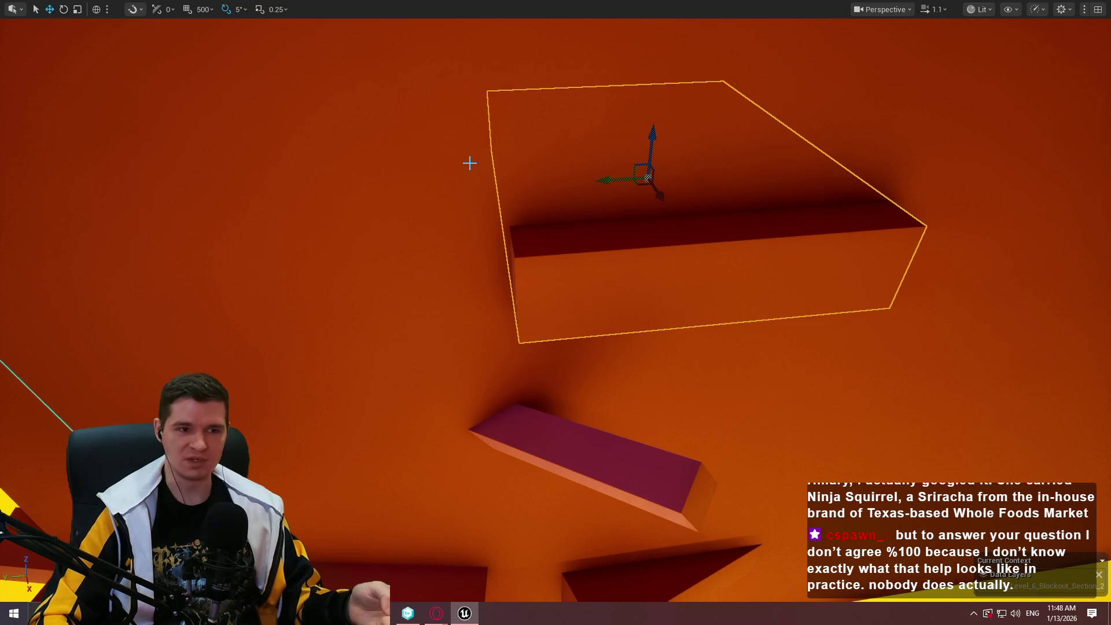
{"action": "mouse_move", "coordinate": [613, 179]}
{"action": "left_mouse_down"}
{"action": "mouse_move", "coordinate": [882, 150]}
{"action": "mouse_move", "coordinate": [871, 169]}
{"action": "left_mouse_up"}
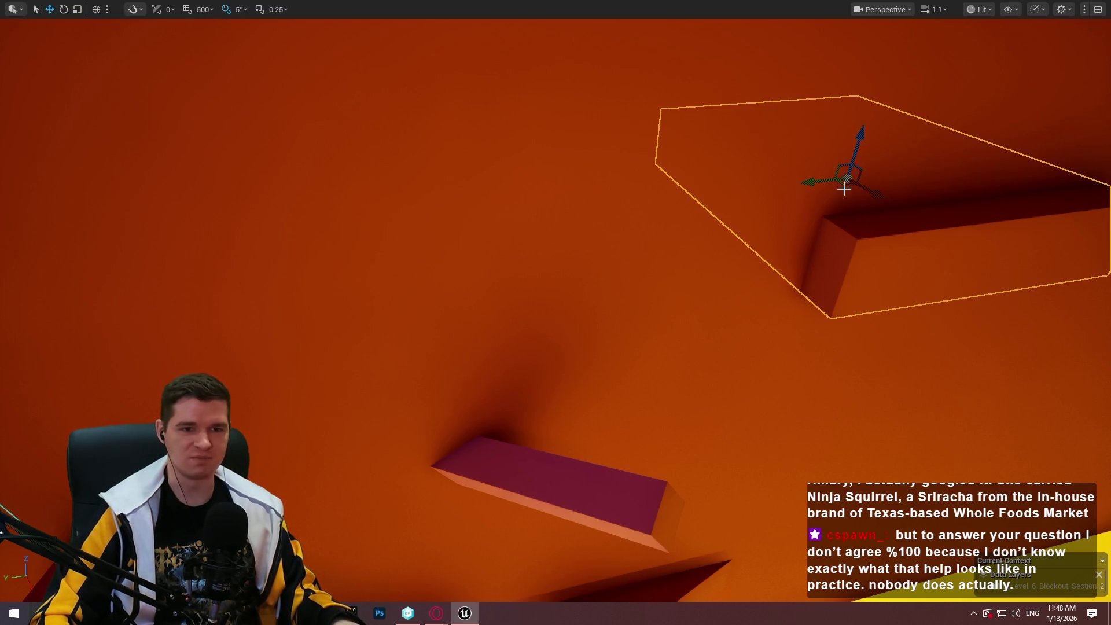
Shrink the wall block with the scale tool
{"action": "key", "text": "r"}
{"action": "left_click_drag", "start_coordinate": [870, 206], "coordinate": [526, 229]}
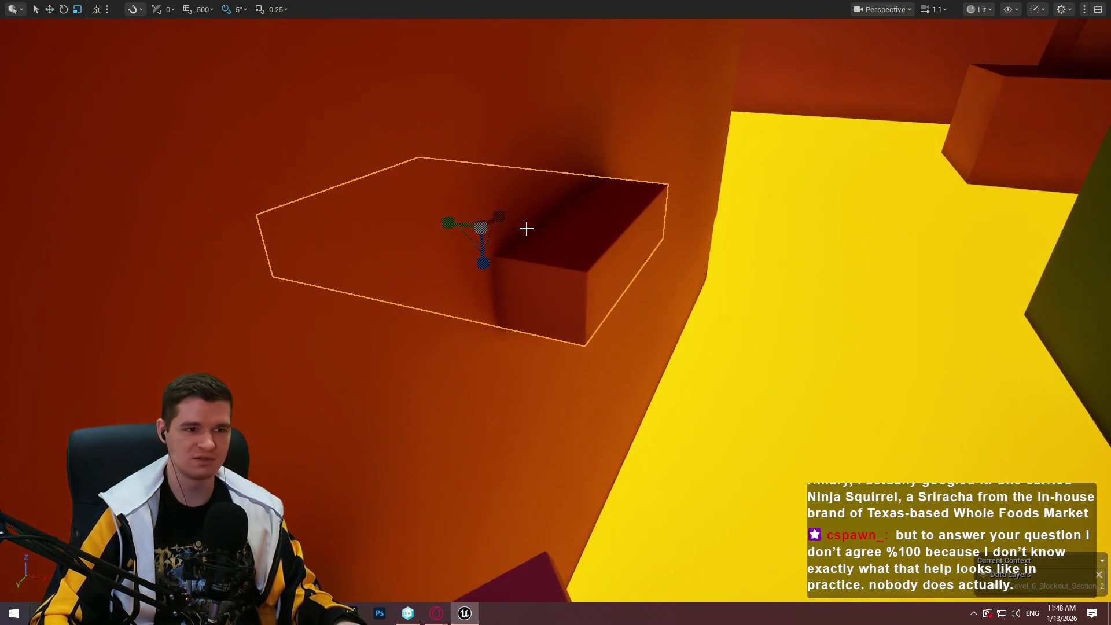
{"action": "mouse_move", "coordinate": [454, 223]}
{"action": "left_mouse_down"}
{"action": "mouse_move", "coordinate": [440, 226]}
{"action": "mouse_move", "coordinate": [615, 243]}
{"action": "mouse_move", "coordinate": [590, 251]}
{"action": "mouse_move", "coordinate": [567, 289]}
{"action": "left_mouse_up"}
{"action": "key", "text": "w"}
{"action": "left_click_drag", "start_coordinate": [755, 139], "coordinate": [755, 139]}
{"action": "mouse_move", "coordinate": [848, 283]}
{"action": "left_mouse_down"}
{"action": "mouse_move", "coordinate": [865, 248]}
{"action": "mouse_move", "coordinate": [733, 287]}
{"action": "mouse_move", "coordinate": [749, 224]}
{"action": "mouse_move", "coordinate": [658, 200]}
{"action": "mouse_move", "coordinate": [662, 333]}
{"action": "mouse_move", "coordinate": [648, 341]}
{"action": "mouse_move", "coordinate": [666, 336]}
{"action": "mouse_move", "coordinate": [679, 349]}
{"action": "left_mouse_up"}
Make the box under the orange block shorter and thinner, nudging it slightly left along the wall
{"action": "scroll", "coordinate": [657, 324], "scroll_direction": "up", "scroll_amount": 3}
{"action": "scroll", "coordinate": [648, 342], "scroll_direction": "up", "scroll_amount": 2}
{"action": "scroll", "coordinate": [668, 339], "scroll_direction": "up", "scroll_amount": 4}
{"action": "scroll", "coordinate": [672, 343], "scroll_direction": "down", "scroll_amount": 3}
{"action": "scroll", "coordinate": [675, 345], "scroll_direction": "down", "scroll_amount": 1}
{"action": "scroll", "coordinate": [677, 348], "scroll_direction": "down", "scroll_amount": 2}
{"action": "scroll", "coordinate": [568, 236], "scroll_direction": "down", "scroll_amount": 2}
{"action": "mouse_move", "coordinate": [568, 235]}
{"action": "left_mouse_down"}
{"action": "mouse_move", "coordinate": [563, 164]}
{"action": "mouse_move", "coordinate": [538, 222]}
{"action": "left_mouse_up"}
{"action": "key", "text": "e"}
{"action": "mouse_move", "coordinate": [579, 142]}
{"action": "left_mouse_down"}
{"action": "mouse_move", "coordinate": [577, 160]}
{"action": "mouse_move", "coordinate": [585, 149]}
{"action": "left_mouse_up"}
{"action": "key", "text": "w"}
{"action": "mouse_move", "coordinate": [544, 179]}
{"action": "left_mouse_down"}
{"action": "mouse_move", "coordinate": [687, 186]}
{"action": "mouse_move", "coordinate": [525, 187]}
{"action": "mouse_move", "coordinate": [687, 191]}
{"action": "mouse_move", "coordinate": [652, 185]}
{"action": "mouse_move", "coordinate": [672, 181]}
{"action": "left_mouse_up"}
{"action": "key", "text": "r"}
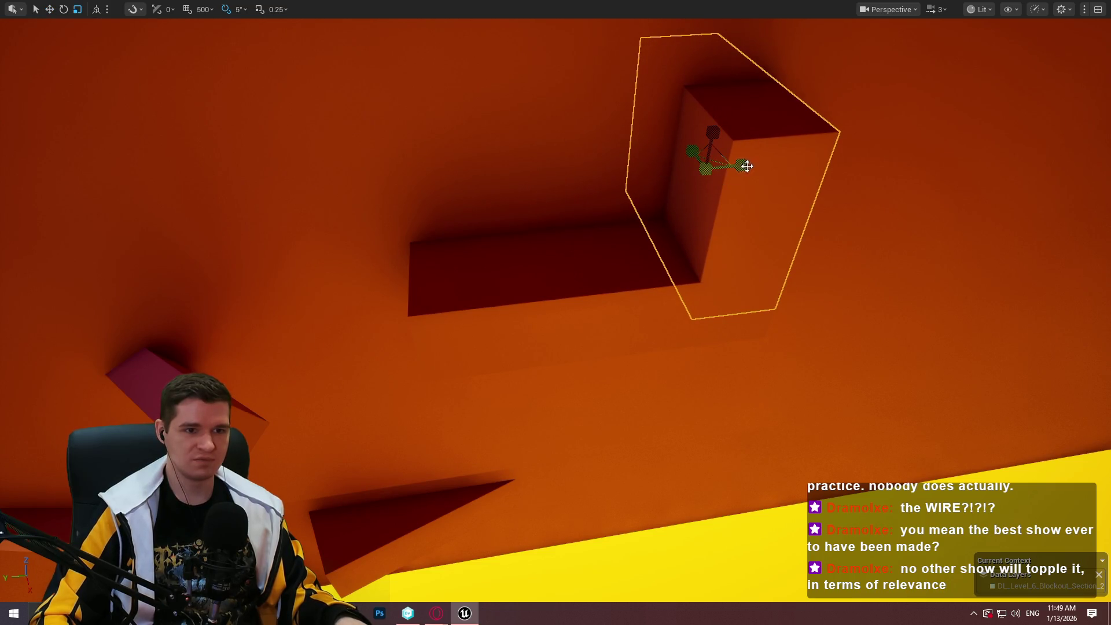
{"action": "left_click_drag", "start_coordinate": [747, 166], "coordinate": [720, 167]}
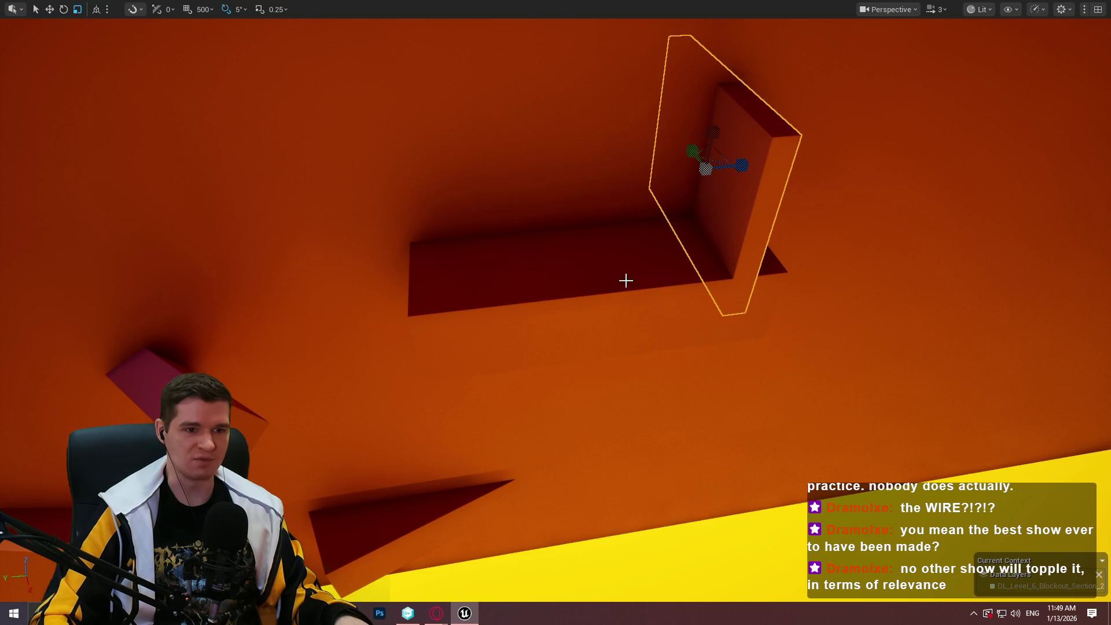
Delete the recess box and shrink the wall at top and bottom
{"action": "left_click", "coordinate": [625, 280]}
{"action": "key", "text": "Delete"}
{"action": "left_click", "coordinate": [730, 198]}
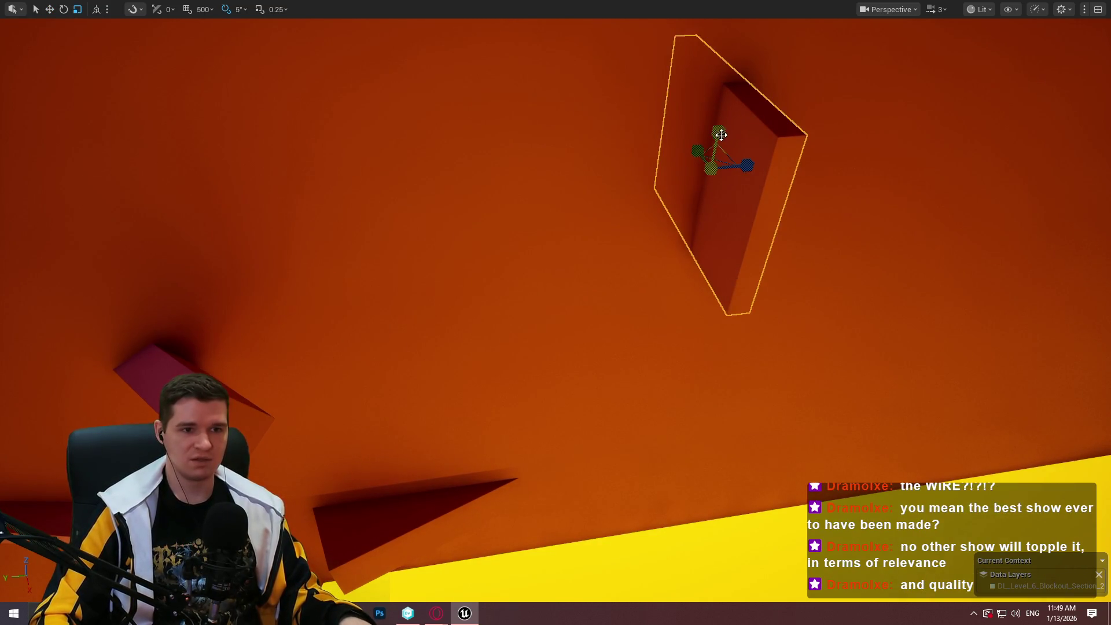
{"action": "mouse_move", "coordinate": [721, 136]}
{"action": "left_mouse_down"}
{"action": "mouse_move", "coordinate": [709, 144]}
{"action": "mouse_move", "coordinate": [750, 164]}
{"action": "mouse_move", "coordinate": [765, 197]}
{"action": "left_mouse_up"}
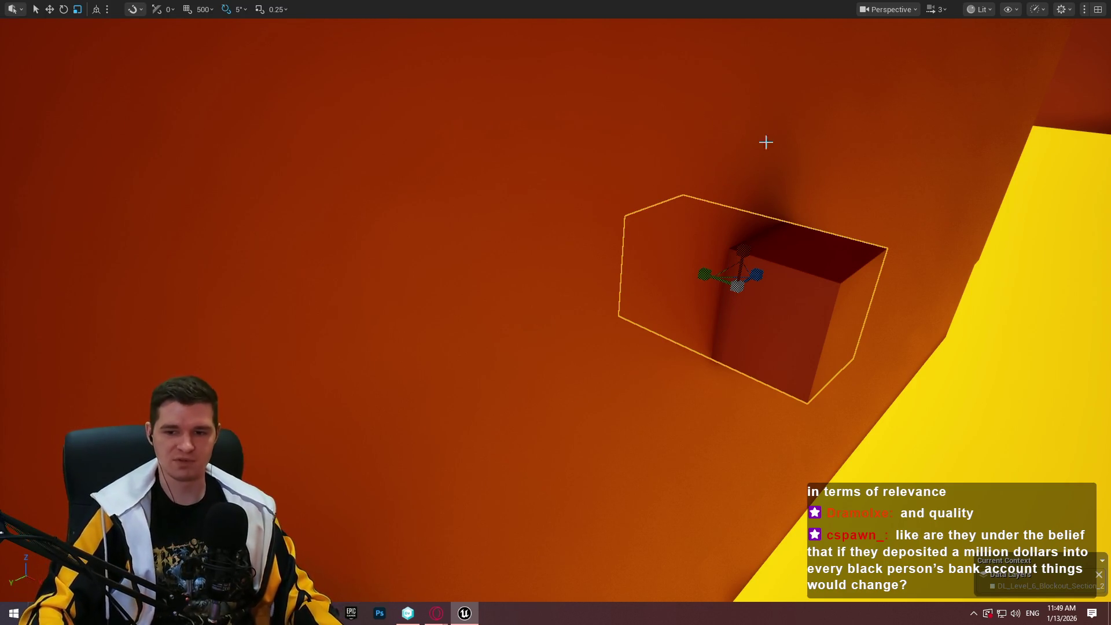
Move the box up and to the left
{"action": "mouse_move", "coordinate": [766, 142]}
{"action": "left_mouse_down"}
{"action": "mouse_move", "coordinate": [741, 141]}
{"action": "mouse_move", "coordinate": [769, 133]}
{"action": "mouse_move", "coordinate": [752, 145]}
{"action": "left_mouse_up"}
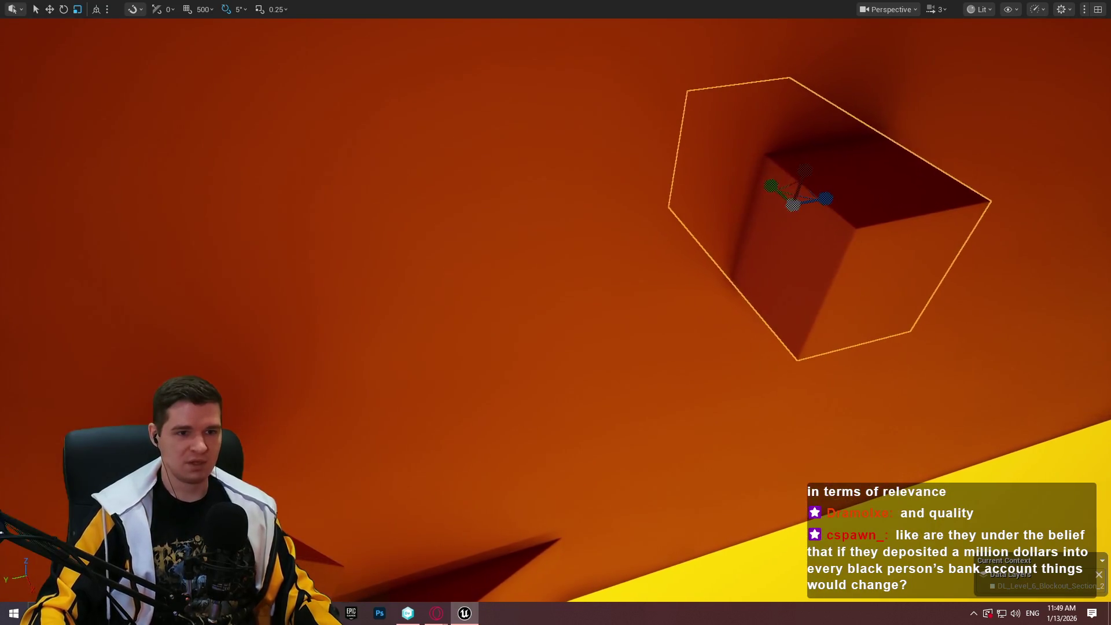
{"action": "key", "text": "w"}
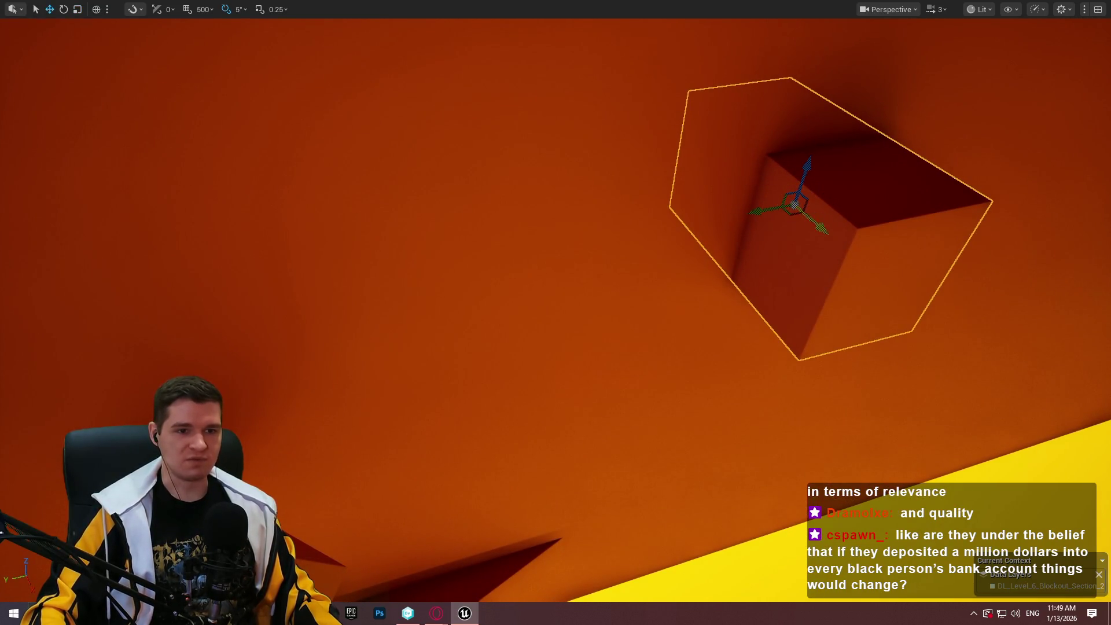
{"action": "mouse_move", "coordinate": [818, 216]}
{"action": "left_mouse_down"}
{"action": "mouse_move", "coordinate": [786, 179]}
{"action": "mouse_move", "coordinate": [619, 193]}
{"action": "mouse_move", "coordinate": [529, 169]}
{"action": "left_mouse_up"}
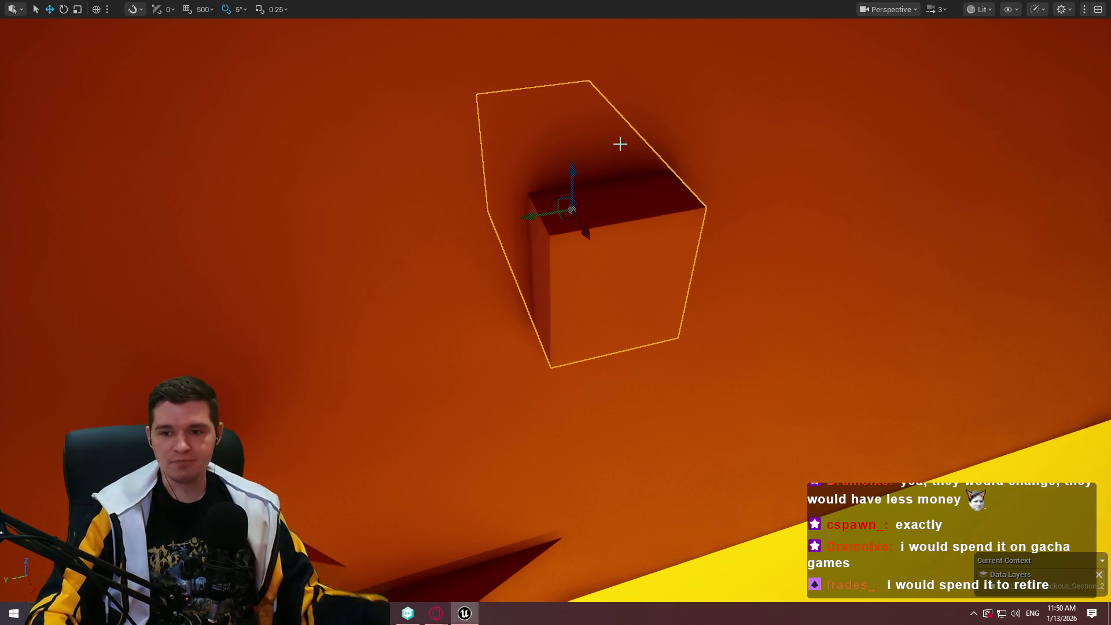
{"action": "mouse_move", "coordinate": [702, 158]}
{"action": "left_mouse_down"}
{"action": "mouse_move", "coordinate": [590, 168]}
{"action": "mouse_move", "coordinate": [578, 157]}
{"action": "mouse_move", "coordinate": [583, 171]}
{"action": "mouse_move", "coordinate": [723, 169]}
{"action": "left_mouse_up"}
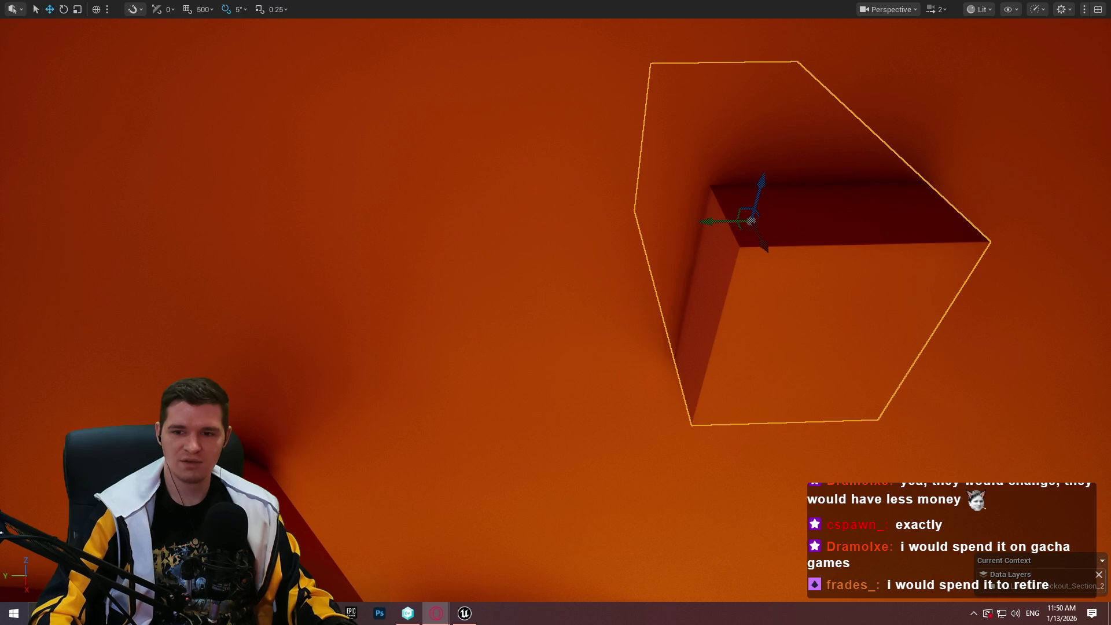
{"action": "key", "text": "alt+Tab"}
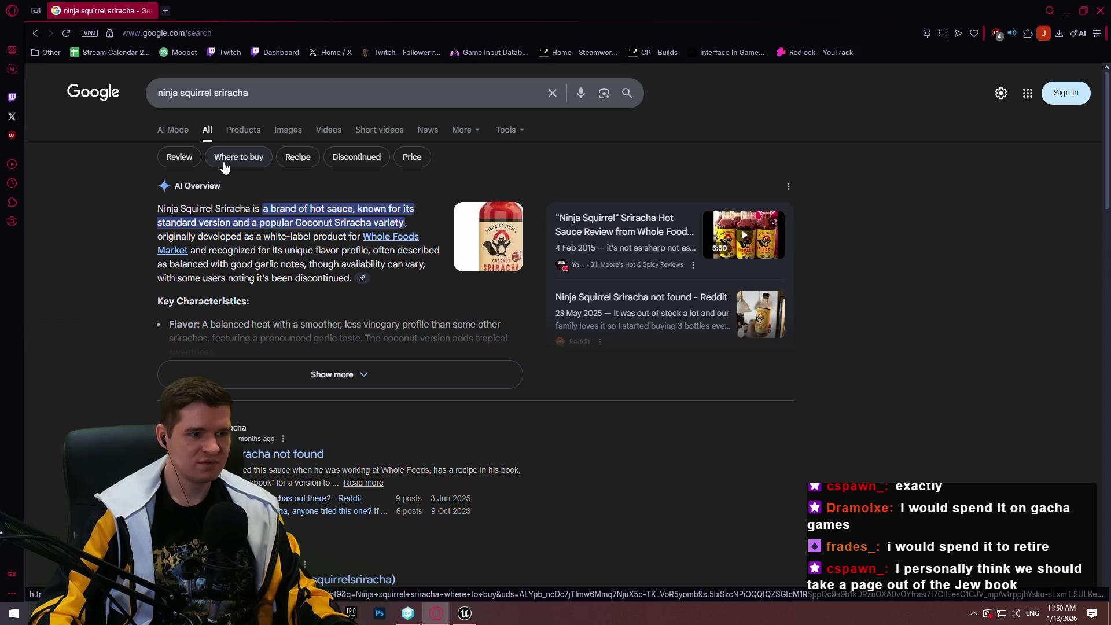
Browse the ninja squirrel sriracha image results, previewing the Reddit bottle photo, then close the browser
{"action": "left_click", "coordinate": [289, 134]}
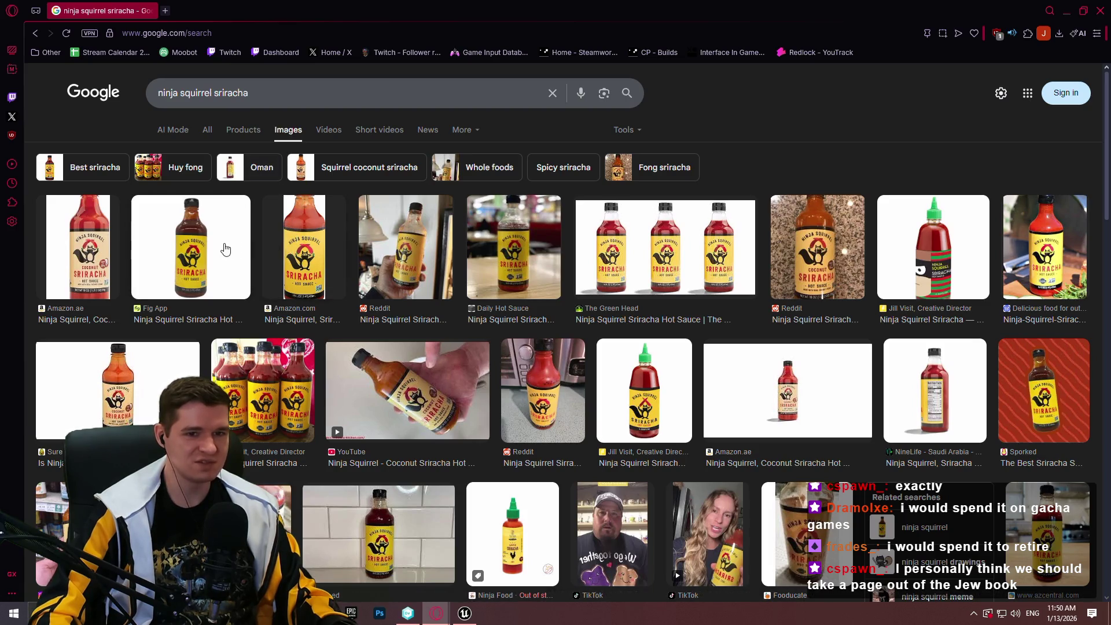
{"action": "left_click", "coordinate": [101, 272]}
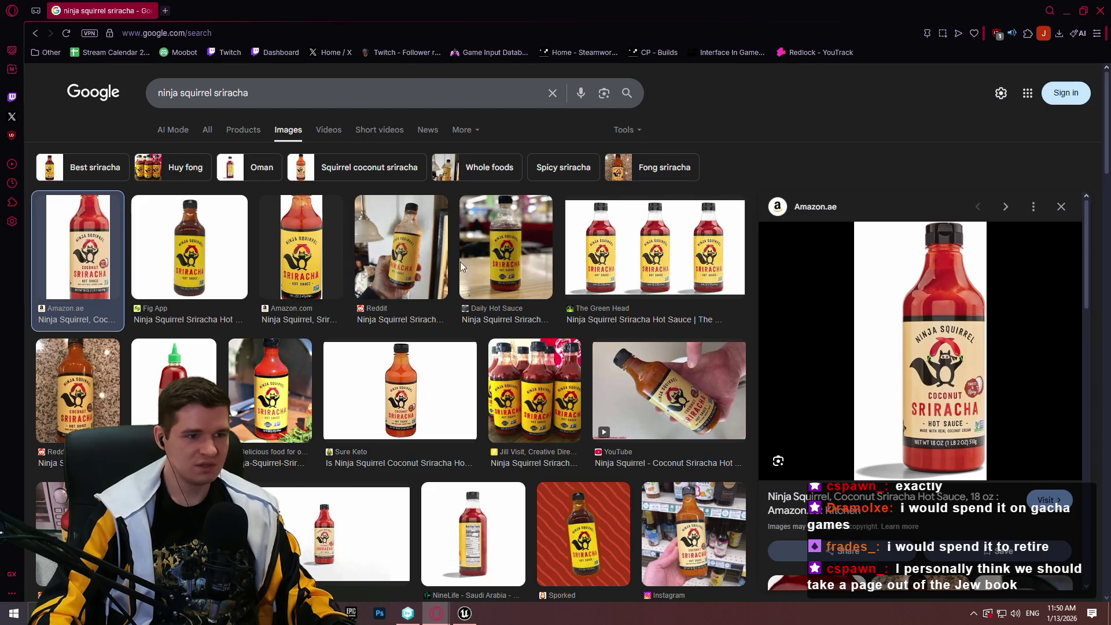
{"action": "left_click", "coordinate": [74, 357]}
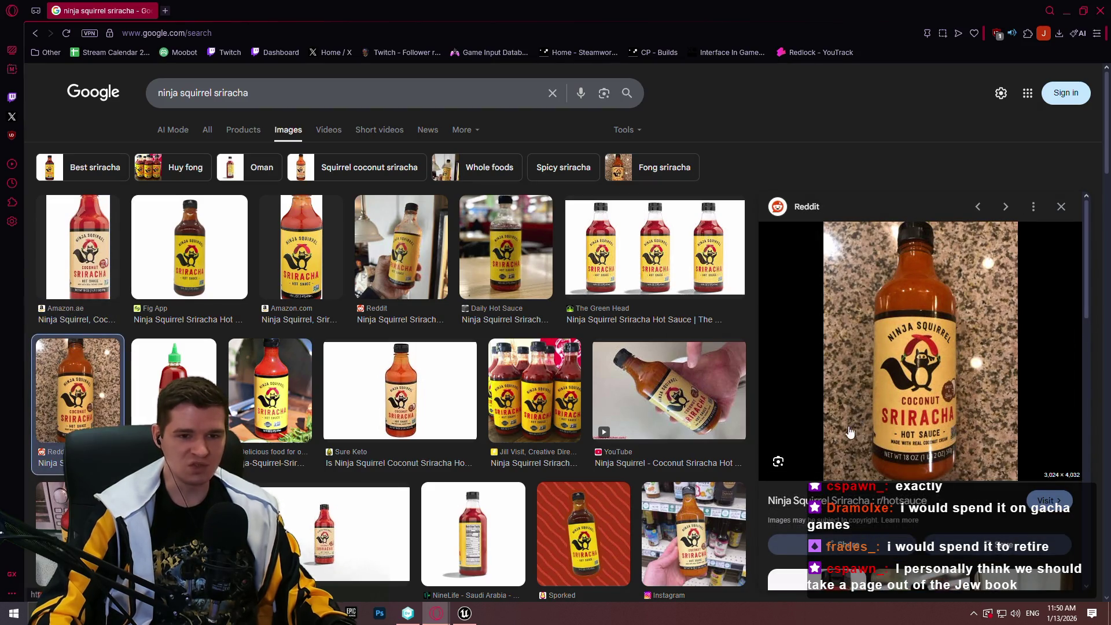
{"action": "scroll", "coordinate": [732, 251], "scroll_direction": "down", "scroll_amount": 4}
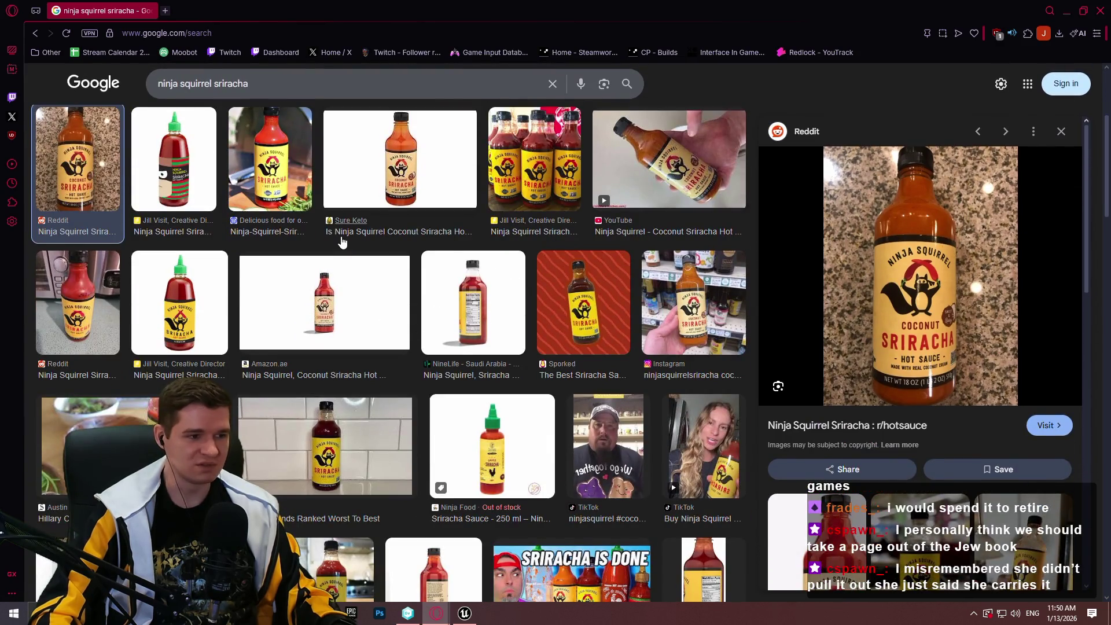
{"action": "scroll", "coordinate": [340, 248], "scroll_direction": "up", "scroll_amount": 4}
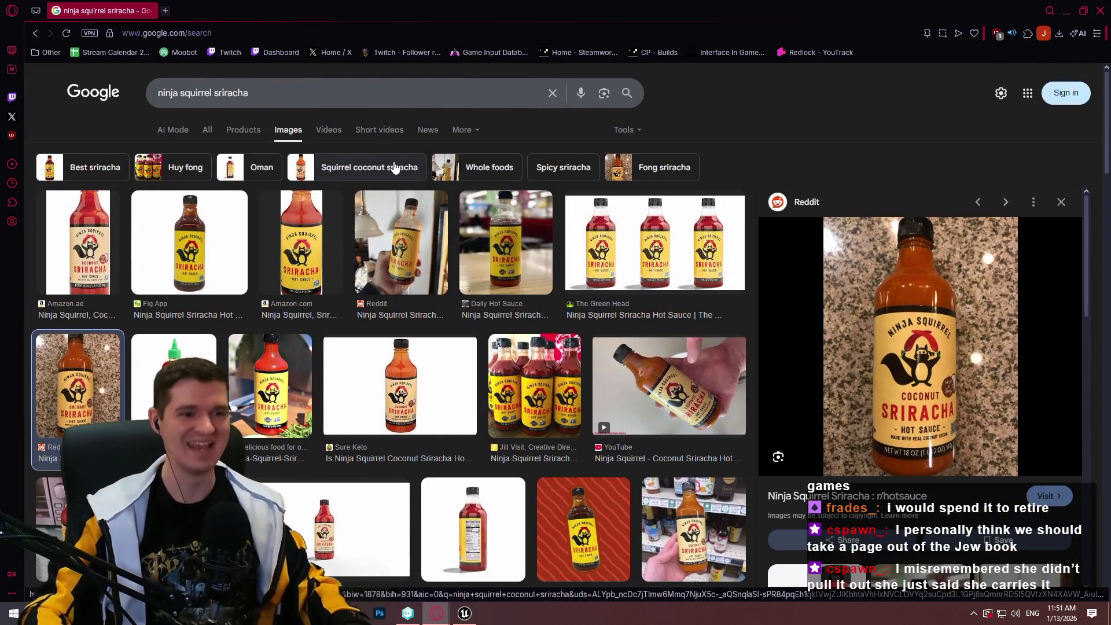
{"action": "scroll", "coordinate": [510, 255], "scroll_direction": "down", "scroll_amount": 3}
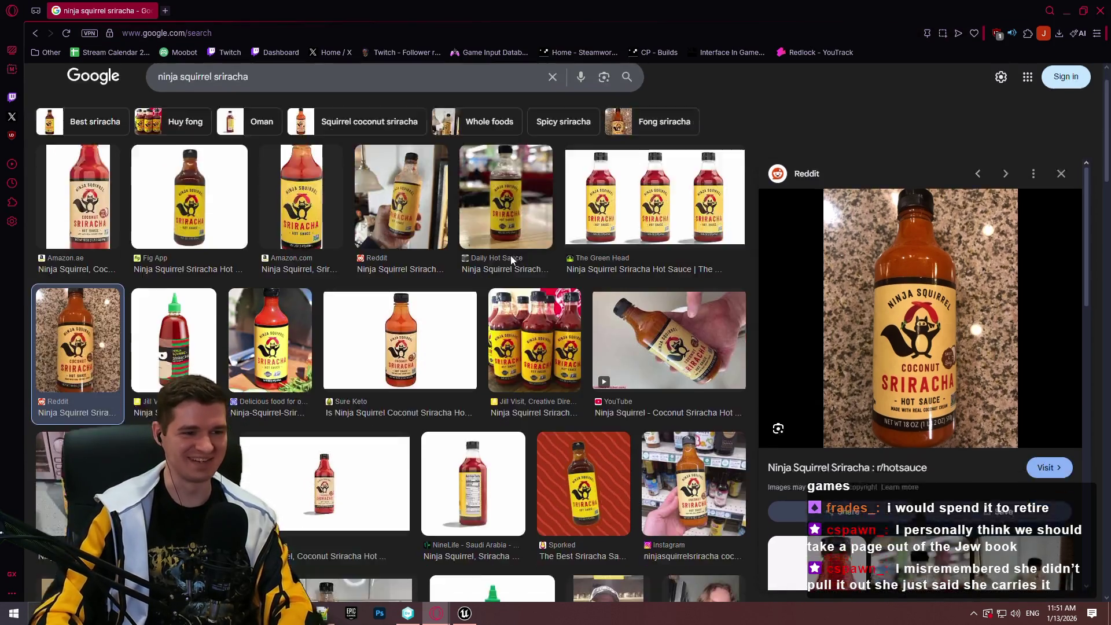
{"action": "scroll", "coordinate": [619, 304], "scroll_direction": "down", "scroll_amount": 2}
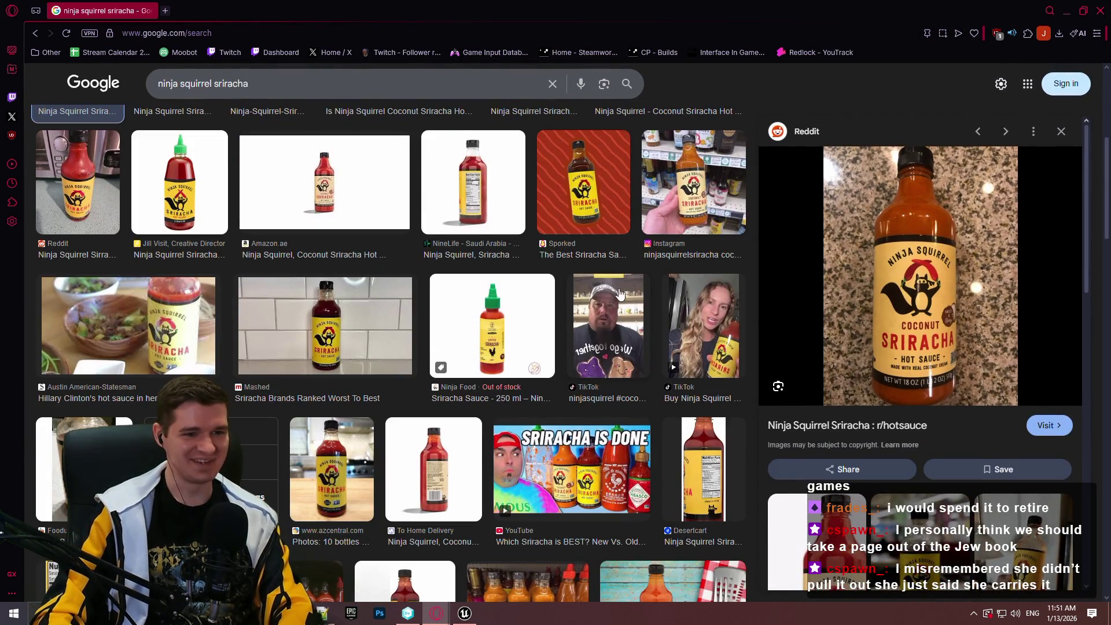
{"action": "scroll", "coordinate": [644, 253], "scroll_direction": "up", "scroll_amount": 1}
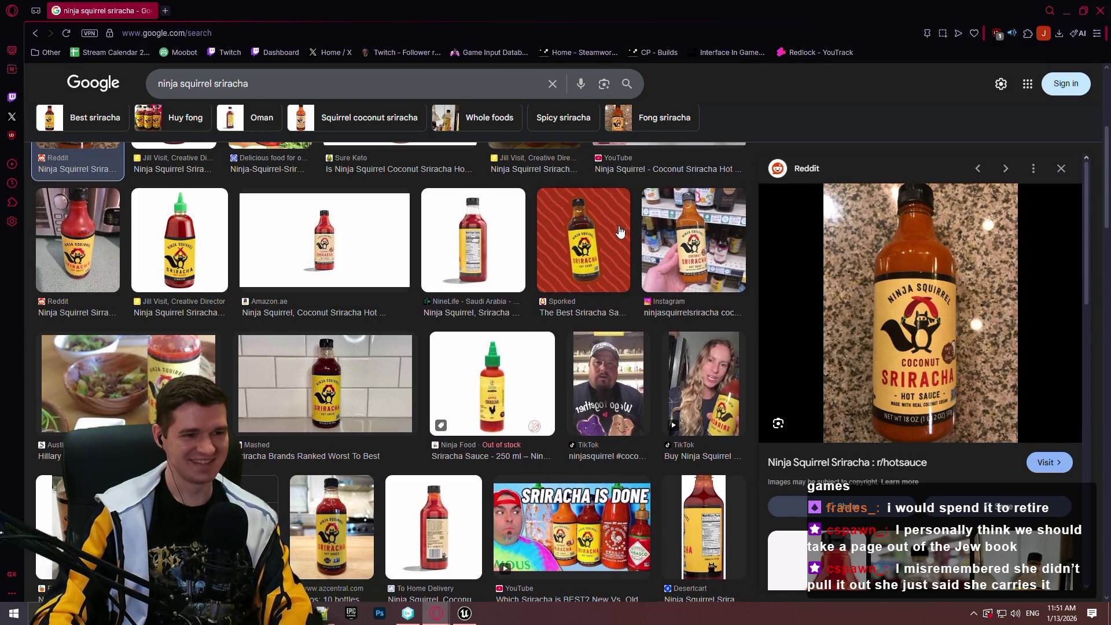
{"action": "scroll", "coordinate": [620, 231], "scroll_direction": "up", "scroll_amount": 2}
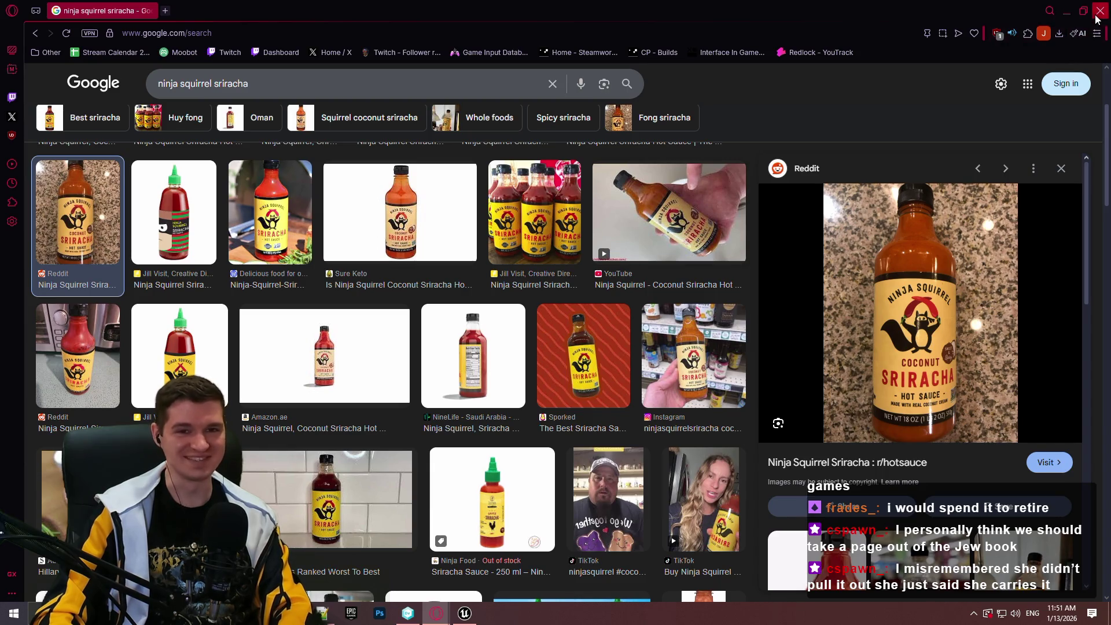
{"action": "left_click", "coordinate": [1096, 17]}
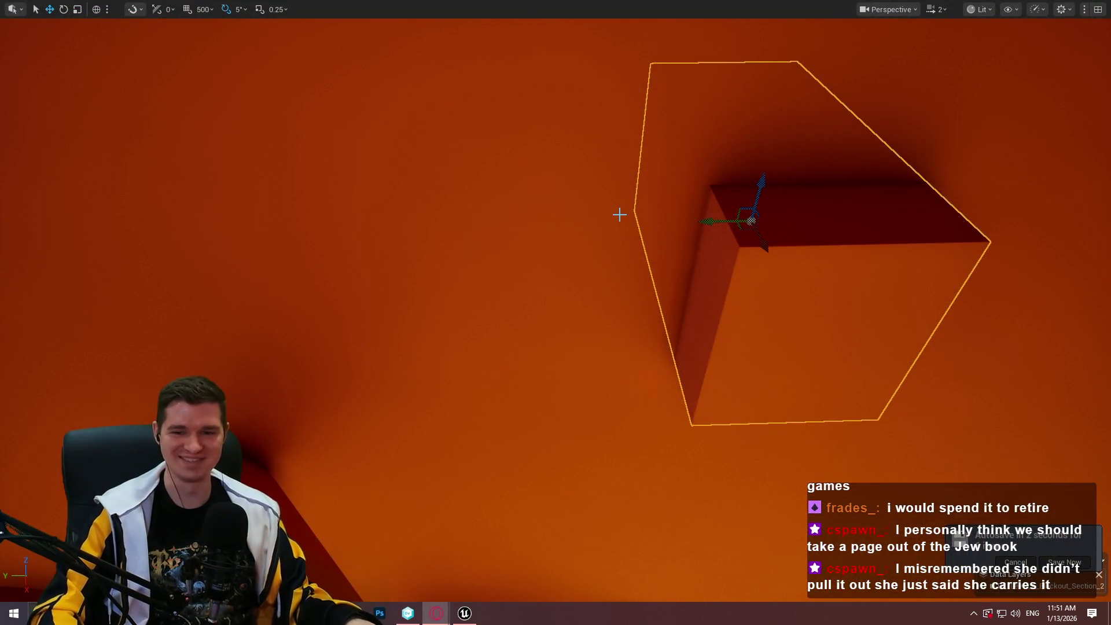
Shift the upper wall block down and further left along the wall
{"action": "mouse_move", "coordinate": [661, 196]}
{"action": "left_mouse_down"}
{"action": "mouse_move", "coordinate": [703, 207]}
{"action": "mouse_move", "coordinate": [729, 196]}
{"action": "left_mouse_up"}
{"action": "left_click_drag", "start_coordinate": [973, 182], "coordinate": [973, 181]}
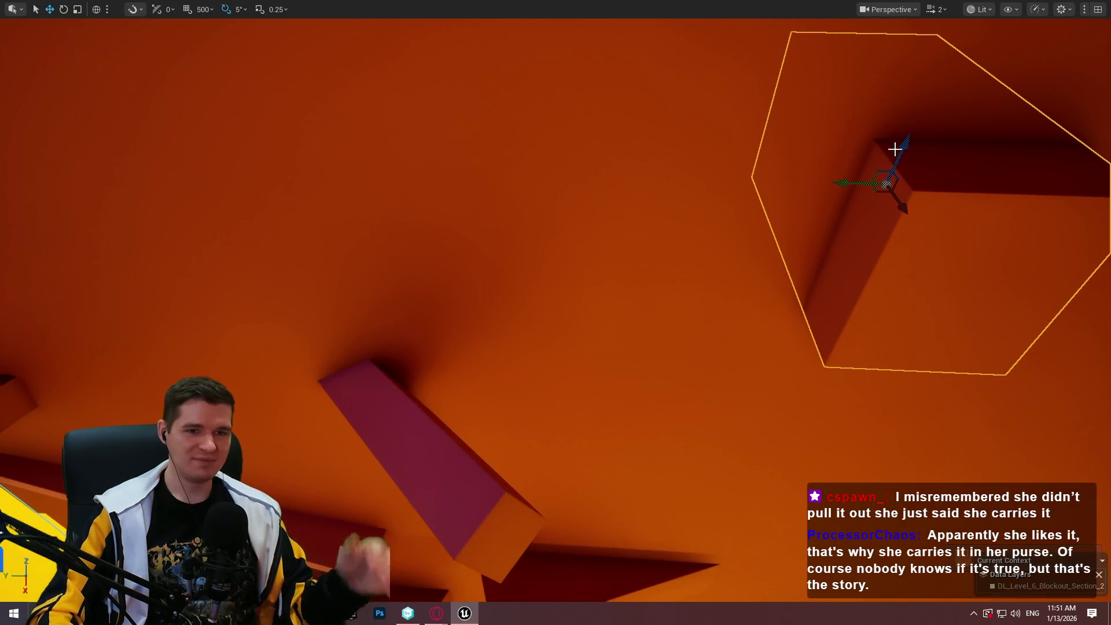
{"action": "left_click_drag", "start_coordinate": [895, 148], "coordinate": [895, 173]}
{"action": "left_click_drag", "start_coordinate": [821, 203], "coordinate": [714, 199]}
{"action": "left_click_drag", "start_coordinate": [605, 332], "coordinate": [605, 332]}
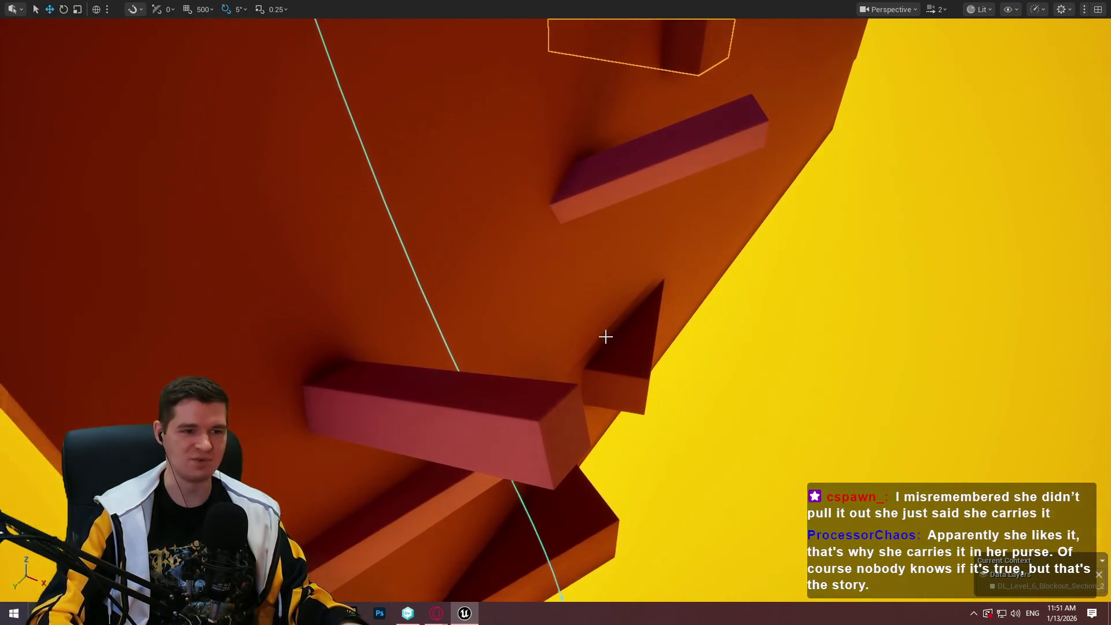
{"action": "right_click", "coordinate": [496, 417]}
{"action": "left_click", "coordinate": [652, 497]}
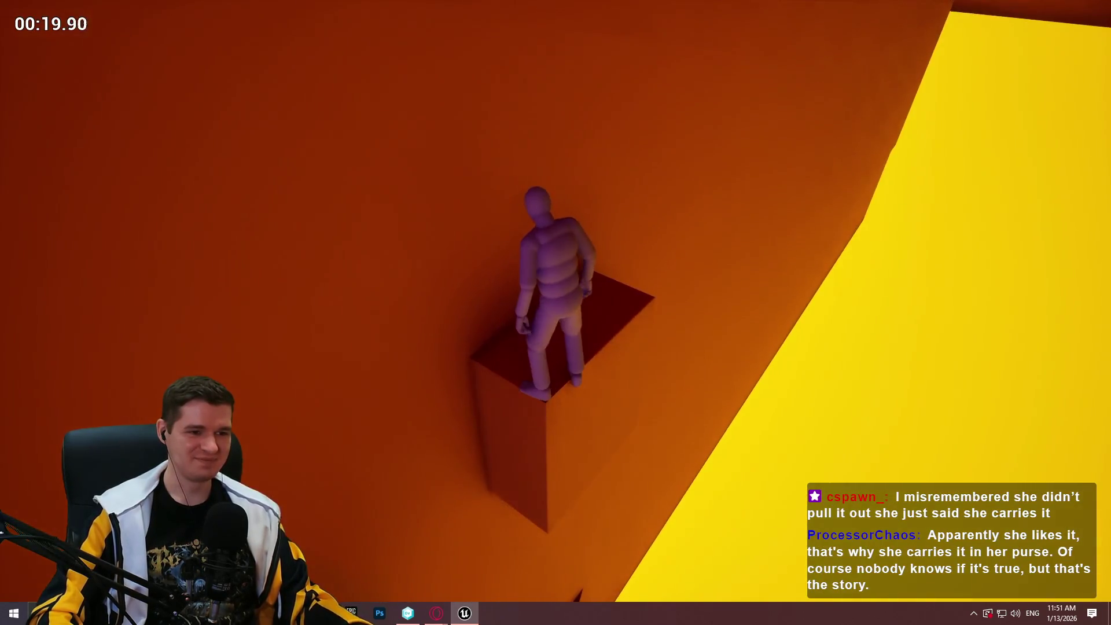
Stop the playtest once the mannequin is standing on the square wall block
{"action": "key", "text": "Escape"}
Narrow the square wall block, slide it down and right, and playtest from it
{"action": "left_click", "coordinate": [682, 349]}
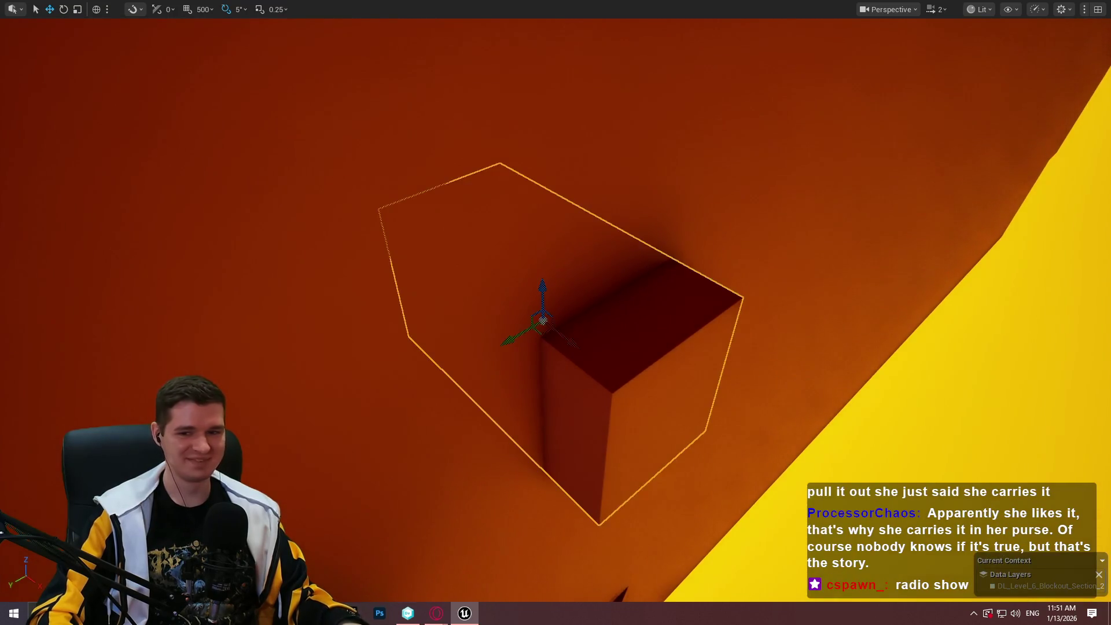
{"action": "key", "text": "r"}
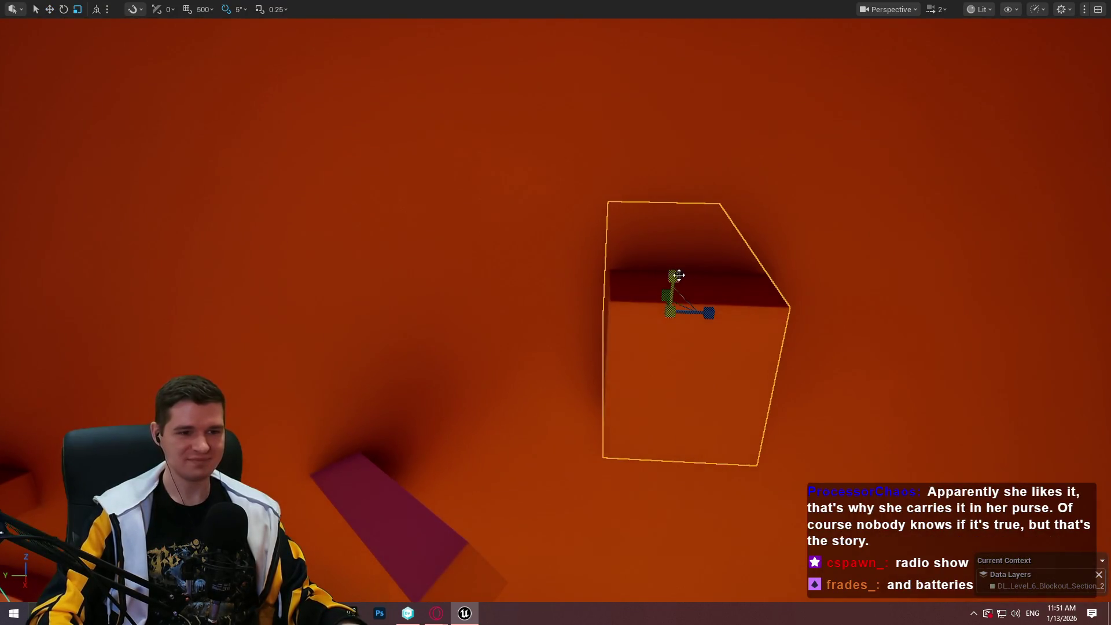
{"action": "left_click_drag", "start_coordinate": [709, 313], "coordinate": [709, 292]}
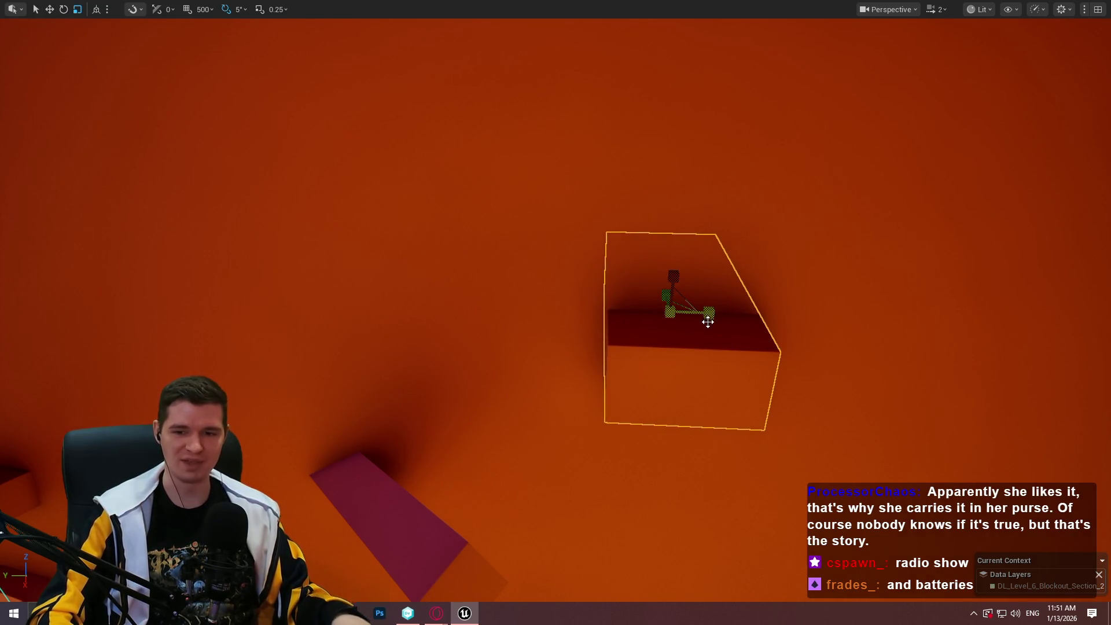
{"action": "mouse_move", "coordinate": [709, 313]}
{"action": "left_mouse_down"}
{"action": "mouse_move", "coordinate": [689, 312]}
{"action": "mouse_move", "coordinate": [718, 313]}
{"action": "mouse_move", "coordinate": [703, 313]}
{"action": "left_mouse_up"}
{"action": "mouse_move", "coordinate": [772, 224]}
{"action": "left_mouse_down"}
{"action": "mouse_move", "coordinate": [798, 243]}
{"action": "mouse_move", "coordinate": [773, 224]}
{"action": "left_mouse_up"}
{"action": "key", "text": "w"}
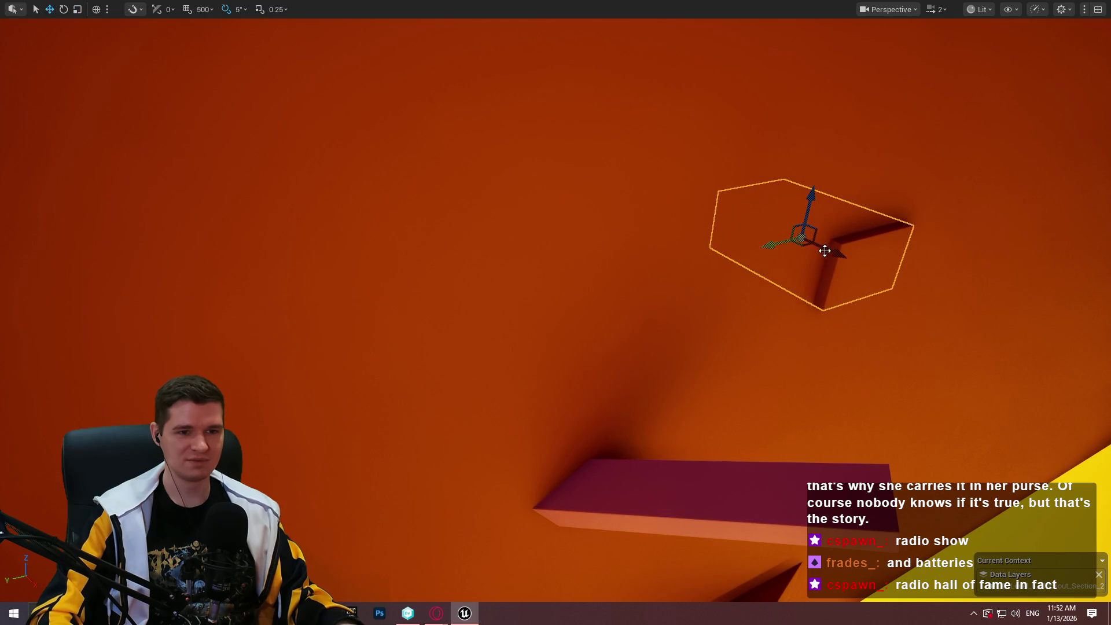
{"action": "mouse_move", "coordinate": [825, 250]}
{"action": "left_mouse_down"}
{"action": "mouse_move", "coordinate": [854, 266]}
{"action": "mouse_move", "coordinate": [683, 191]}
{"action": "mouse_move", "coordinate": [669, 167]}
{"action": "mouse_move", "coordinate": [681, 62]}
{"action": "mouse_move", "coordinate": [665, 84]}
{"action": "mouse_move", "coordinate": [509, 87]}
{"action": "mouse_move", "coordinate": [637, 174]}
{"action": "left_mouse_up"}
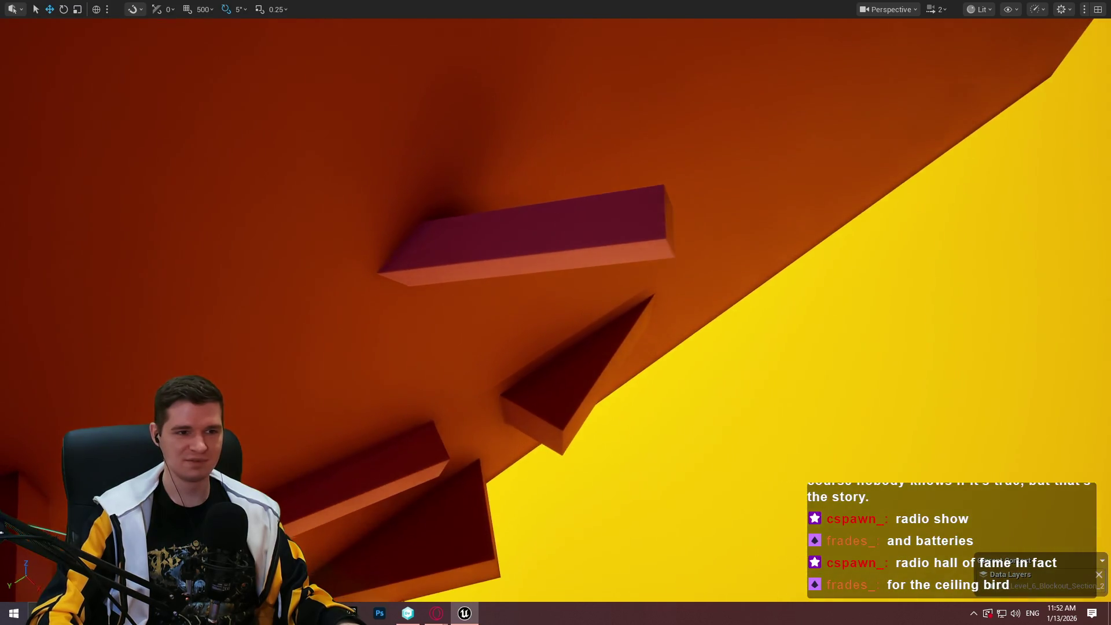
{"action": "right_click", "coordinate": [564, 200]}
{"action": "left_click", "coordinate": [773, 423]}
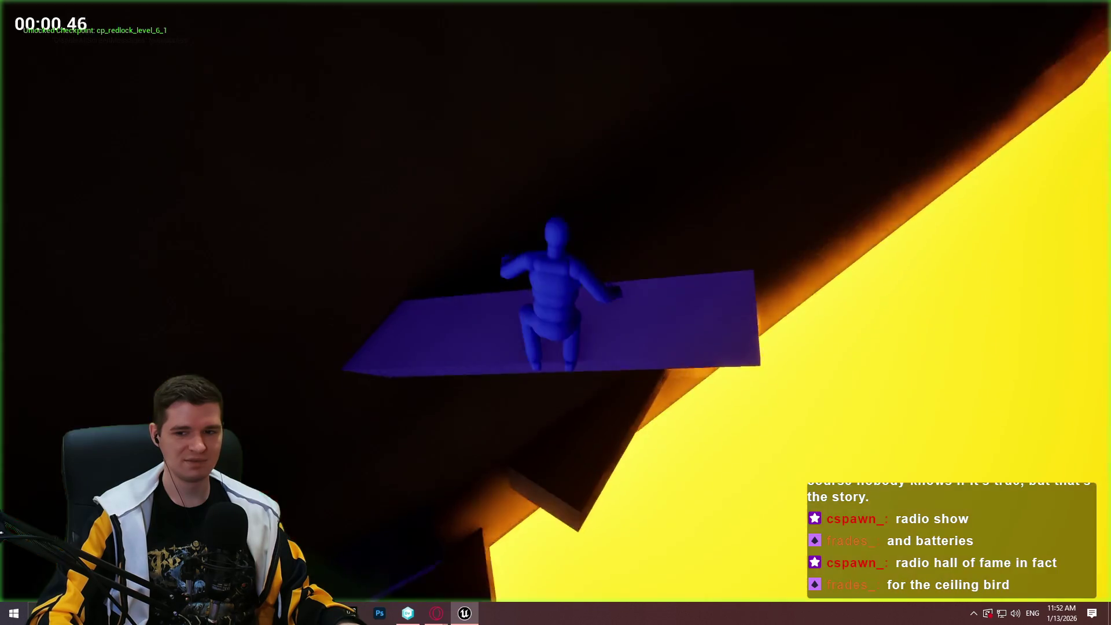
{"action": "key", "text": "Escape"}
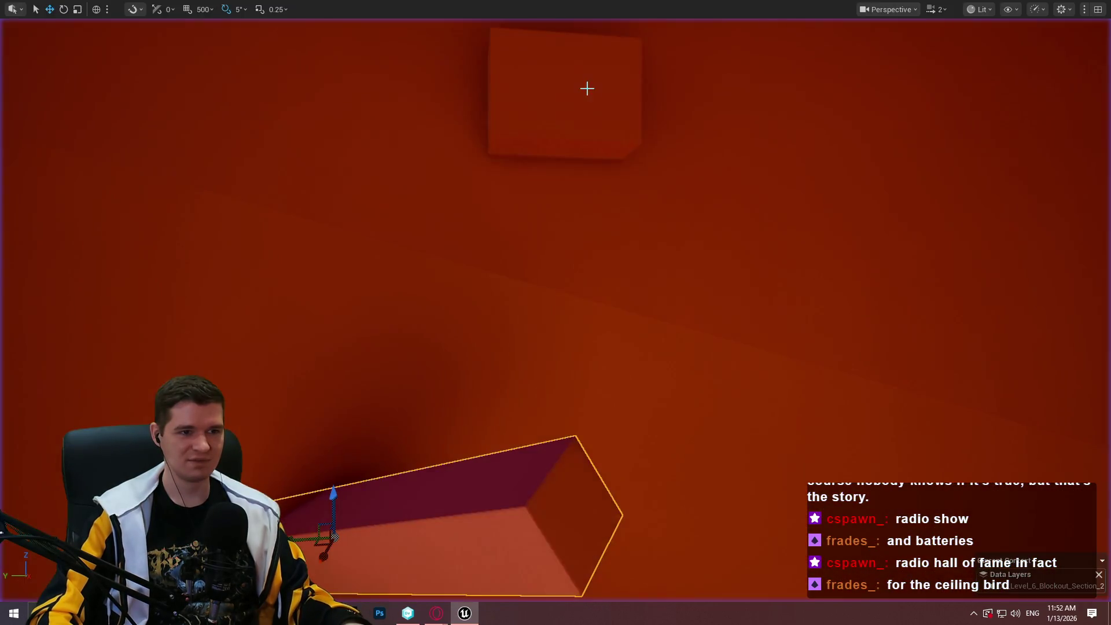
Lower the upper block, then playtest from the ledge and from the beam
{"action": "left_click", "coordinate": [556, 82]}
{"action": "mouse_move", "coordinate": [556, 82]}
{"action": "left_mouse_down"}
{"action": "mouse_move", "coordinate": [548, 138]}
{"action": "mouse_move", "coordinate": [548, 126]}
{"action": "left_mouse_up"}
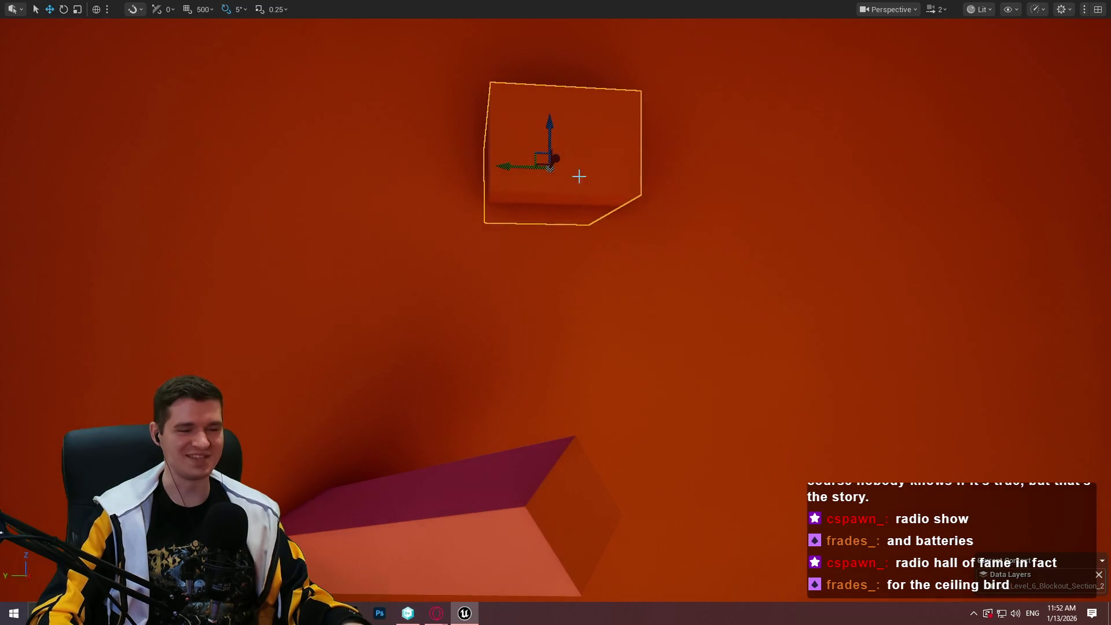
{"action": "left_click_drag", "start_coordinate": [578, 176], "coordinate": [598, 179]}
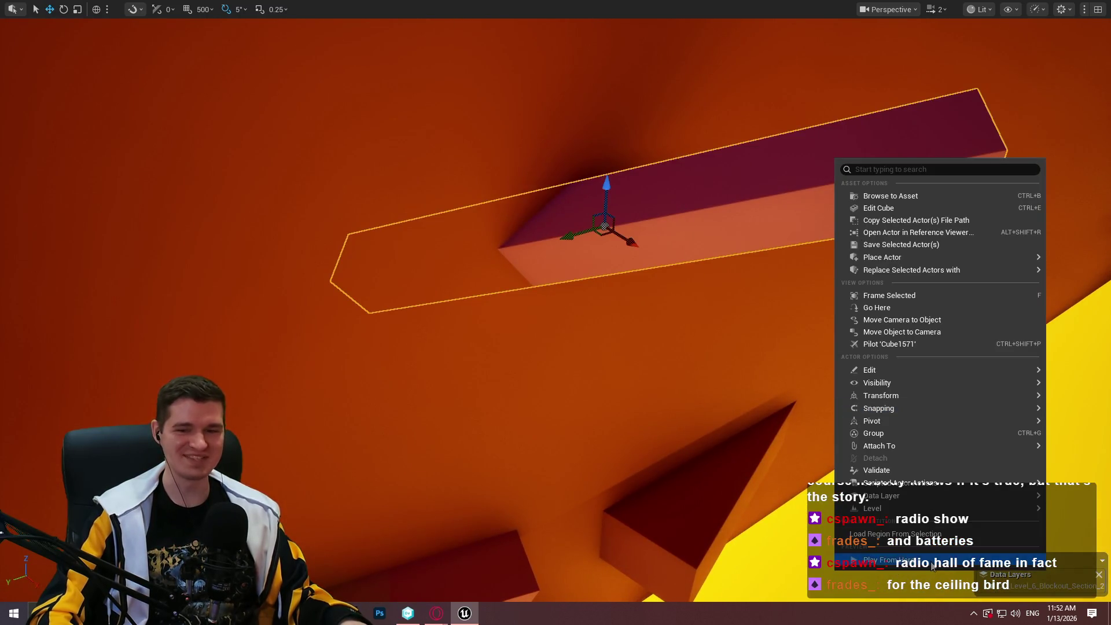
{"action": "left_click", "coordinate": [932, 566]}
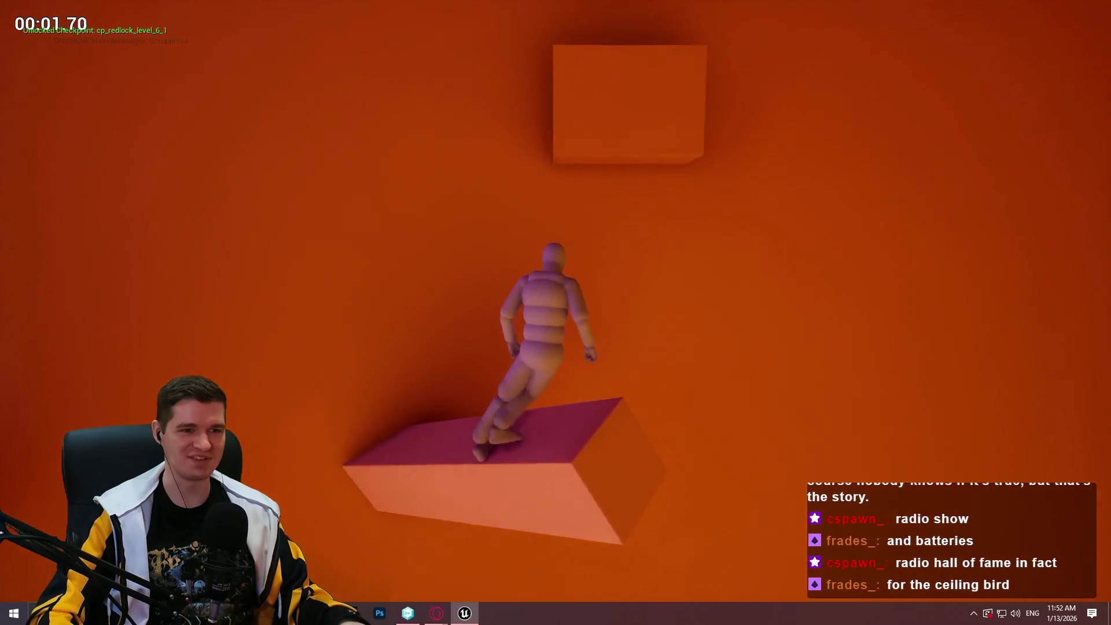
{"action": "key", "text": "w"}
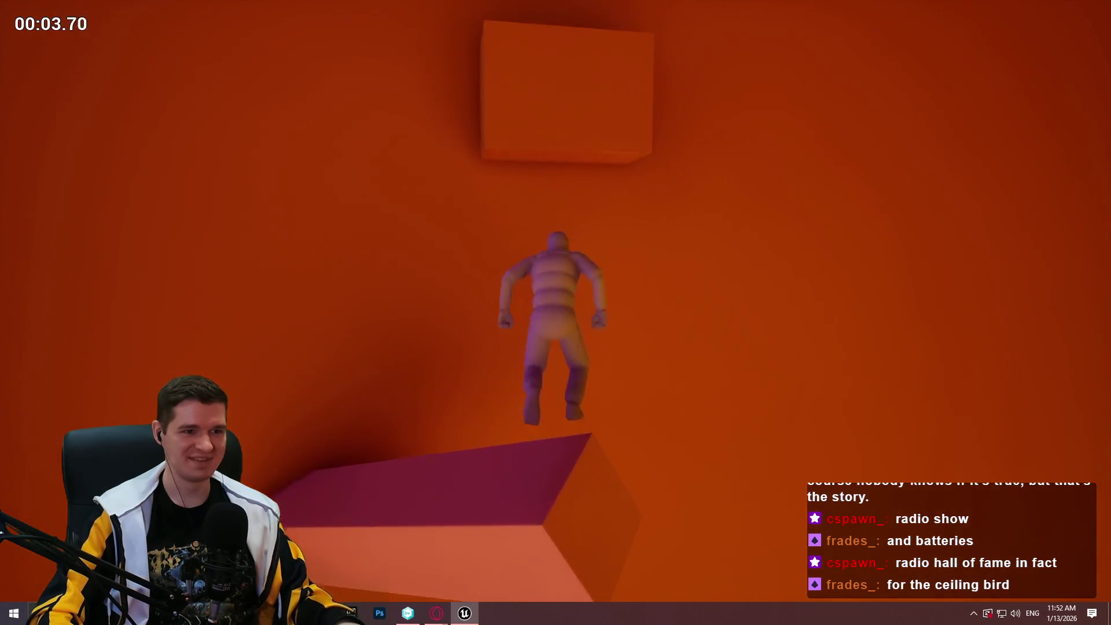
{"action": "key", "text": "Escape"}
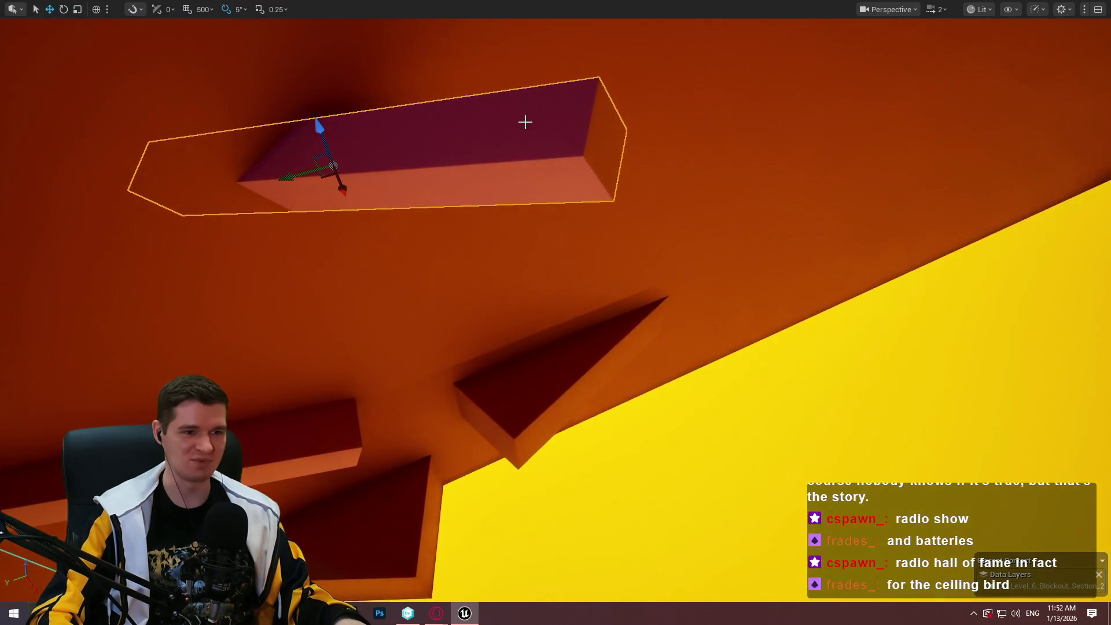
{"action": "right_click", "coordinate": [523, 121]}
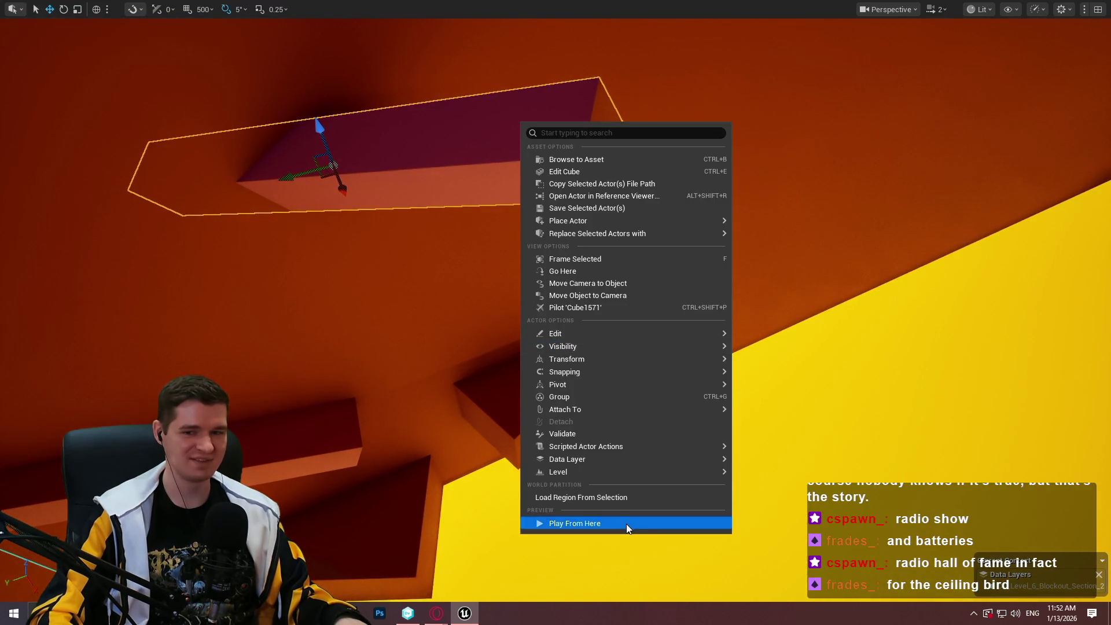
{"action": "left_click", "coordinate": [626, 523]}
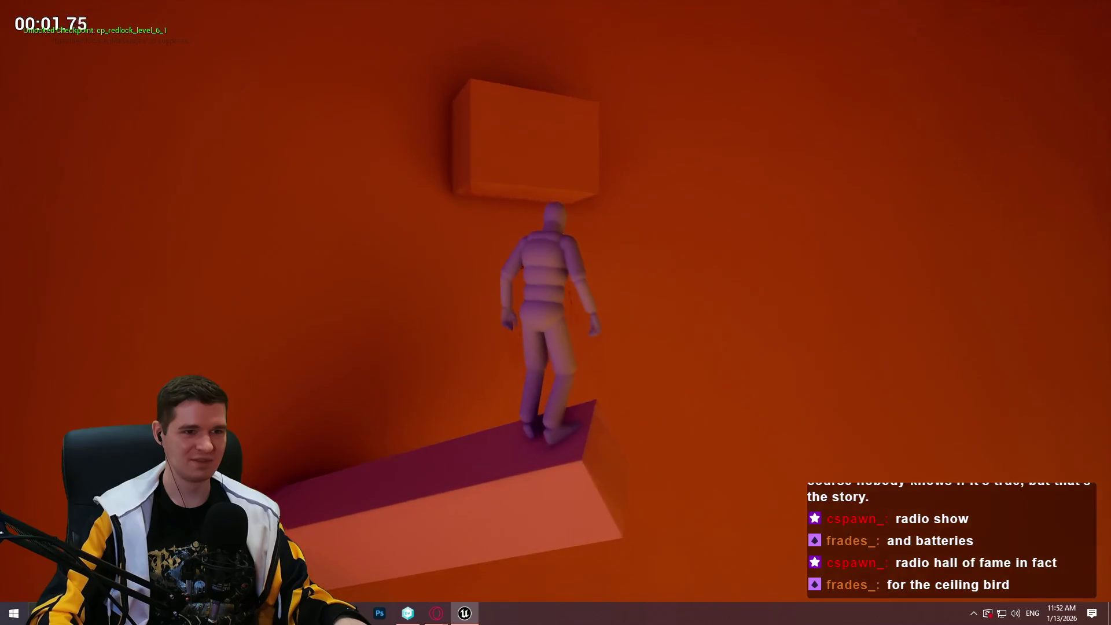
{"action": "key", "text": "Escape"}
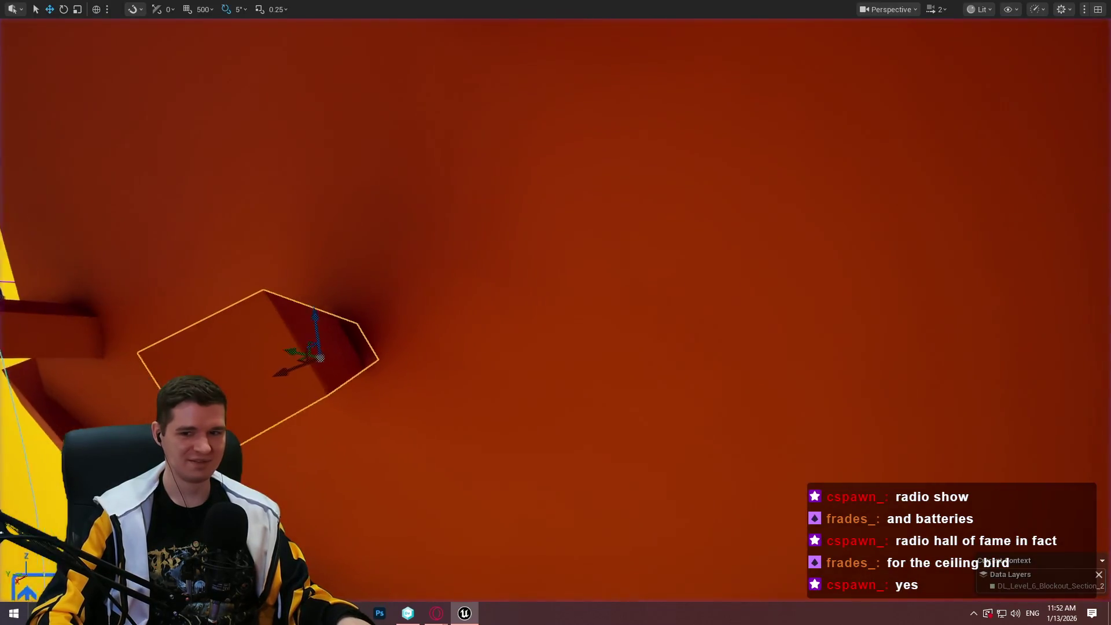
Lower the overhead box slightly, shift it a little left, and playtest from the beam
{"action": "left_click_drag", "start_coordinate": [555, 312], "coordinate": [555, 220]}
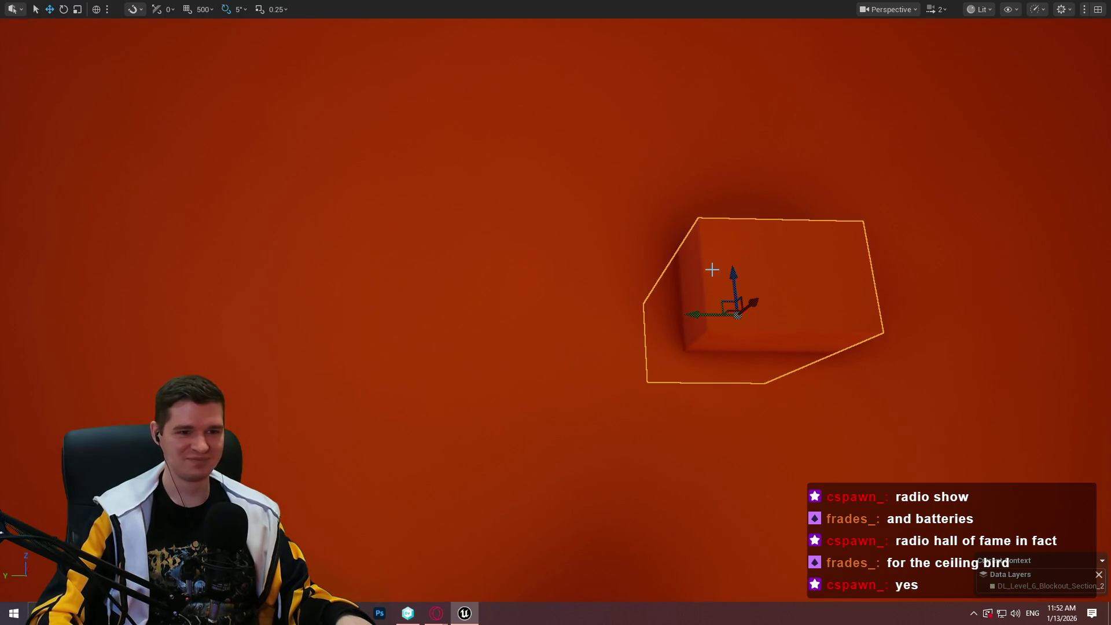
{"action": "left_click_drag", "start_coordinate": [731, 275], "coordinate": [730, 287]}
{"action": "left_click_drag", "start_coordinate": [702, 334], "coordinate": [688, 337]}
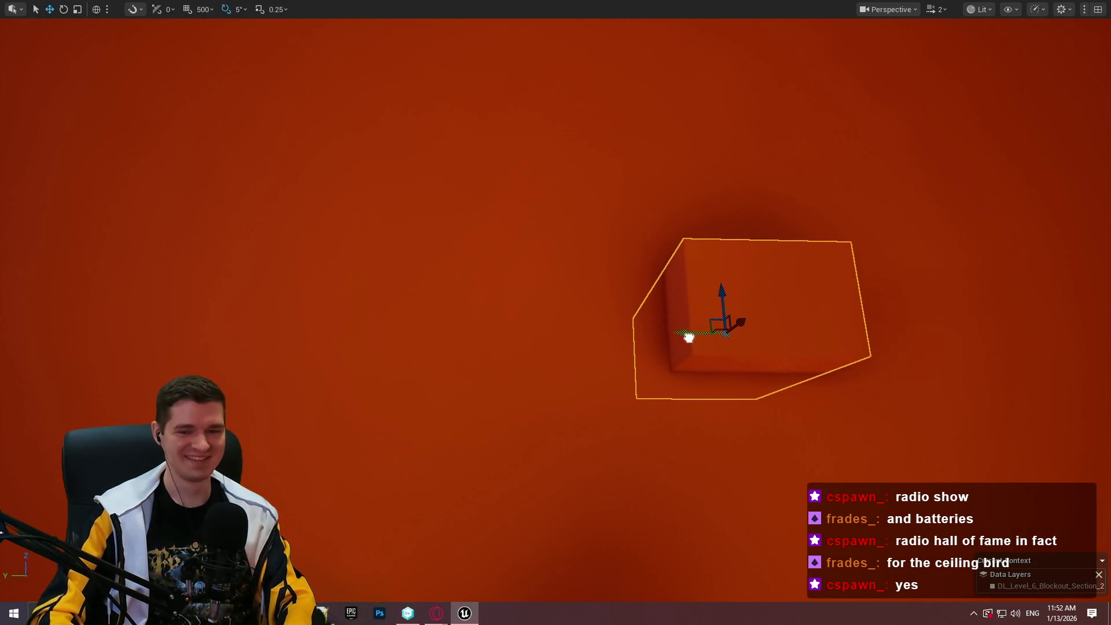
{"action": "mouse_move", "coordinate": [716, 297]}
{"action": "left_mouse_down"}
{"action": "mouse_move", "coordinate": [715, 245]}
{"action": "mouse_move", "coordinate": [694, 433]}
{"action": "left_mouse_up"}
{"action": "right_click", "coordinate": [766, 444]}
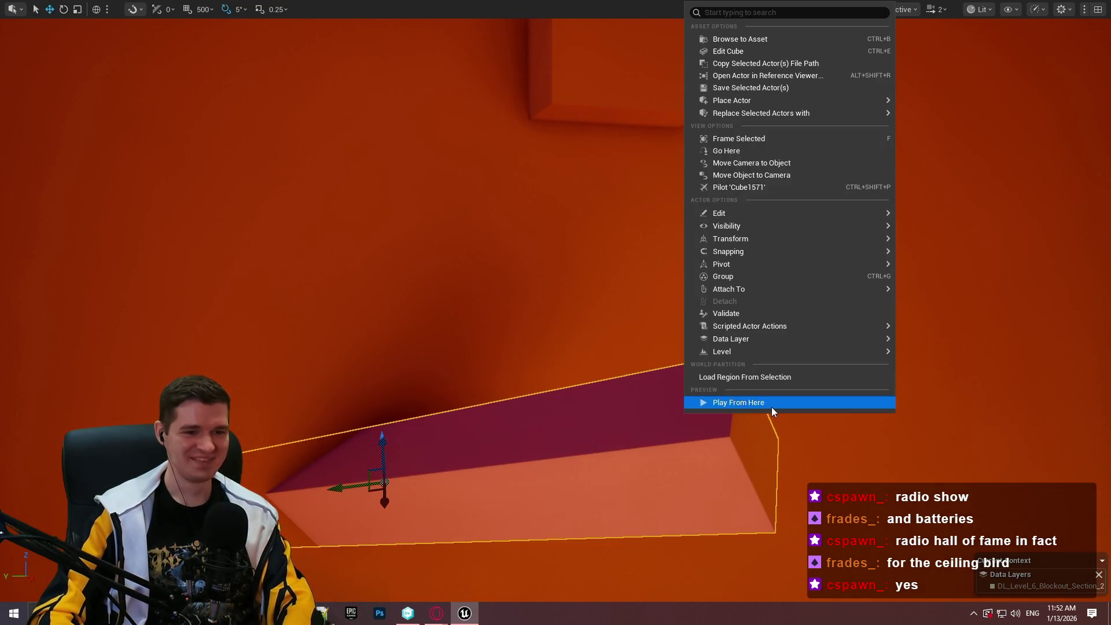
{"action": "left_click", "coordinate": [772, 407]}
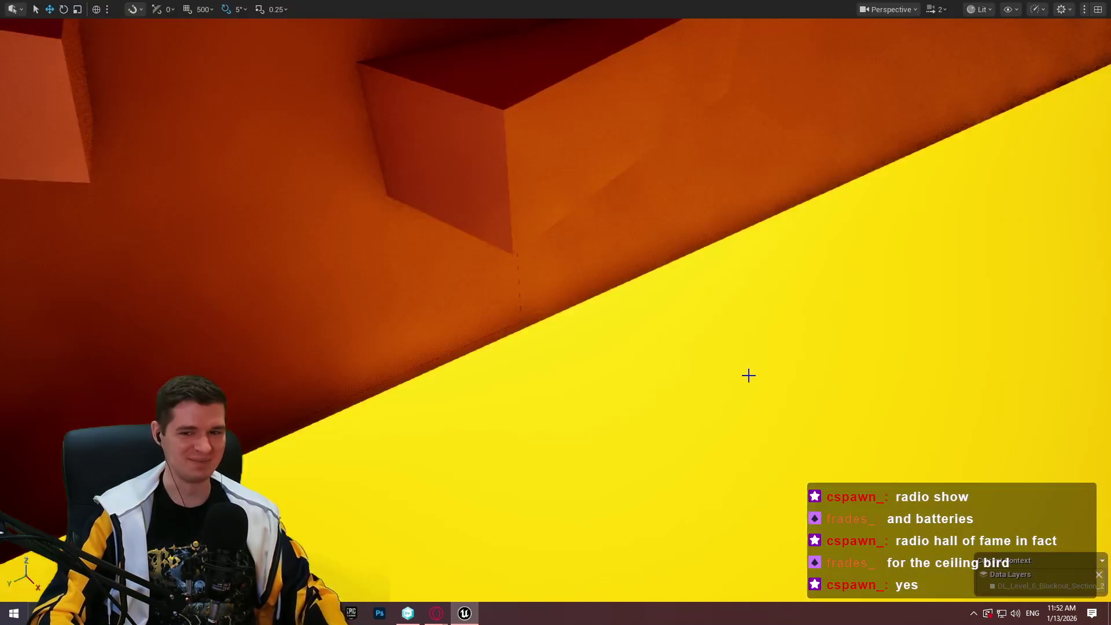
{"action": "key", "text": "Escape"}
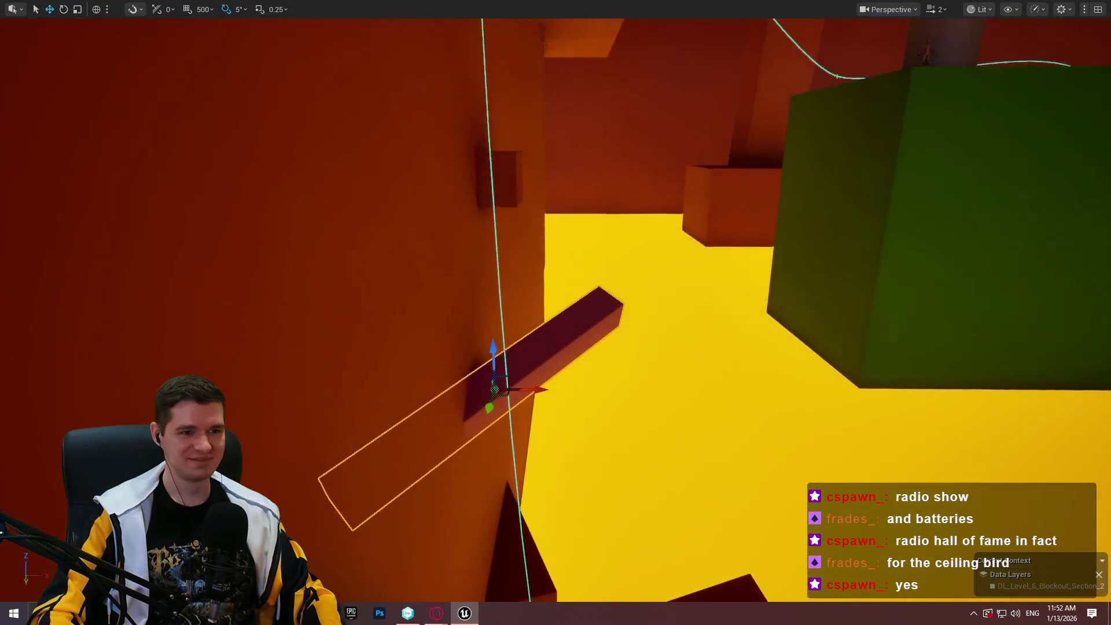
Replay from the beam twice more, jumping the mannequin off it
{"action": "right_click", "coordinate": [588, 299]}
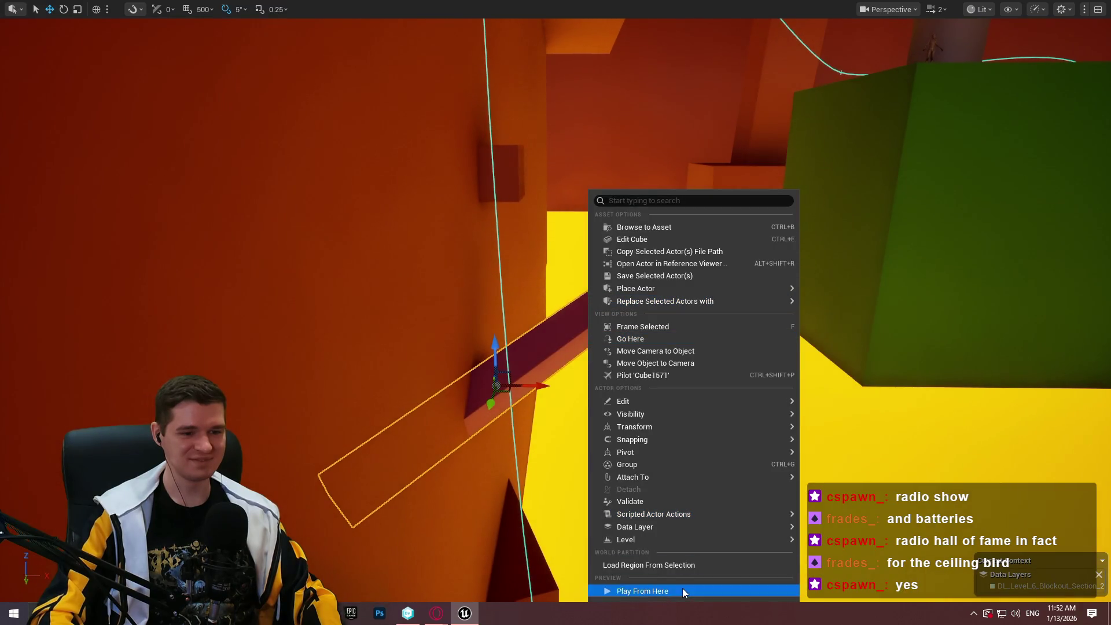
{"action": "left_click", "coordinate": [683, 593]}
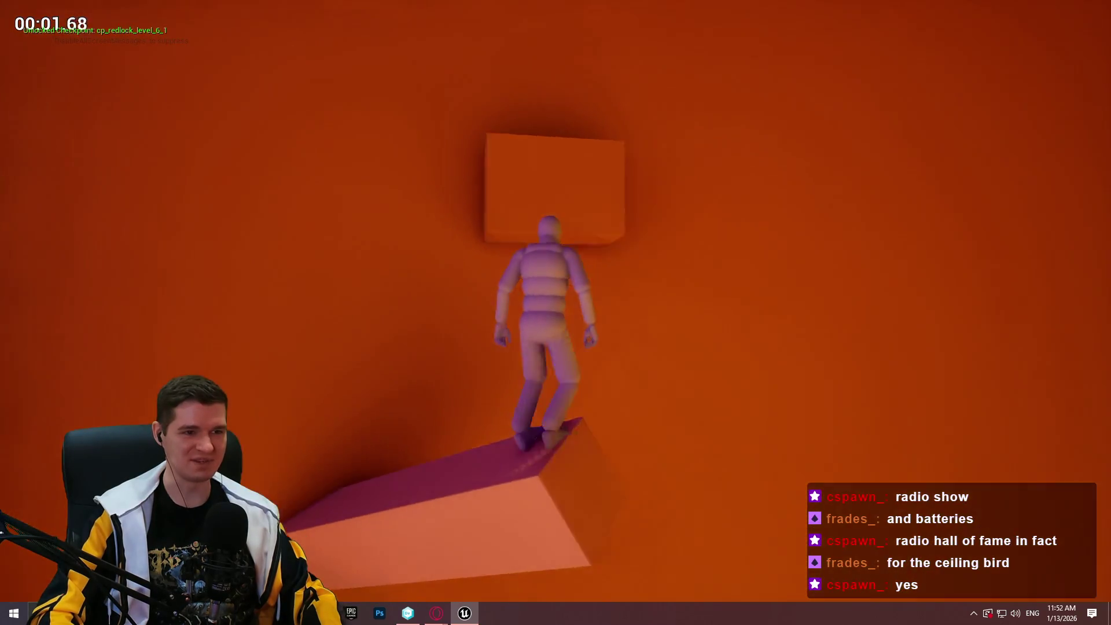
{"action": "key", "text": "Escape"}
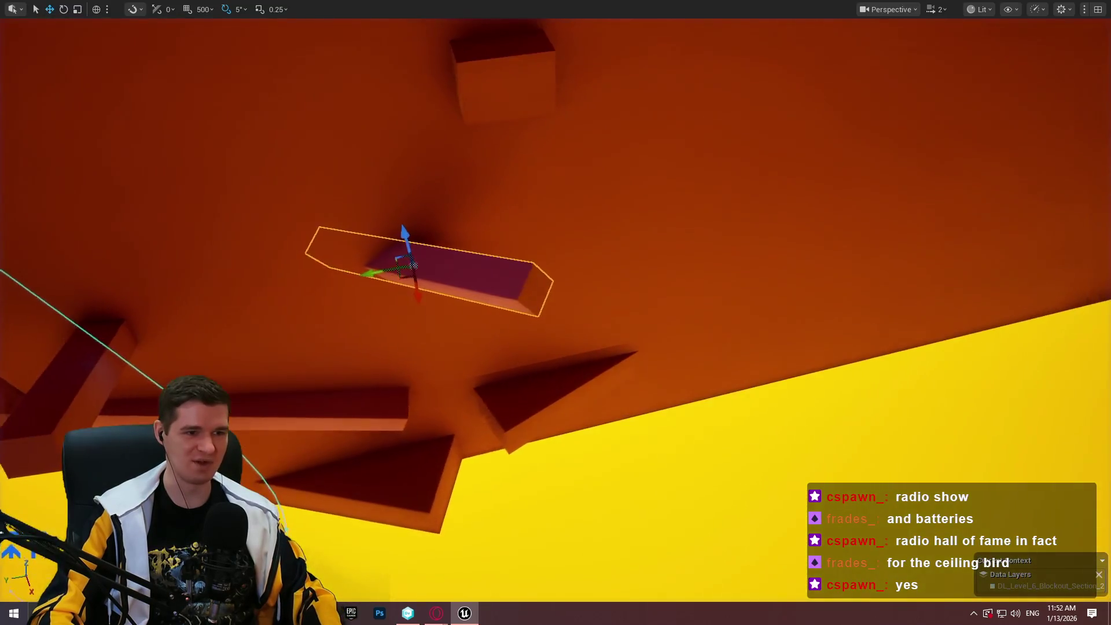
{"action": "right_click", "coordinate": [485, 275]}
{"action": "left_click", "coordinate": [553, 590]}
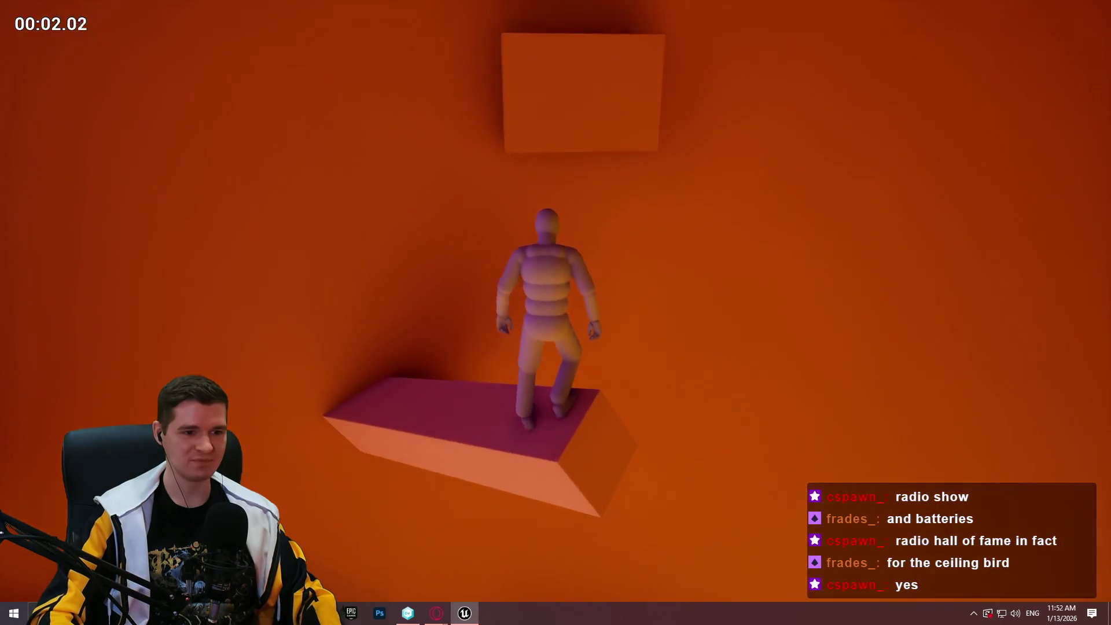
{"action": "key", "text": "space"}
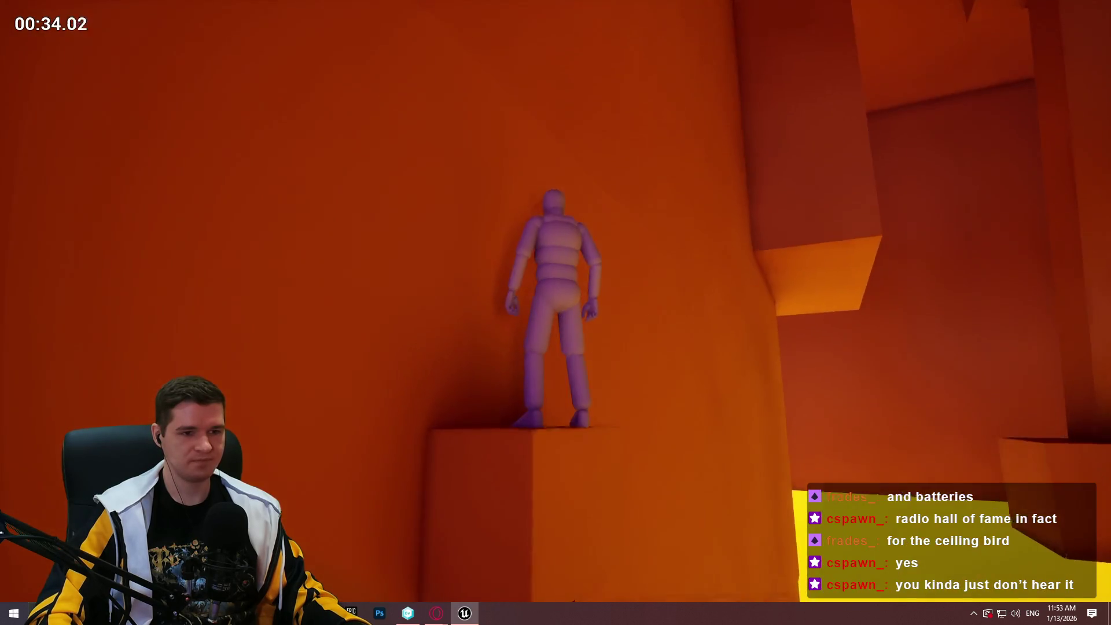
Stop the wall-climb playtest and return to the editor among the yellow pillars
{"action": "key", "text": "Escape"}
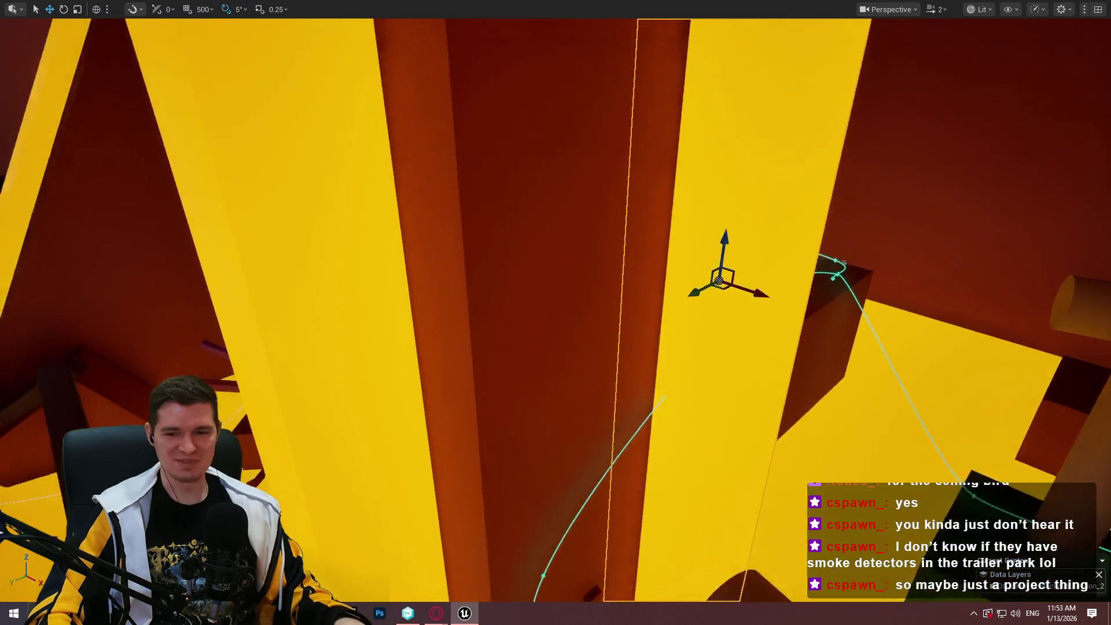
Scale the yellow pillar narrower
{"action": "key", "text": "r"}
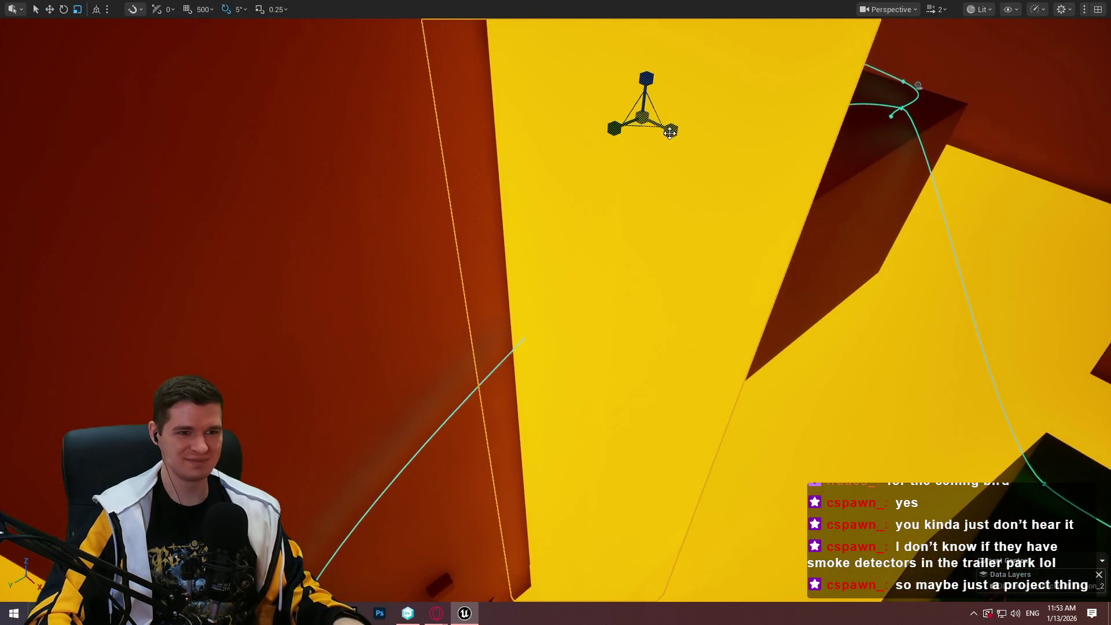
{"action": "mouse_move", "coordinate": [669, 133]}
{"action": "left_mouse_down"}
{"action": "mouse_move", "coordinate": [682, 133]}
{"action": "mouse_move", "coordinate": [628, 130]}
{"action": "left_mouse_up"}
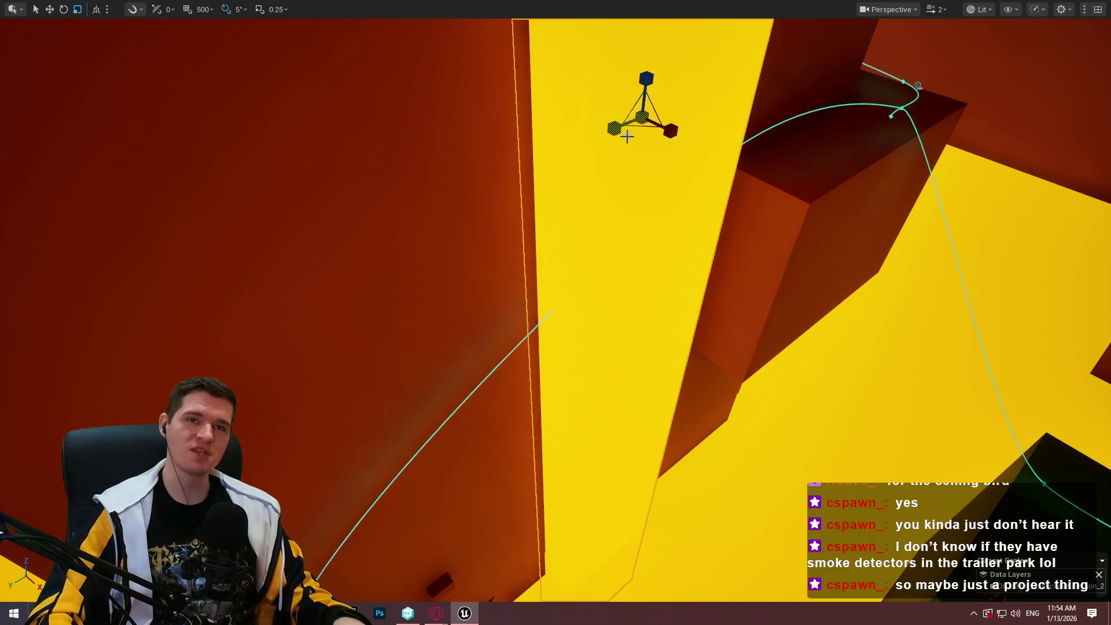
{"action": "left_click_drag", "start_coordinate": [728, 154], "coordinate": [728, 154]}
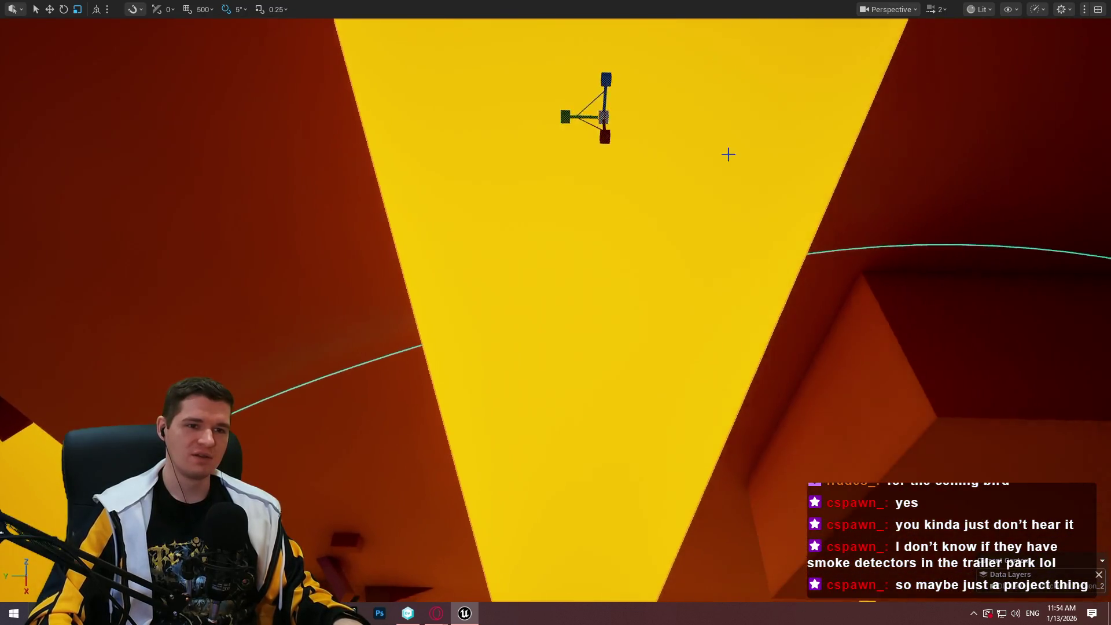
{"action": "scroll", "coordinate": [728, 154], "scroll_direction": "down", "scroll_amount": 3}
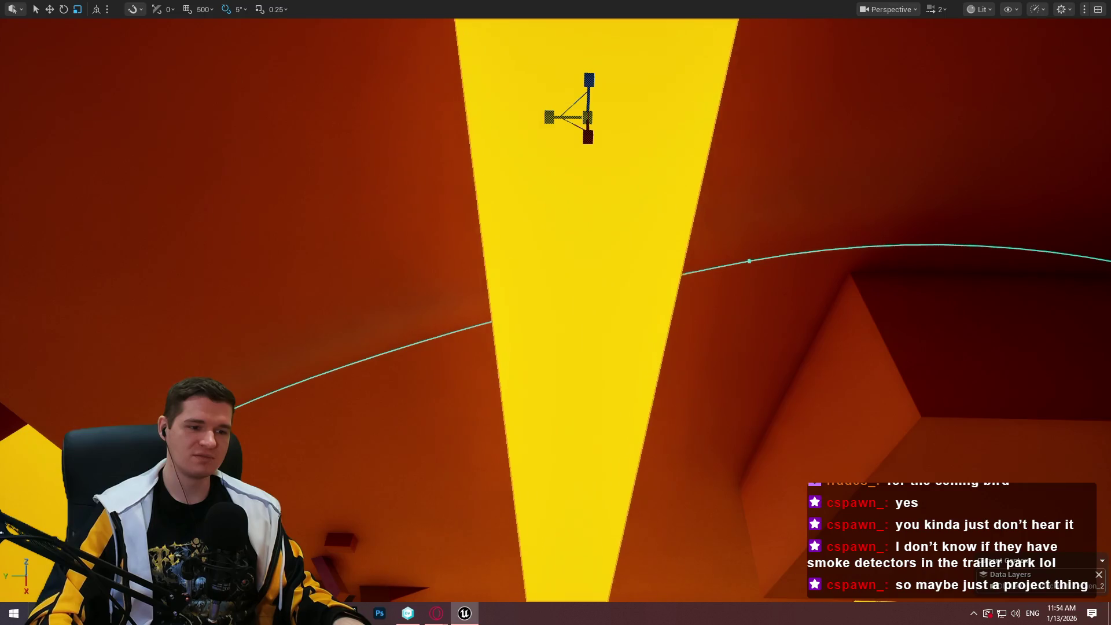
{"action": "left_click_drag", "start_coordinate": [549, 117], "coordinate": [549, 117]}
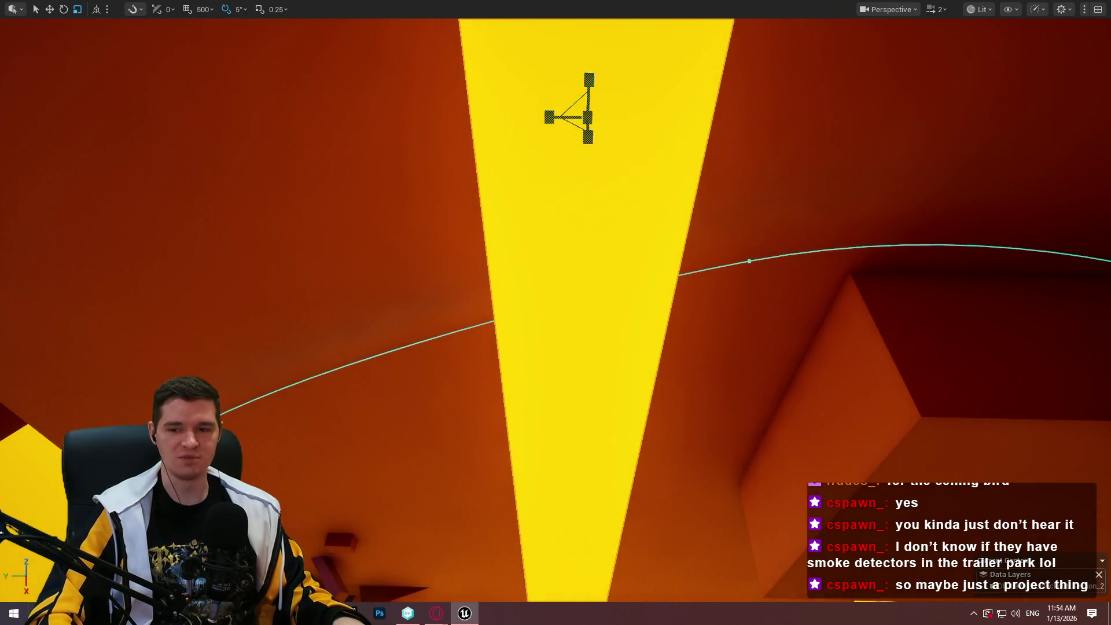
Shift the yellow pillar slightly to the left
{"action": "key", "text": "w"}
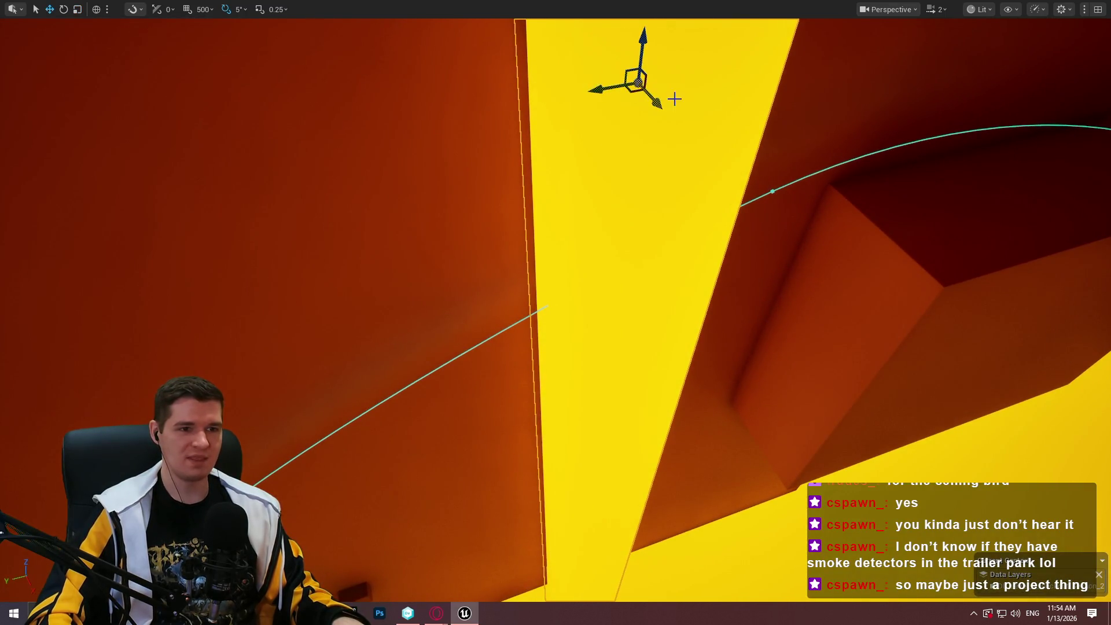
{"action": "left_click_drag", "start_coordinate": [674, 98], "coordinate": [691, 103]}
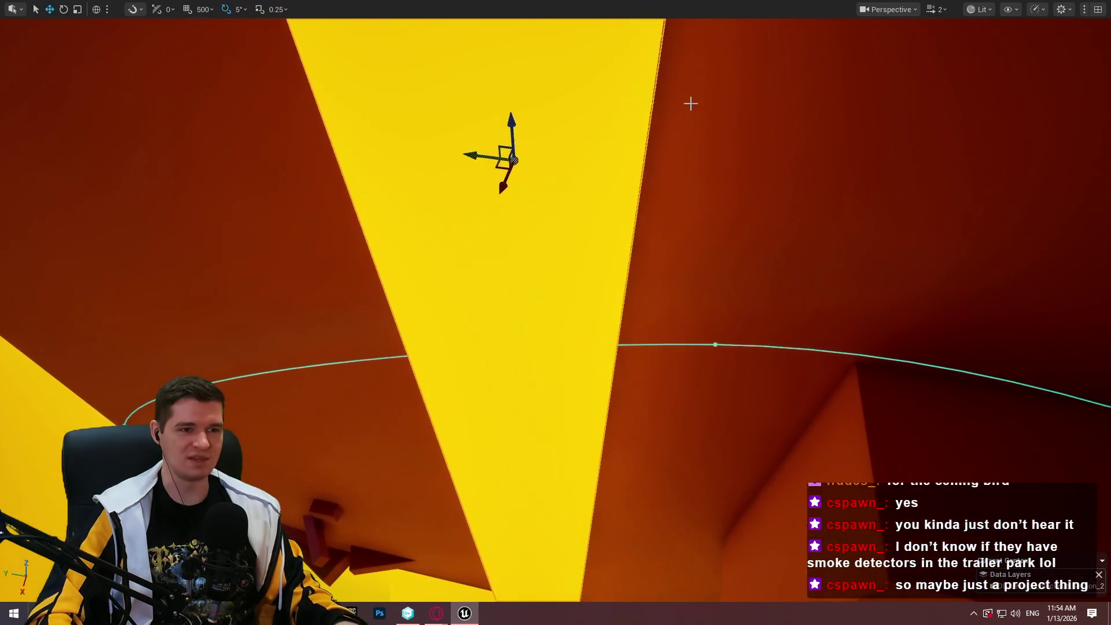
{"action": "key", "text": "w"}
{"action": "left_click_drag", "start_coordinate": [477, 150], "coordinate": [579, 169]}
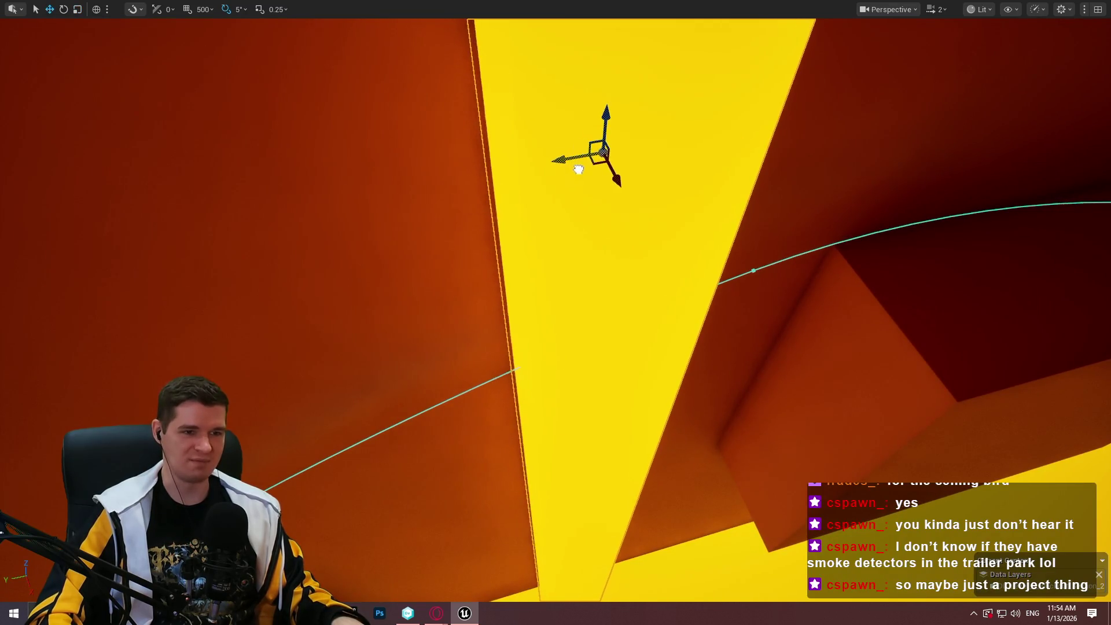
{"action": "mouse_move", "coordinate": [668, 181]}
{"action": "left_mouse_down"}
{"action": "mouse_move", "coordinate": [686, 176]}
{"action": "mouse_move", "coordinate": [446, 226]}
{"action": "left_mouse_up"}
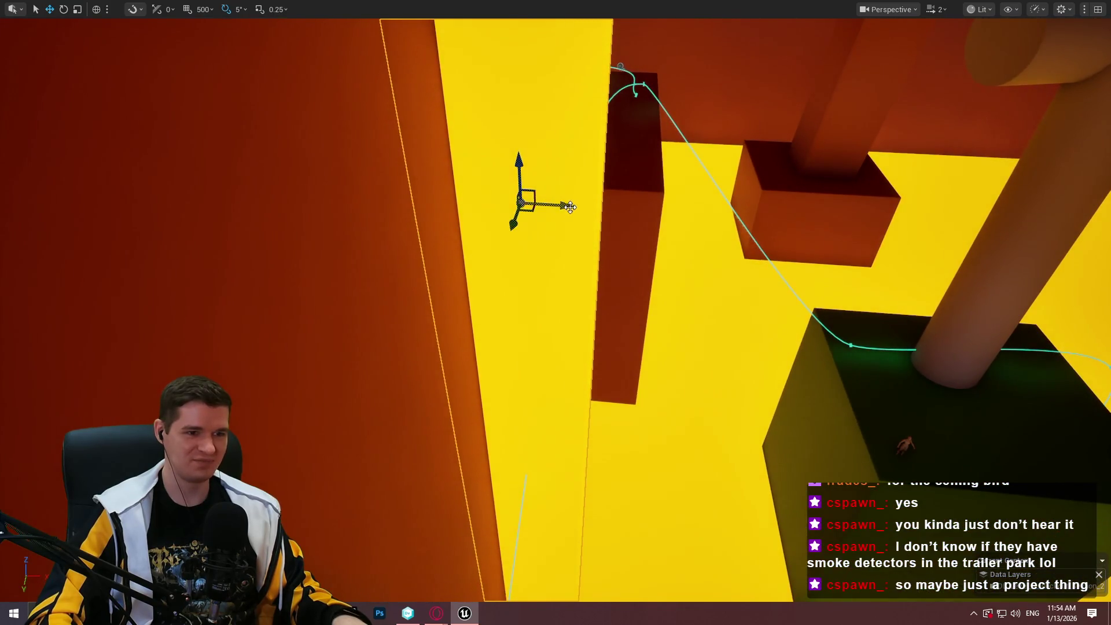
{"action": "mouse_move", "coordinate": [570, 207]}
{"action": "left_mouse_down"}
{"action": "mouse_move", "coordinate": [472, 231]}
{"action": "mouse_move", "coordinate": [533, 114]}
{"action": "mouse_move", "coordinate": [539, 128]}
{"action": "mouse_move", "coordinate": [512, 123]}
{"action": "mouse_move", "coordinate": [521, 124]}
{"action": "mouse_move", "coordinate": [466, 82]}
{"action": "mouse_move", "coordinate": [501, 86]}
{"action": "mouse_move", "coordinate": [462, 107]}
{"action": "left_mouse_up"}
{"action": "mouse_move", "coordinate": [438, 384]}
{"action": "left_mouse_down"}
{"action": "mouse_move", "coordinate": [407, 379]}
{"action": "mouse_move", "coordinate": [438, 385]}
{"action": "left_mouse_up"}
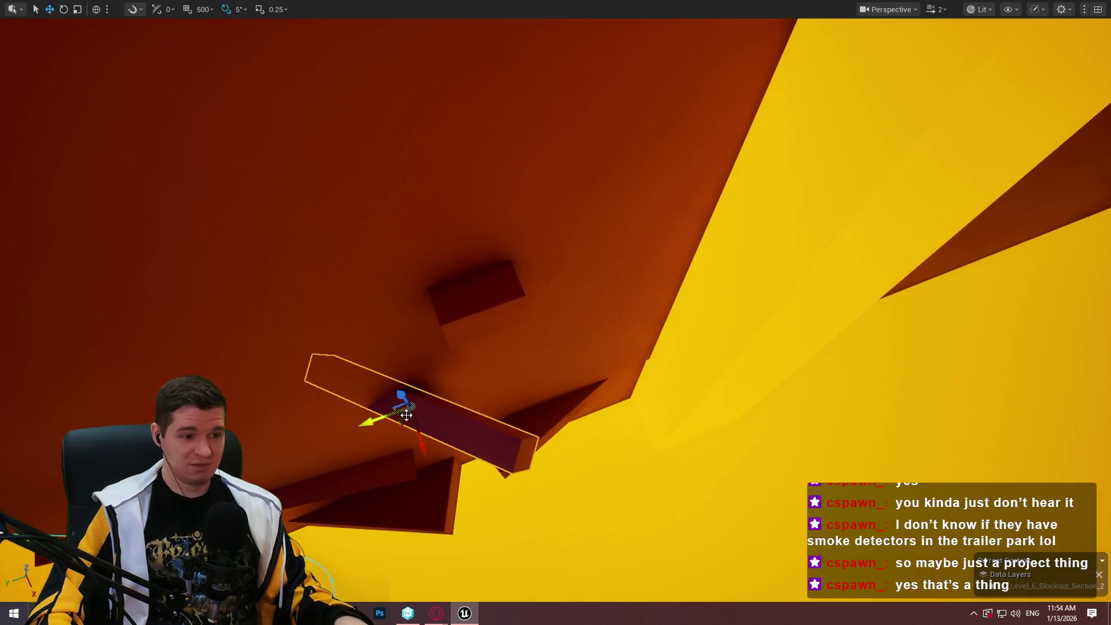
Raise the dark-red ledge block, tilt it about 25°, and slide it right along the wall
{"action": "mouse_move", "coordinate": [406, 421]}
{"action": "left_mouse_down"}
{"action": "mouse_move", "coordinate": [590, 317]}
{"action": "mouse_move", "coordinate": [600, 173]}
{"action": "left_mouse_up"}
{"action": "key", "text": "e"}
{"action": "left_click_drag", "start_coordinate": [603, 237], "coordinate": [635, 236]}
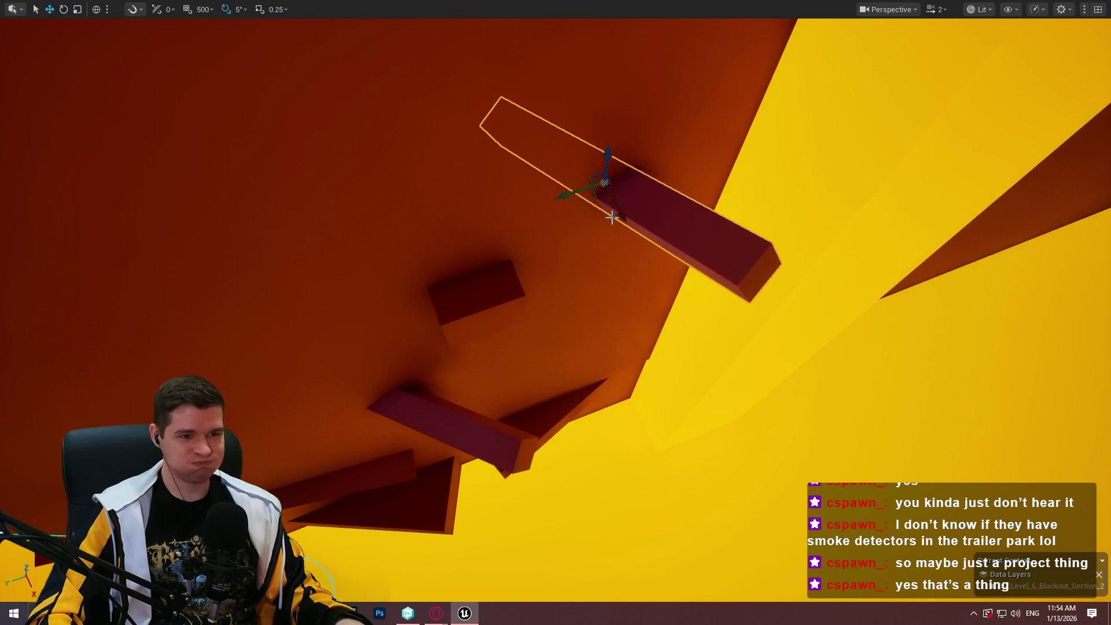
{"action": "mouse_move", "coordinate": [584, 192]}
{"action": "left_mouse_down"}
{"action": "mouse_move", "coordinate": [550, 173]}
{"action": "mouse_move", "coordinate": [557, 181]}
{"action": "left_mouse_up"}
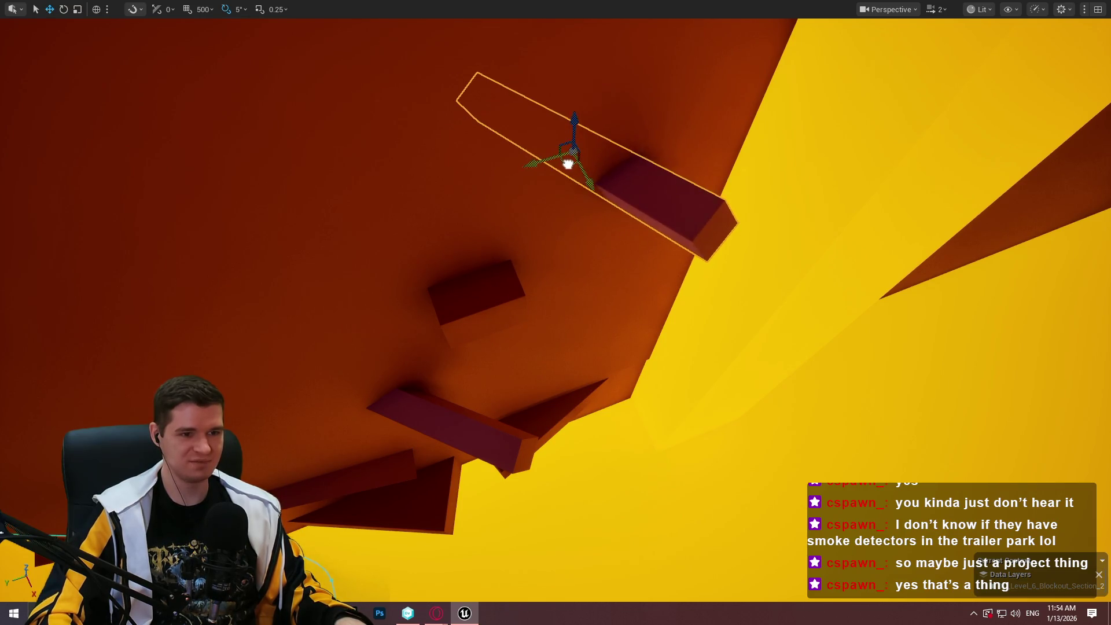
{"action": "left_click_drag", "start_coordinate": [593, 149], "coordinate": [471, 313]}
{"action": "mouse_move", "coordinate": [345, 408]}
{"action": "left_mouse_down"}
{"action": "mouse_move", "coordinate": [418, 410]}
{"action": "mouse_move", "coordinate": [412, 330]}
{"action": "mouse_move", "coordinate": [449, 340]}
{"action": "mouse_move", "coordinate": [249, 310]}
{"action": "mouse_move", "coordinate": [355, 438]}
{"action": "mouse_move", "coordinate": [428, 421]}
{"action": "left_mouse_up"}
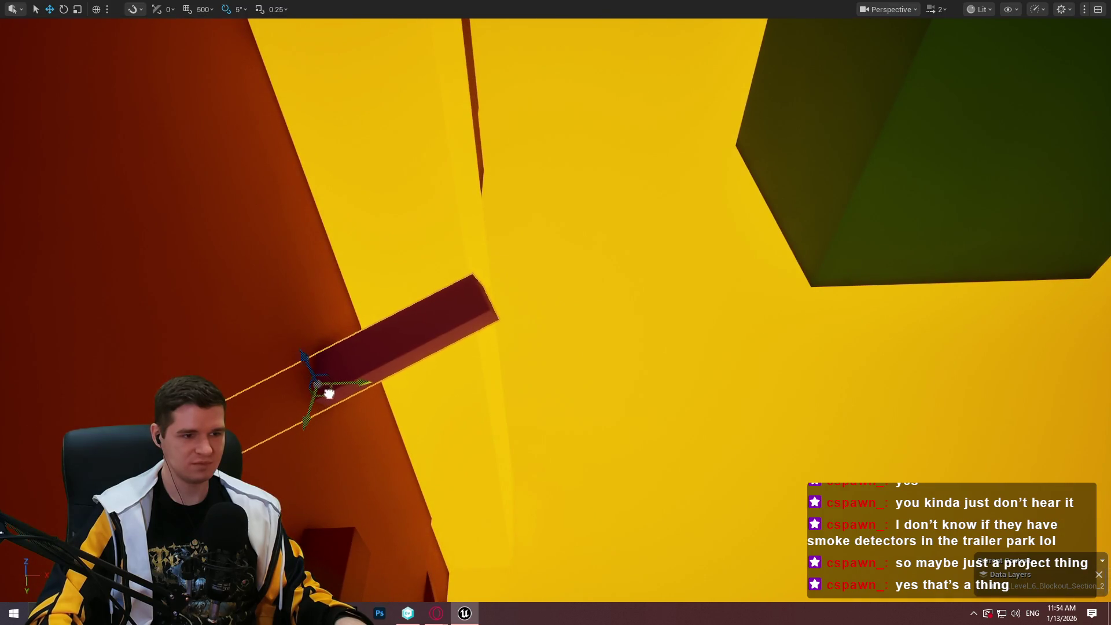
{"action": "left_click_drag", "start_coordinate": [328, 394], "coordinate": [342, 394]}
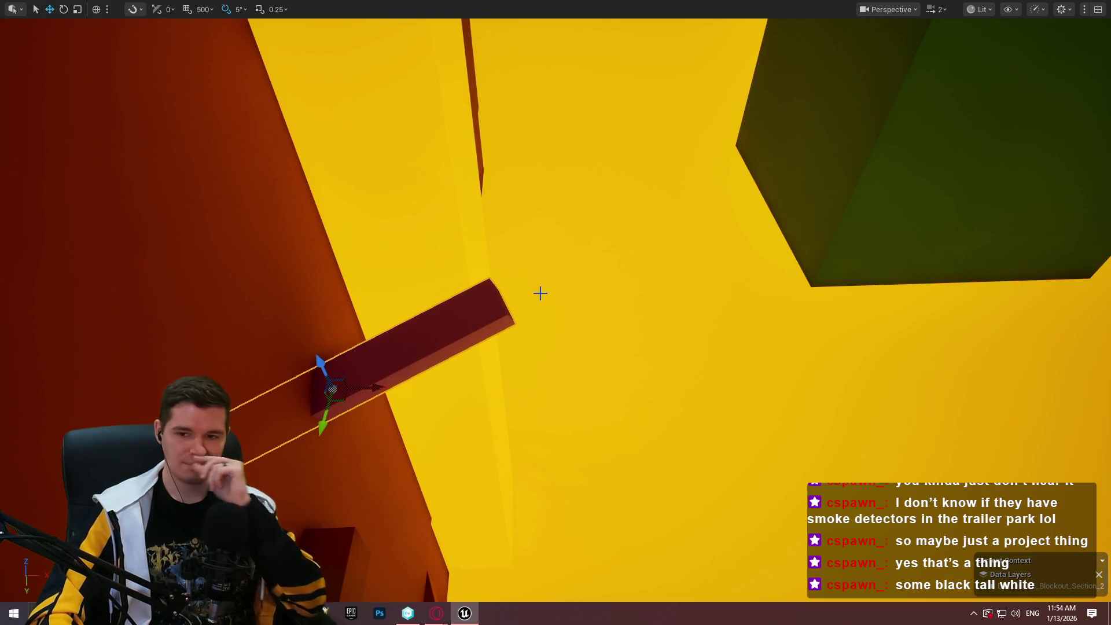
{"action": "left_click_drag", "start_coordinate": [540, 293], "coordinate": [391, 383]}
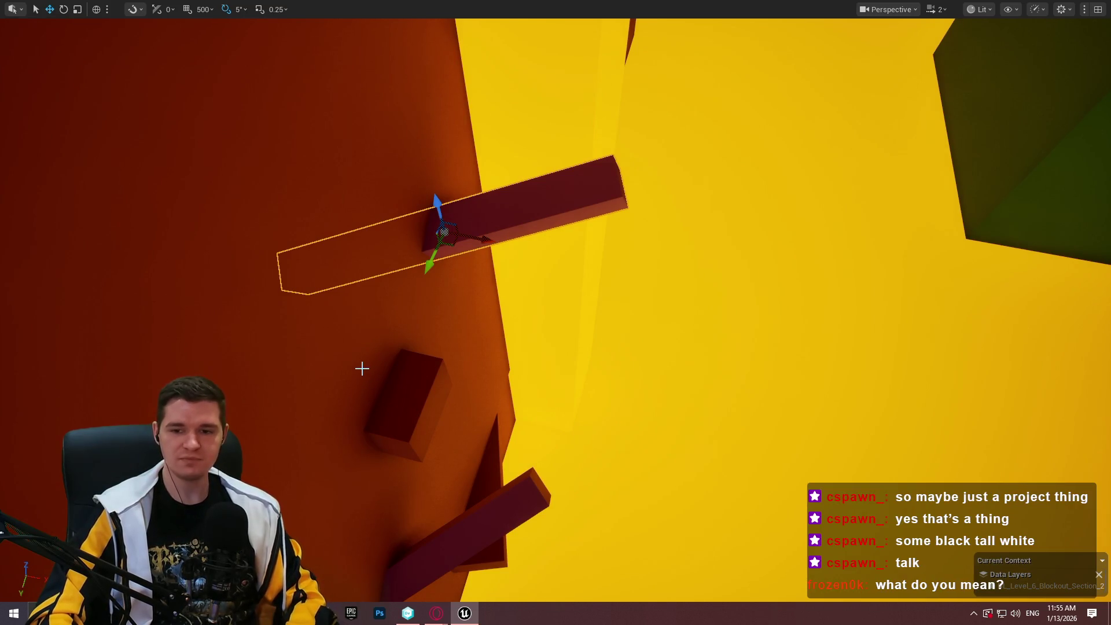
Playtest from the ledge block with Play From Here, then stop
{"action": "right_click", "coordinate": [411, 192]}
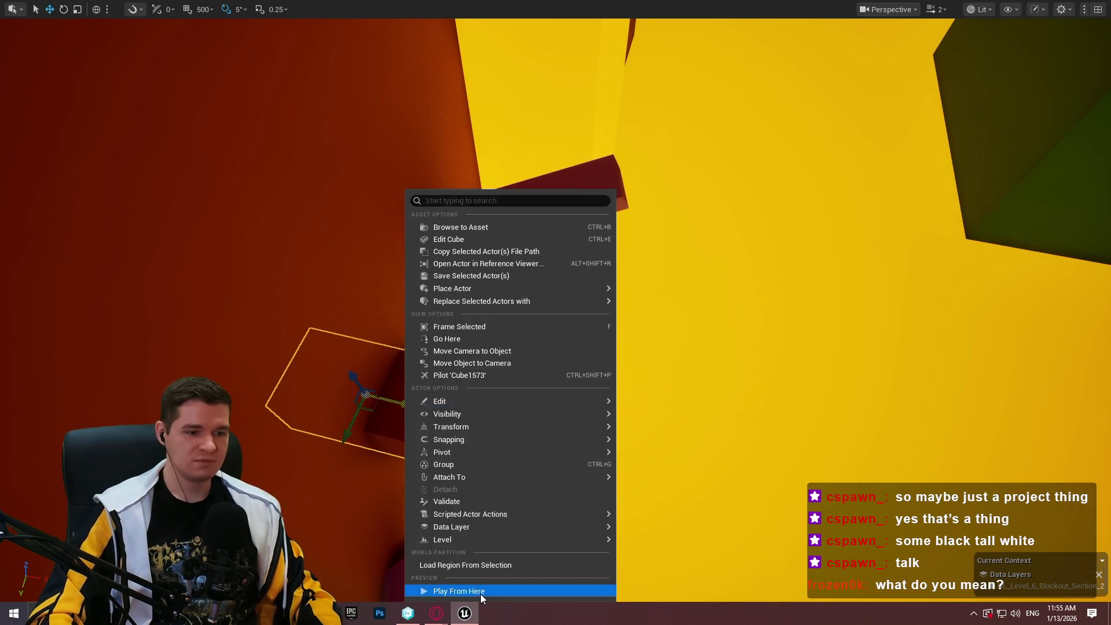
{"action": "left_click", "coordinate": [480, 593]}
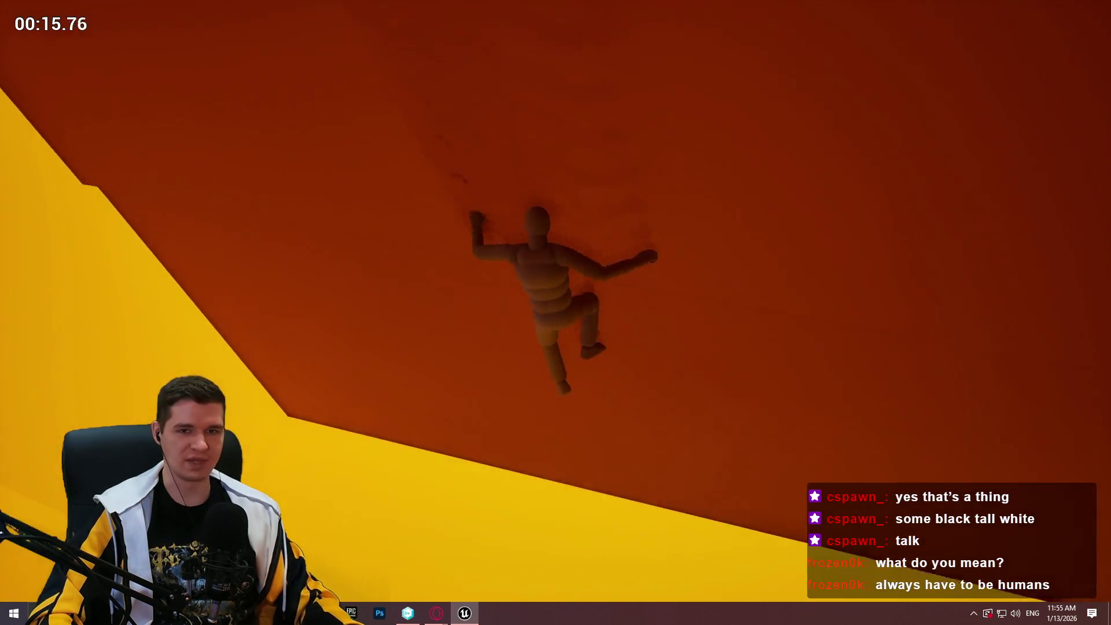
{"action": "key", "text": "Escape"}
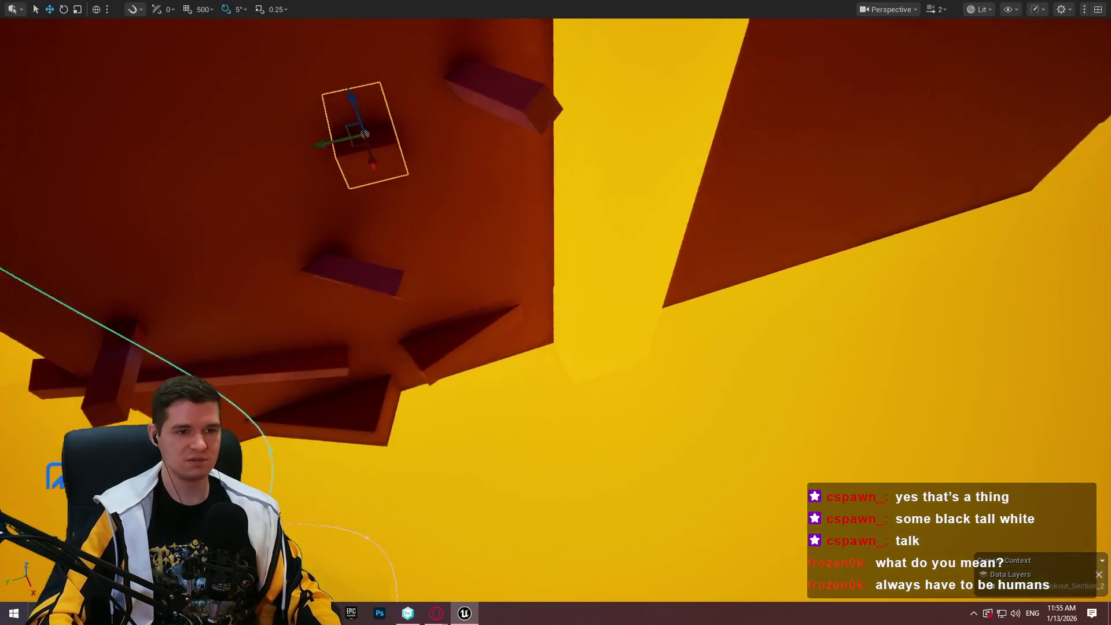
{"action": "left_click_drag", "start_coordinate": [594, 152], "coordinate": [594, 153]}
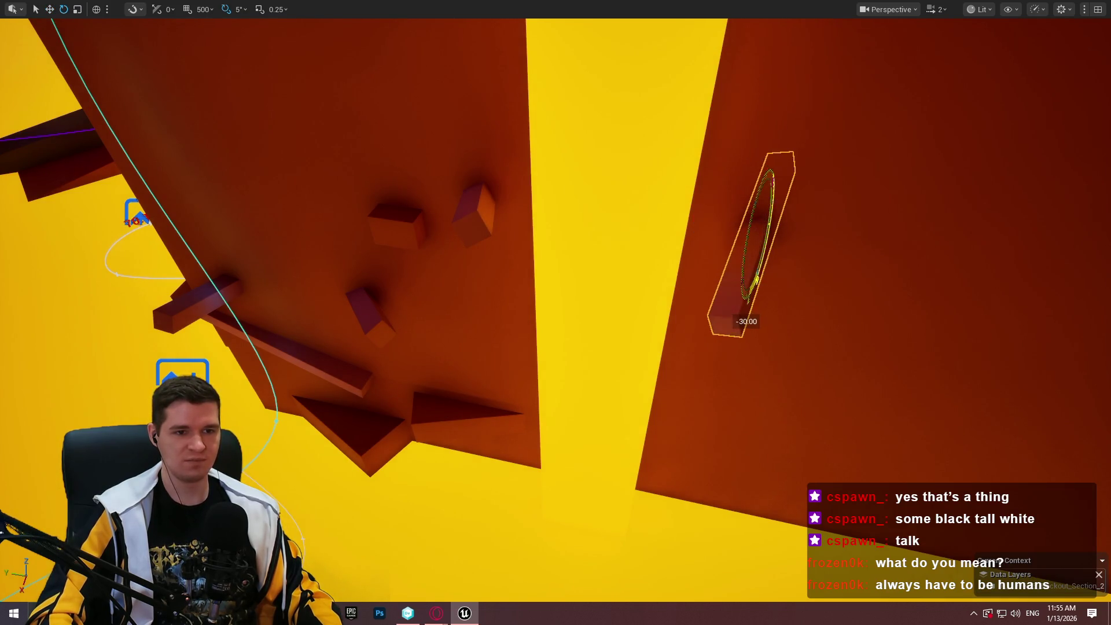
Lower the angled beam slightly along the wall and fine-tune its sideways position
{"action": "left_click_drag", "start_coordinate": [817, 184], "coordinate": [818, 184]}
{"action": "key", "text": "w"}
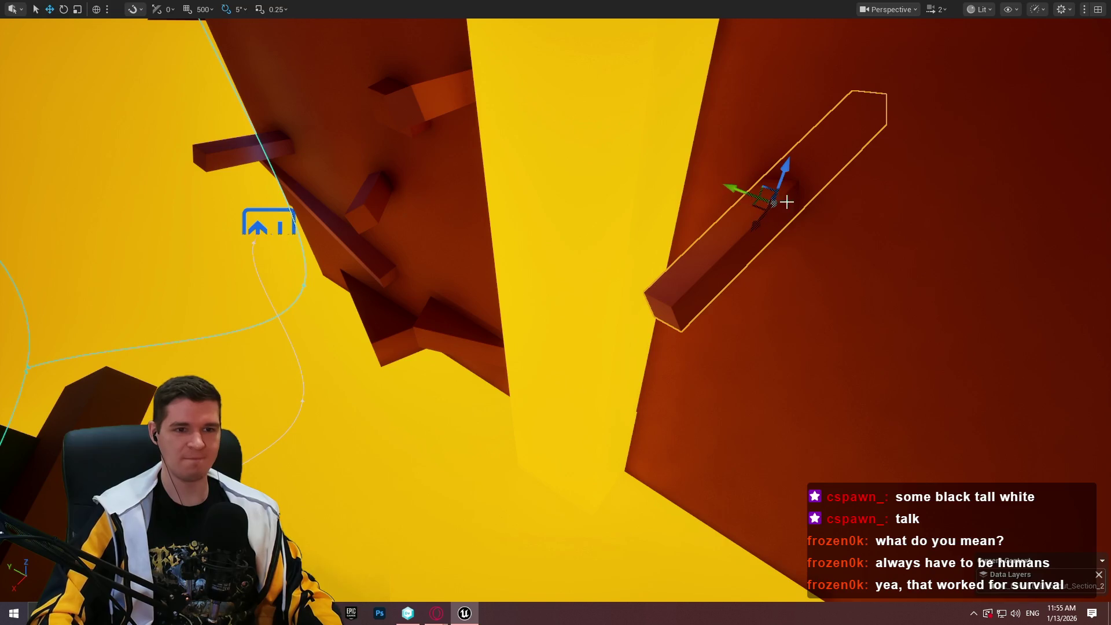
{"action": "mouse_move", "coordinate": [784, 178]}
{"action": "left_mouse_down"}
{"action": "mouse_move", "coordinate": [724, 307]}
{"action": "mouse_move", "coordinate": [731, 301]}
{"action": "left_mouse_up"}
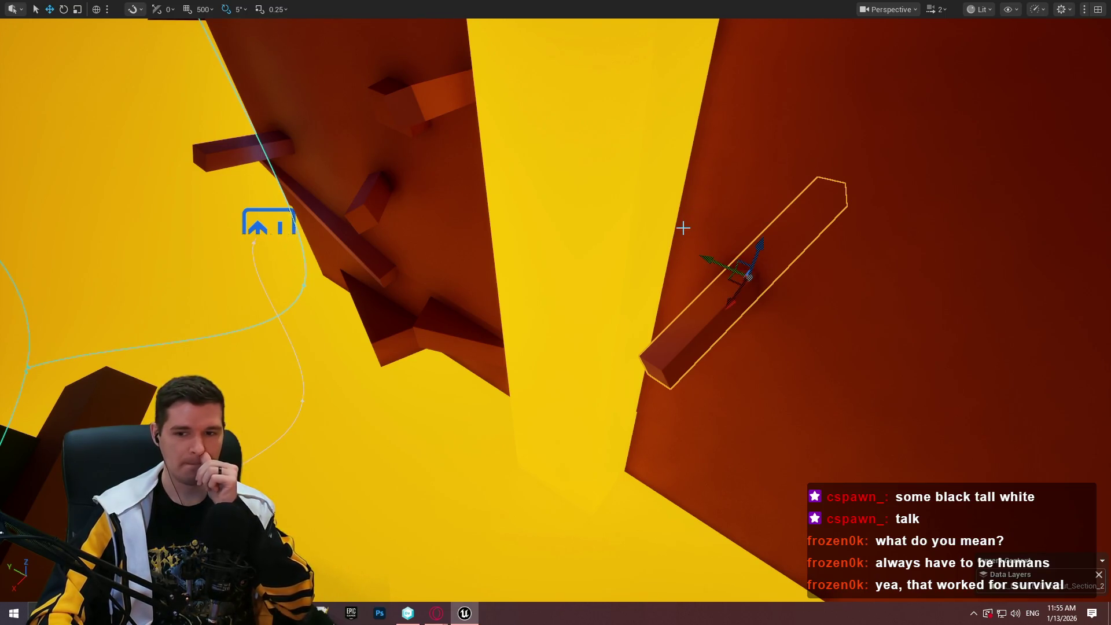
{"action": "mouse_move", "coordinate": [716, 263]}
{"action": "left_mouse_down"}
{"action": "mouse_move", "coordinate": [702, 258]}
{"action": "mouse_move", "coordinate": [713, 273]}
{"action": "left_mouse_up"}
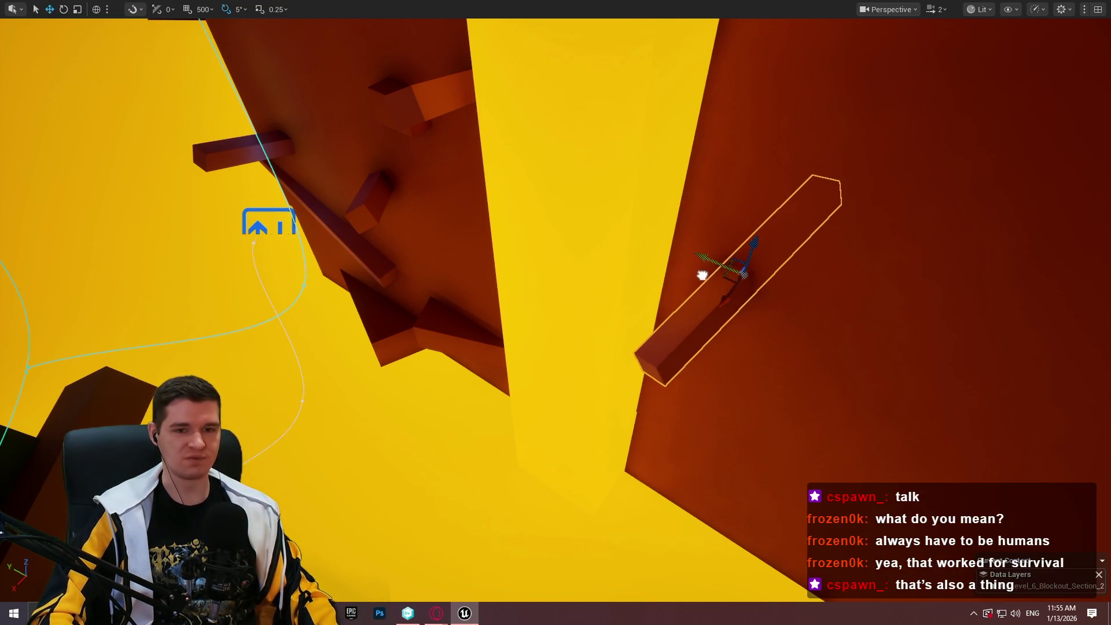
{"action": "key", "text": "f"}
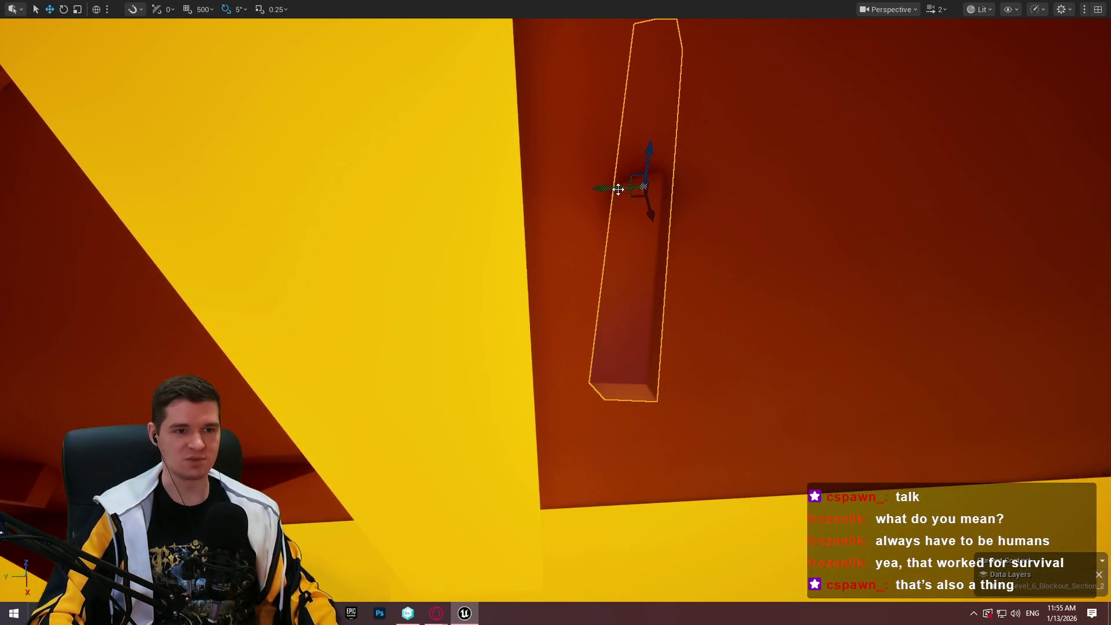
{"action": "mouse_move", "coordinate": [606, 188]}
{"action": "left_mouse_down"}
{"action": "mouse_move", "coordinate": [616, 189]}
{"action": "mouse_move", "coordinate": [603, 192]}
{"action": "left_mouse_up"}
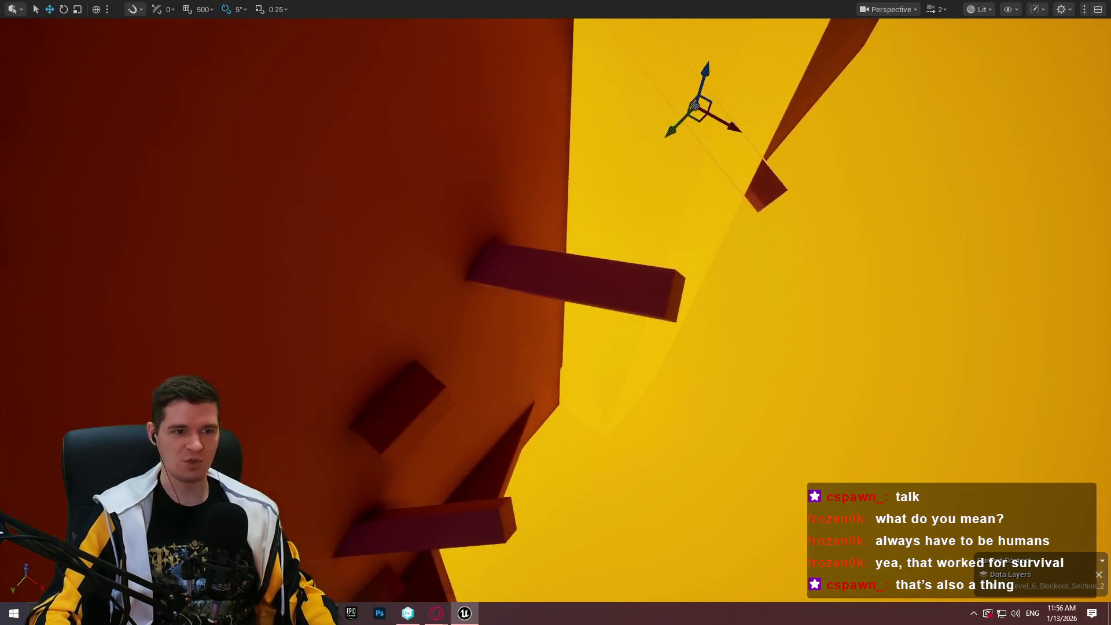
Playtest from the beam, walking the mannequin along it until it falls, then stop
{"action": "right_click", "coordinate": [506, 236]}
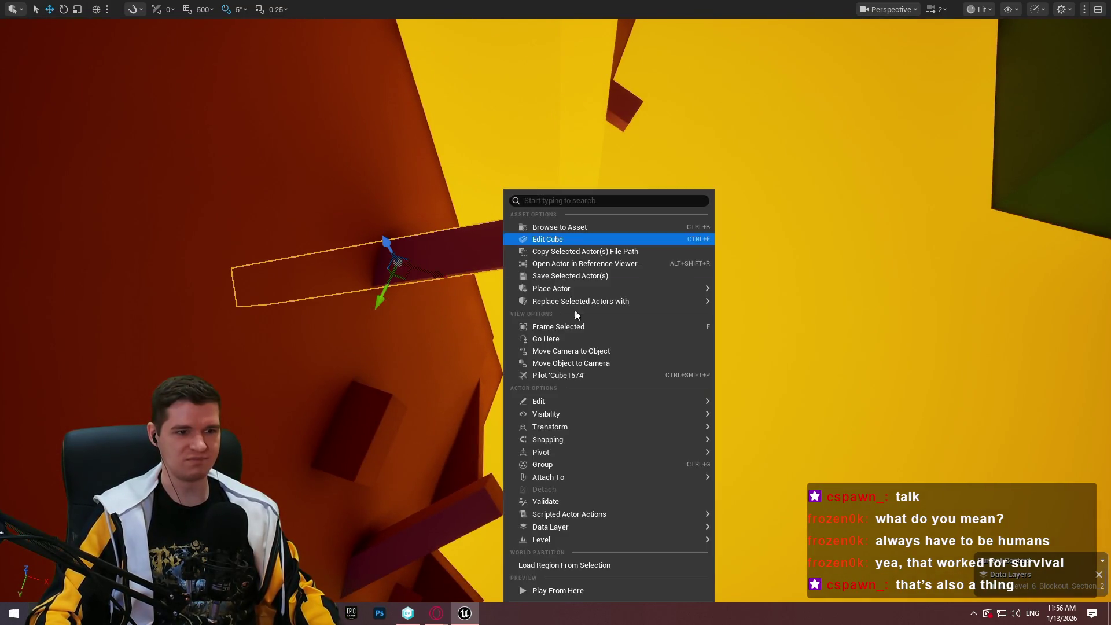
{"action": "left_click", "coordinate": [569, 589]}
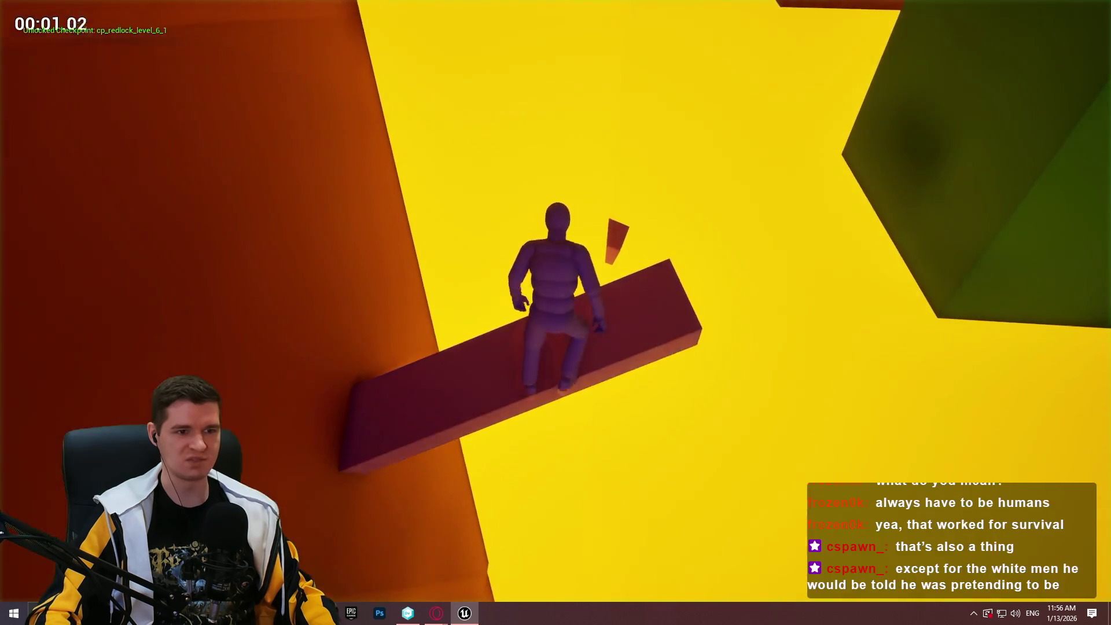
{"action": "key", "text": "w"}
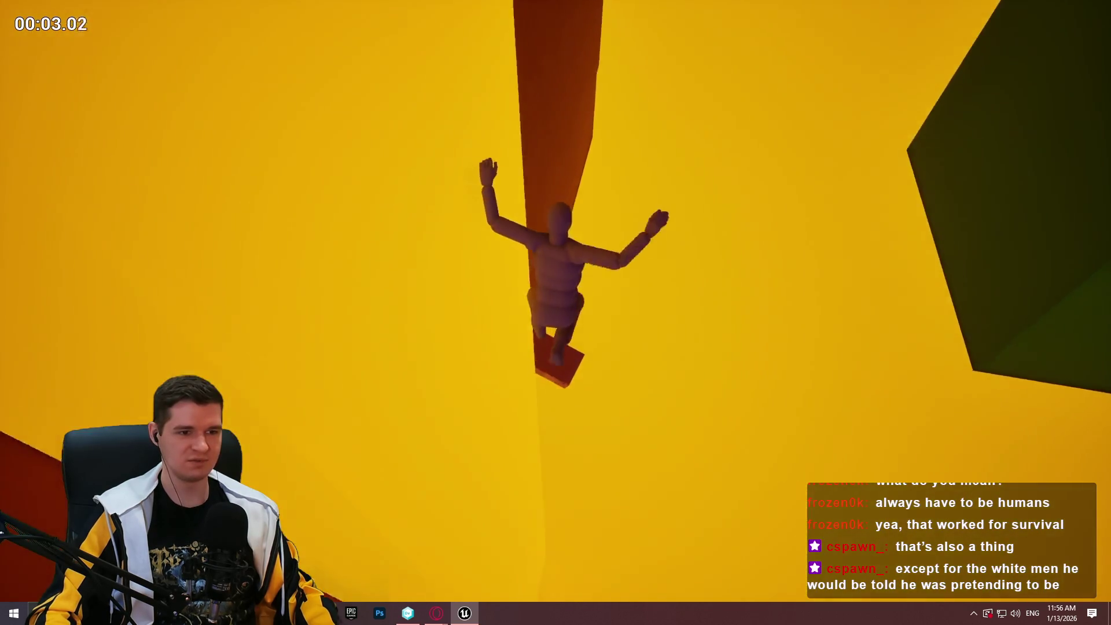
{"action": "key", "text": "Escape"}
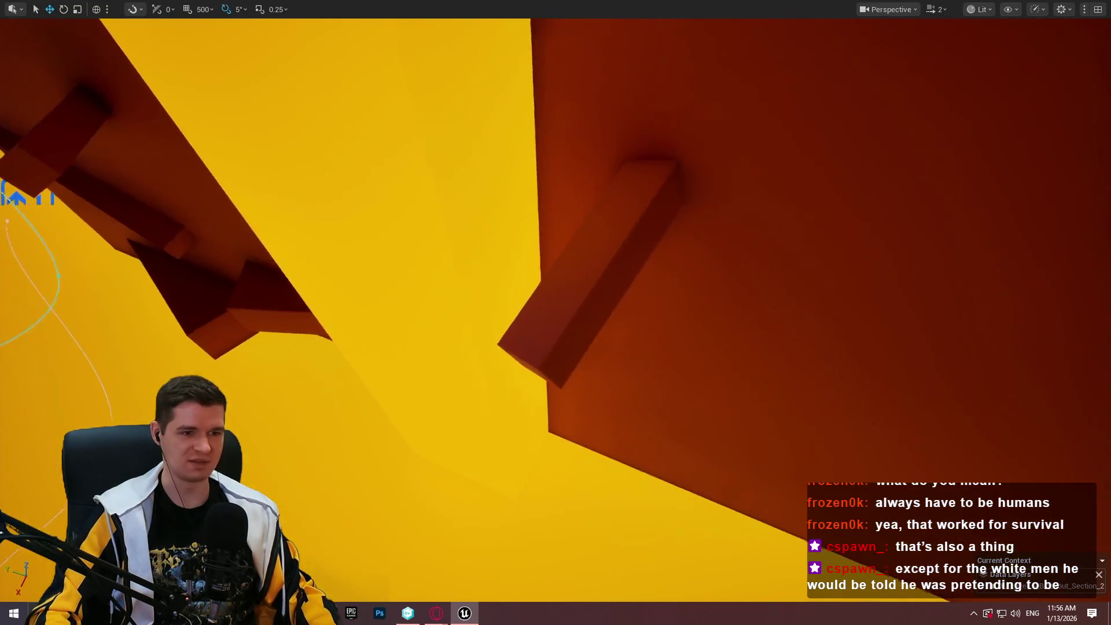
{"action": "mouse_move", "coordinate": [555, 312]}
{"action": "left_mouse_down"}
{"action": "mouse_move", "coordinate": [497, 347]}
{"action": "mouse_move", "coordinate": [434, 289]}
{"action": "left_mouse_up"}
{"action": "left_click_drag", "start_coordinate": [579, 249], "coordinate": [606, 232]}
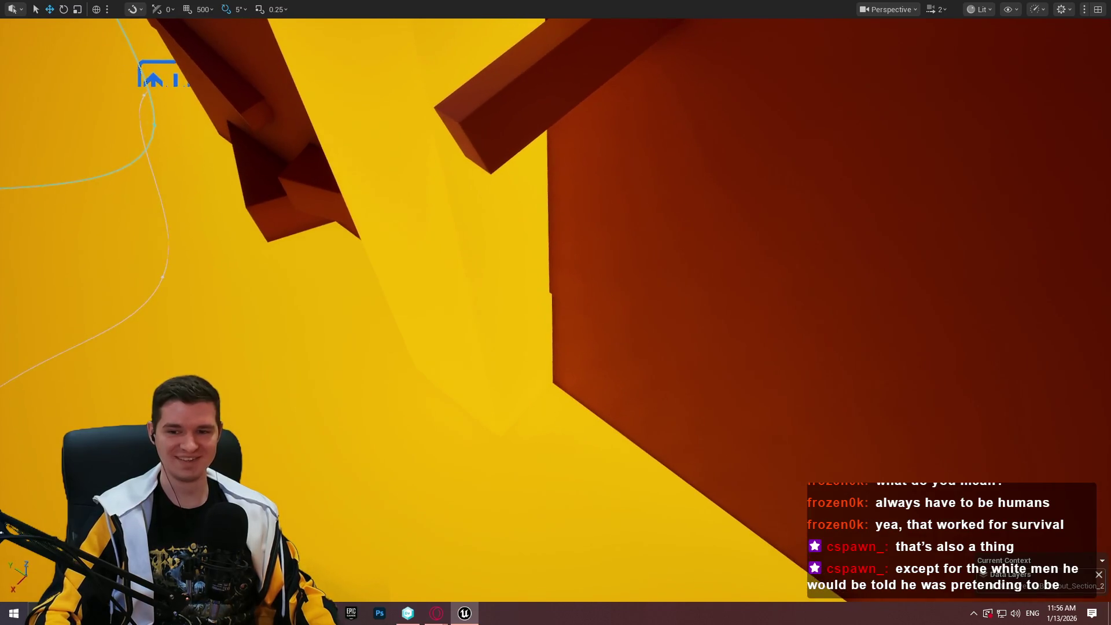
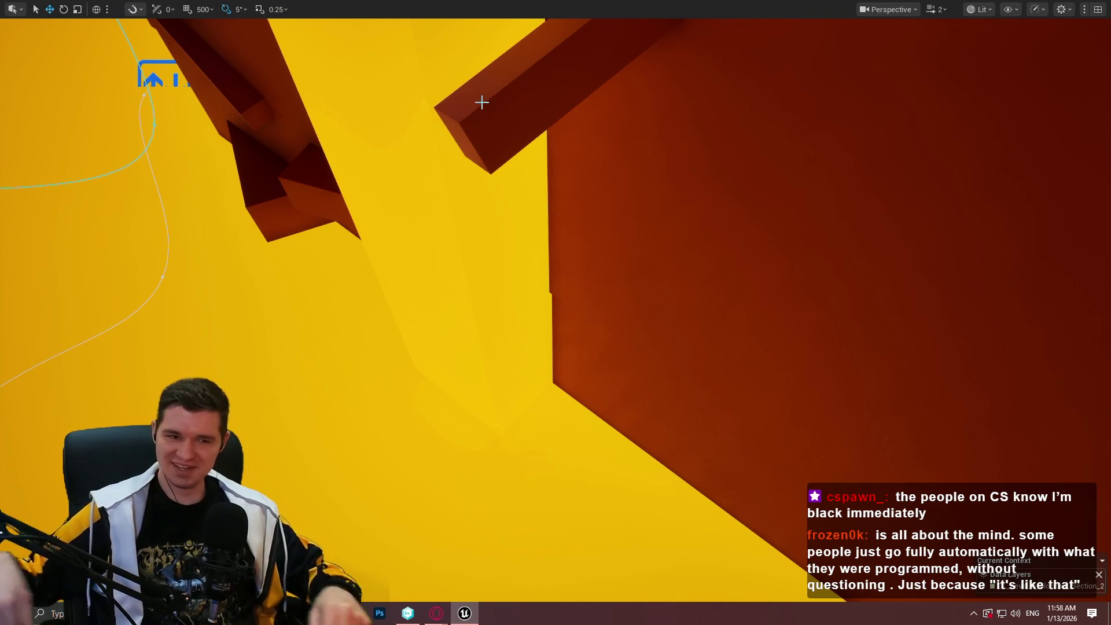
Playtest from the beam via Play From Here, walk and jump off its end, then stop
{"action": "mouse_move", "coordinate": [238, 154]}
{"action": "left_mouse_down"}
{"action": "mouse_move", "coordinate": [191, 174]}
{"action": "mouse_move", "coordinate": [525, 242]}
{"action": "left_mouse_up"}
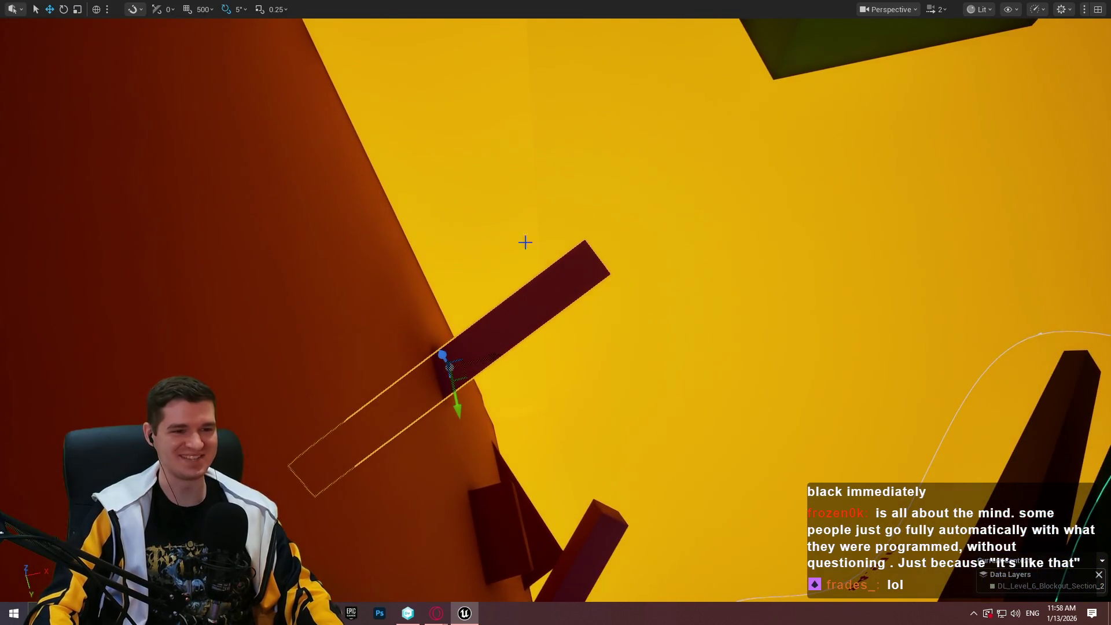
{"action": "right_click", "coordinate": [555, 284]}
{"action": "left_click", "coordinate": [633, 586]}
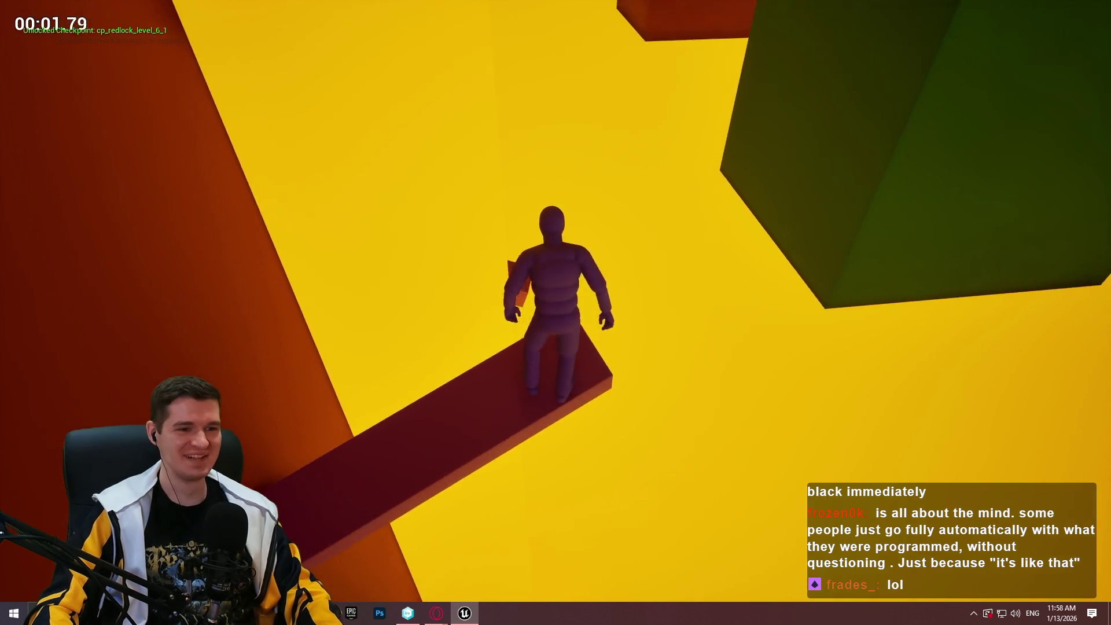
{"action": "key", "text": "w"}
{"action": "key", "text": "space"}
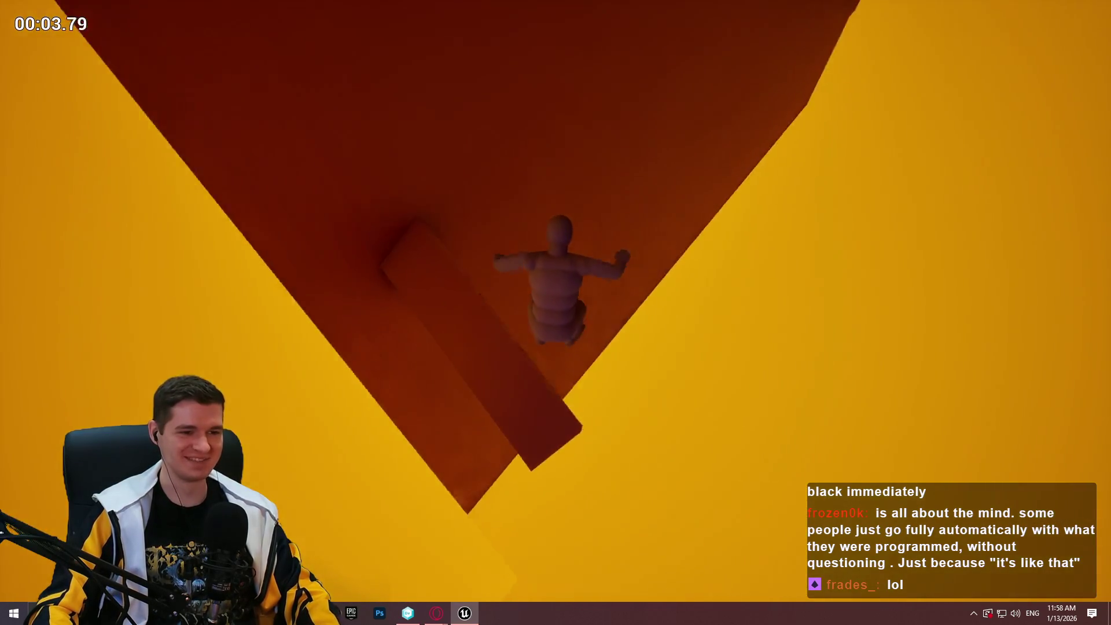
{"action": "key", "text": "Escape"}
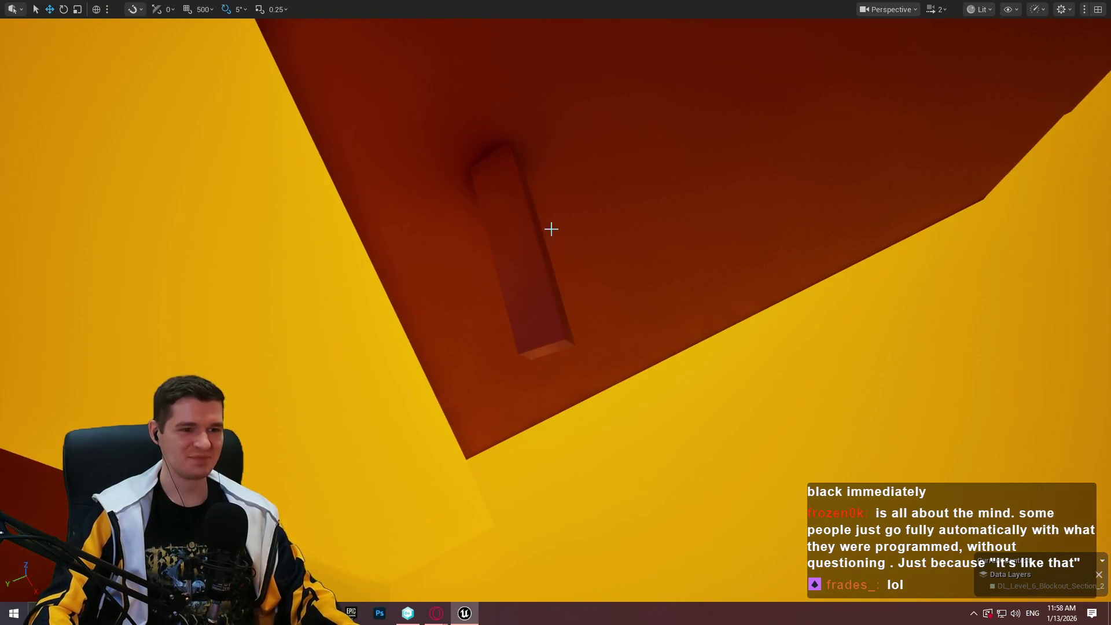
Turn the view toward another beam and launch a playtest from that spot
{"action": "left_click_drag", "start_coordinate": [551, 230], "coordinate": [552, 229]}
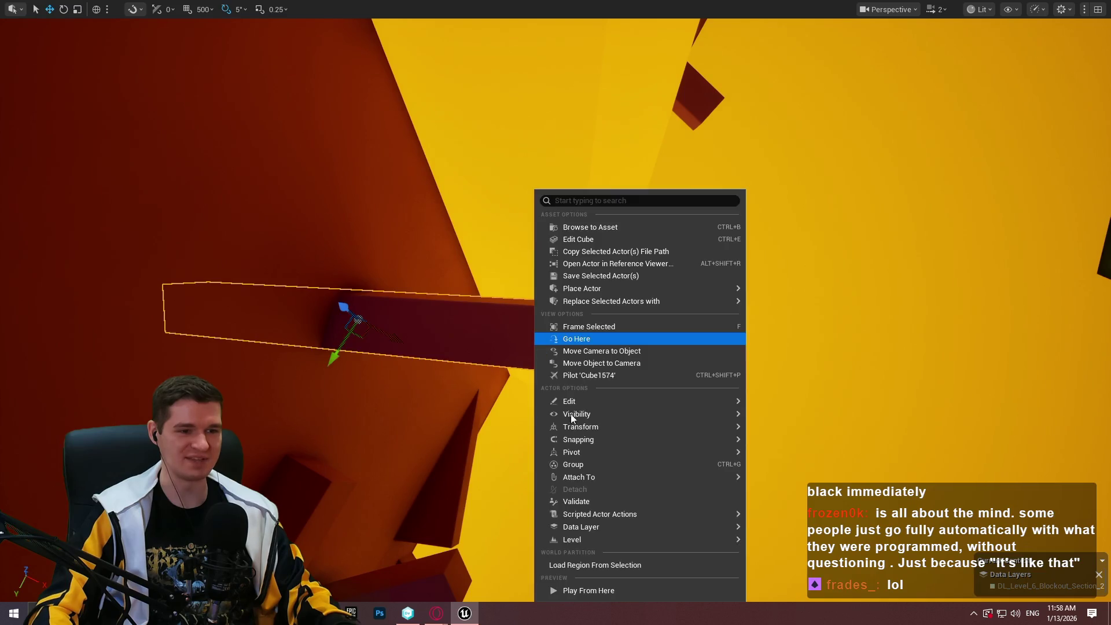
{"action": "left_click", "coordinate": [605, 591]}
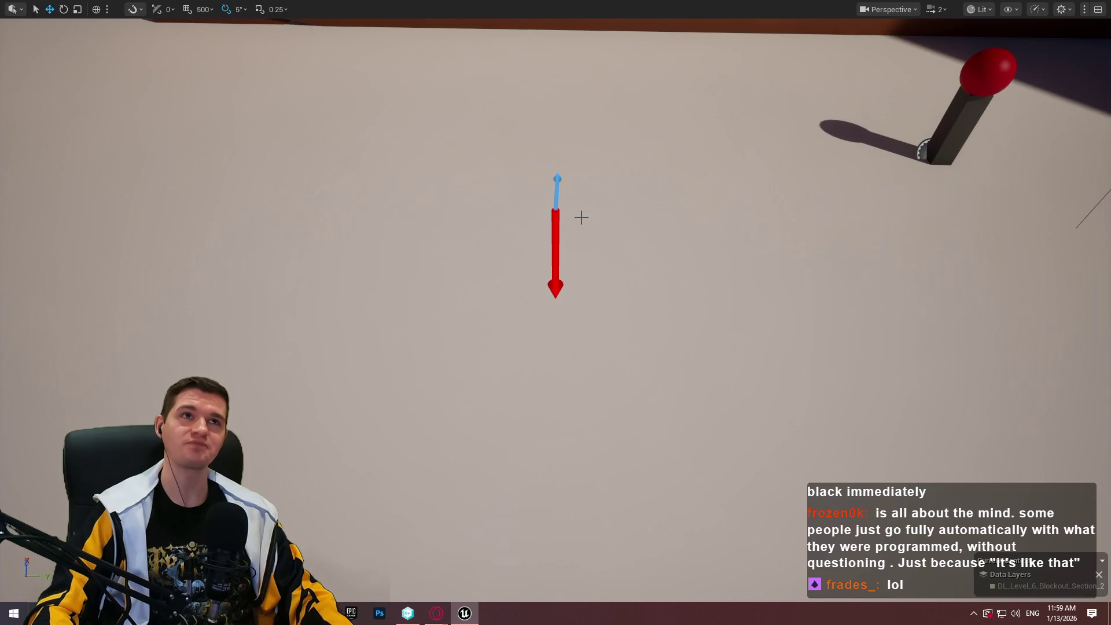
Fly forward and back past the red overhang, raising camera speed to 5.1
{"action": "scroll", "coordinate": [564, 209], "scroll_direction": "up", "scroll_amount": 2}
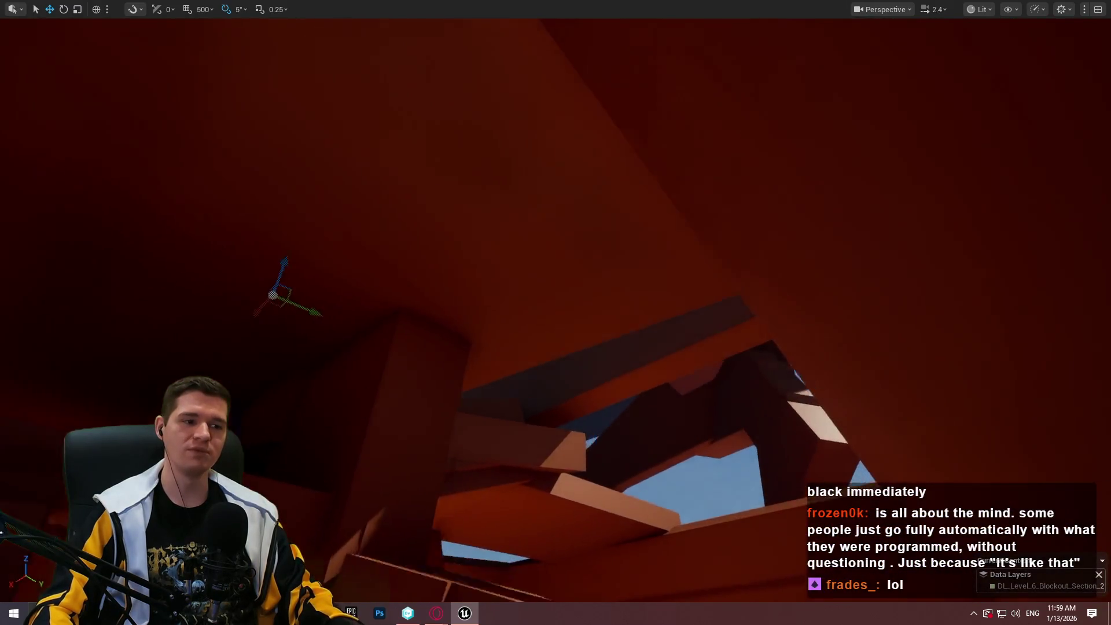
{"action": "key", "text": "w"}
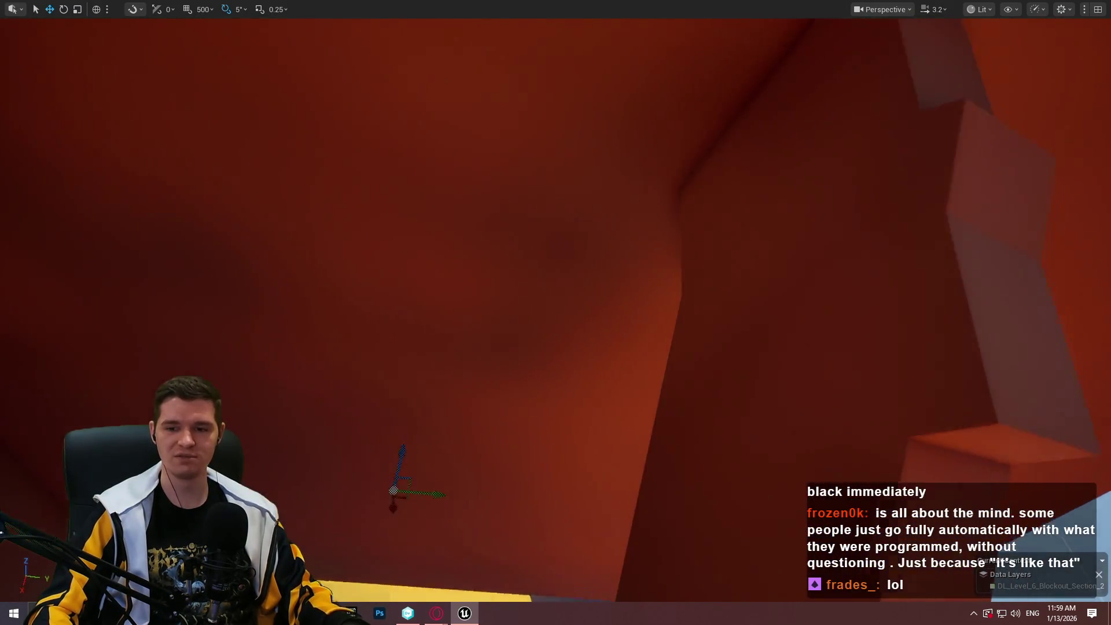
{"action": "scroll", "coordinate": [555, 312], "scroll_direction": "up", "scroll_amount": 1}
{"action": "key", "text": "s"}
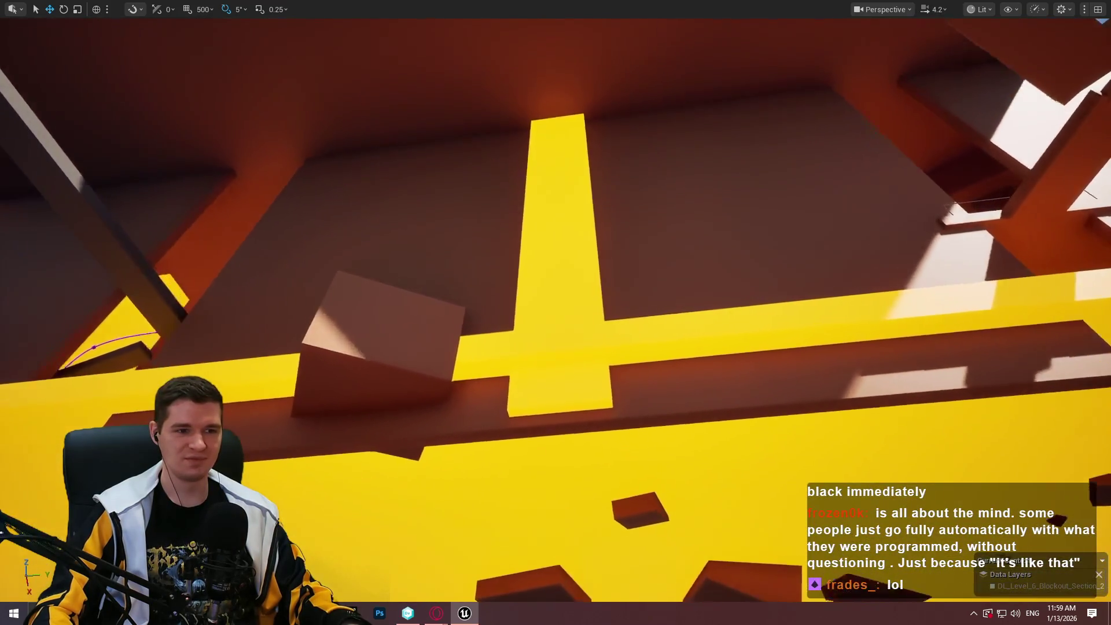
{"action": "scroll", "coordinate": [556, 313], "scroll_direction": "up", "scroll_amount": 1}
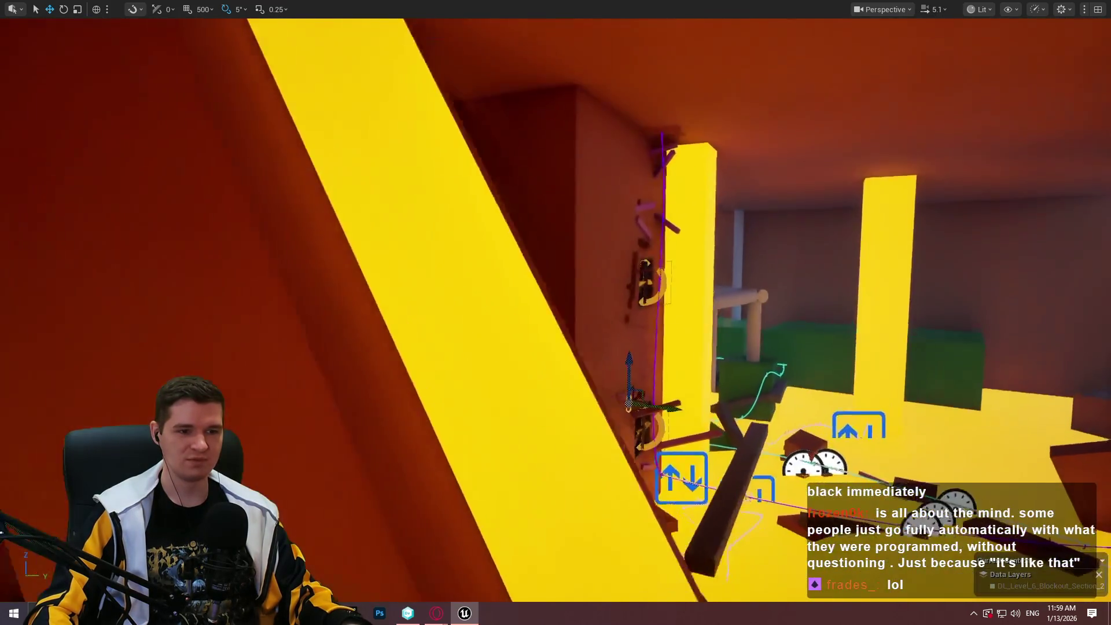